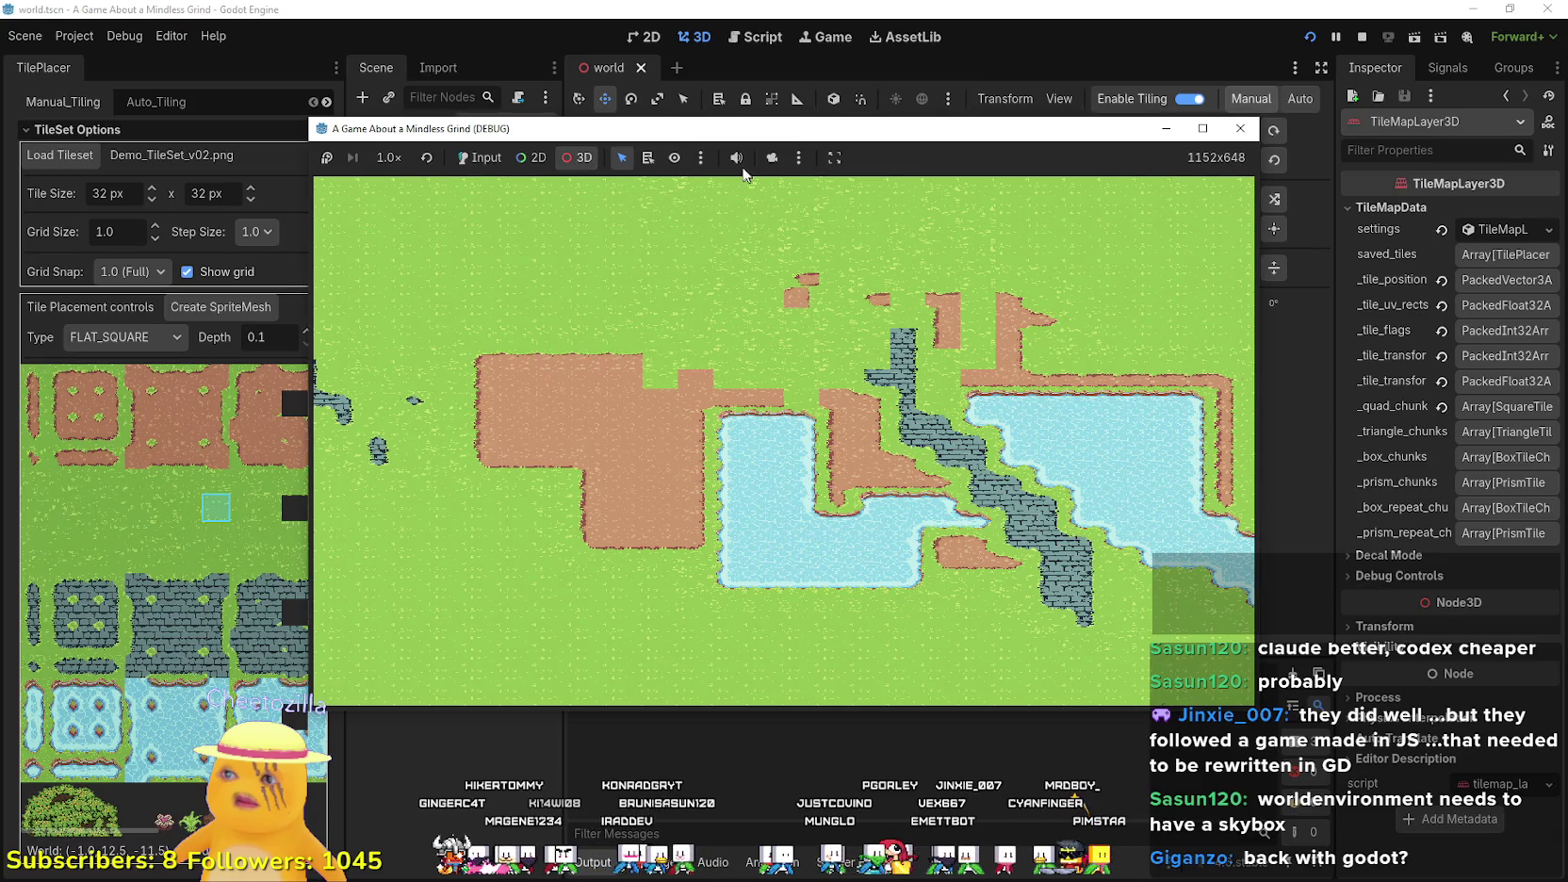
- Override the game camera, zoom around the running tile-map world, then stop the debug run
{"action": "left_click", "coordinate": [774, 159]}
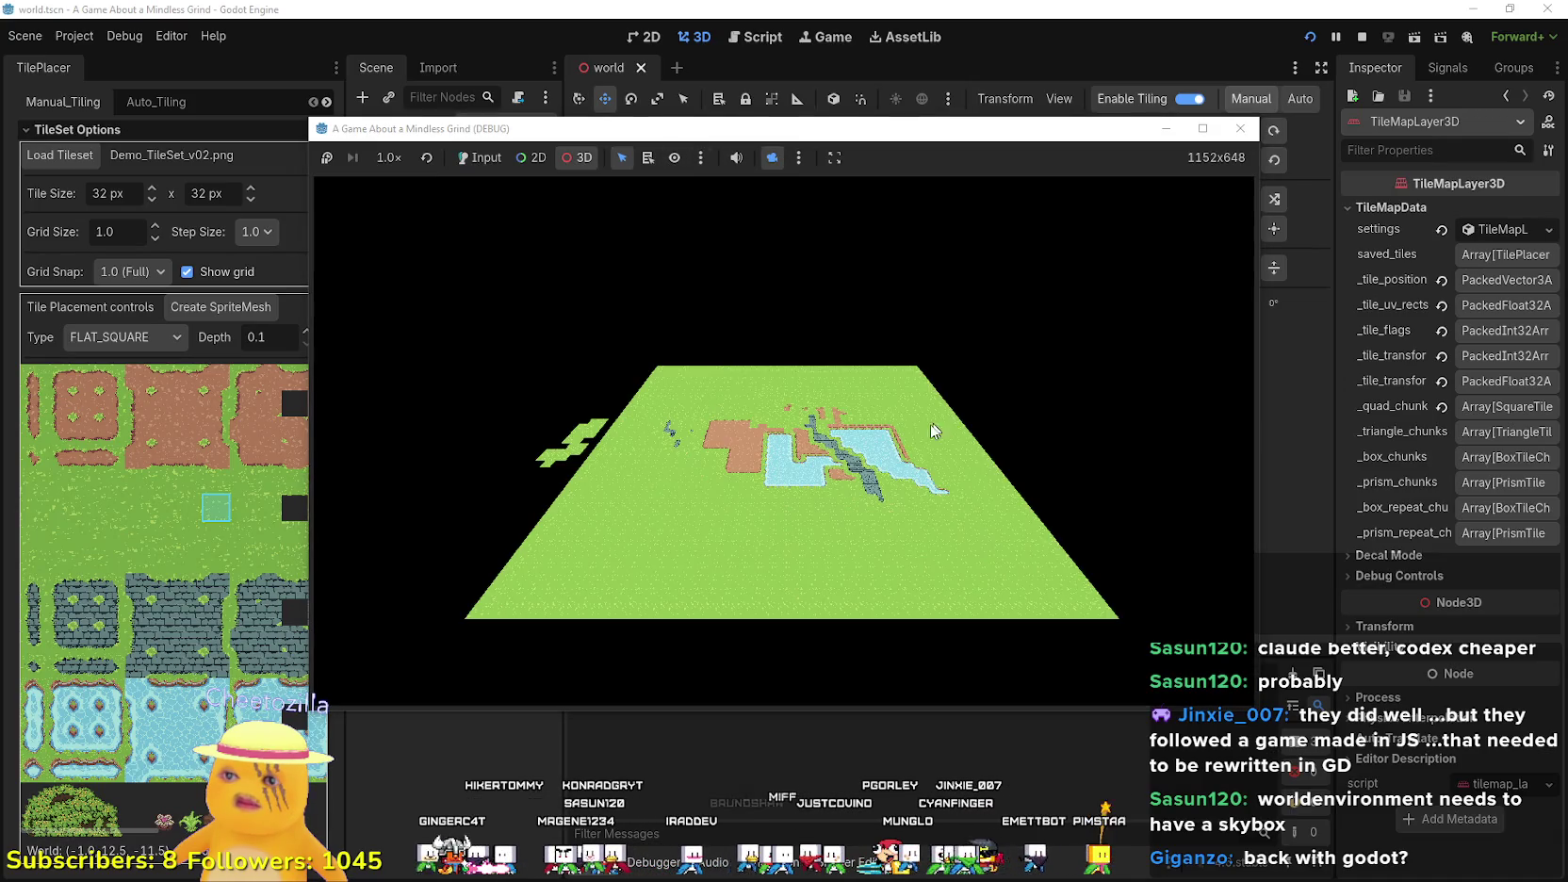
{"action": "scroll", "coordinate": [849, 443], "scroll_direction": "up", "scroll_amount": 5}
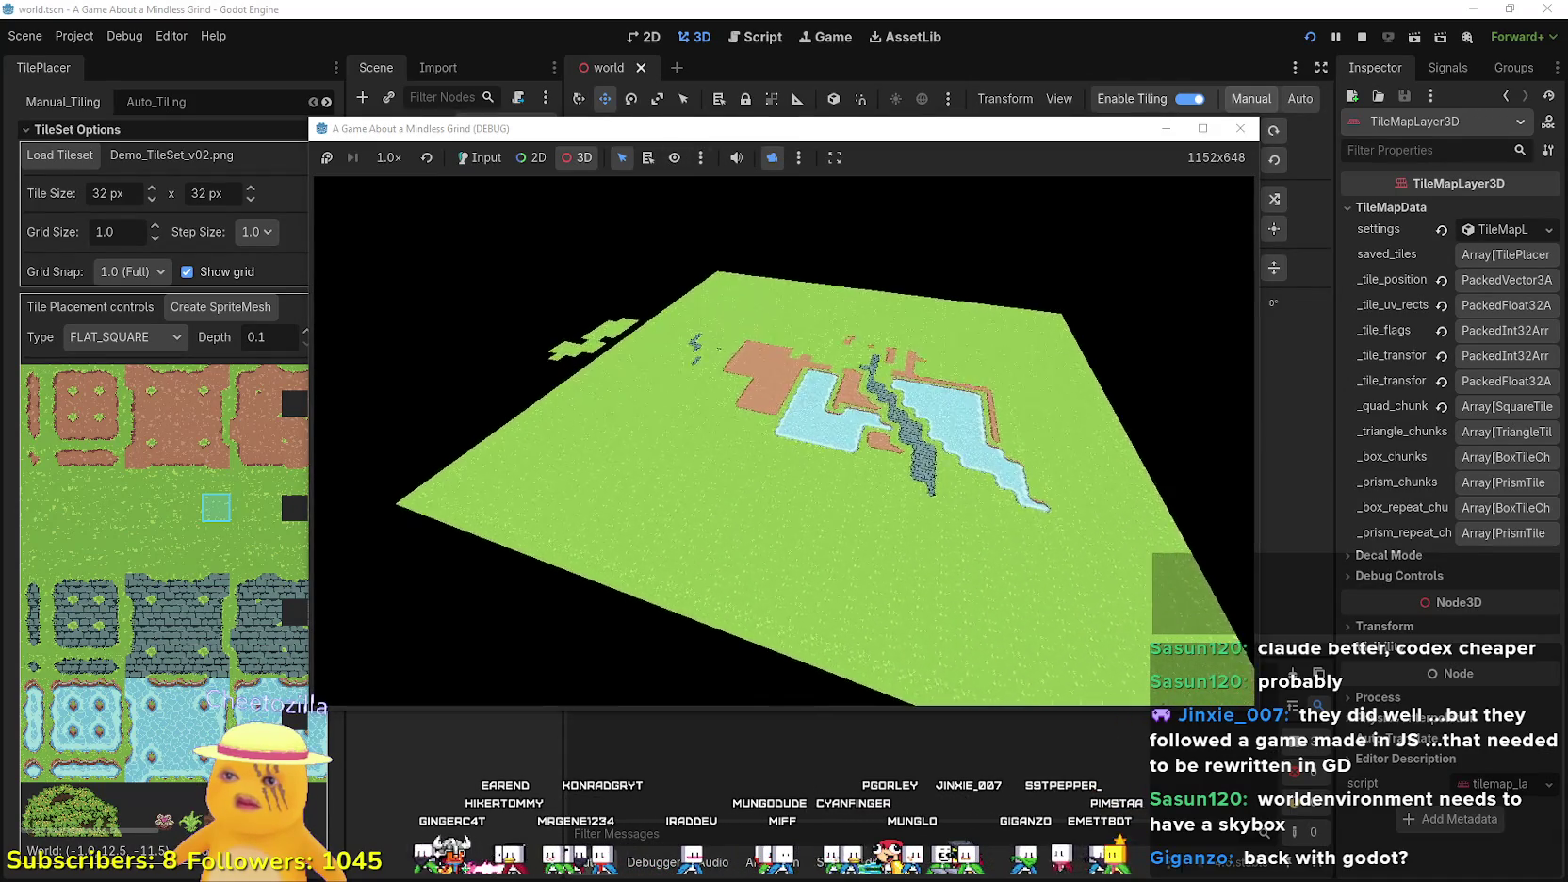
{"action": "scroll", "coordinate": [848, 443], "scroll_direction": "up", "scroll_amount": 5}
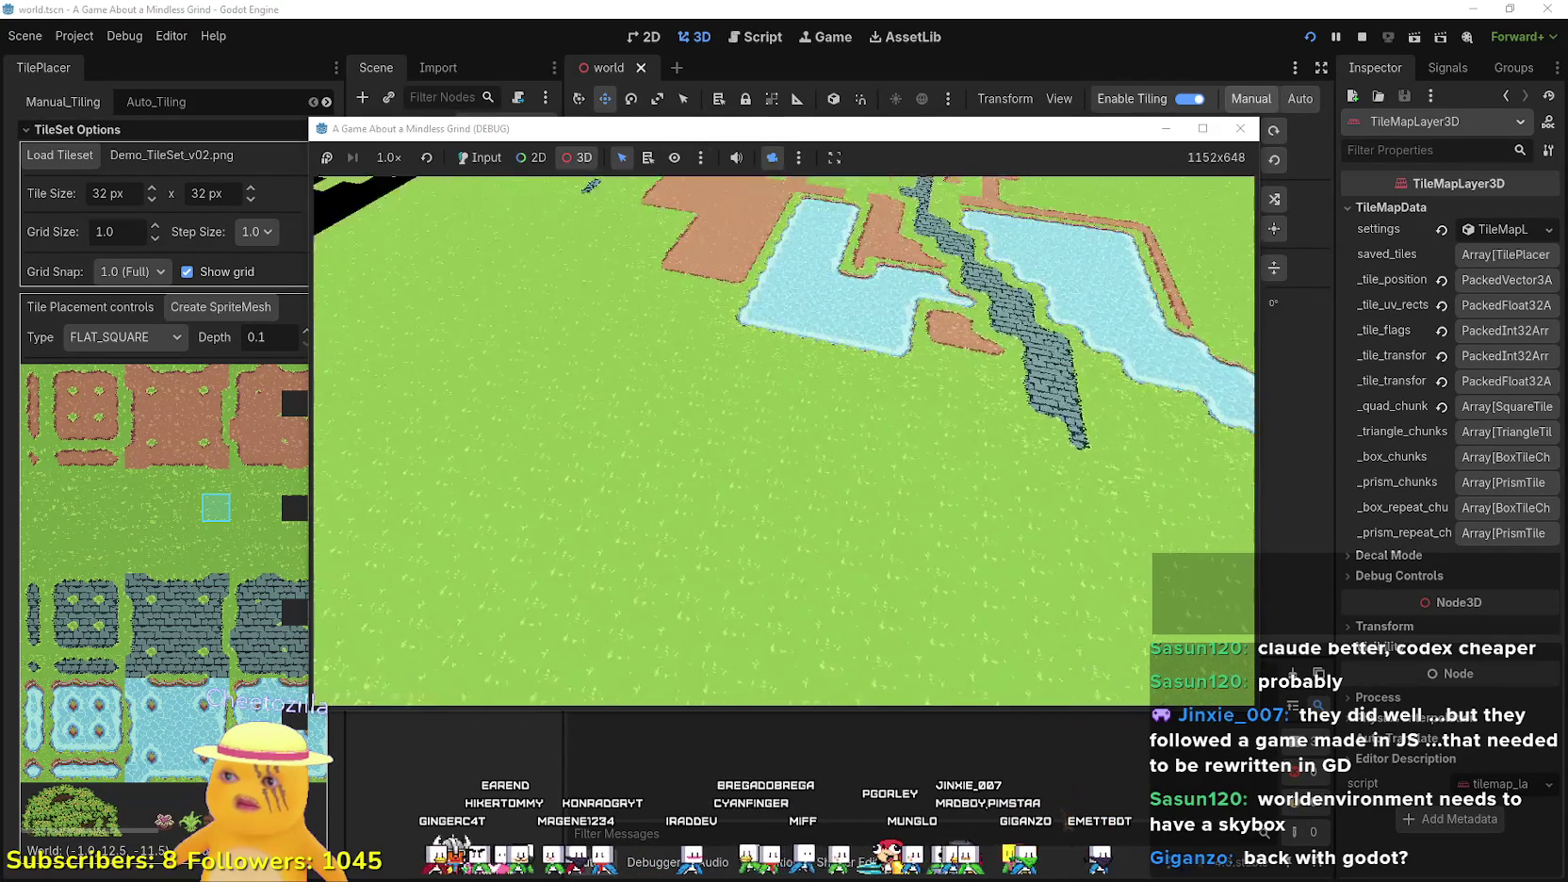
{"action": "scroll", "coordinate": [784, 443], "scroll_direction": "up", "scroll_amount": 5}
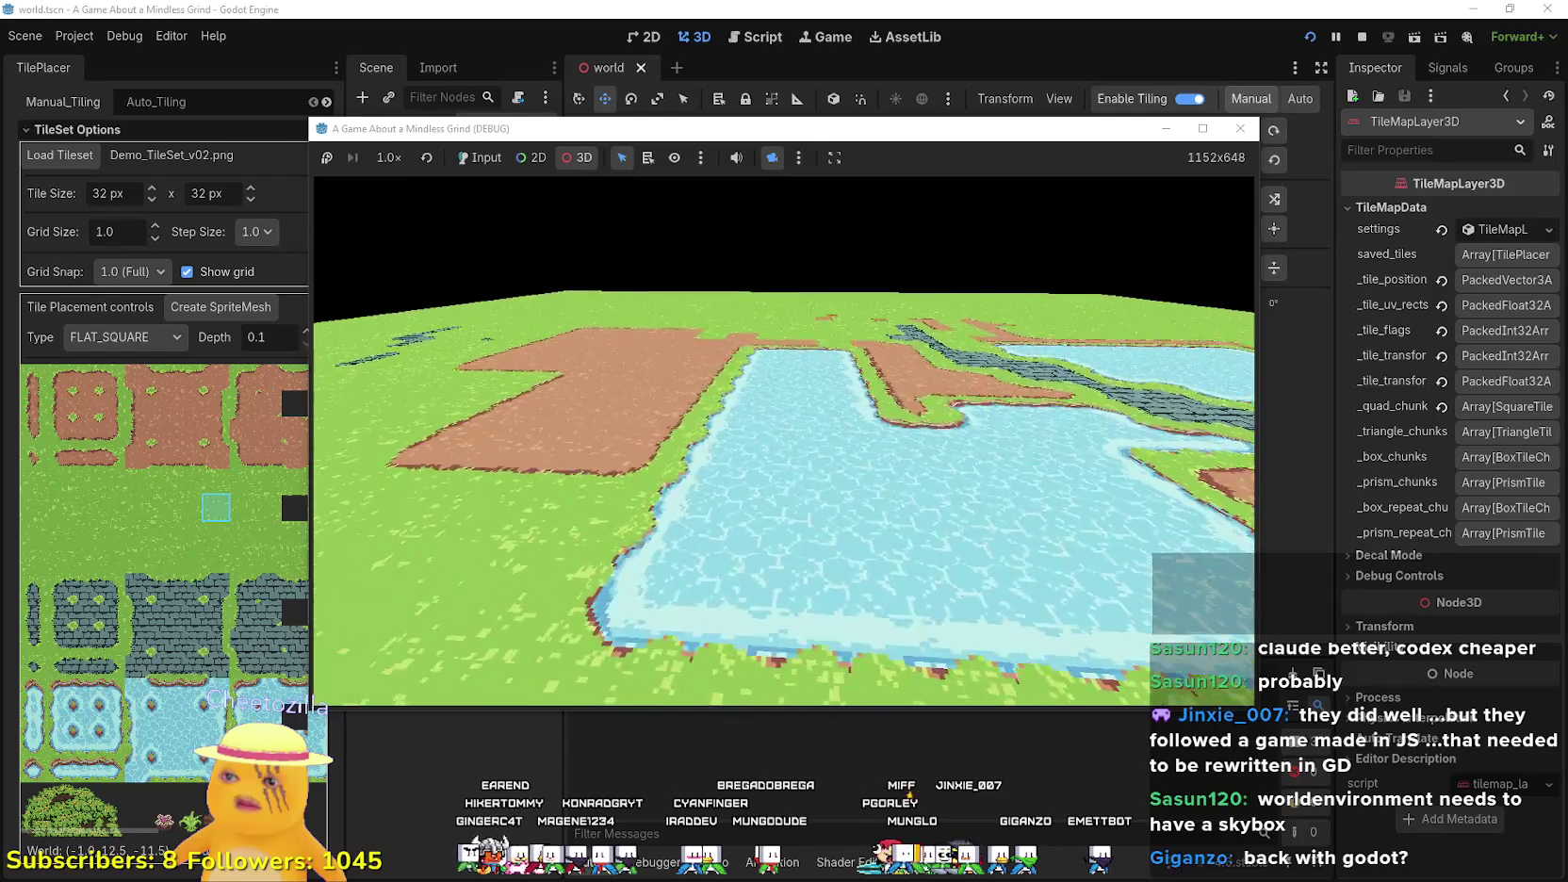
{"action": "scroll", "coordinate": [784, 441], "scroll_direction": "down", "scroll_amount": 5}
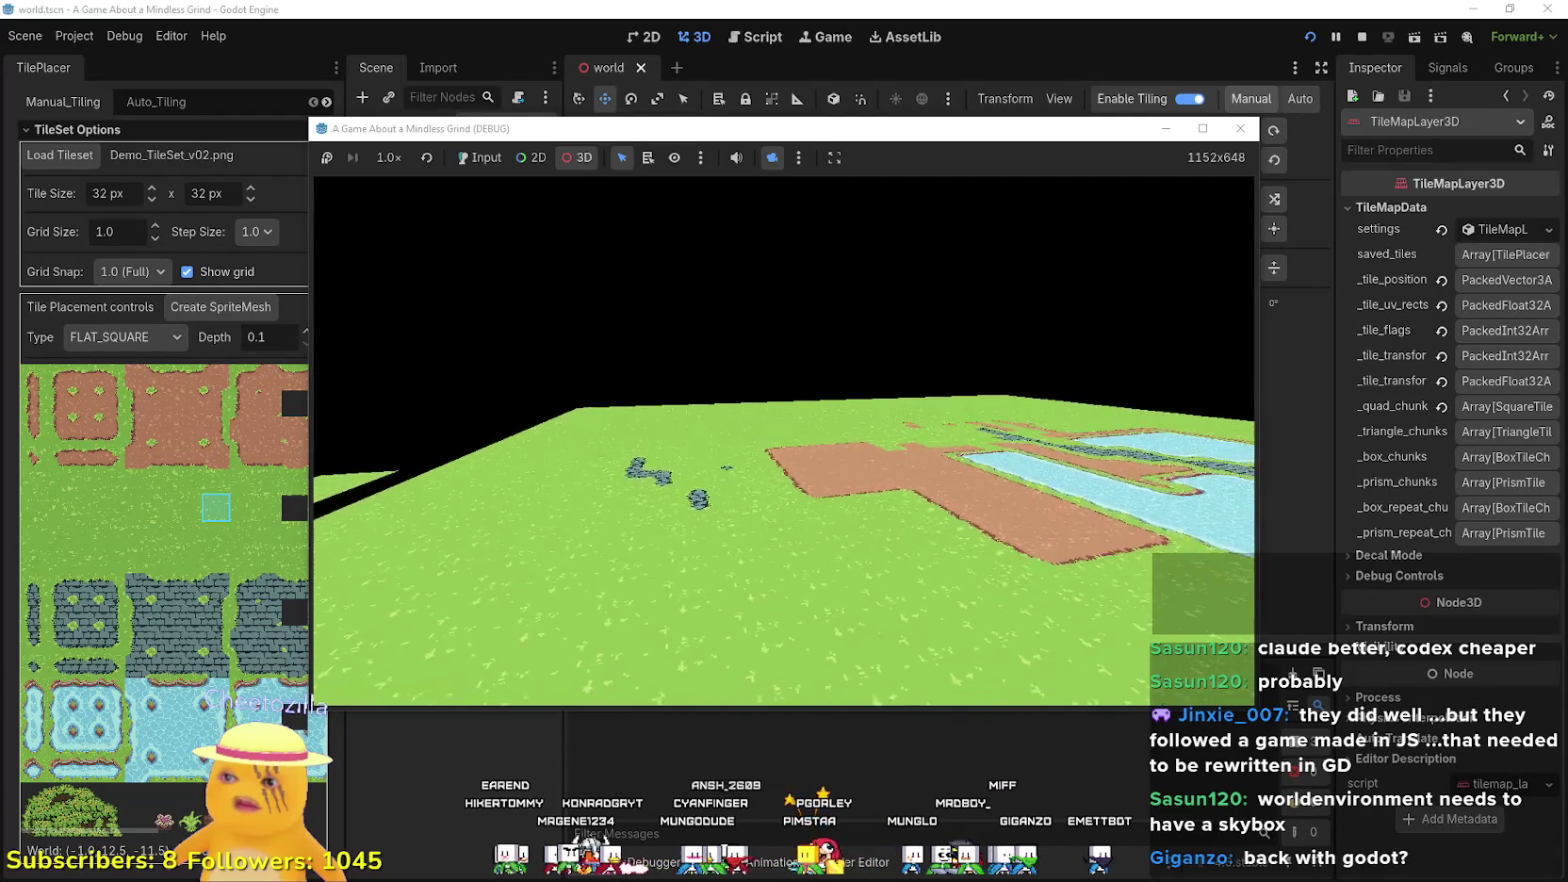
{"action": "scroll", "coordinate": [785, 441], "scroll_direction": "up", "scroll_amount": 5}
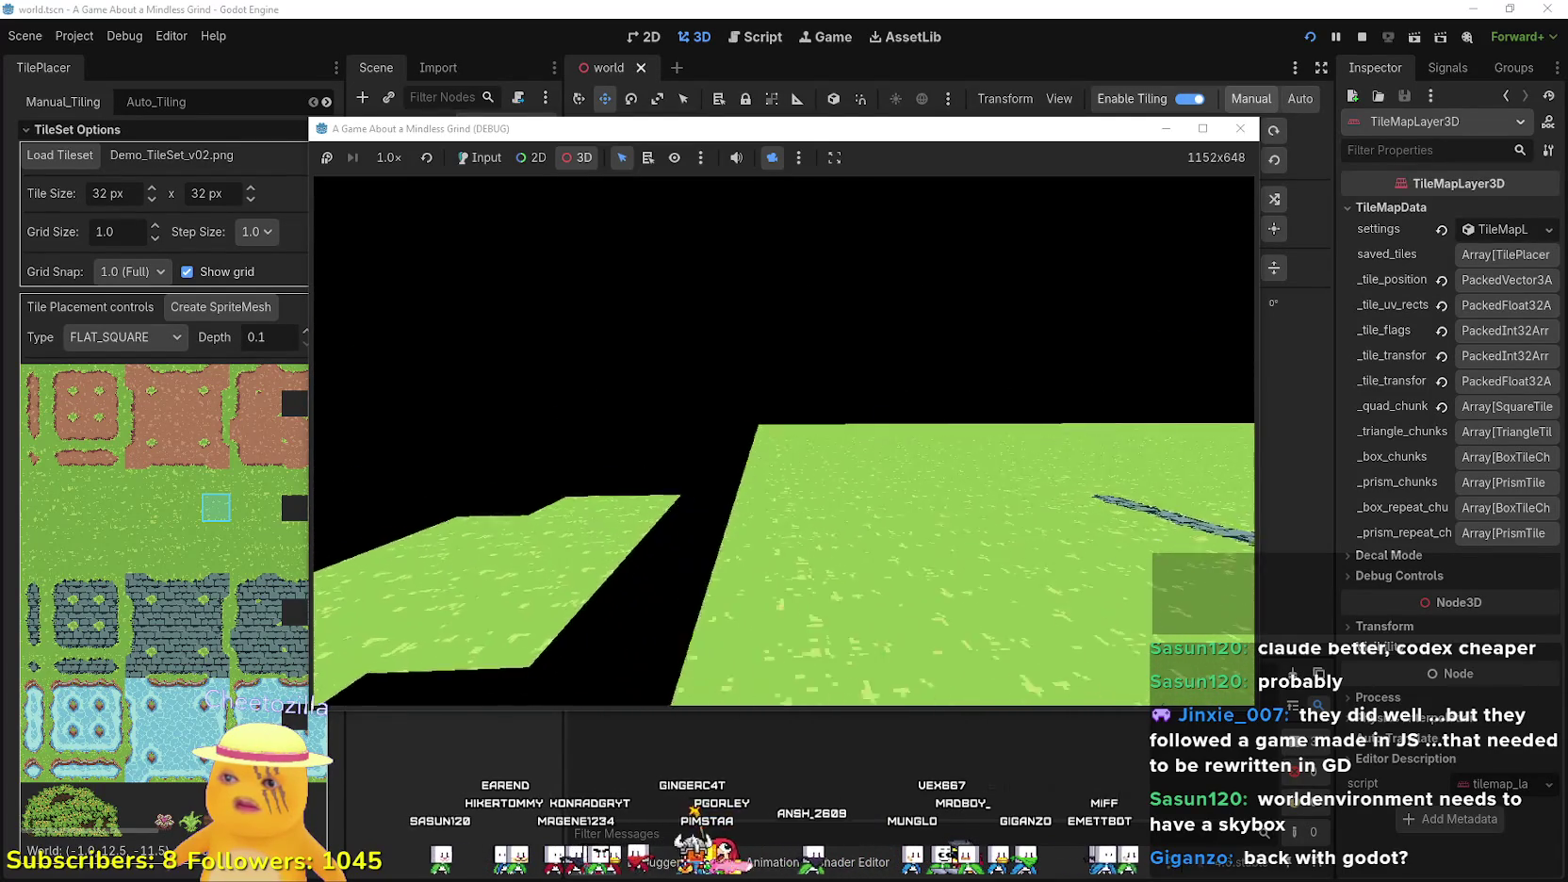
{"action": "scroll", "coordinate": [784, 441], "scroll_direction": "down", "scroll_amount": 5}
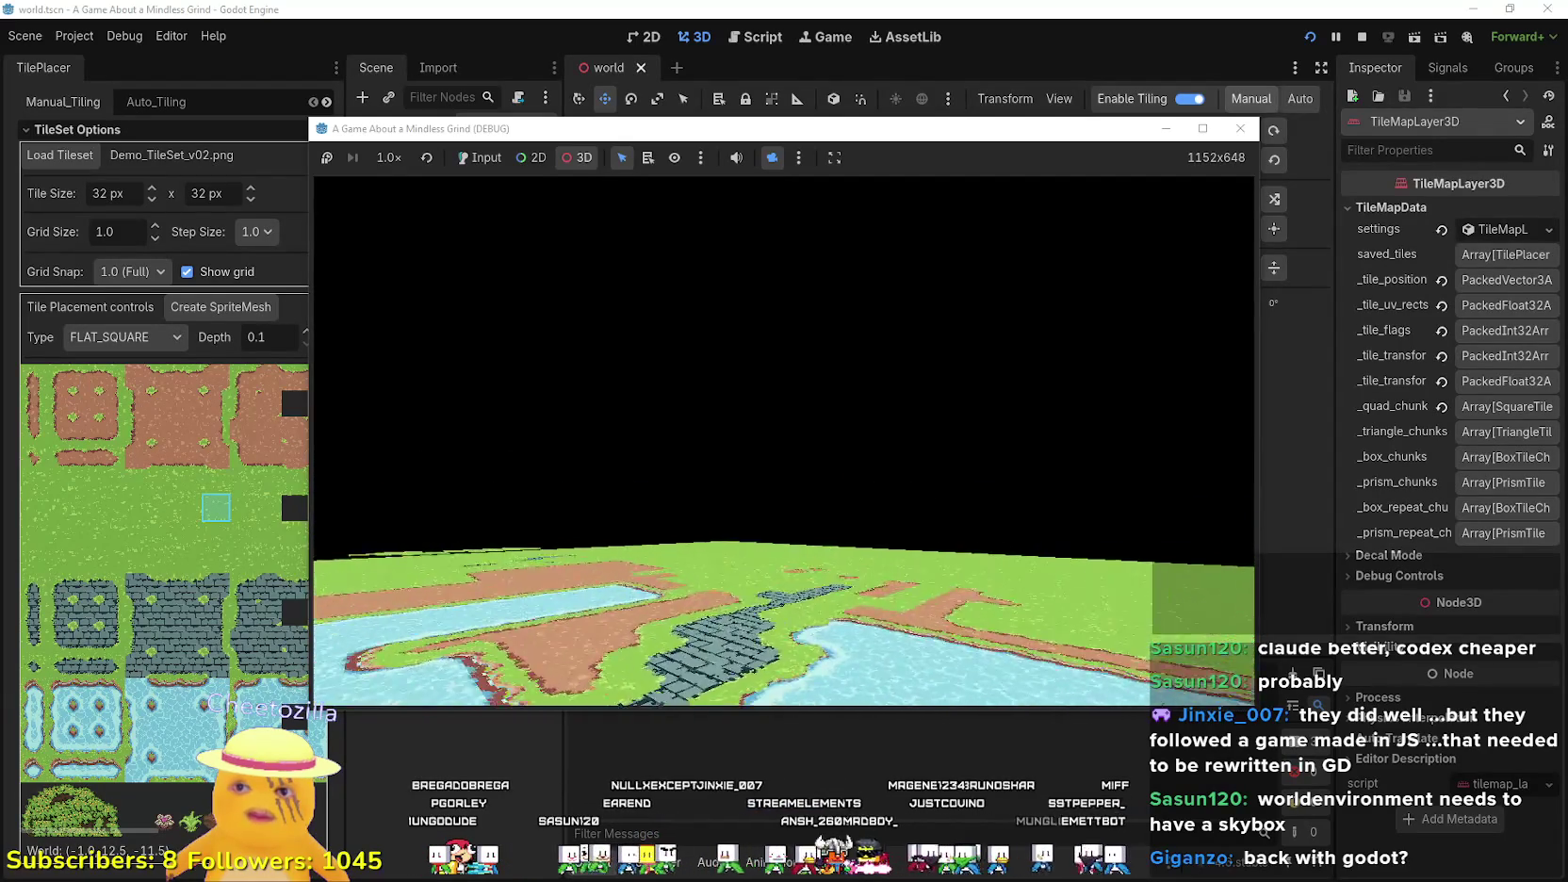
{"action": "left_click", "coordinate": [1359, 39]}
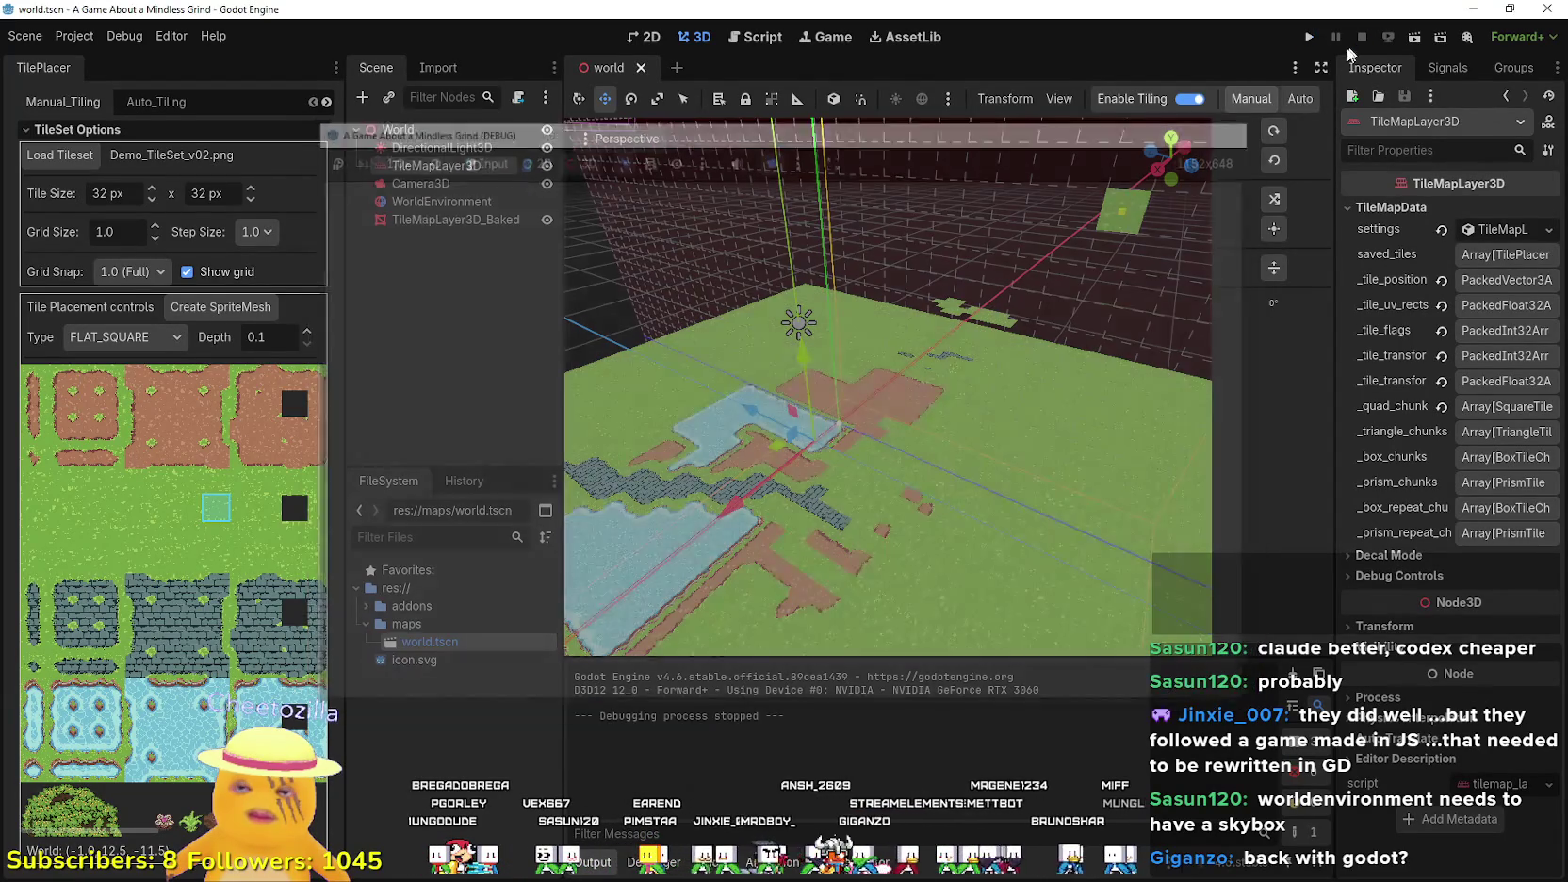
- Orbit and zoom around the tile map in the 3D viewport with the Select tool active
{"action": "left_click_drag", "start_coordinate": [937, 470], "coordinate": [814, 521]}
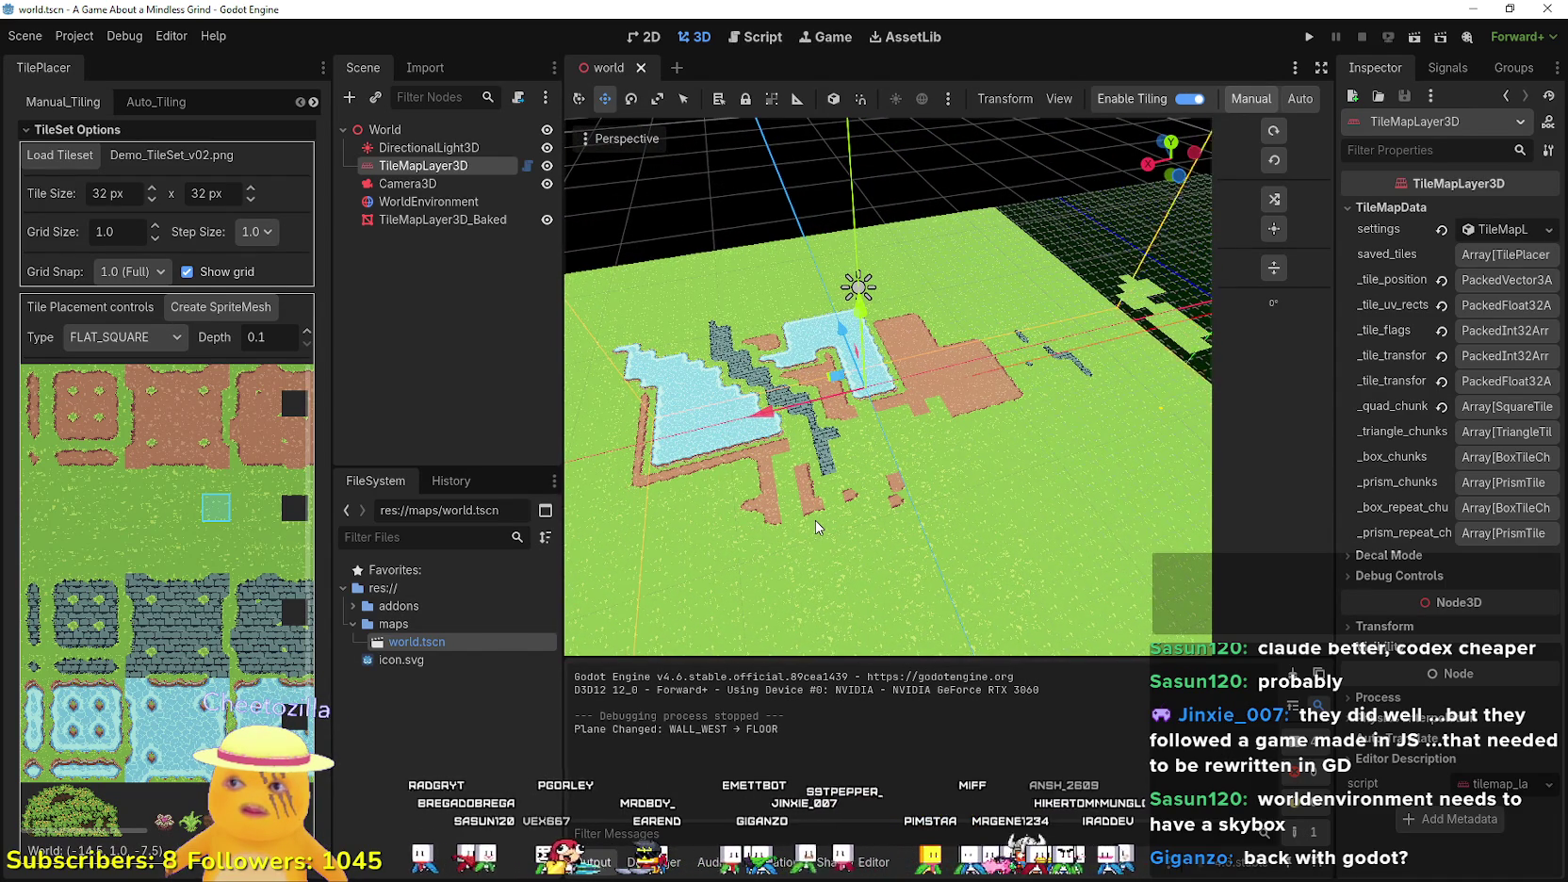
{"action": "mouse_move", "coordinate": [815, 521]}
{"action": "left_mouse_down"}
{"action": "mouse_move", "coordinate": [757, 511]}
{"action": "mouse_move", "coordinate": [883, 511]}
{"action": "left_mouse_up"}
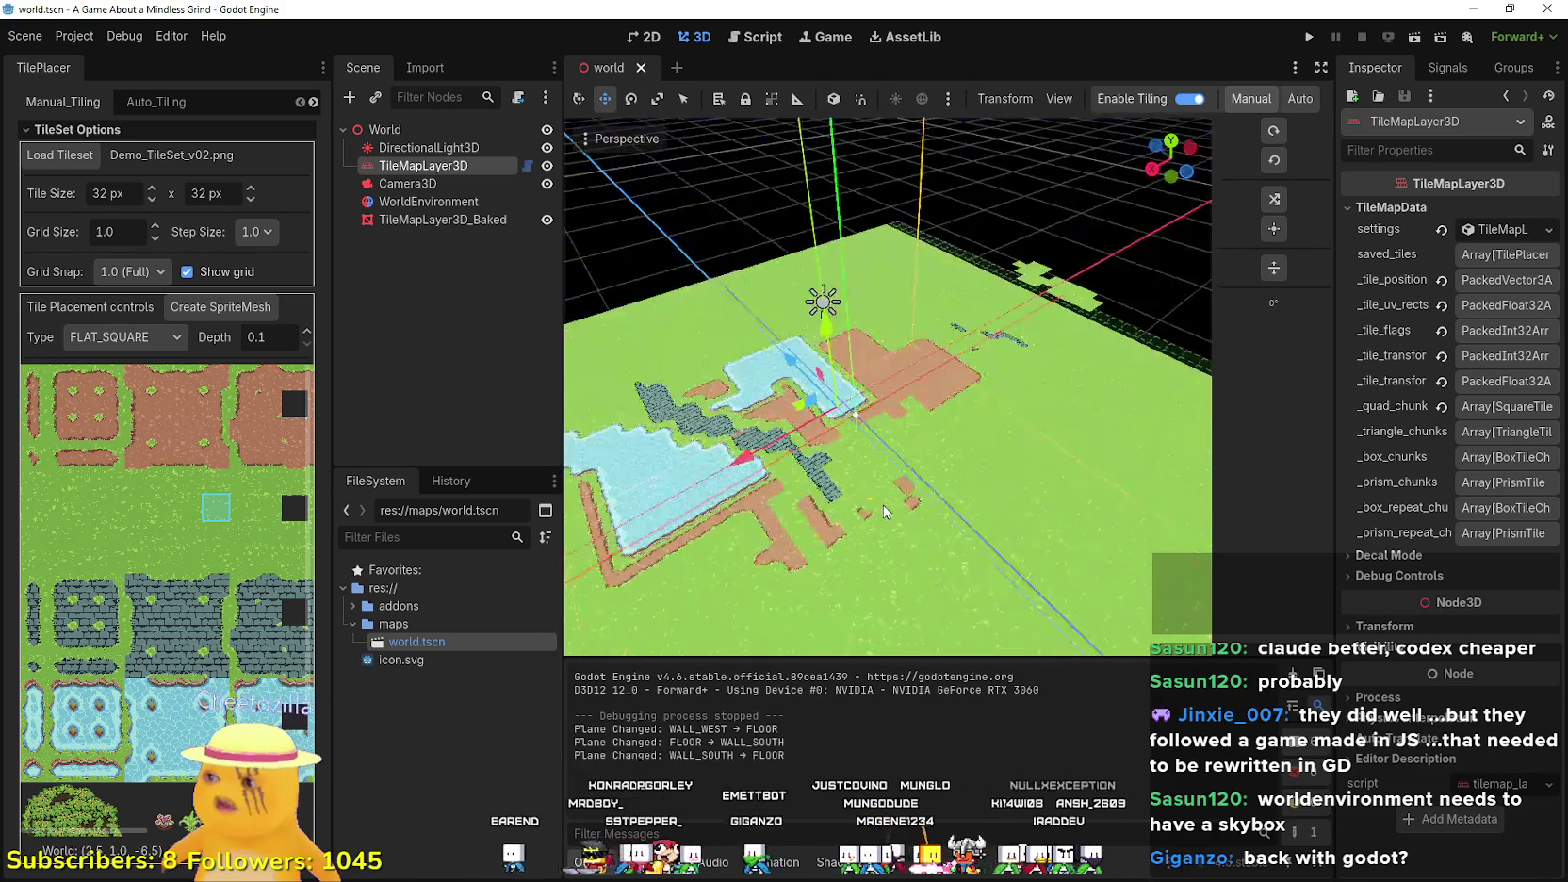
{"action": "scroll", "coordinate": [882, 506], "scroll_direction": "down", "scroll_amount": 3}
{"action": "scroll", "coordinate": [827, 536], "scroll_direction": "down", "scroll_amount": 4}
{"action": "scroll", "coordinate": [826, 535], "scroll_direction": "up", "scroll_amount": 5}
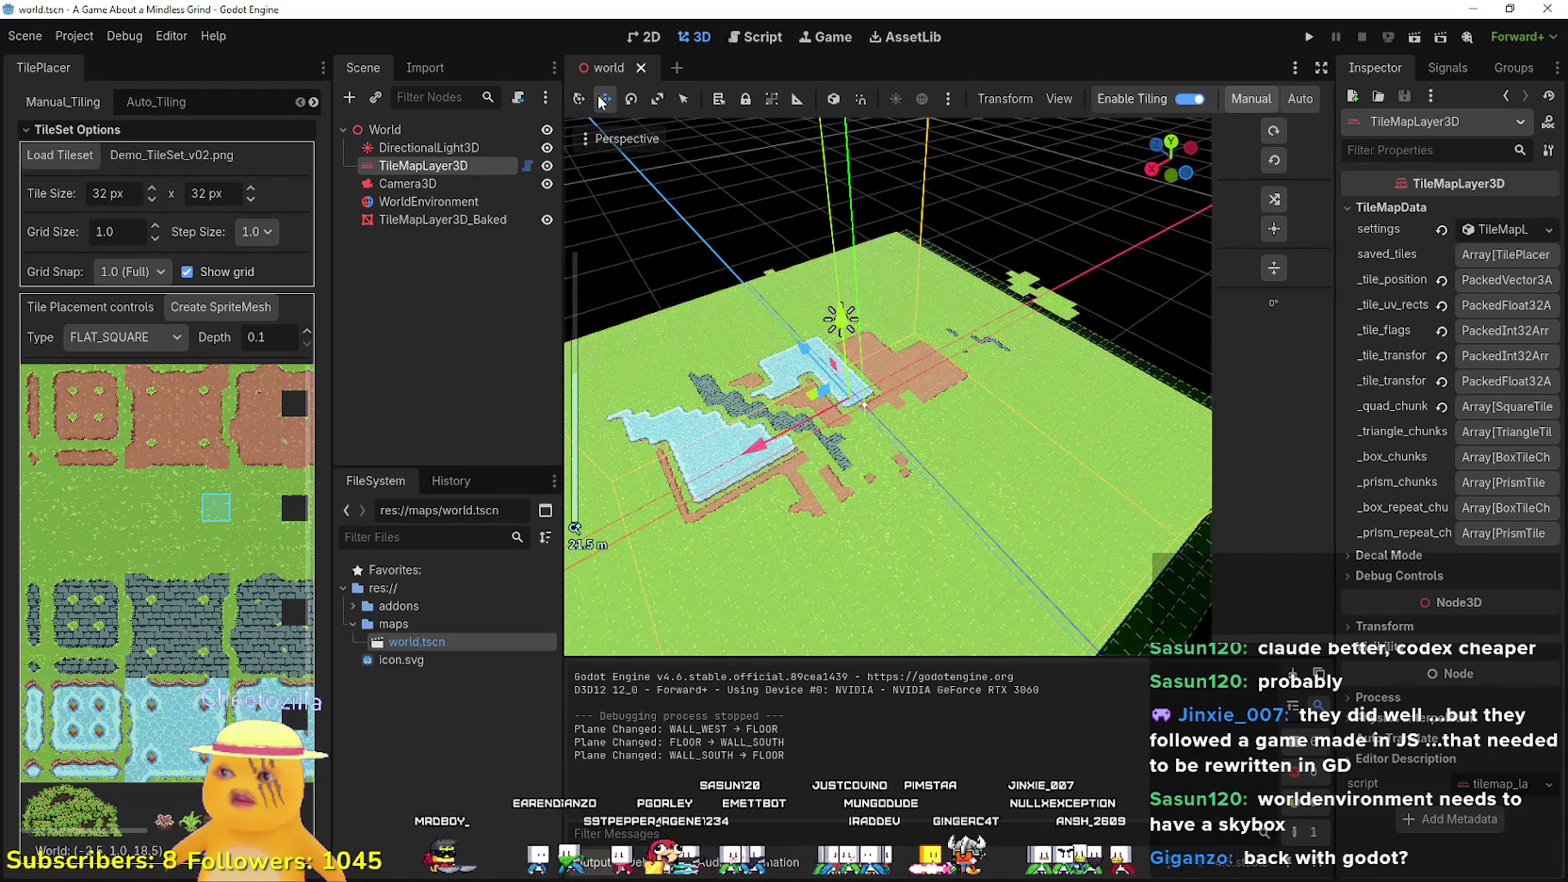
{"action": "scroll", "coordinate": [720, 271], "scroll_direction": "down", "scroll_amount": 5}
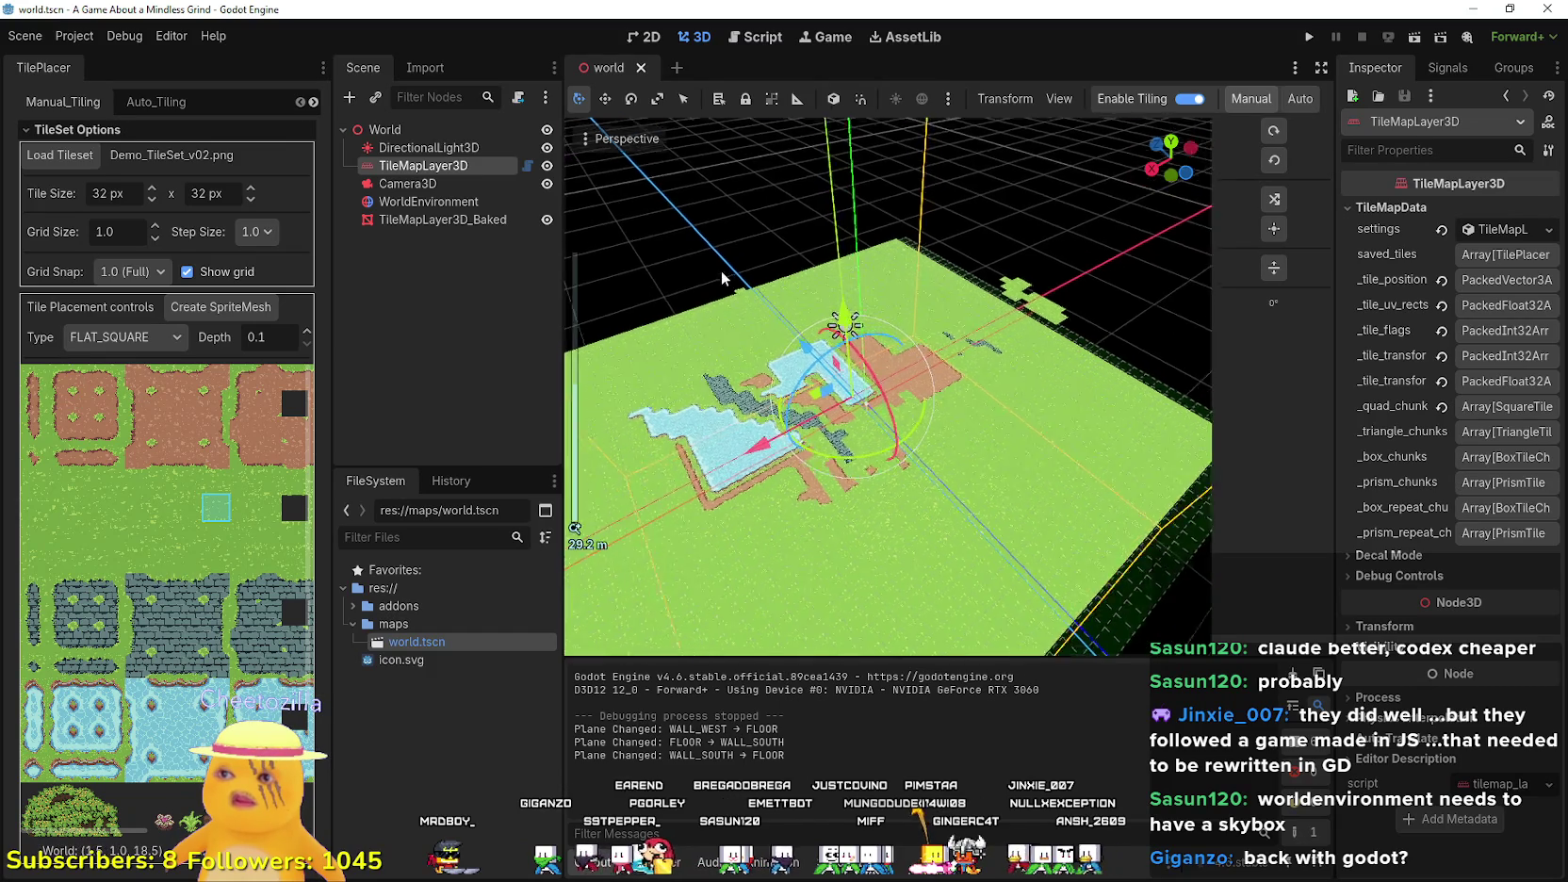
{"action": "left_click", "coordinate": [684, 98]}
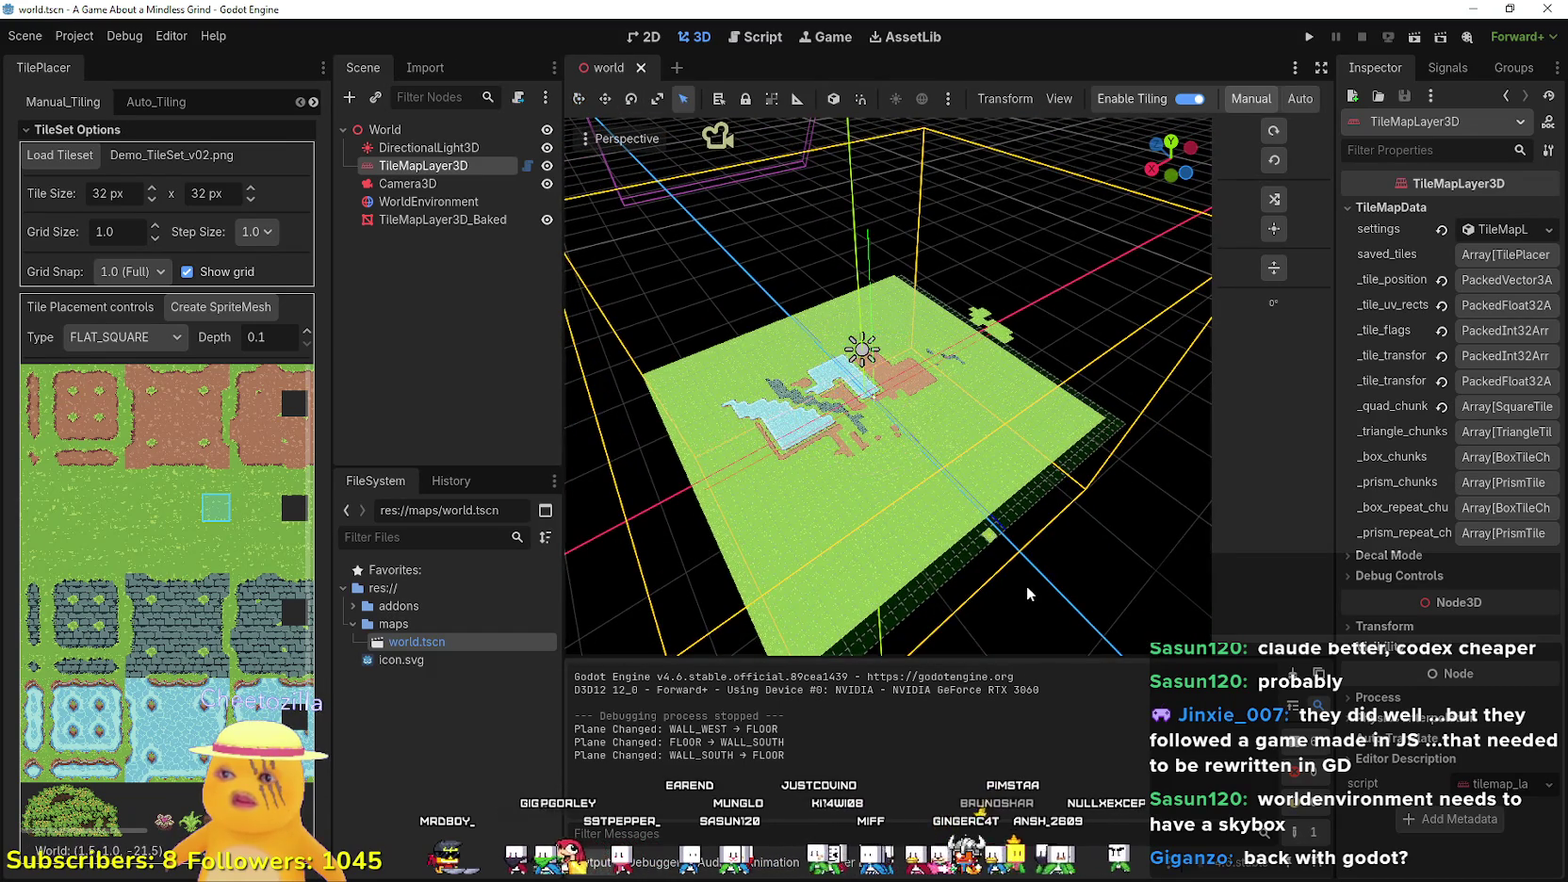
{"action": "left_click", "coordinate": [1026, 585]}
{"action": "scroll", "coordinate": [1045, 533], "scroll_direction": "up", "scroll_amount": 5}
- Turn the map to a near-horizon angle and switch to the Move tool (W)
{"action": "left_click_drag", "start_coordinate": [577, 587], "coordinate": [1211, 577]}
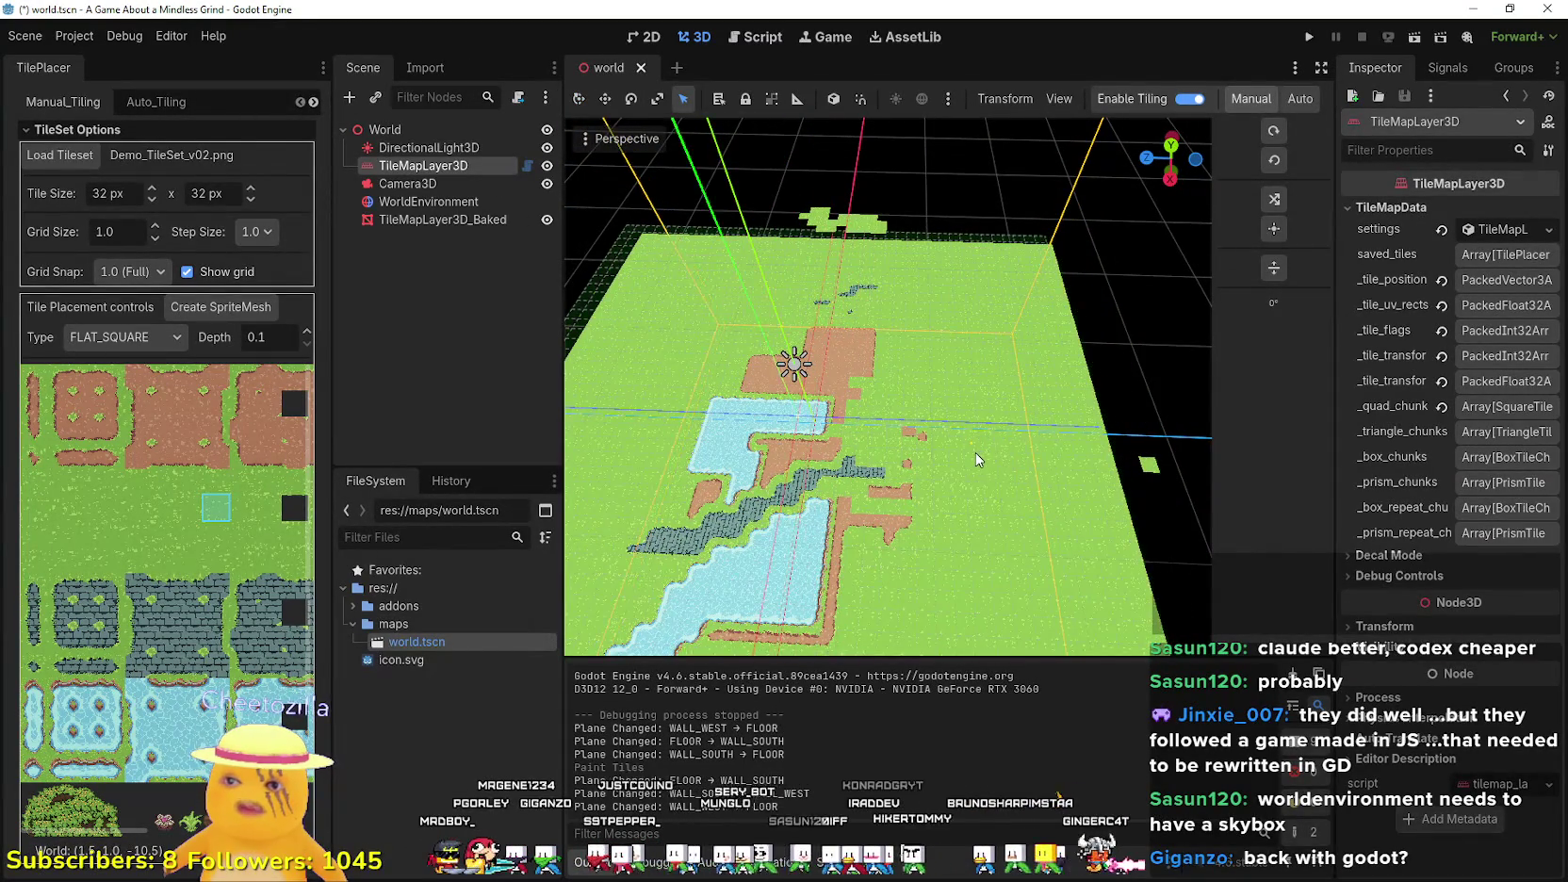
{"action": "scroll", "coordinate": [975, 459], "scroll_direction": "down", "scroll_amount": 2}
{"action": "scroll", "coordinate": [975, 453], "scroll_direction": "down", "scroll_amount": 3}
{"action": "mouse_move", "coordinate": [998, 474]}
{"action": "left_mouse_down"}
{"action": "mouse_move", "coordinate": [1031, 512]}
{"action": "mouse_move", "coordinate": [941, 444]}
{"action": "mouse_move", "coordinate": [960, 355]}
{"action": "left_mouse_up"}
{"action": "scroll", "coordinate": [950, 468], "scroll_direction": "up", "scroll_amount": 3}
{"action": "scroll", "coordinate": [950, 476], "scroll_direction": "up", "scroll_amount": 2}
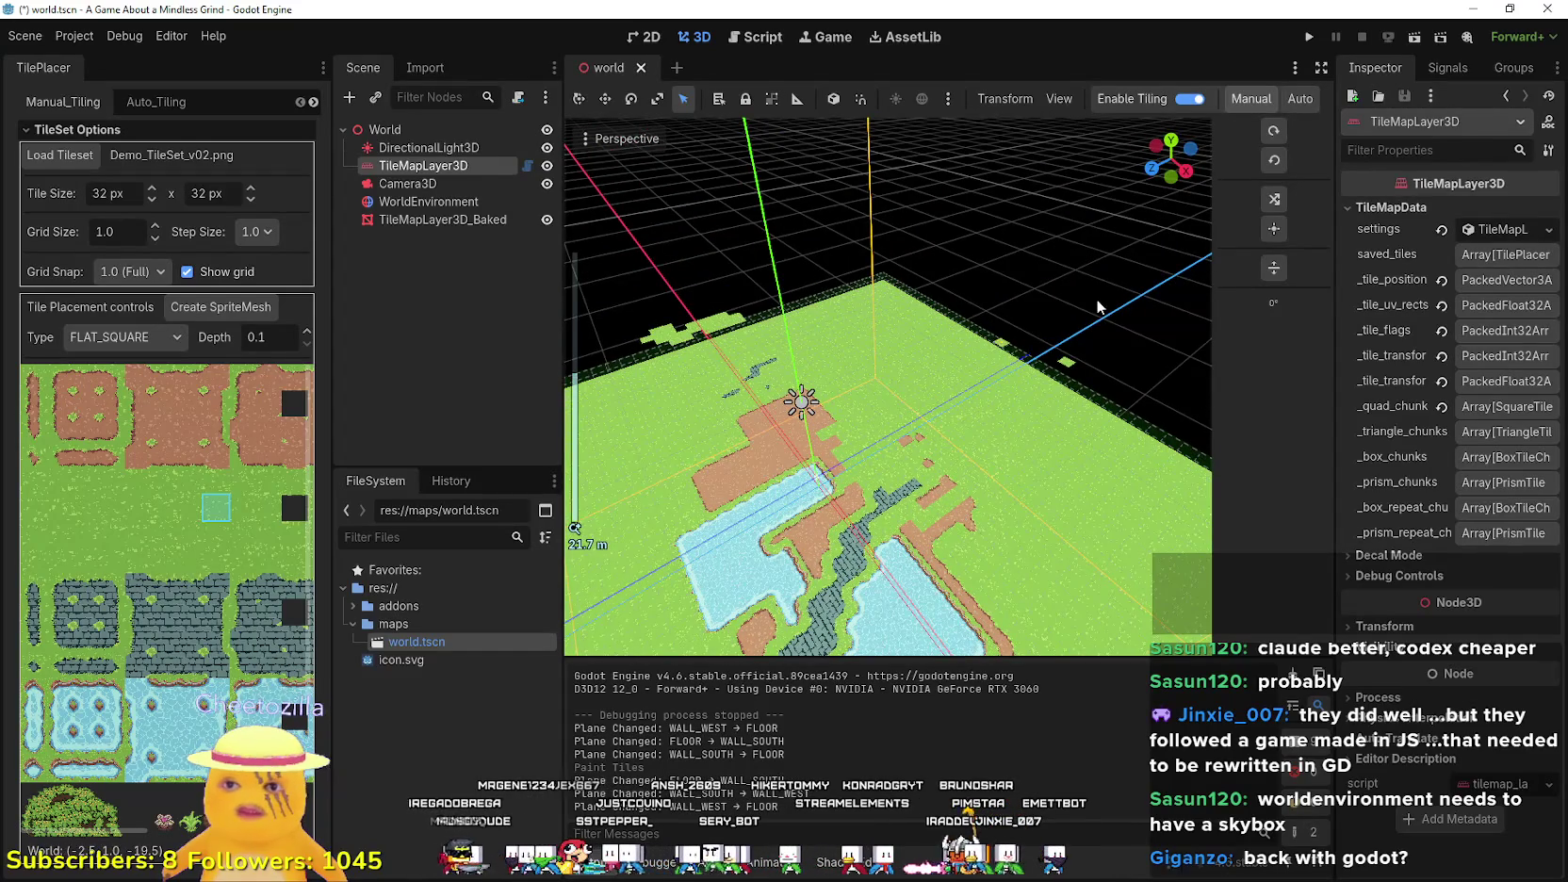
{"action": "scroll", "coordinate": [801, 273], "scroll_direction": "down", "scroll_amount": 4}
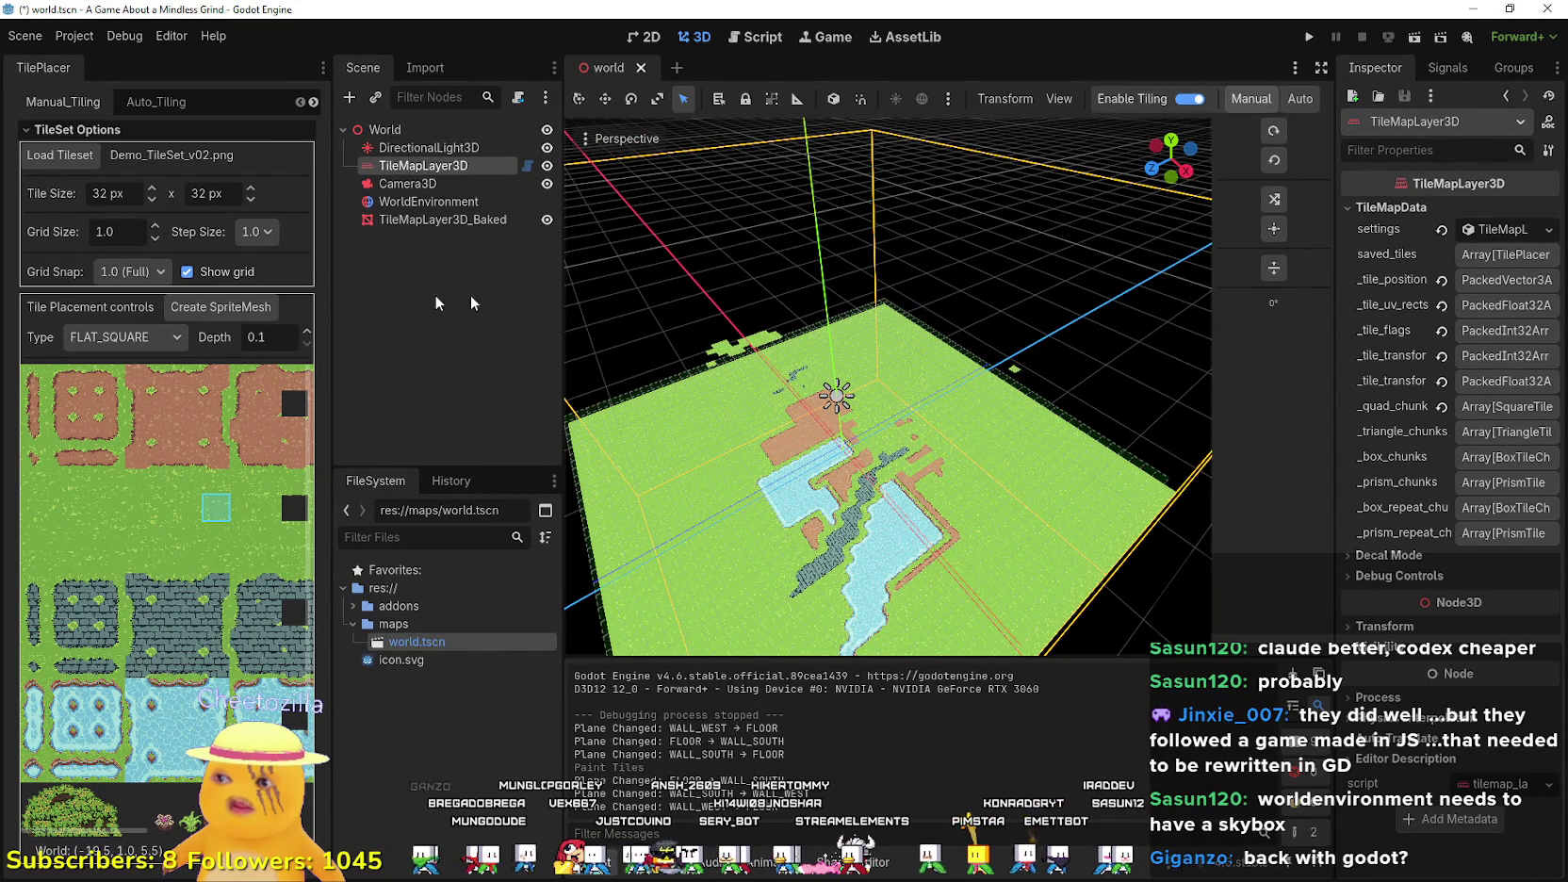
{"action": "scroll", "coordinate": [1049, 418], "scroll_direction": "down", "scroll_amount": 5}
{"action": "left_click_drag", "start_coordinate": [1171, 159], "coordinate": [1094, 217]}
{"action": "scroll", "coordinate": [930, 481], "scroll_direction": "up", "scroll_amount": 3}
{"action": "key", "text": "w"}
{"action": "scroll", "coordinate": [902, 429], "scroll_direction": "up", "scroll_amount": 6}
{"action": "scroll", "coordinate": [887, 386], "scroll_direction": "up", "scroll_amount": 5}
{"action": "mouse_move", "coordinate": [886, 396]}
{"action": "left_mouse_down"}
{"action": "mouse_move", "coordinate": [886, 236]}
{"action": "mouse_move", "coordinate": [728, 434]}
{"action": "left_mouse_up"}
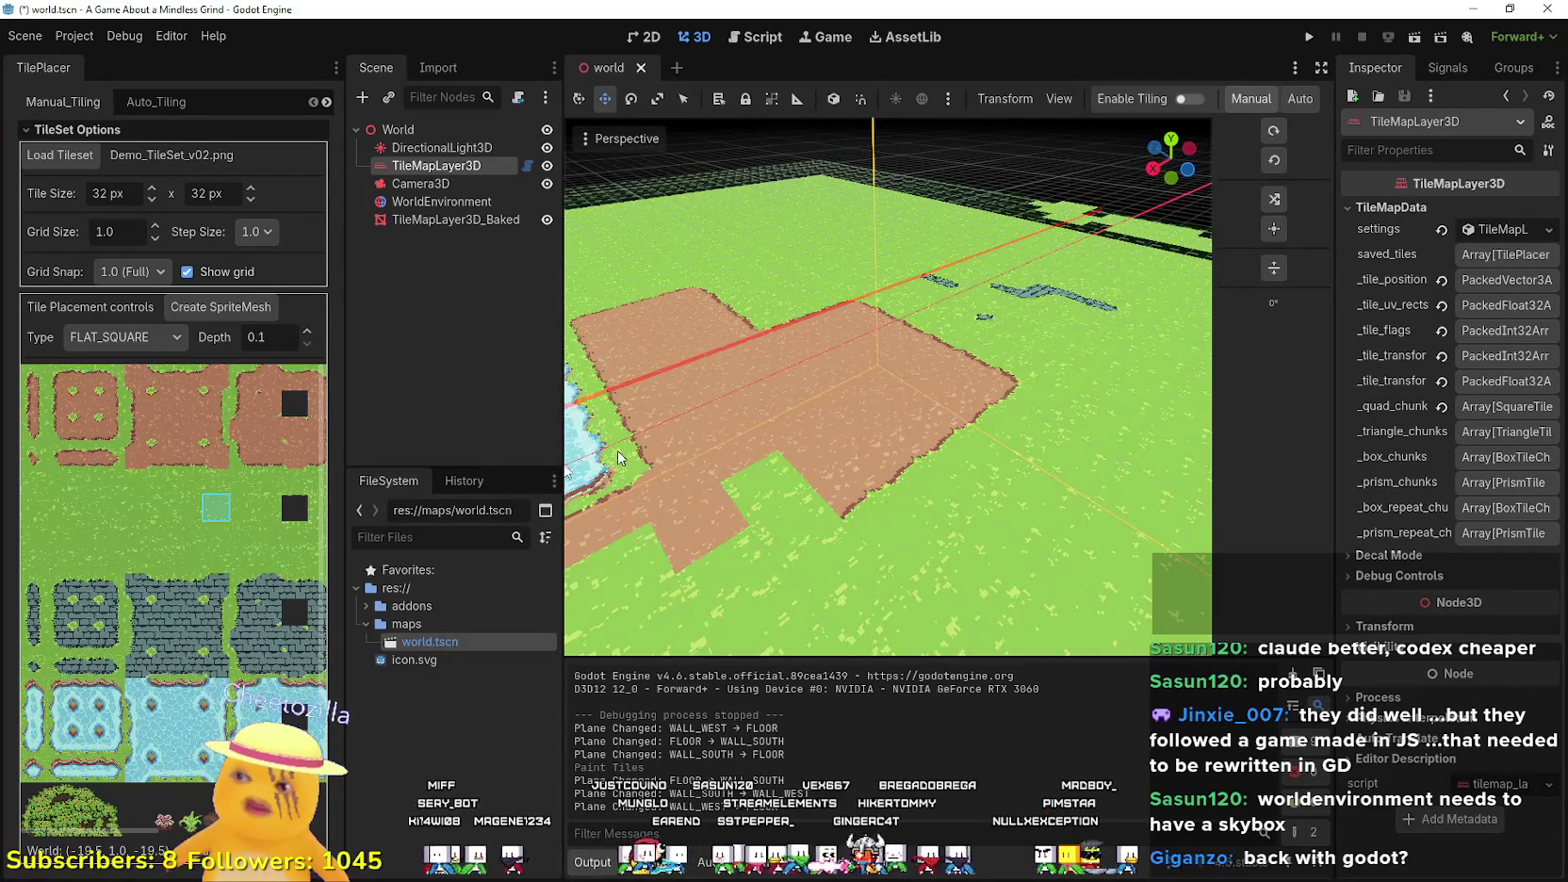
{"action": "scroll", "coordinate": [217, 725], "scroll_direction": "down", "scroll_amount": 1}
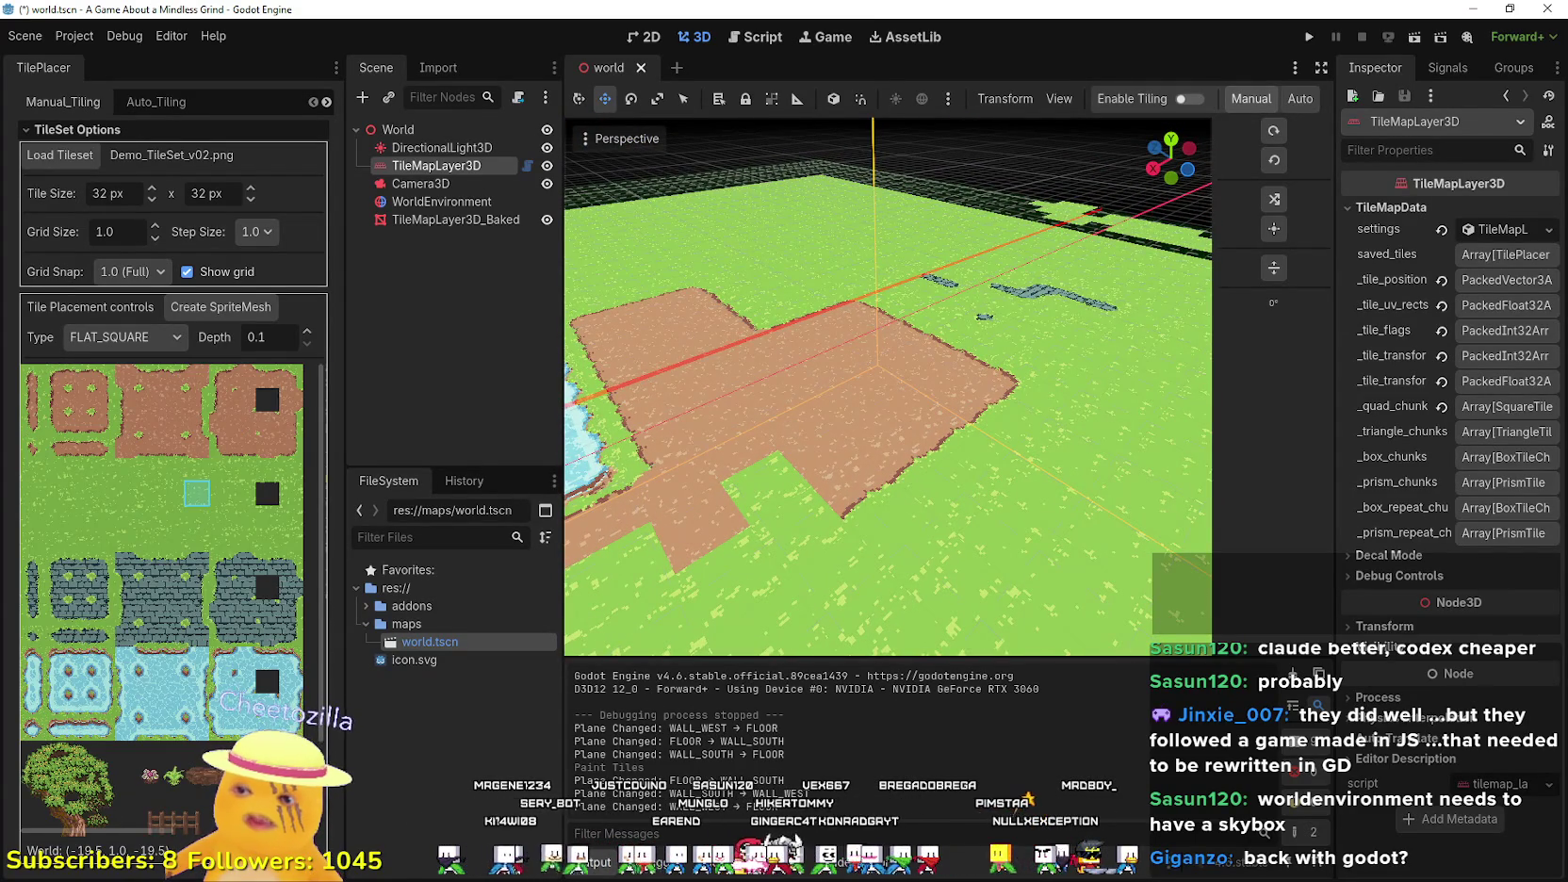
{"action": "scroll", "coordinate": [217, 726], "scroll_direction": "down", "scroll_amount": 1}
{"action": "scroll", "coordinate": [201, 736], "scroll_direction": "down", "scroll_amount": 2}
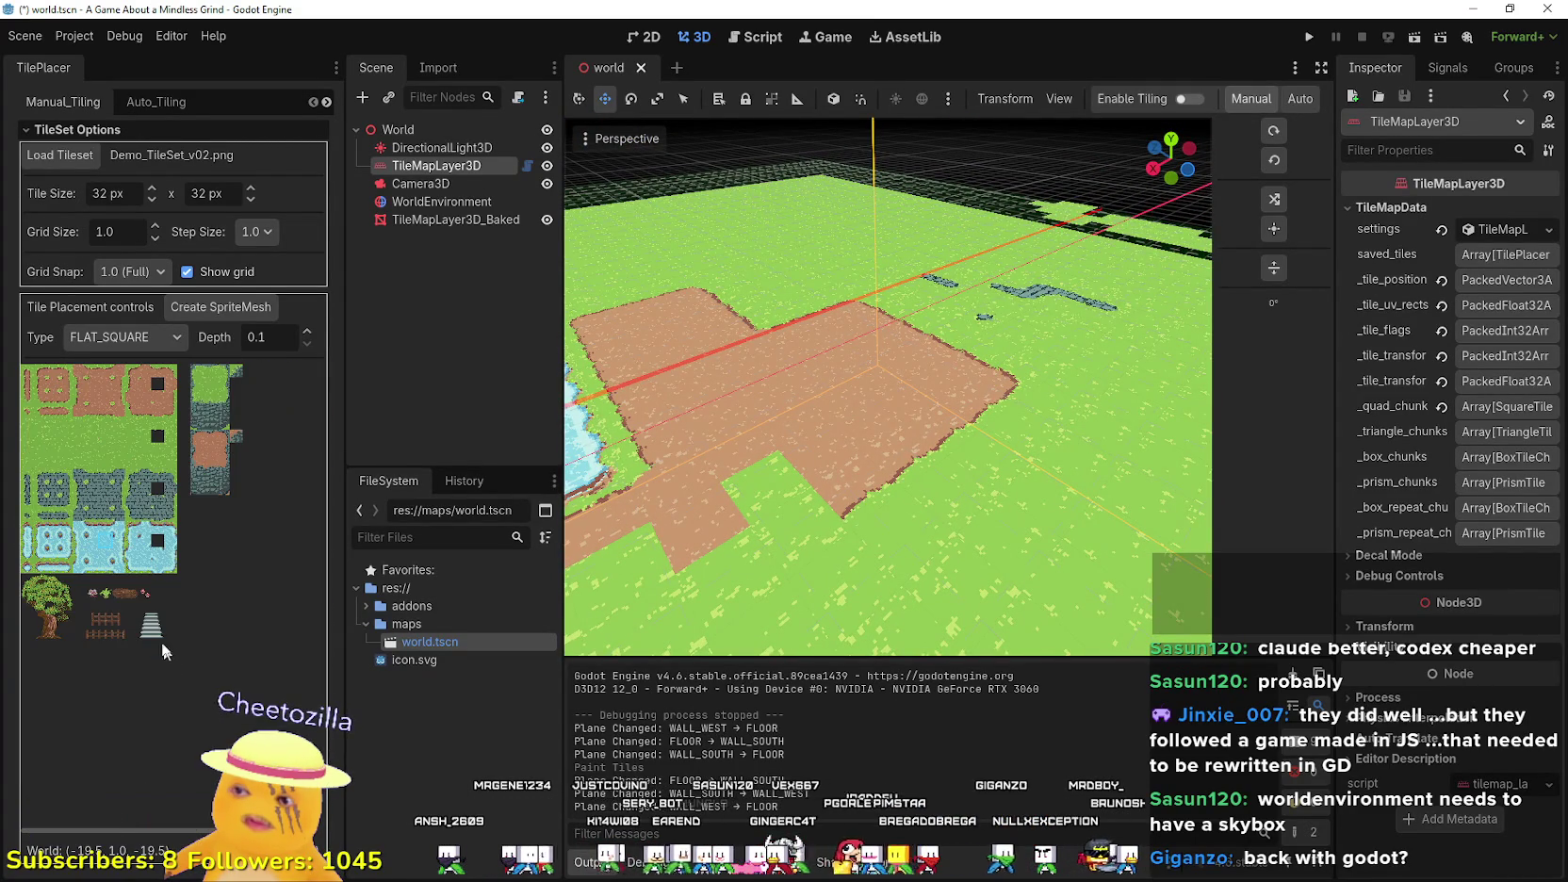
{"action": "scroll", "coordinate": [137, 474], "scroll_direction": "up", "scroll_amount": 3}
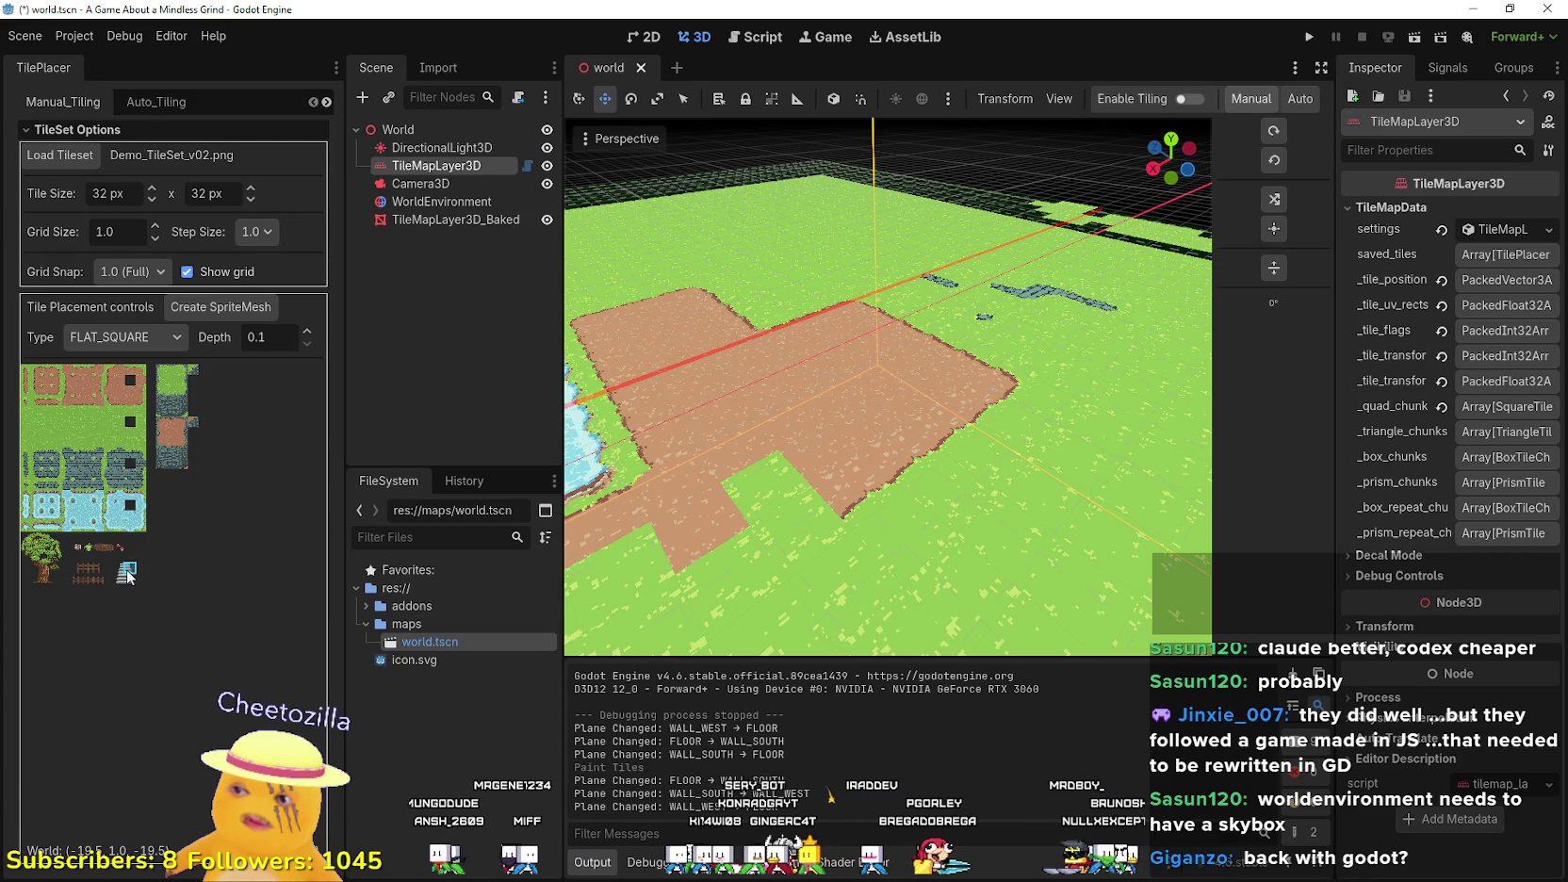
{"action": "scroll", "coordinate": [167, 649], "scroll_direction": "down", "scroll_amount": 5}
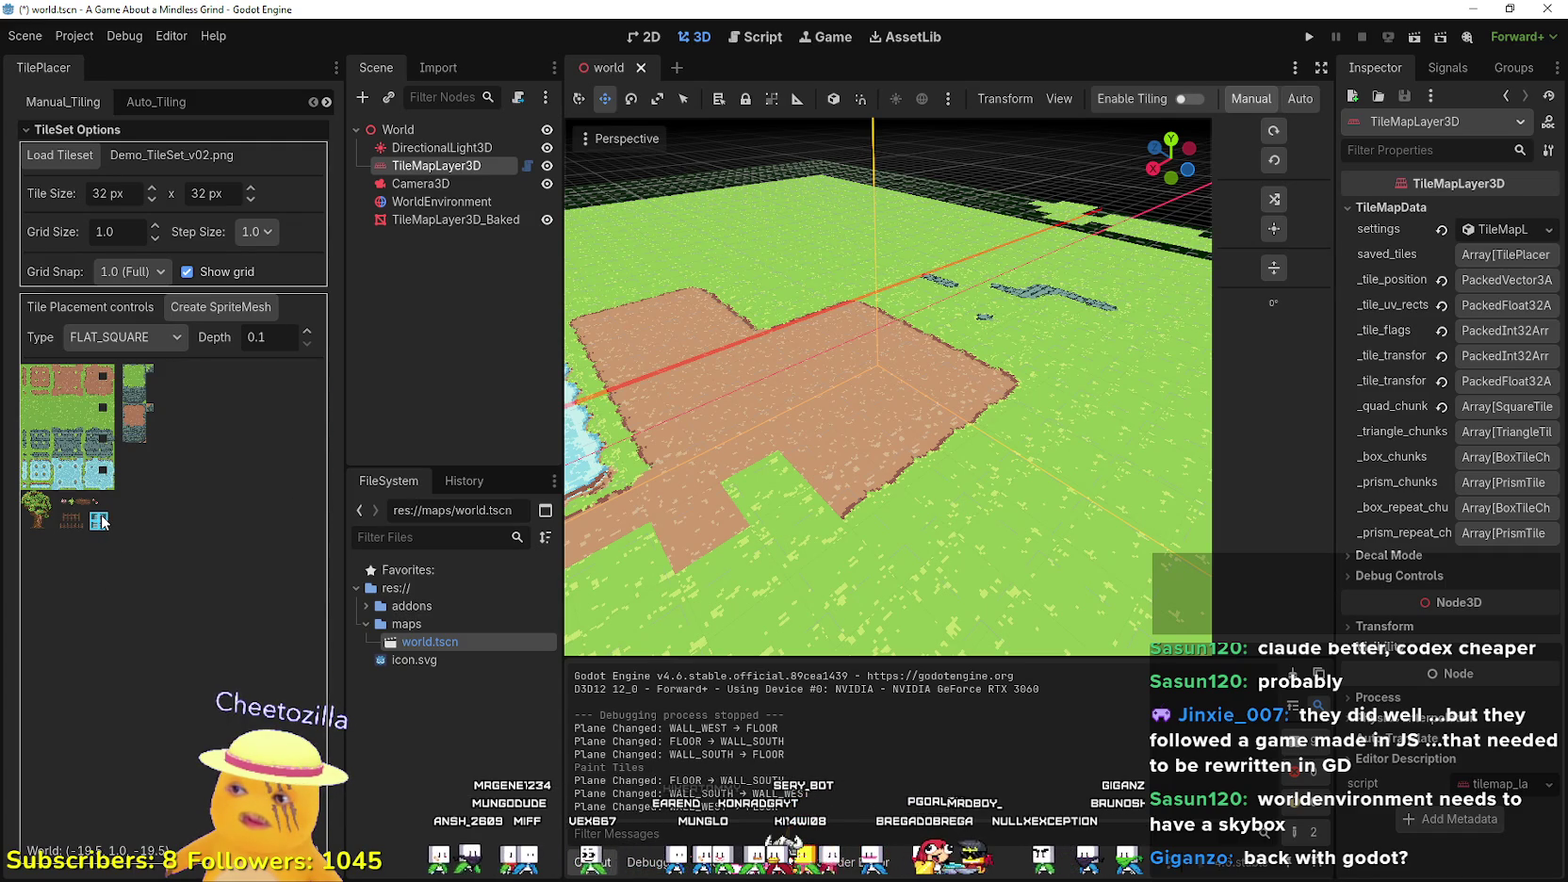
{"action": "scroll", "coordinate": [837, 423], "scroll_direction": "down", "scroll_amount": 5}
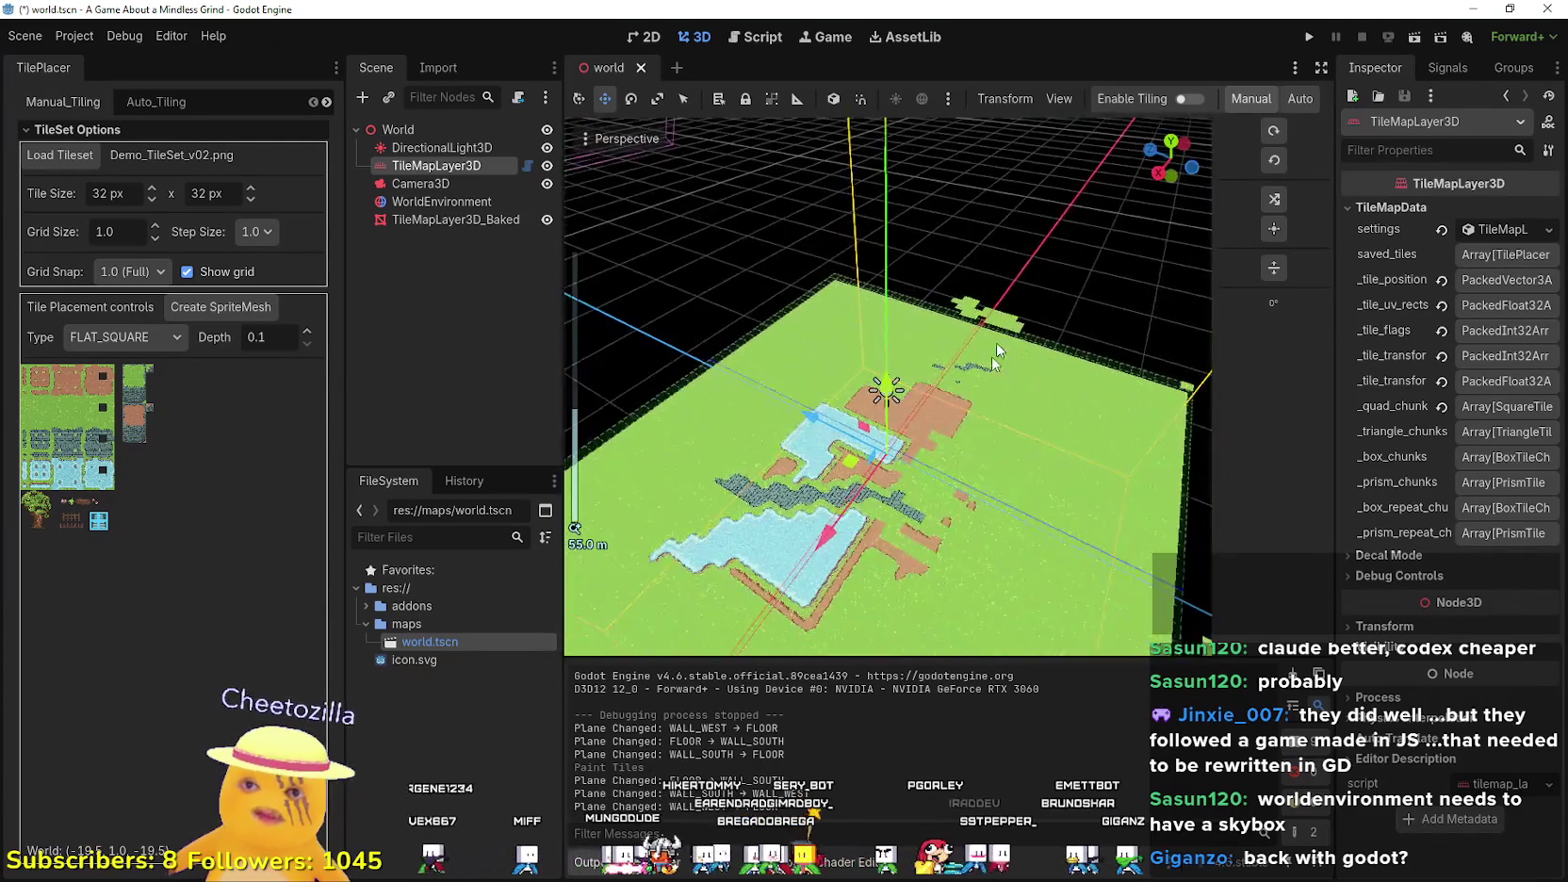
{"action": "scroll", "coordinate": [964, 434], "scroll_direction": "up", "scroll_amount": 5}
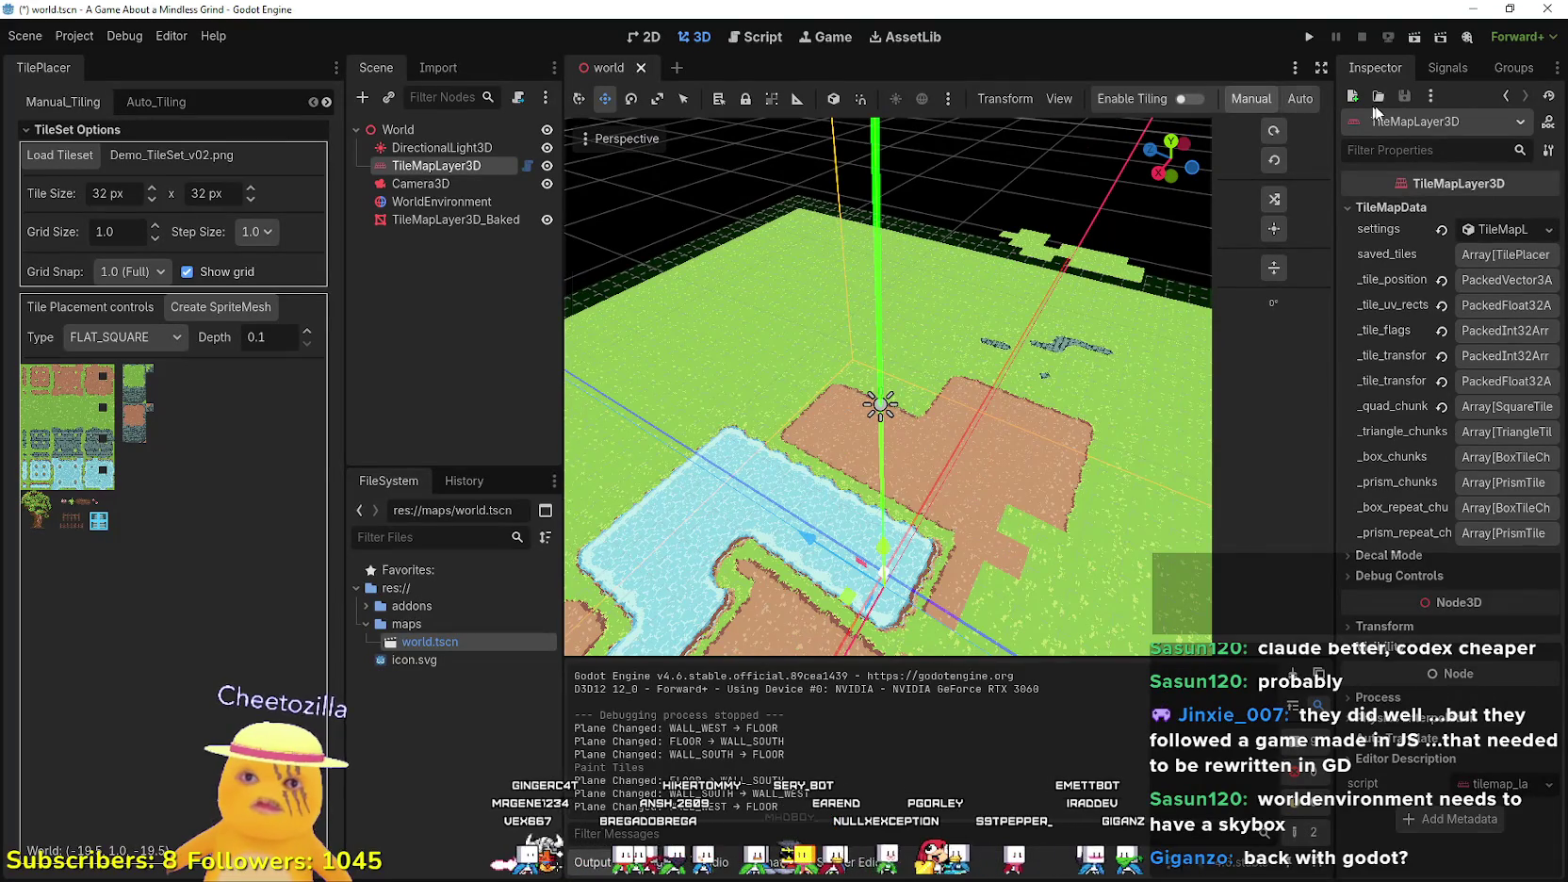
{"action": "left_click", "coordinate": [1297, 98]}
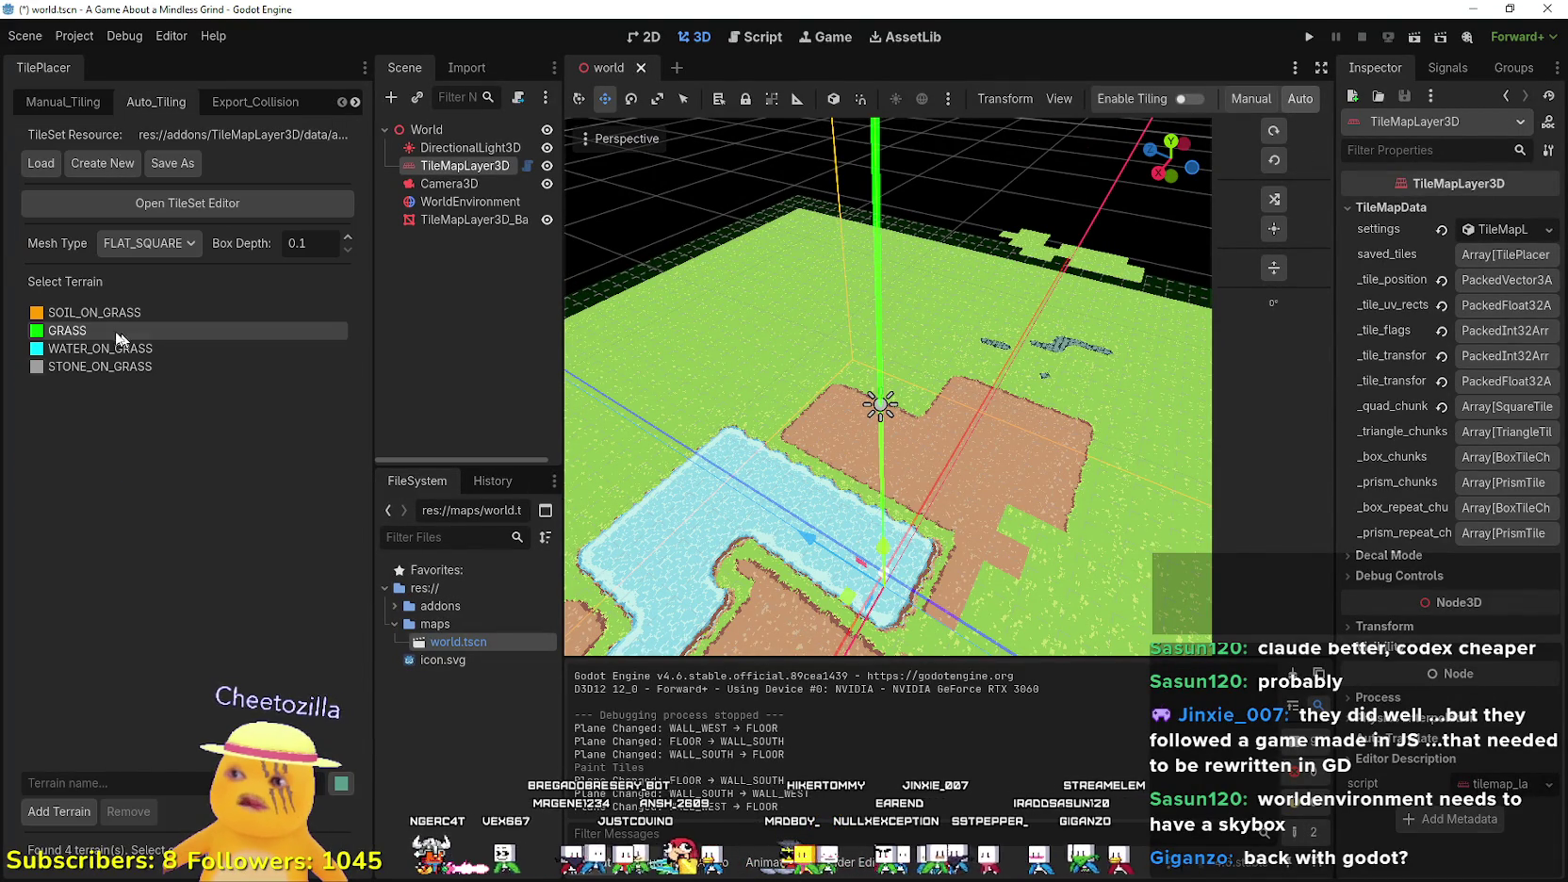
- Reselect the TileMapLayer3D node and pick GRASS in its terrain list
{"action": "left_click", "coordinate": [189, 331]}
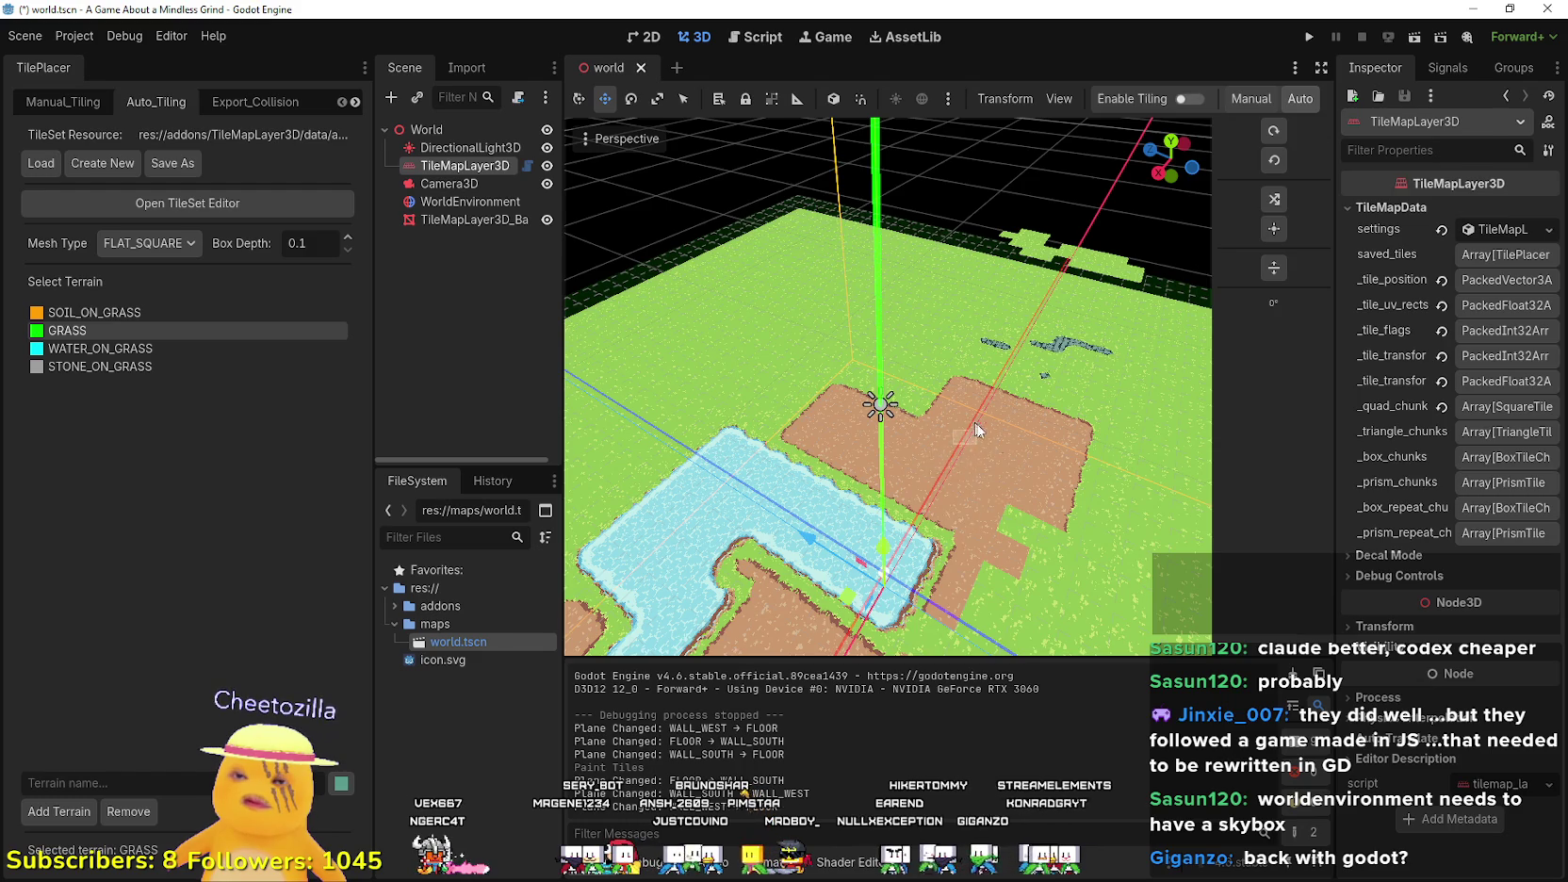
{"action": "left_click", "coordinate": [970, 429]}
{"action": "scroll", "coordinate": [970, 430], "scroll_direction": "down", "scroll_amount": 5}
{"action": "scroll", "coordinate": [826, 411], "scroll_direction": "down", "scroll_amount": 4}
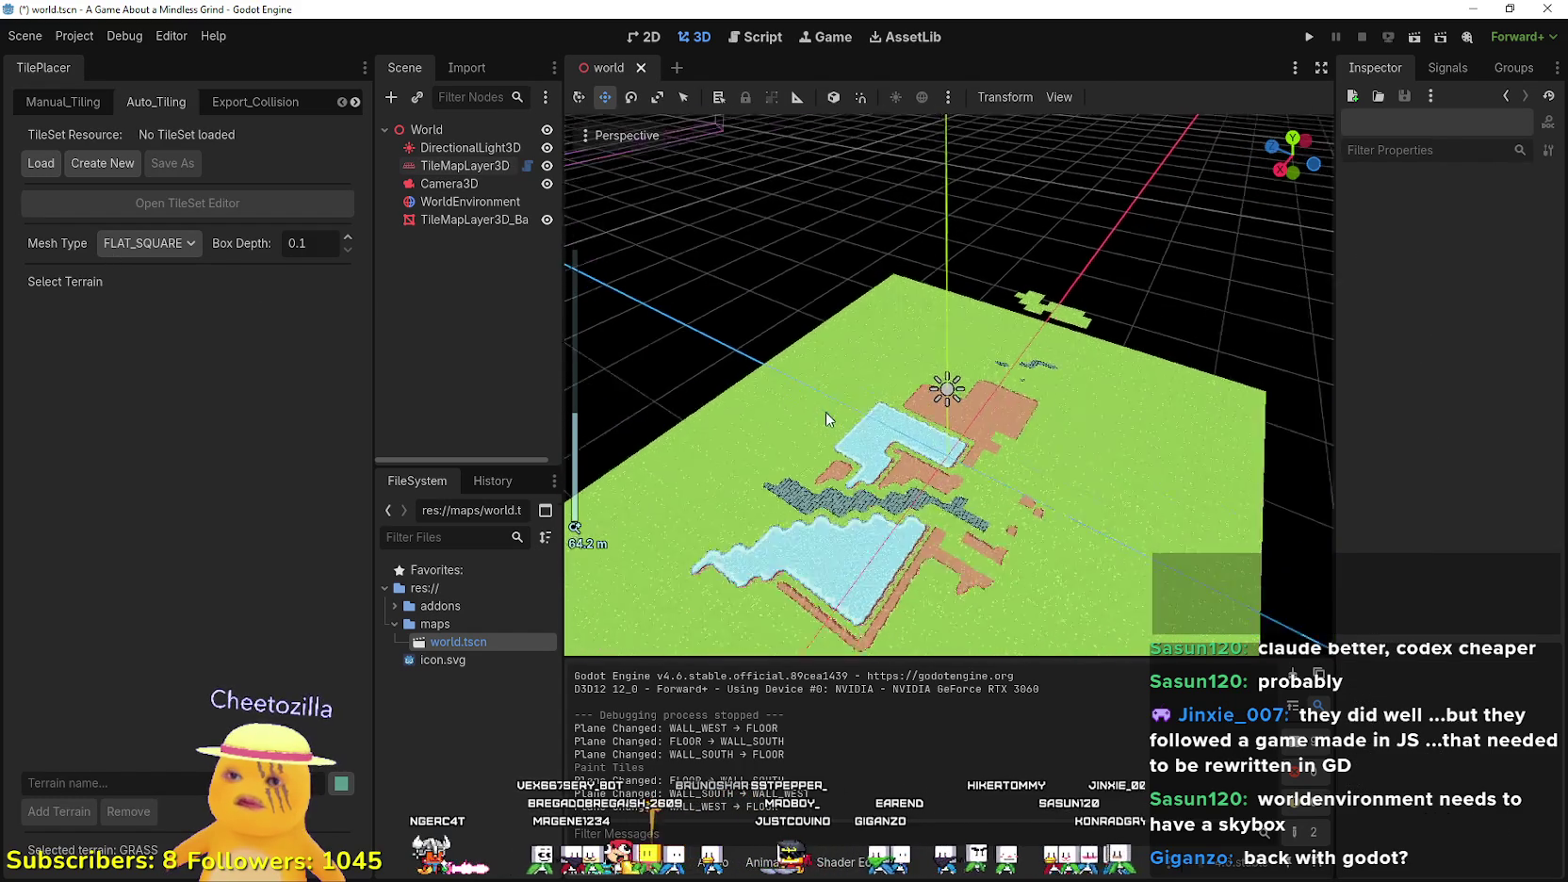
{"action": "left_click", "coordinate": [825, 411]}
{"action": "left_click", "coordinate": [465, 165]}
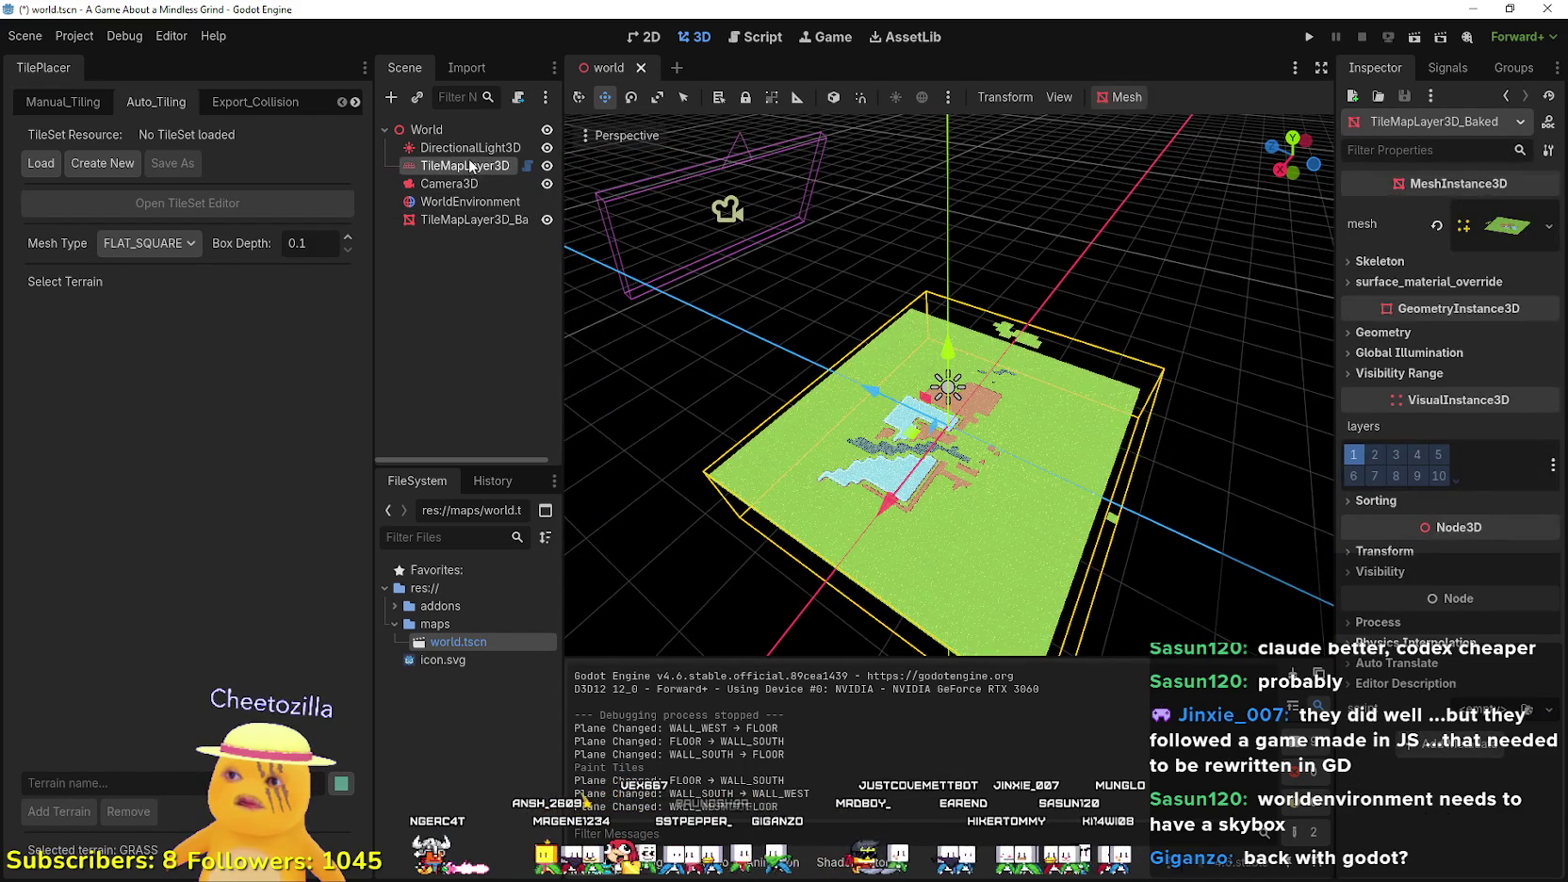
{"action": "scroll", "coordinate": [992, 417], "scroll_direction": "up", "scroll_amount": 5}
{"action": "left_click", "coordinate": [168, 347]}
{"action": "left_click", "coordinate": [166, 332]}
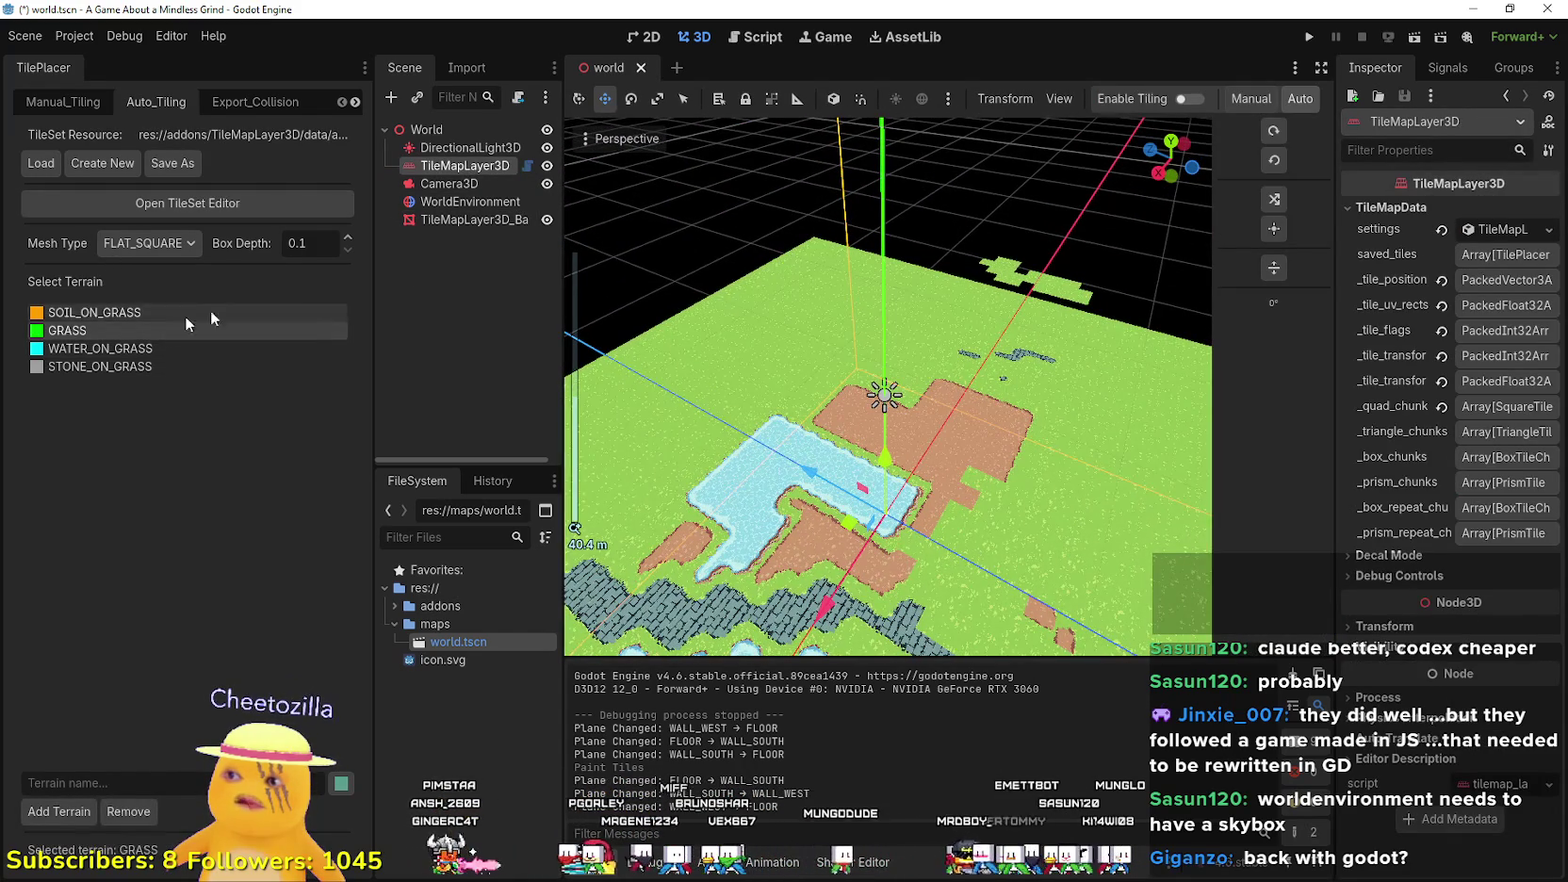
- Re-enable tiling and repaint part of the soil patch back to grass
{"action": "left_click", "coordinate": [1194, 99]}
{"action": "scroll", "coordinate": [907, 485], "scroll_direction": "up", "scroll_amount": 4}
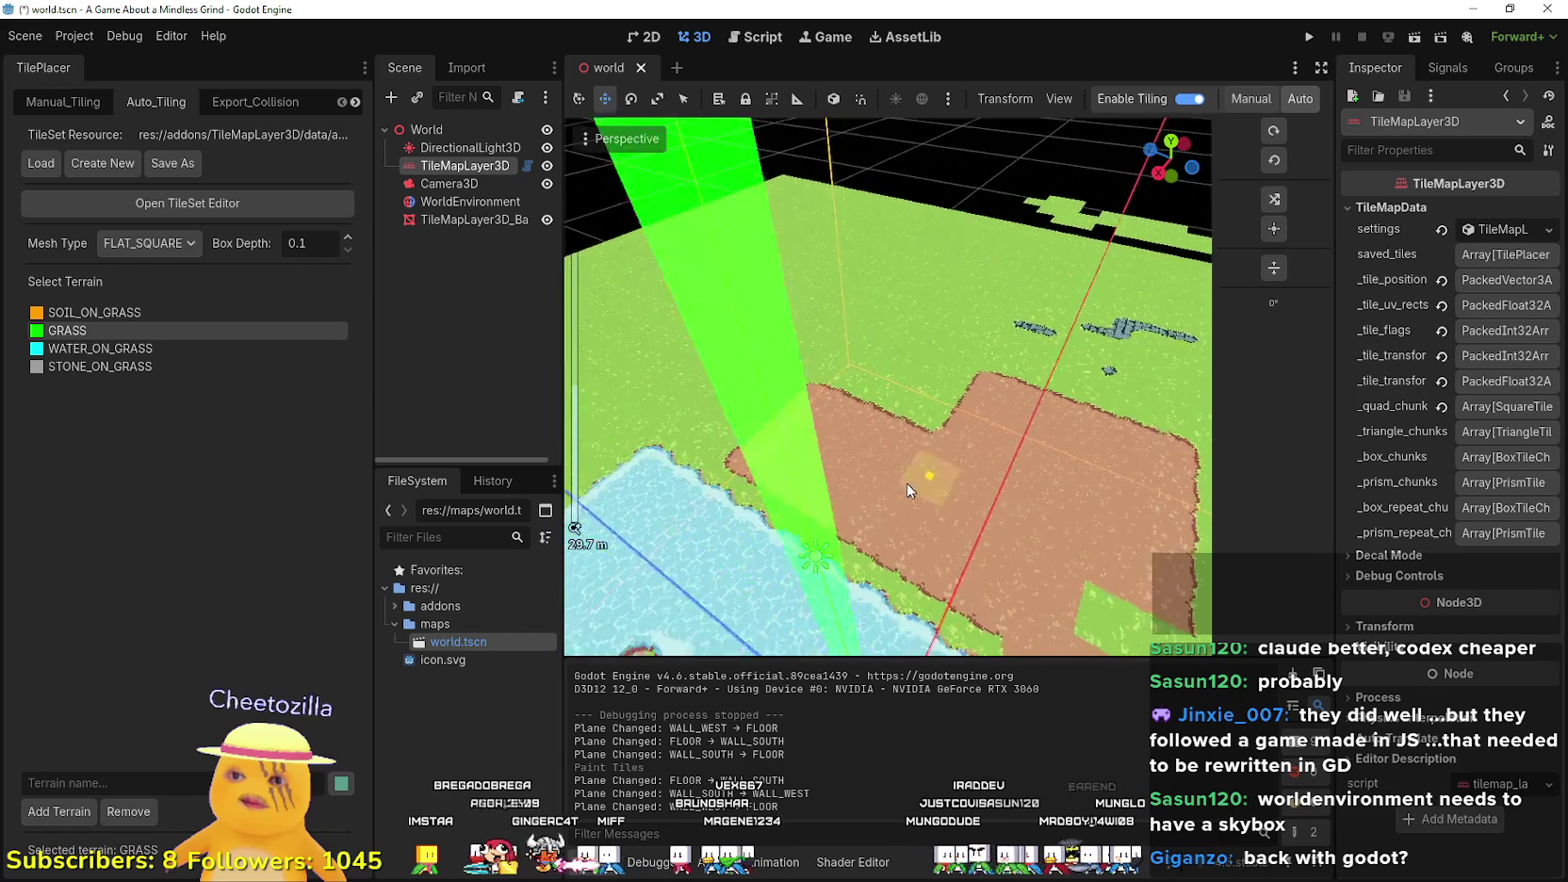
{"action": "left_click_drag", "start_coordinate": [1018, 381], "coordinate": [937, 408]}
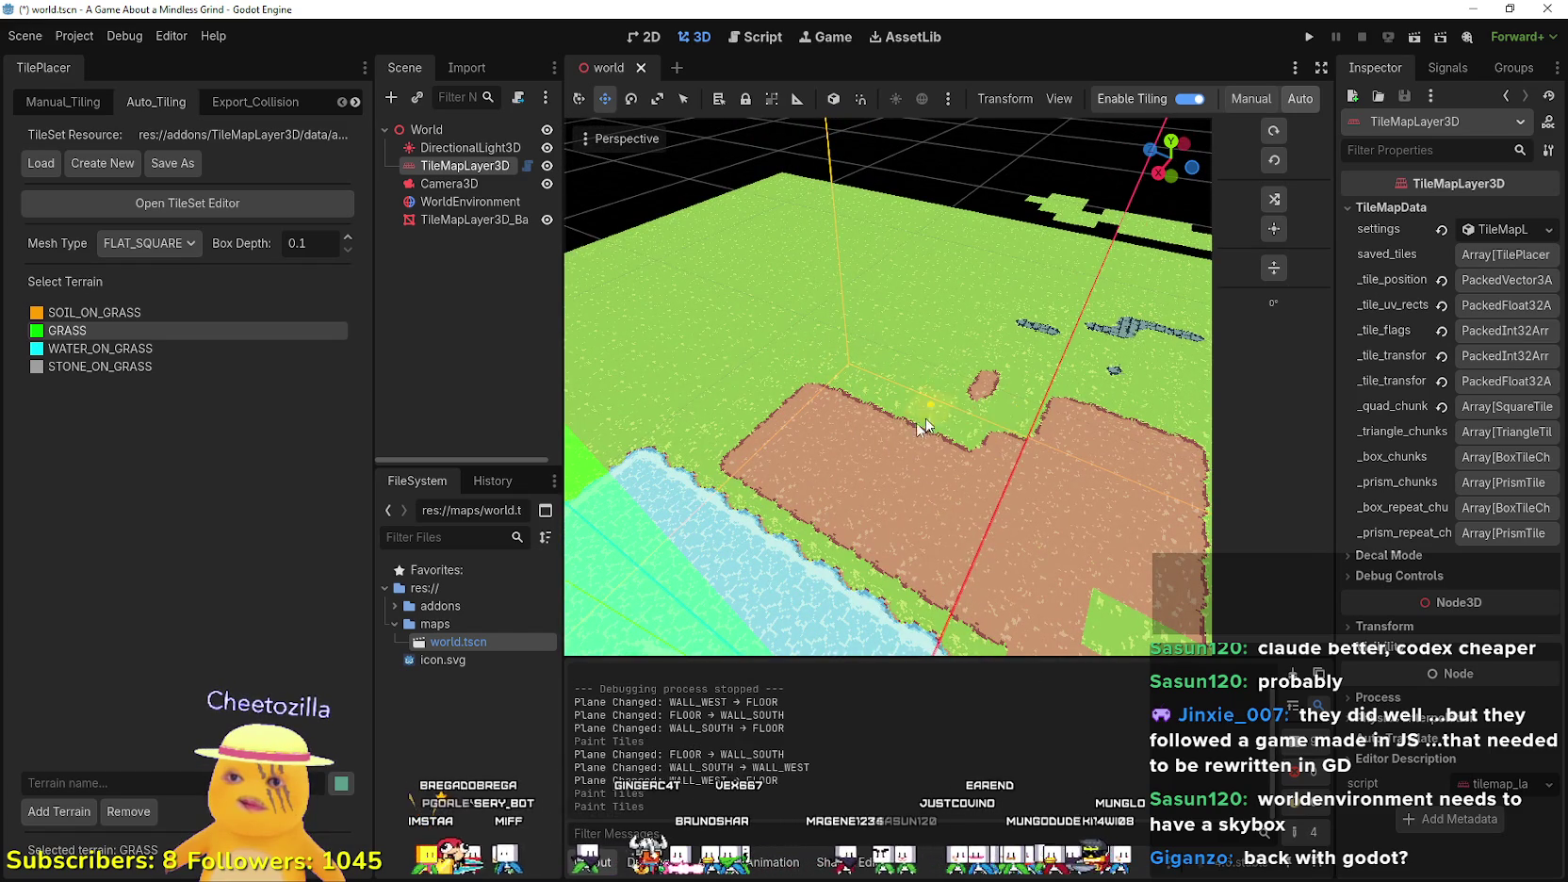
- Paint a SOIL_ON_GRASS bridge to the small dirt patch, then select WATER_ON_GRASS
{"action": "left_click", "coordinate": [102, 312]}
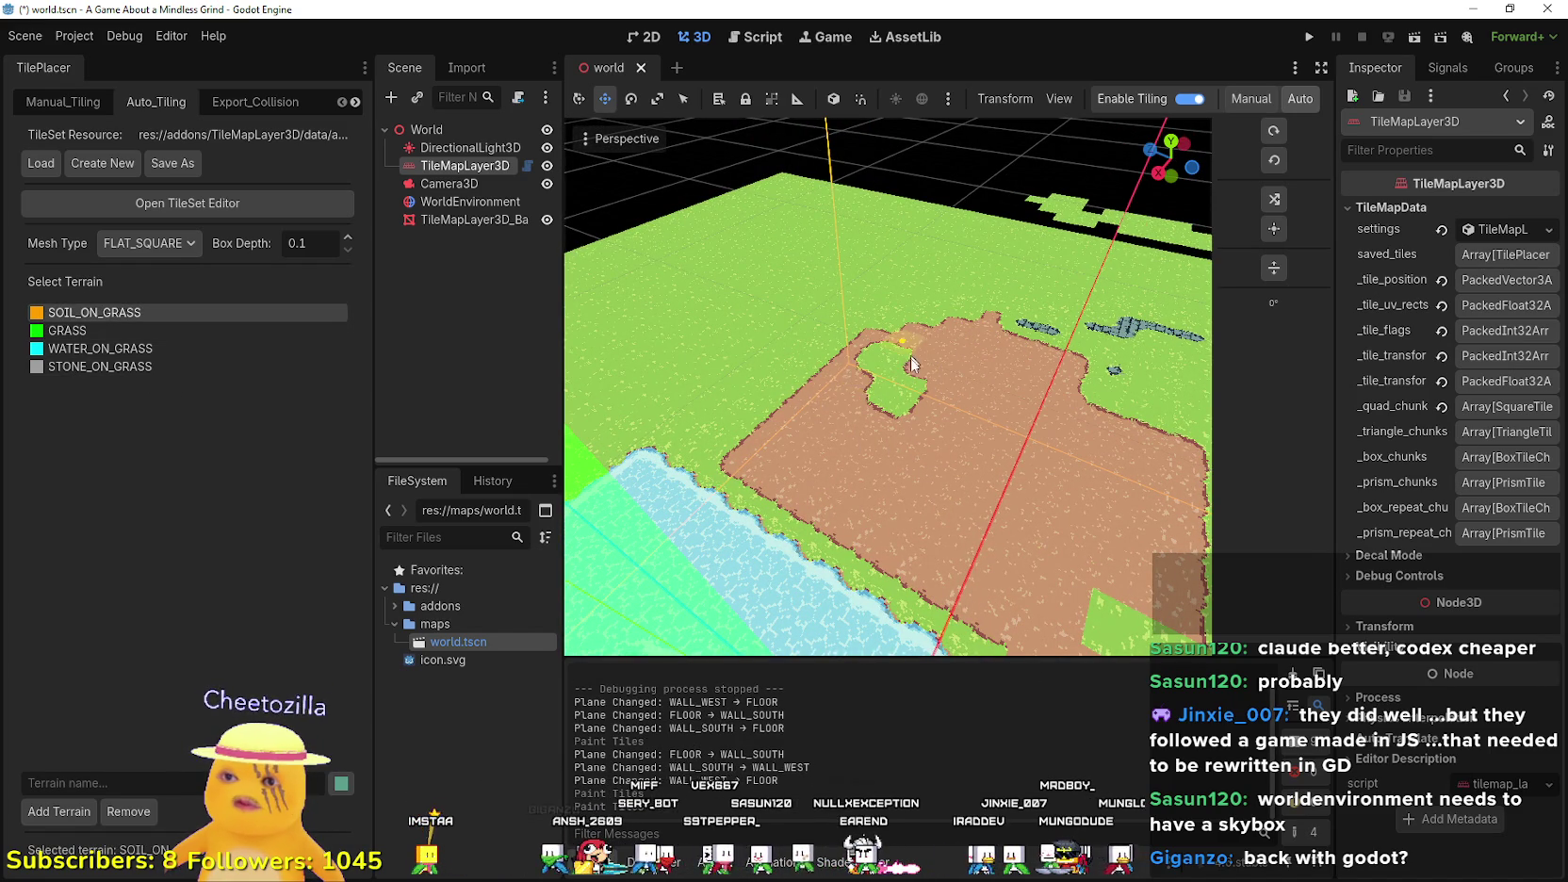
{"action": "scroll", "coordinate": [906, 386], "scroll_direction": "down", "scroll_amount": 10}
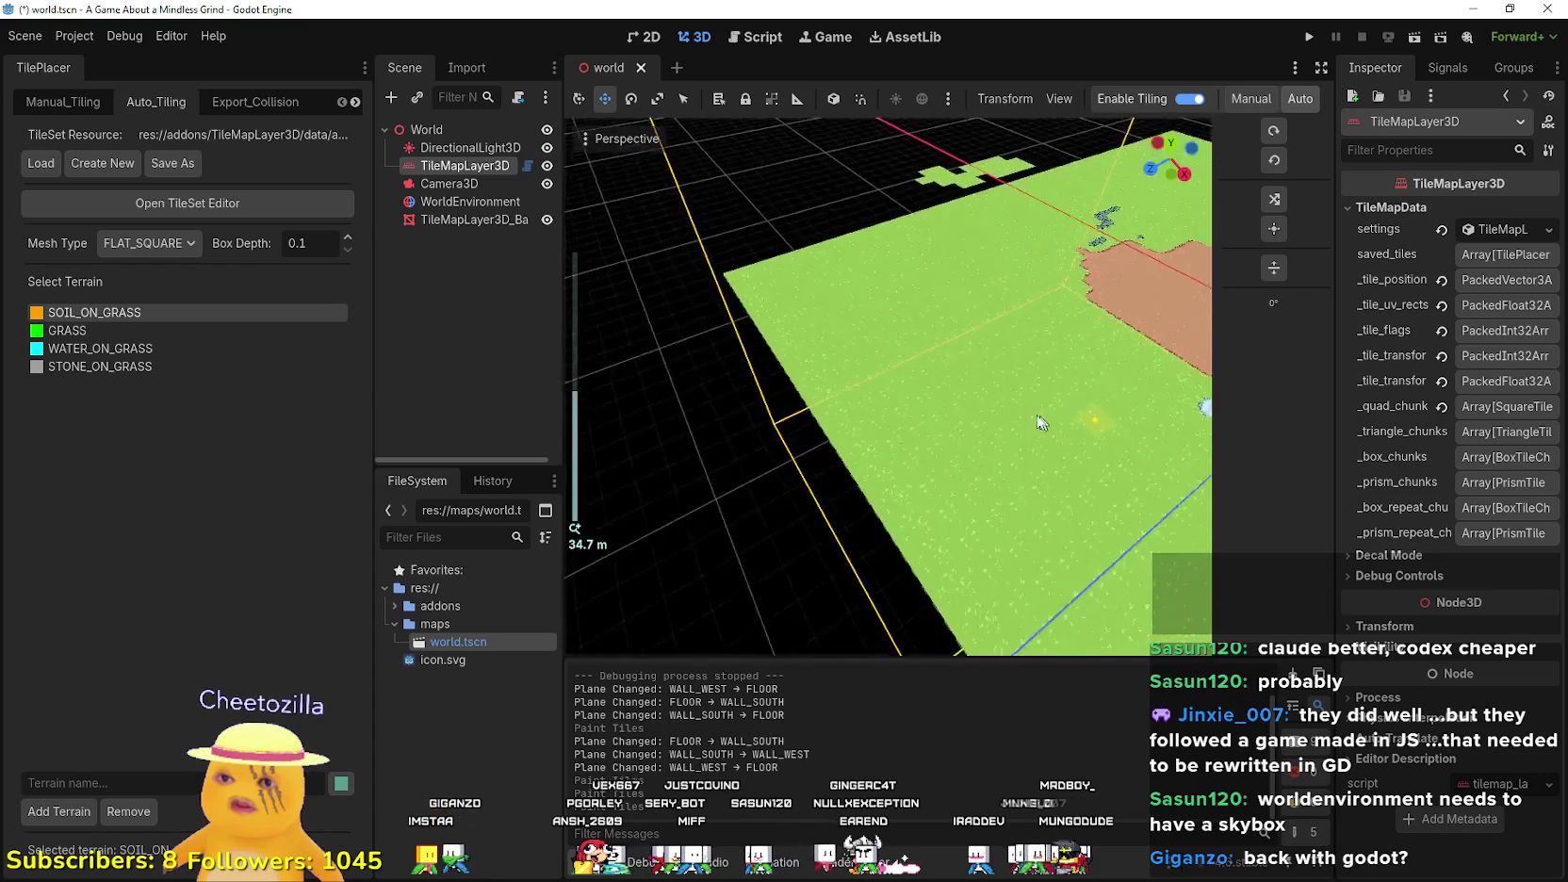
{"action": "scroll", "coordinate": [1071, 318], "scroll_direction": "up", "scroll_amount": 5}
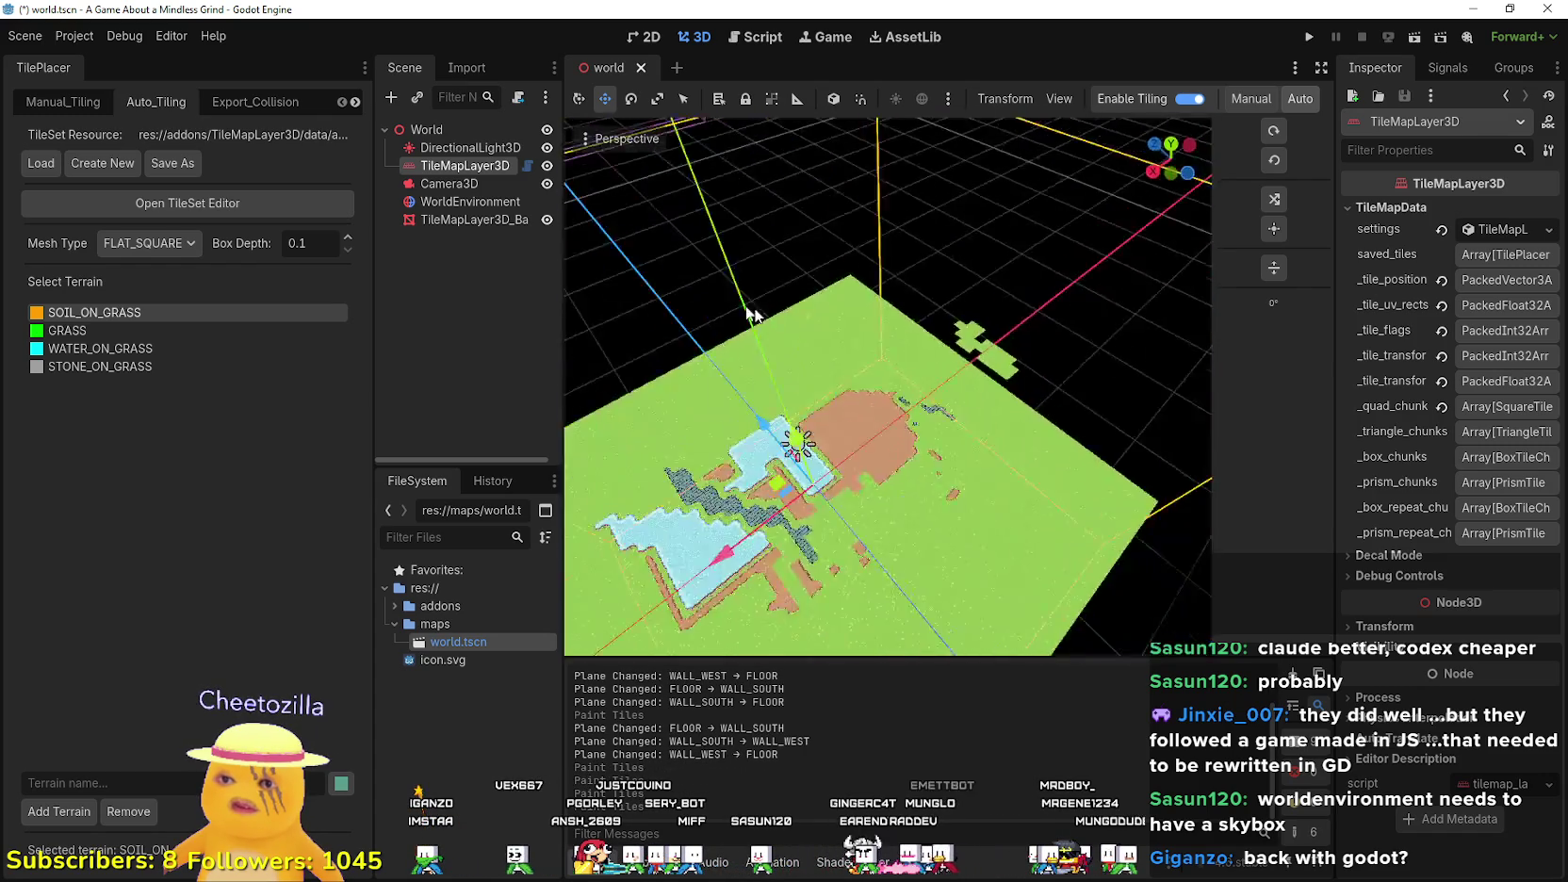
{"action": "left_click_drag", "start_coordinate": [754, 483], "coordinate": [828, 484]}
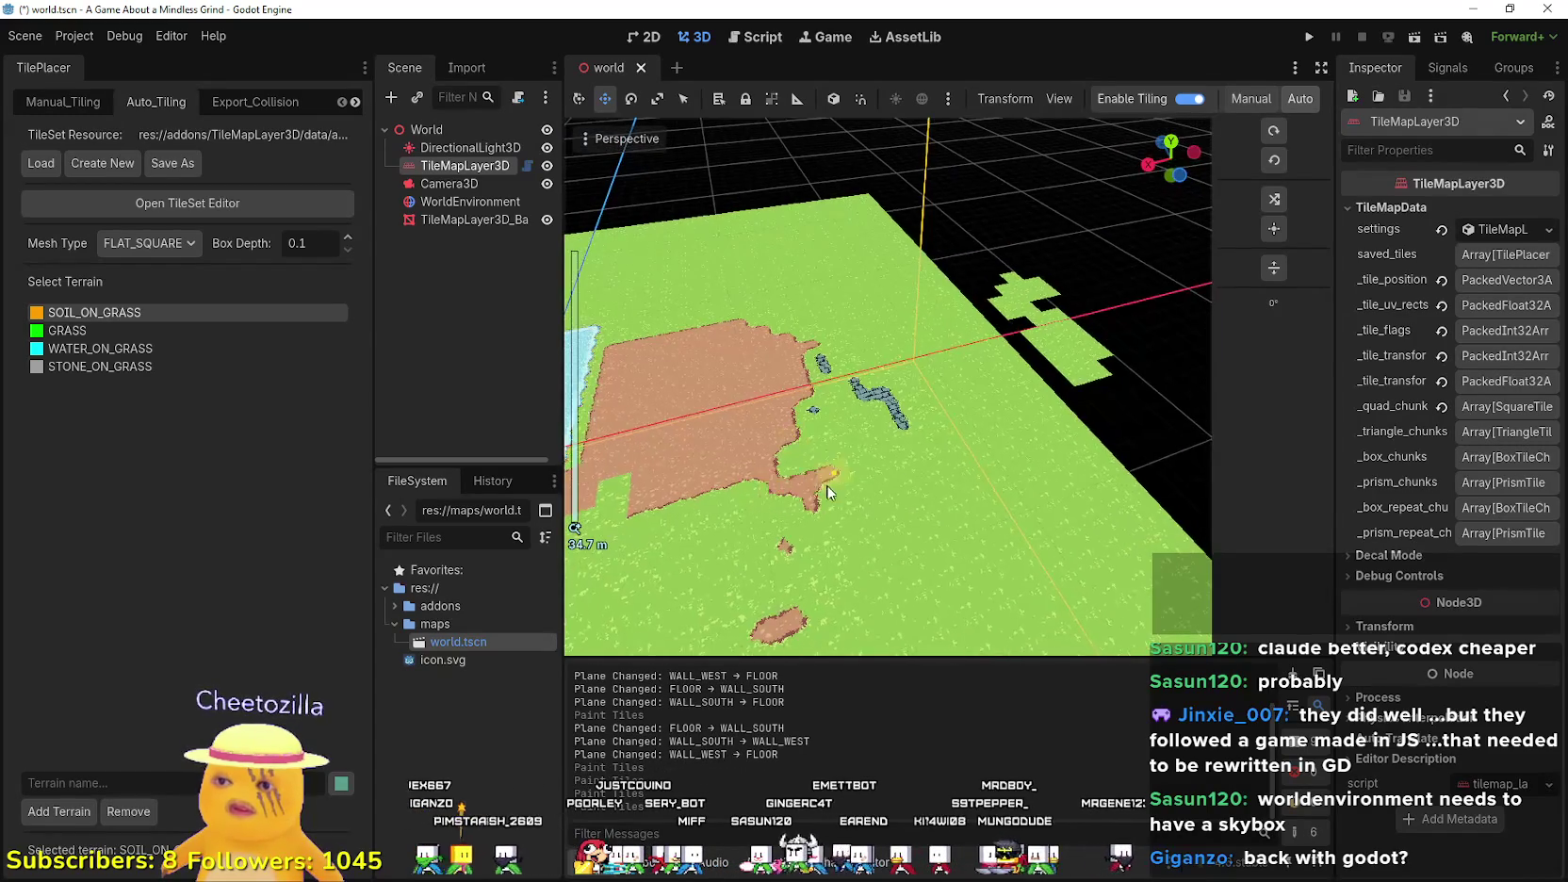
{"action": "left_click", "coordinate": [121, 349]}
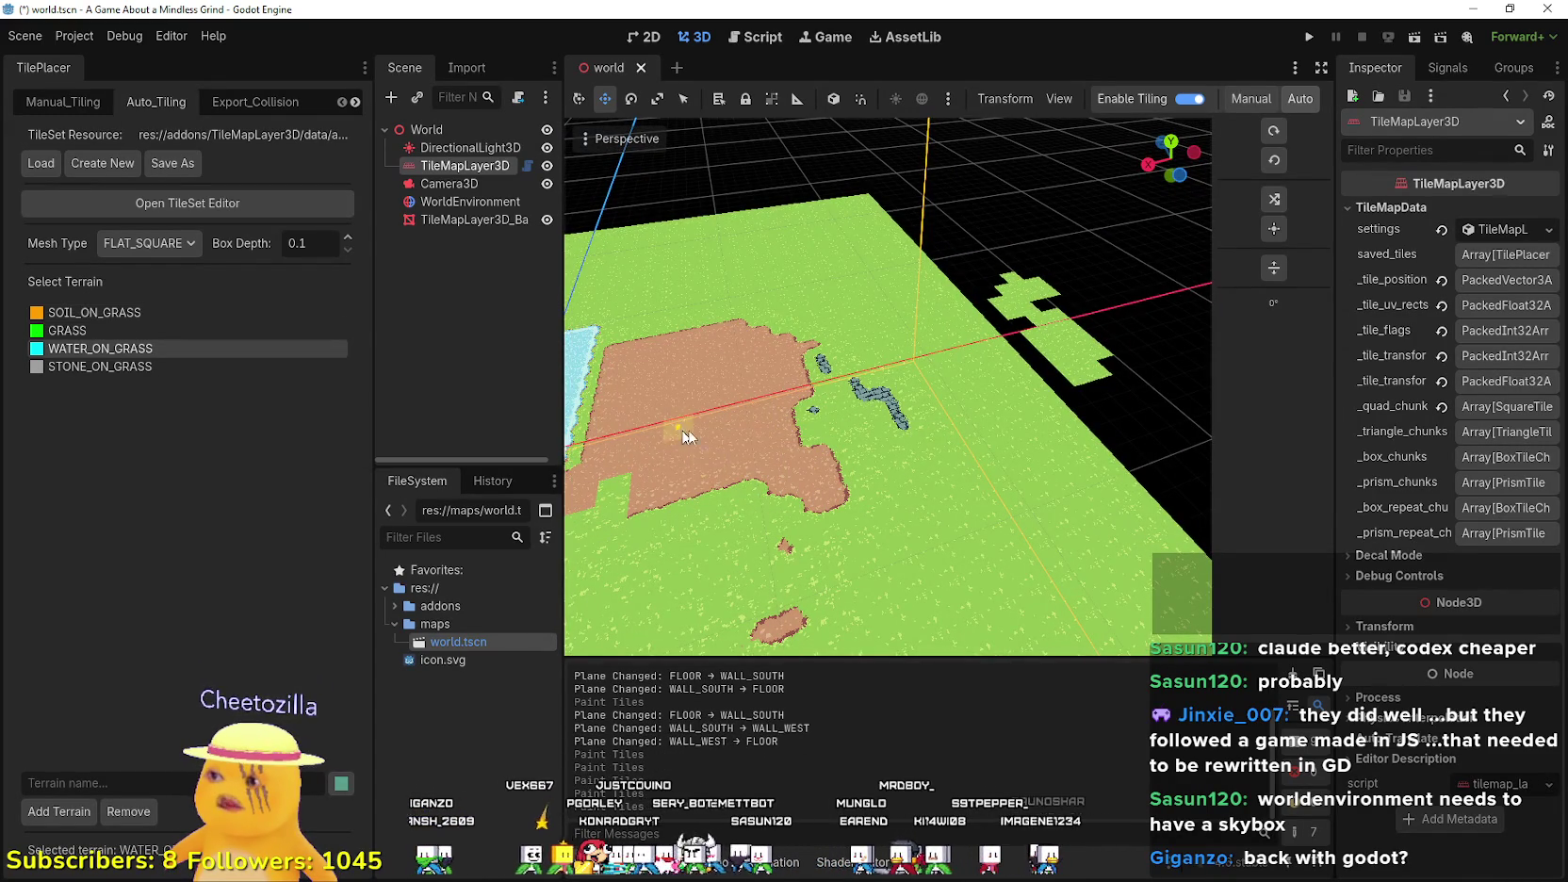
- Paint WATER_ON_GRASS joining the ponds, then add STONE_ON_GRASS patches over the water area
{"action": "scroll", "coordinate": [814, 533], "scroll_direction": "down", "scroll_amount": 2}
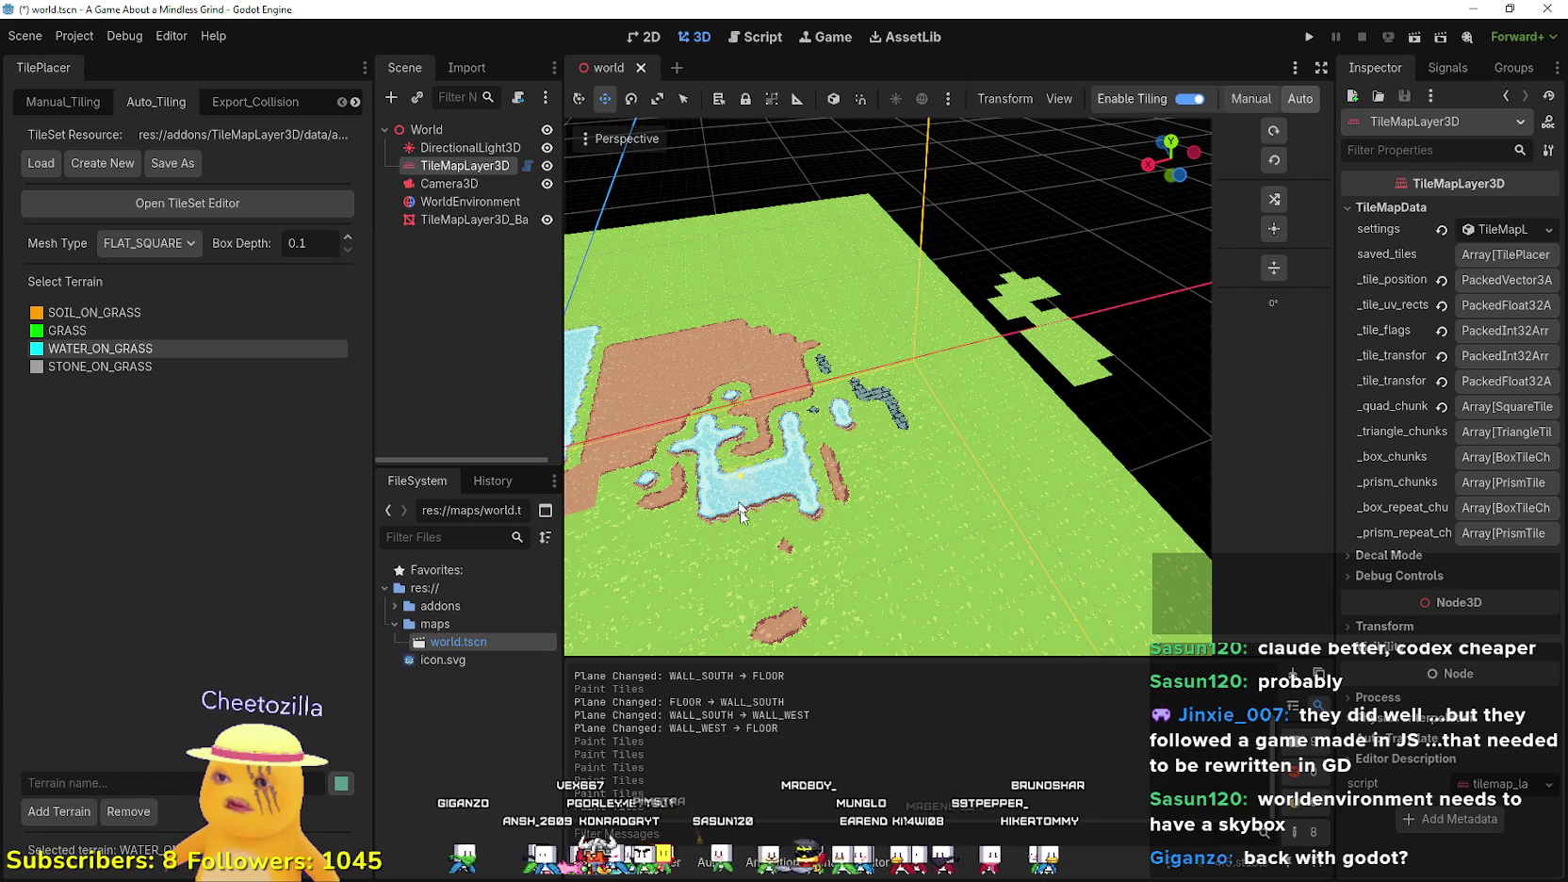
{"action": "scroll", "coordinate": [754, 573], "scroll_direction": "up", "scroll_amount": 5}
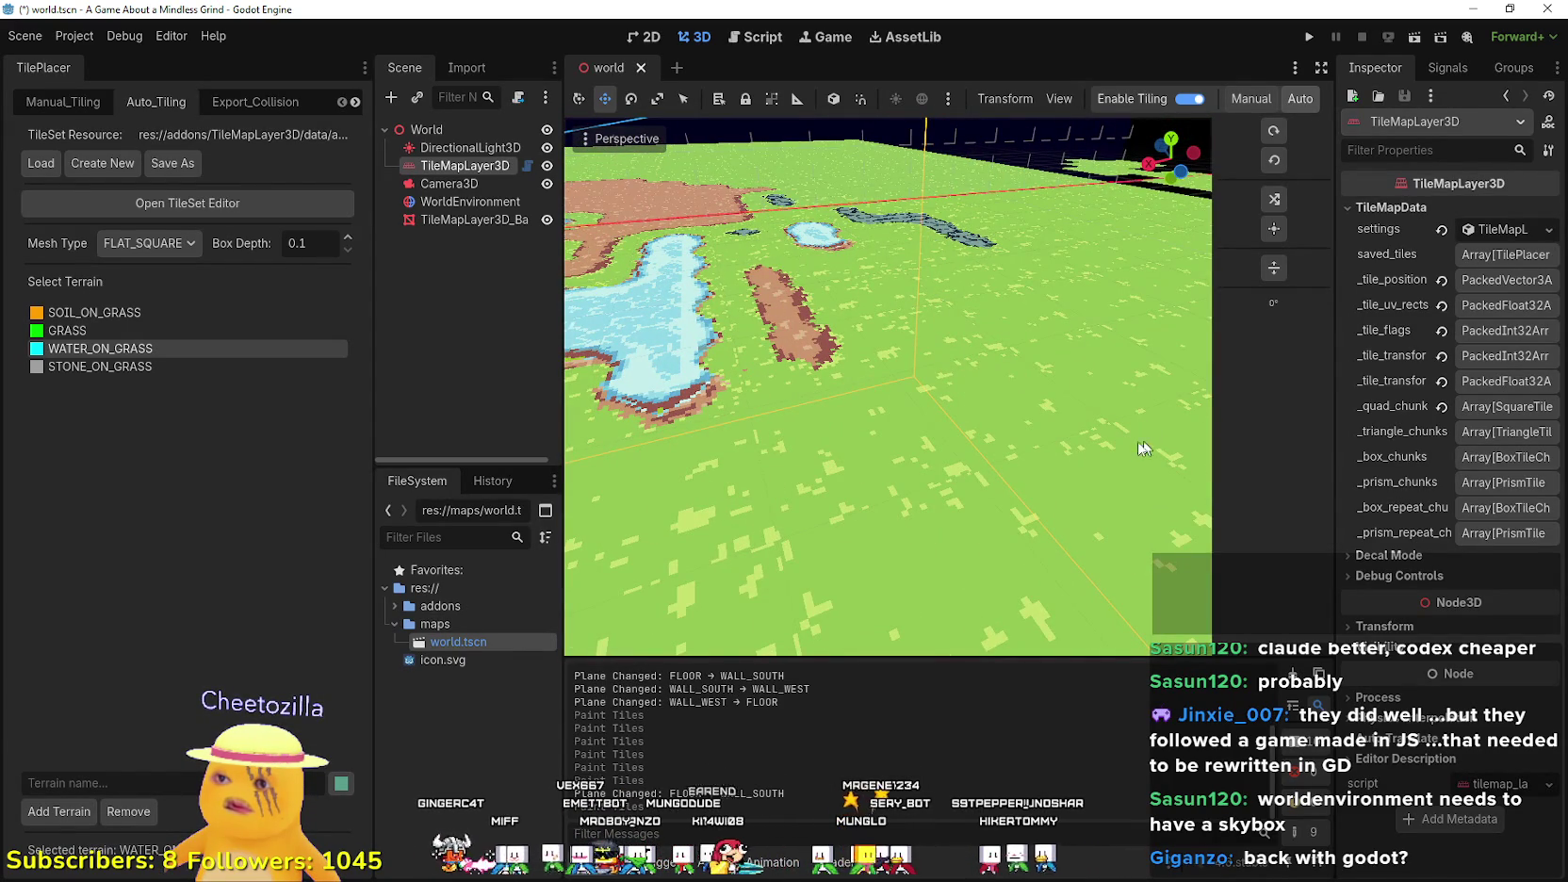
{"action": "scroll", "coordinate": [762, 366], "scroll_direction": "down", "scroll_amount": 2}
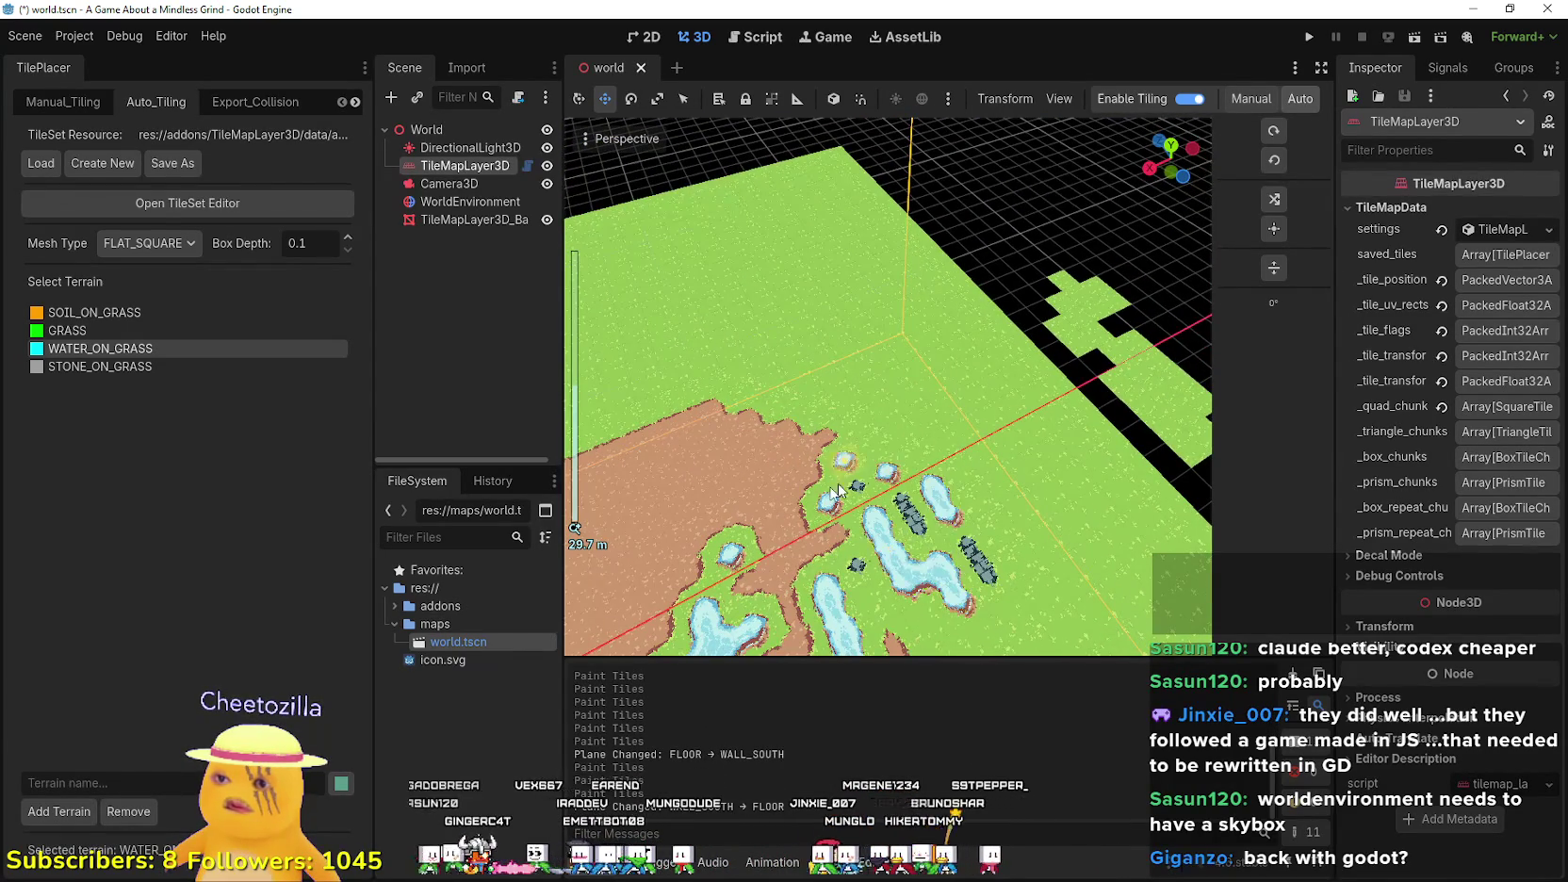
{"action": "mouse_move", "coordinate": [838, 492]}
{"action": "left_mouse_down"}
{"action": "mouse_move", "coordinate": [754, 495]}
{"action": "mouse_move", "coordinate": [855, 466]}
{"action": "left_mouse_up"}
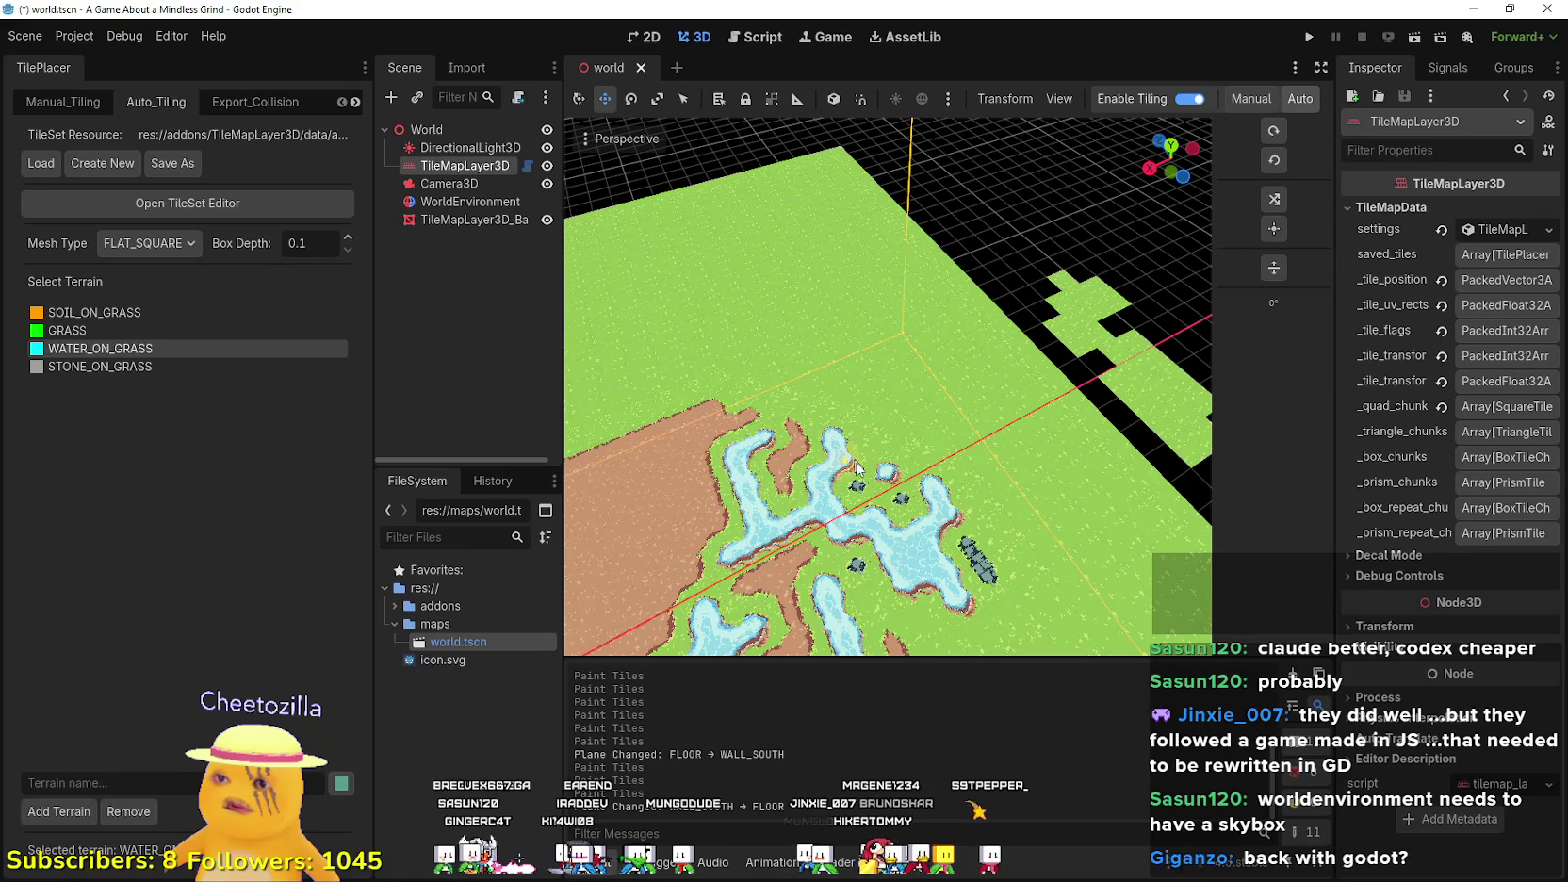
{"action": "left_click", "coordinate": [170, 369]}
{"action": "mouse_move", "coordinate": [916, 539]}
{"action": "left_mouse_down"}
{"action": "mouse_move", "coordinate": [802, 420]}
{"action": "mouse_move", "coordinate": [858, 476]}
{"action": "left_mouse_up"}
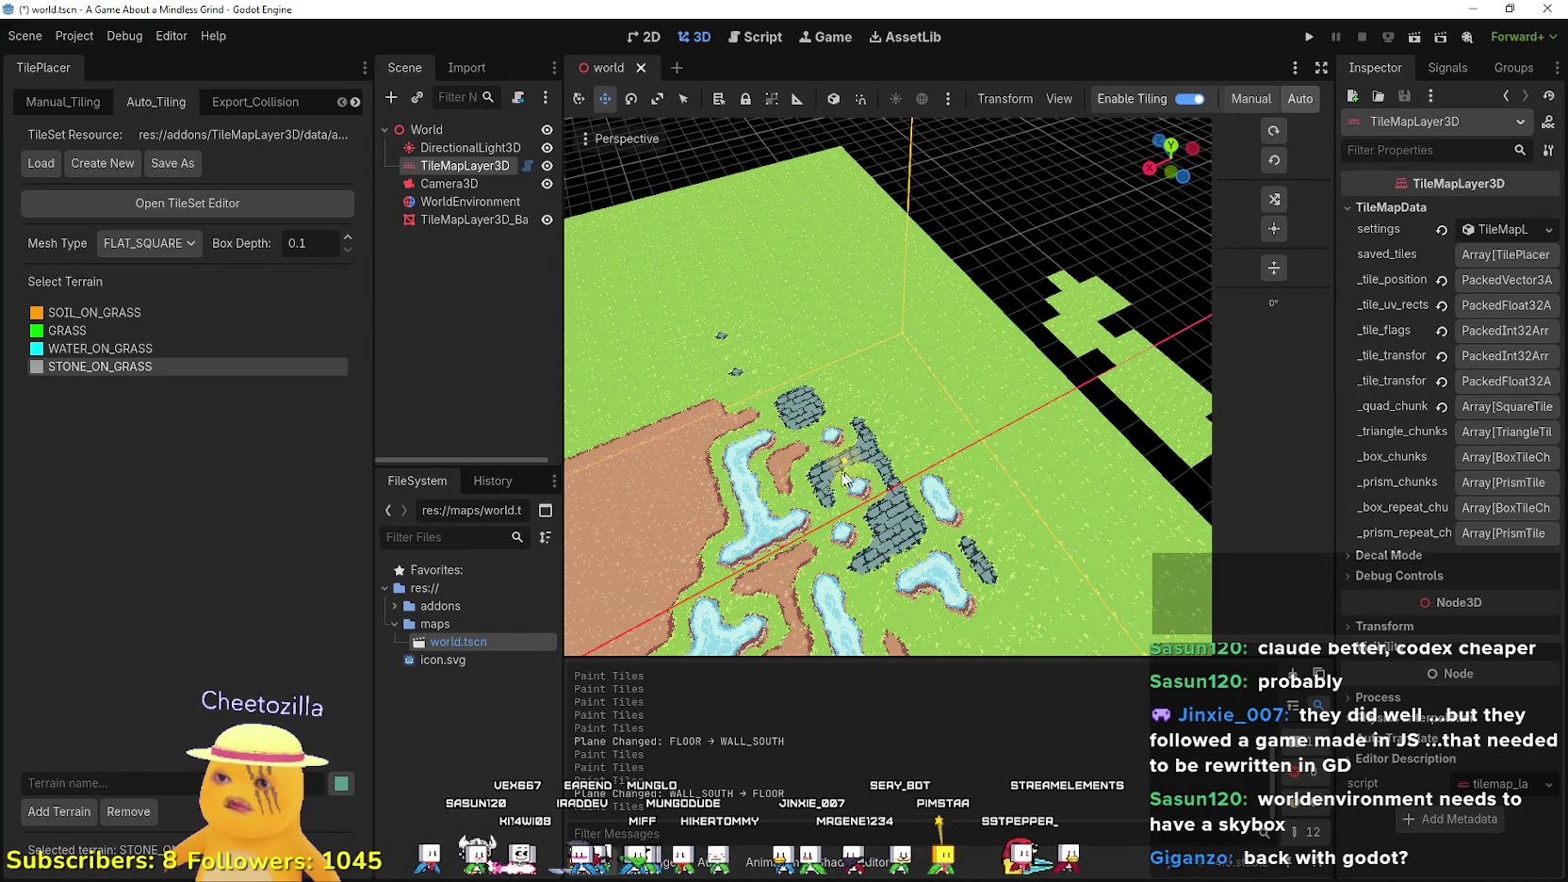
{"action": "left_click_drag", "start_coordinate": [1169, 165], "coordinate": [1141, 160]}
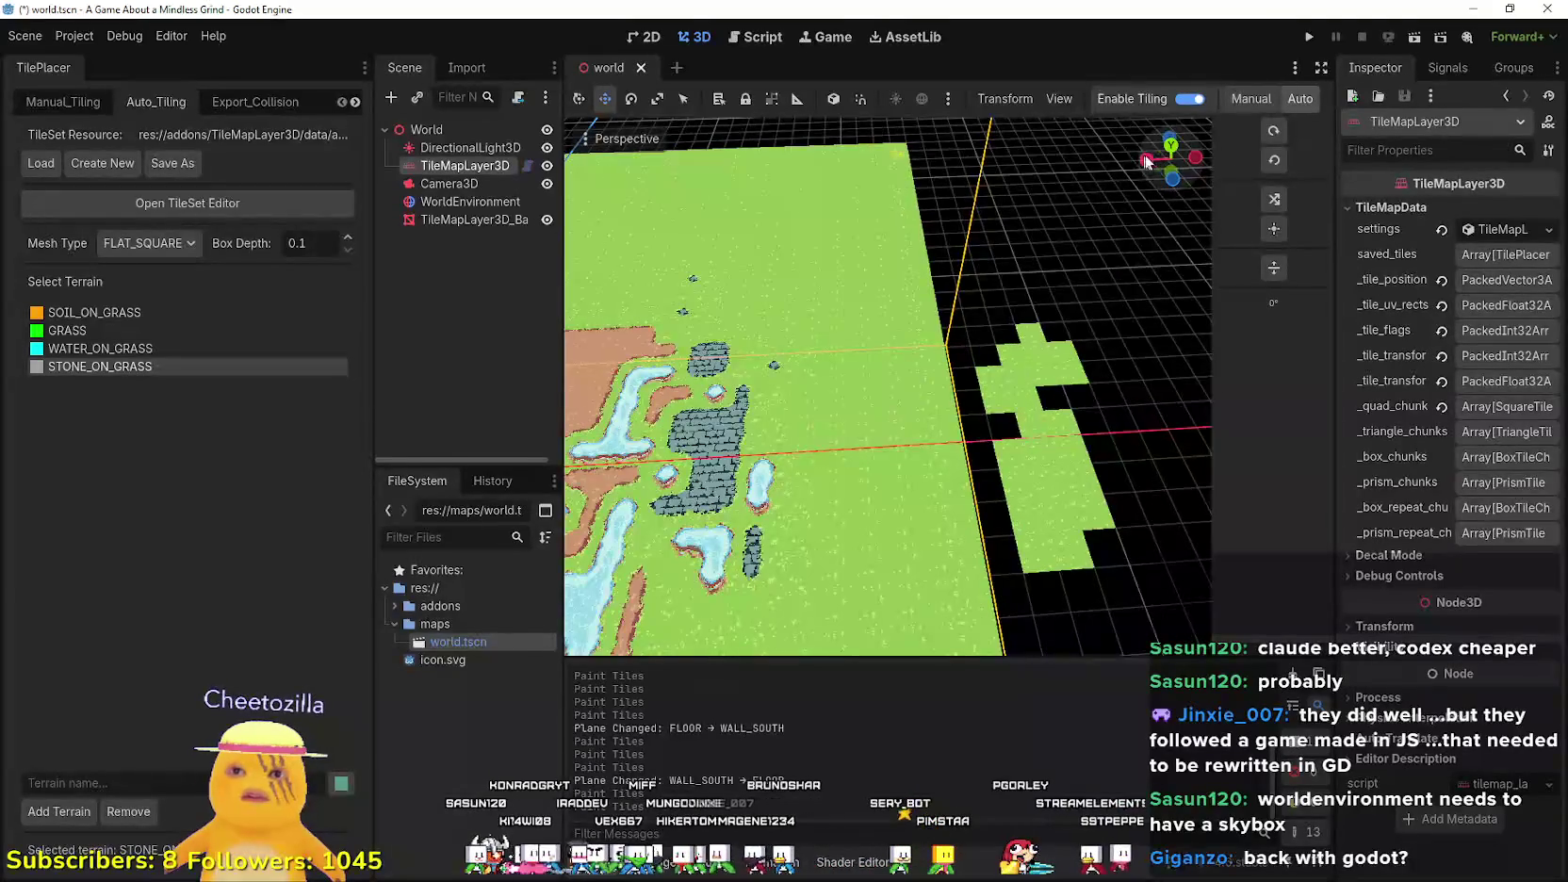
{"action": "scroll", "coordinate": [684, 439], "scroll_direction": "down", "scroll_amount": 3}
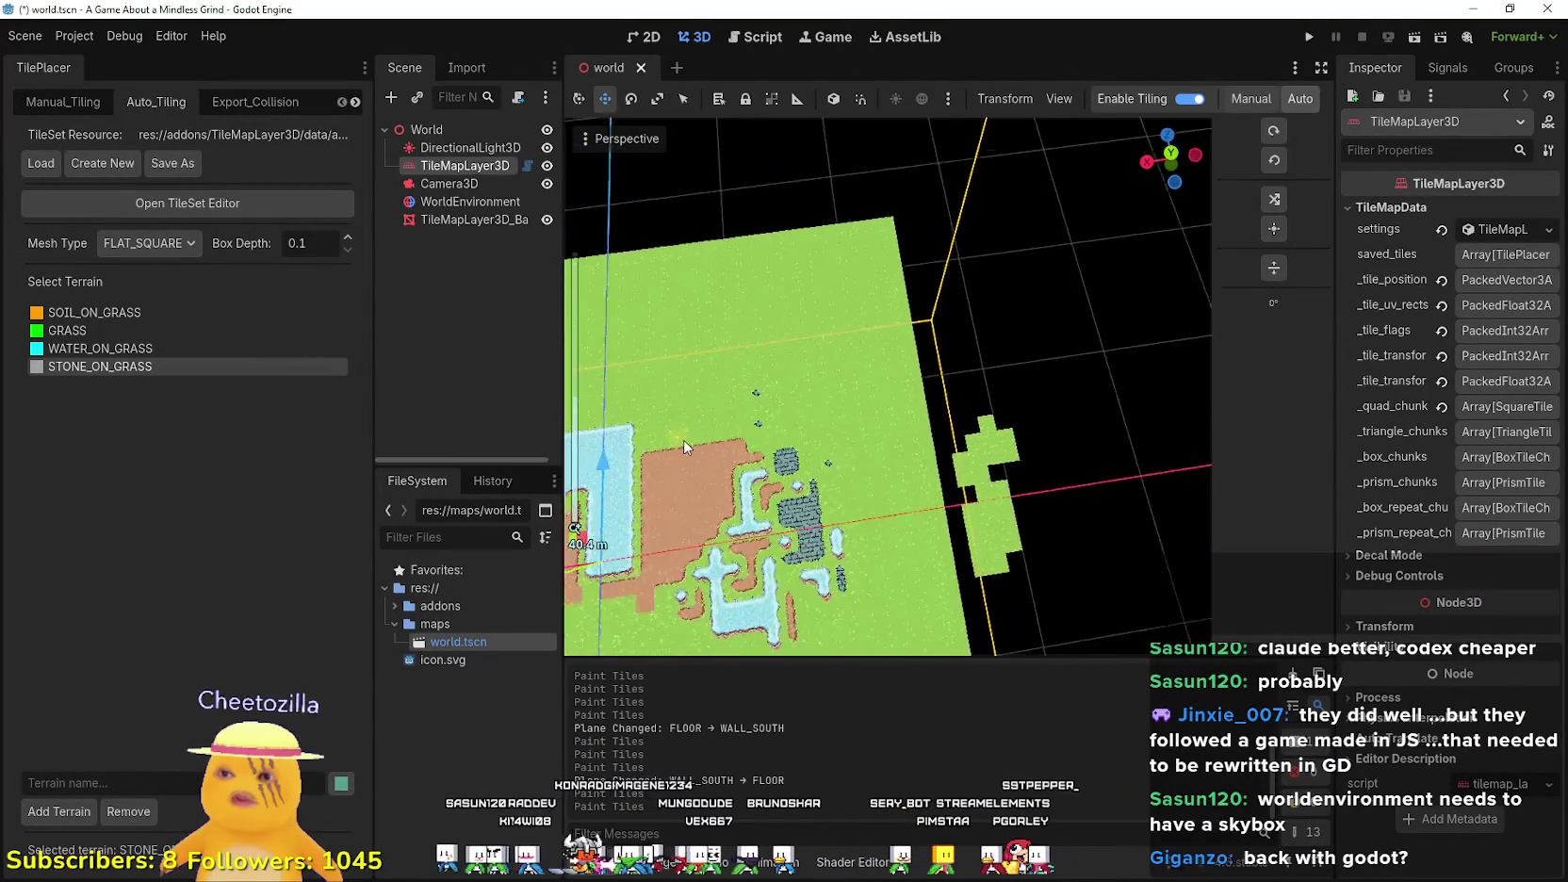
{"action": "mouse_move", "coordinate": [754, 415]}
{"action": "left_mouse_down"}
{"action": "mouse_move", "coordinate": [828, 387]}
{"action": "mouse_move", "coordinate": [660, 377]}
{"action": "left_mouse_up"}
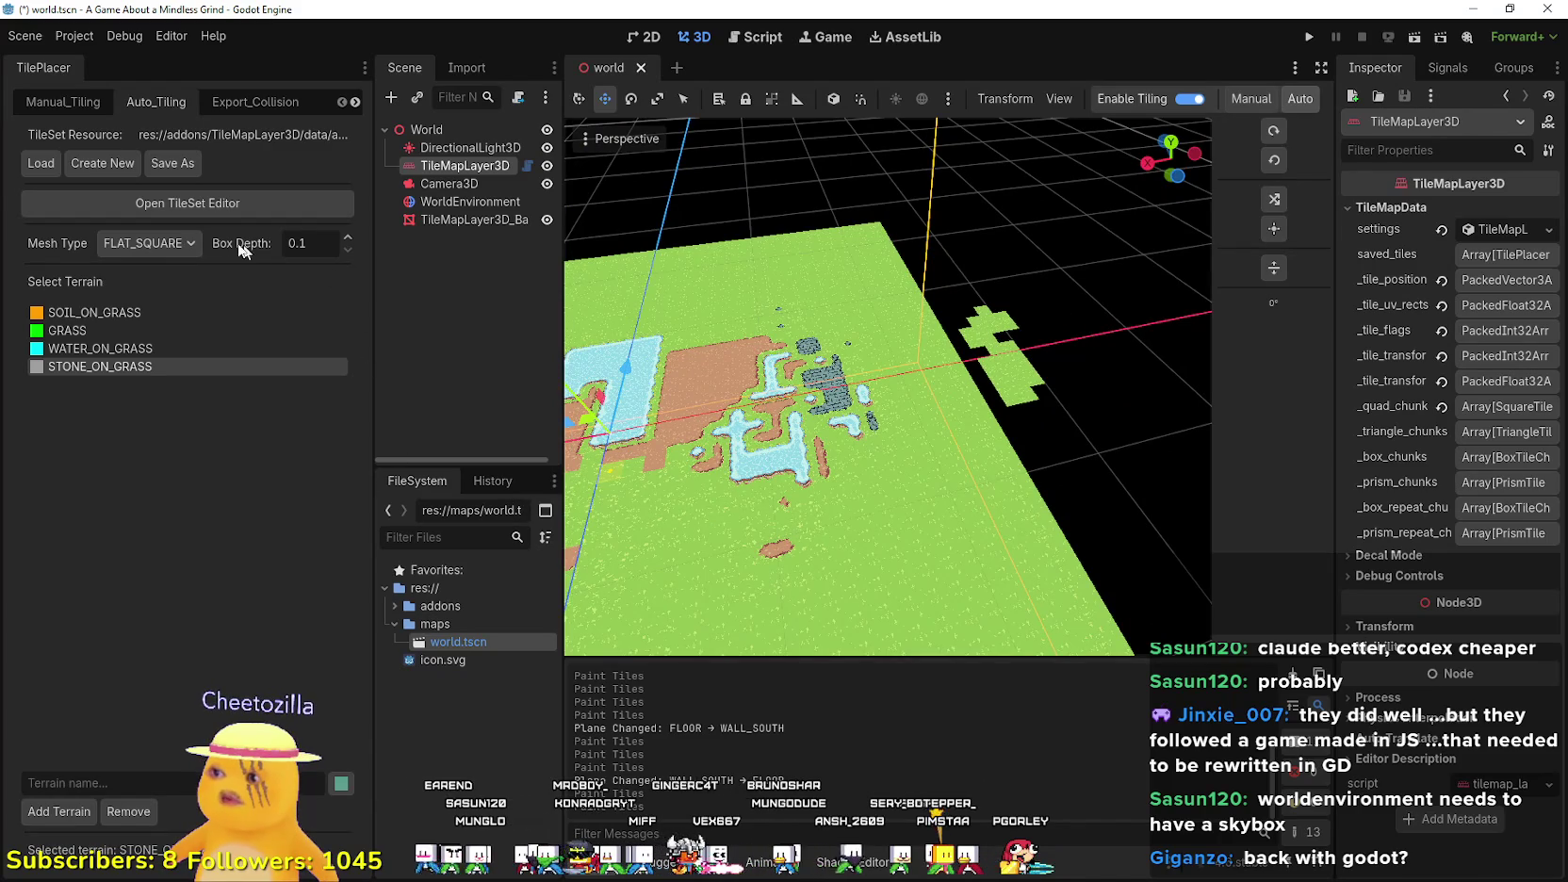
- In Manual_Tiling mode, place a stone-bordered multi-tile block from the tileset onto the grass
{"action": "left_click", "coordinate": [1247, 98]}
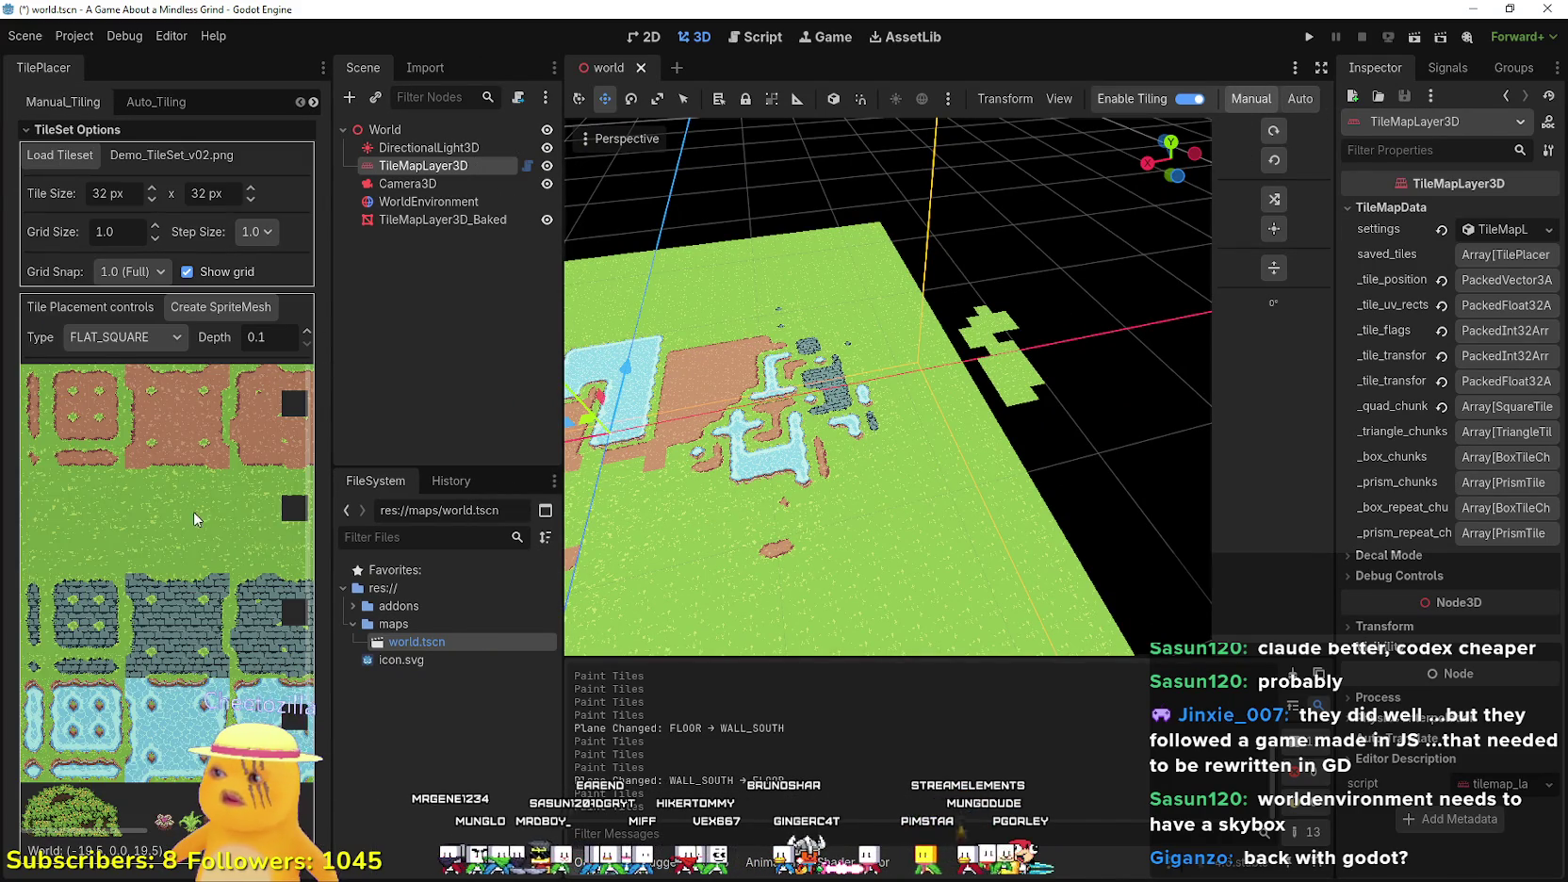
{"action": "scroll", "coordinate": [92, 471], "scroll_direction": "down", "scroll_amount": 3}
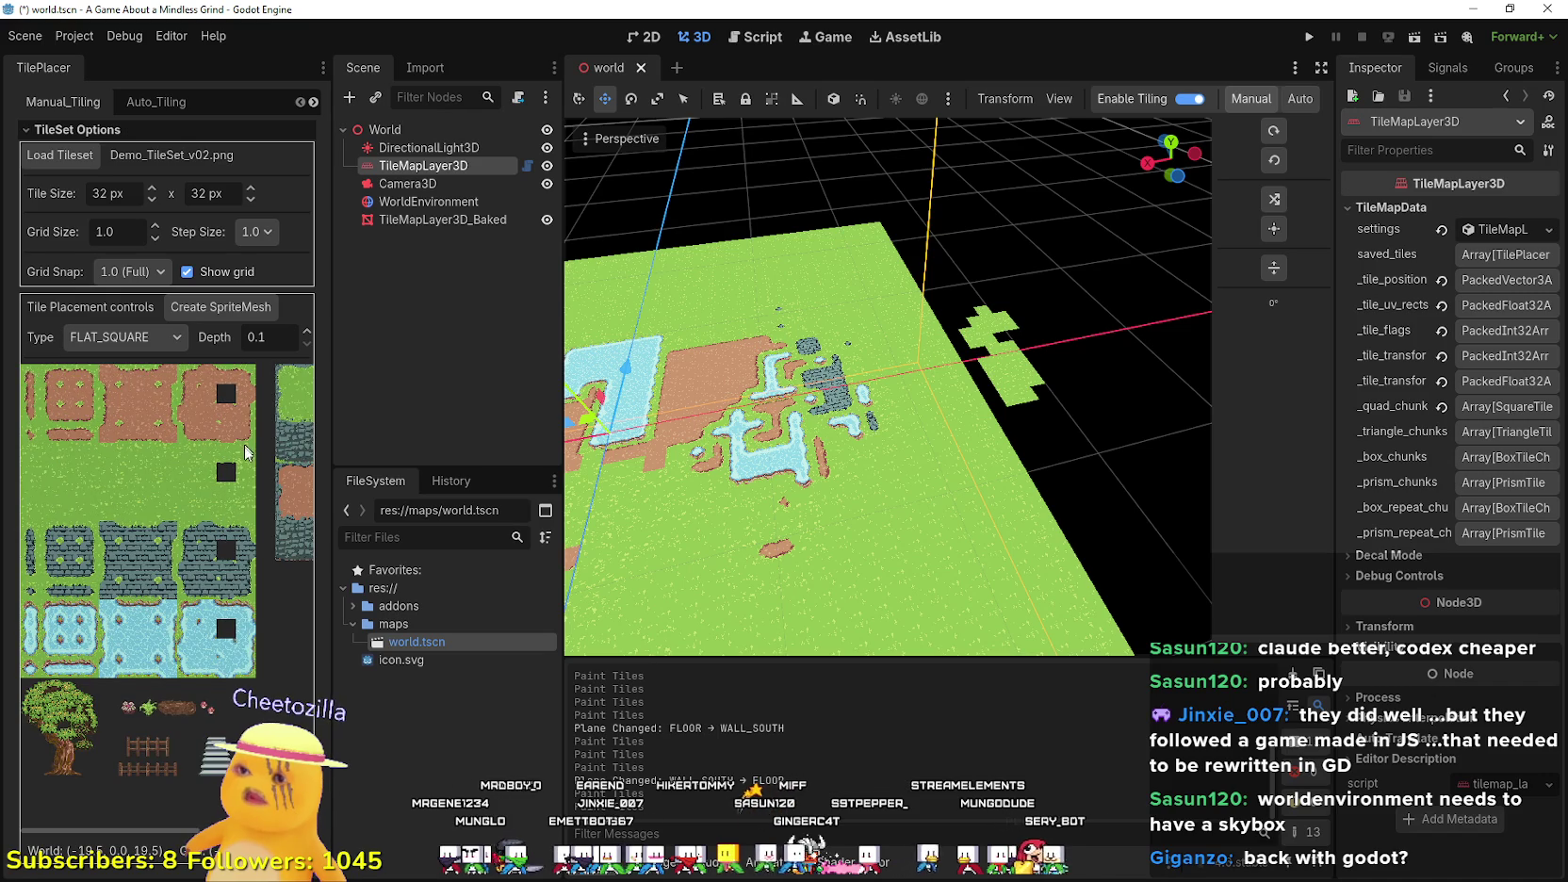
{"action": "left_click", "coordinate": [269, 426]}
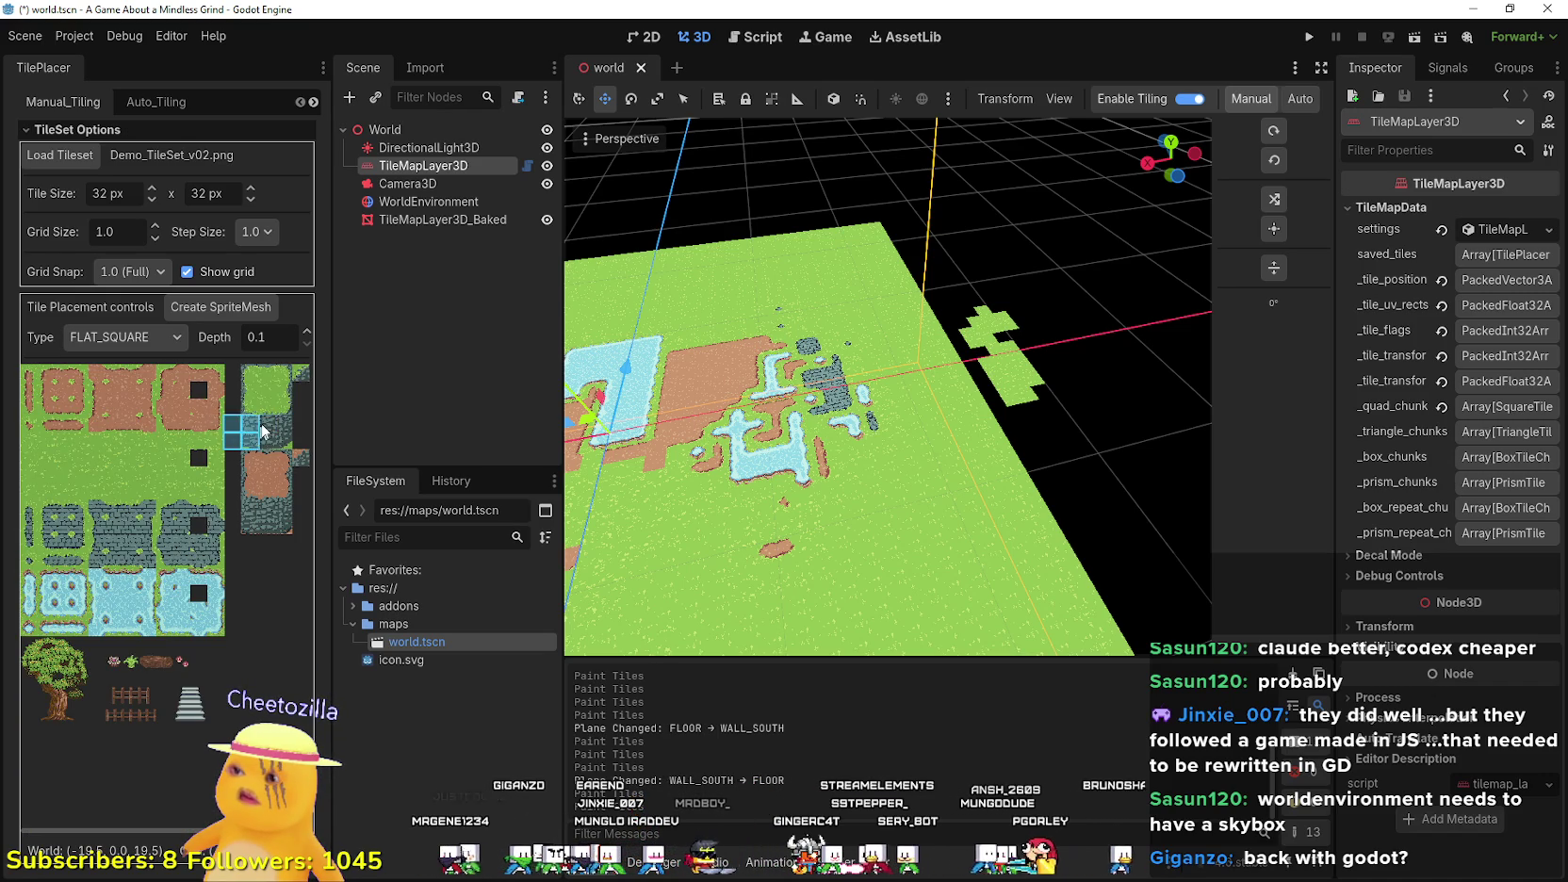
{"action": "scroll", "coordinate": [254, 478], "scroll_direction": "down", "scroll_amount": 1}
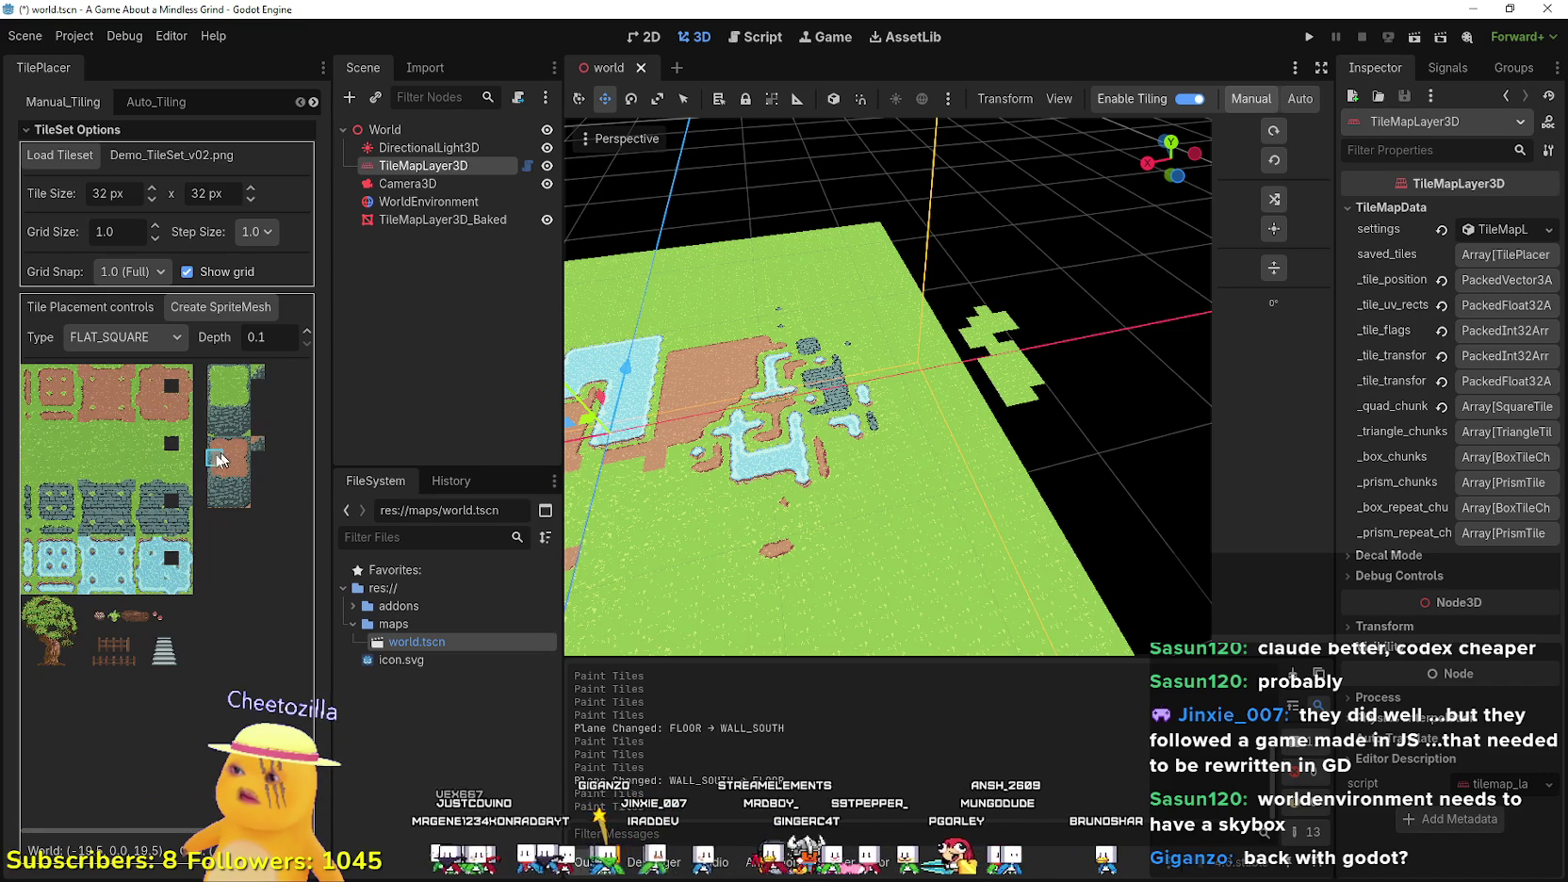
{"action": "scroll", "coordinate": [217, 363], "scroll_direction": "up", "scroll_amount": 2}
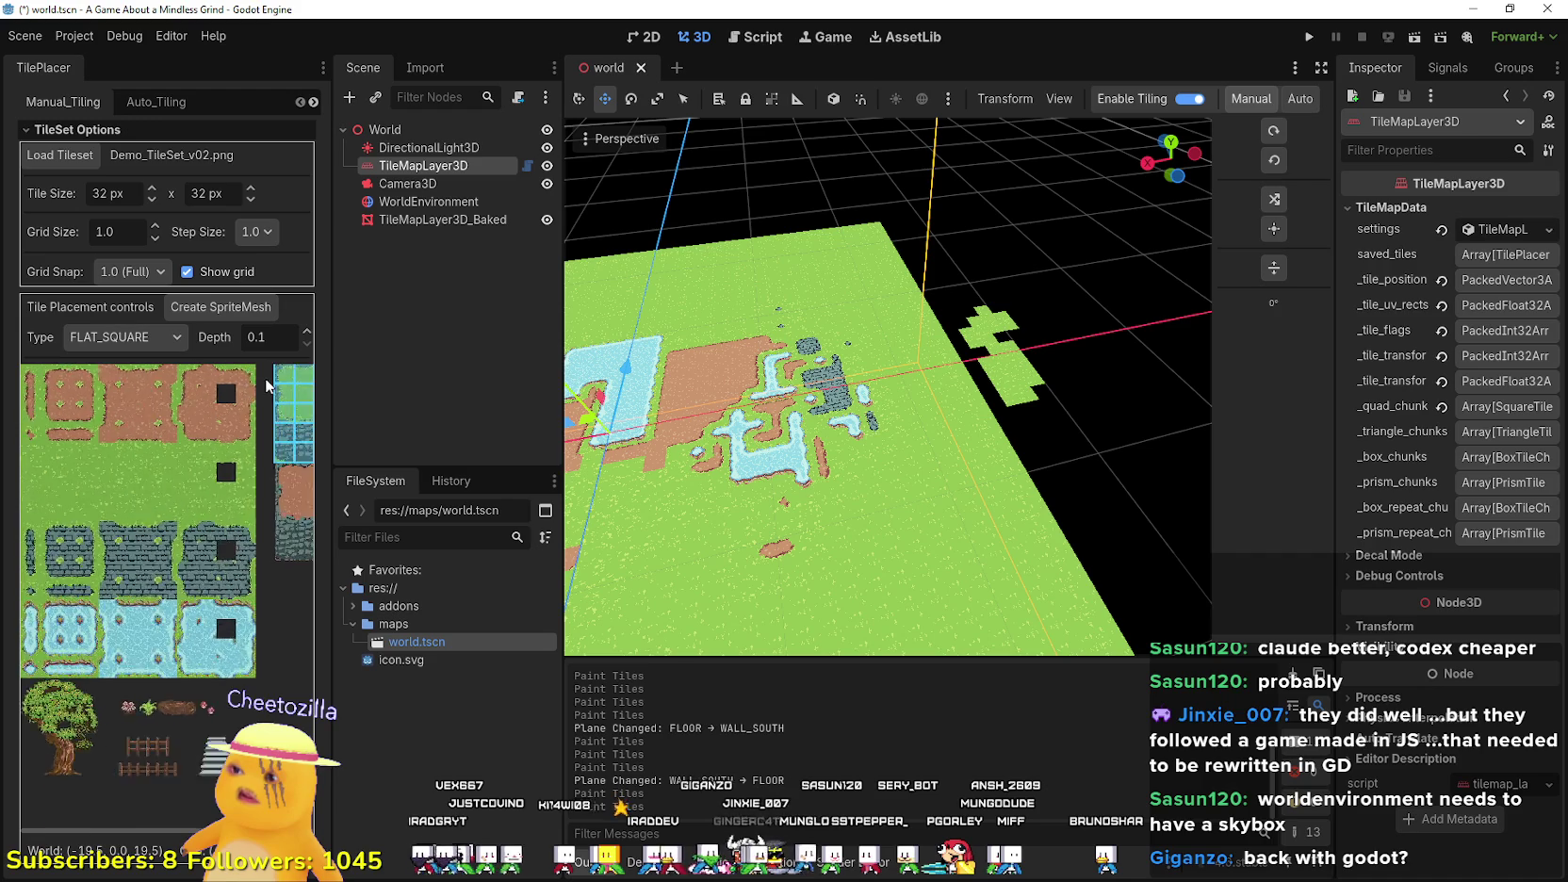
{"action": "scroll", "coordinate": [881, 542], "scroll_direction": "up", "scroll_amount": 3}
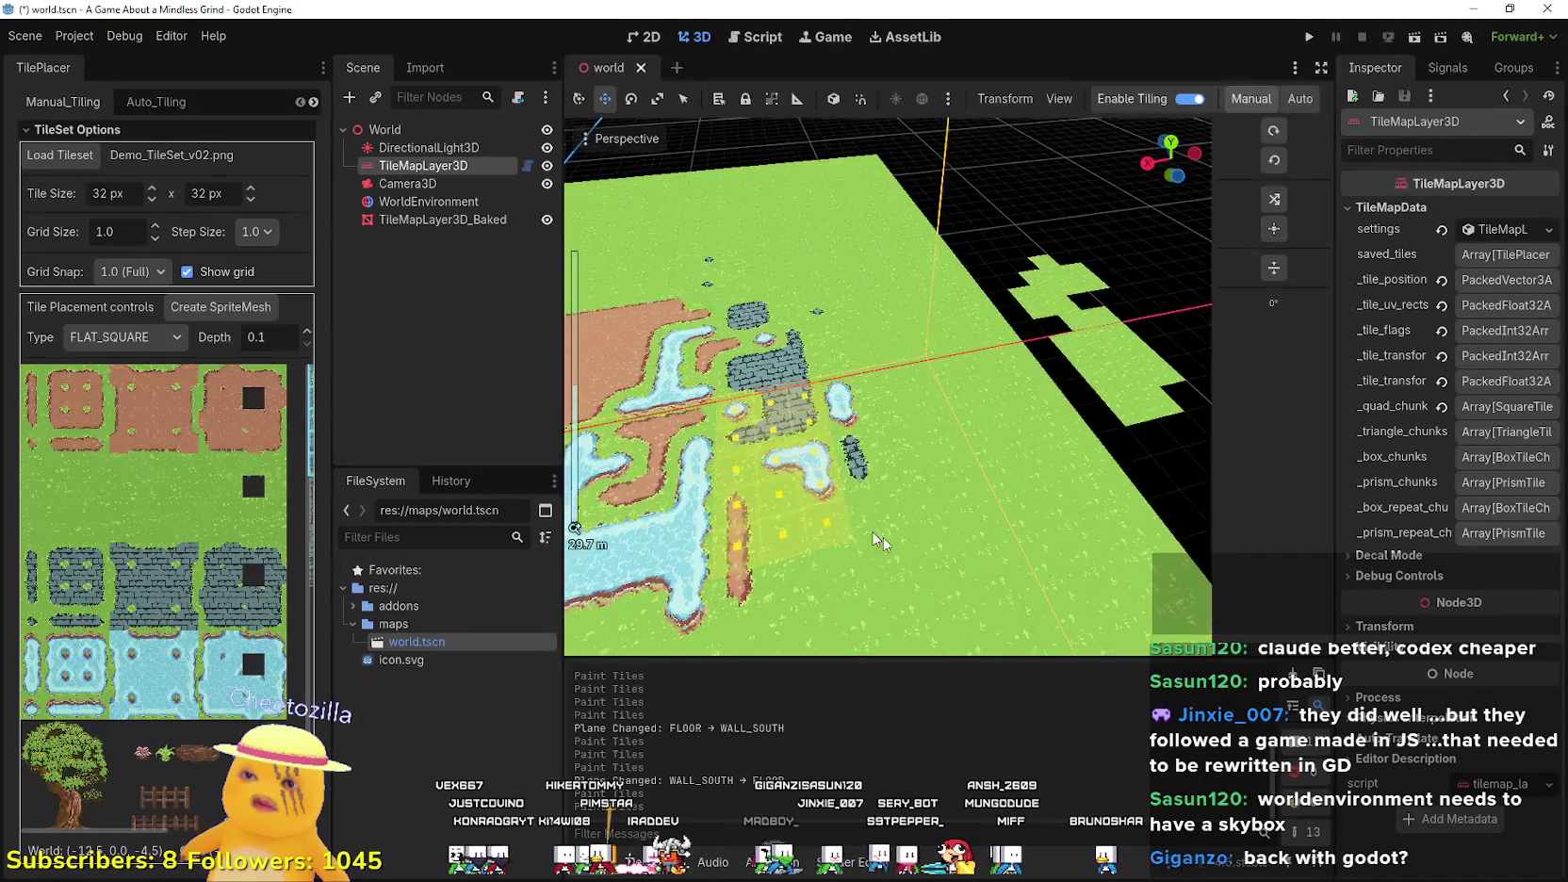
{"action": "left_click", "coordinate": [881, 542]}
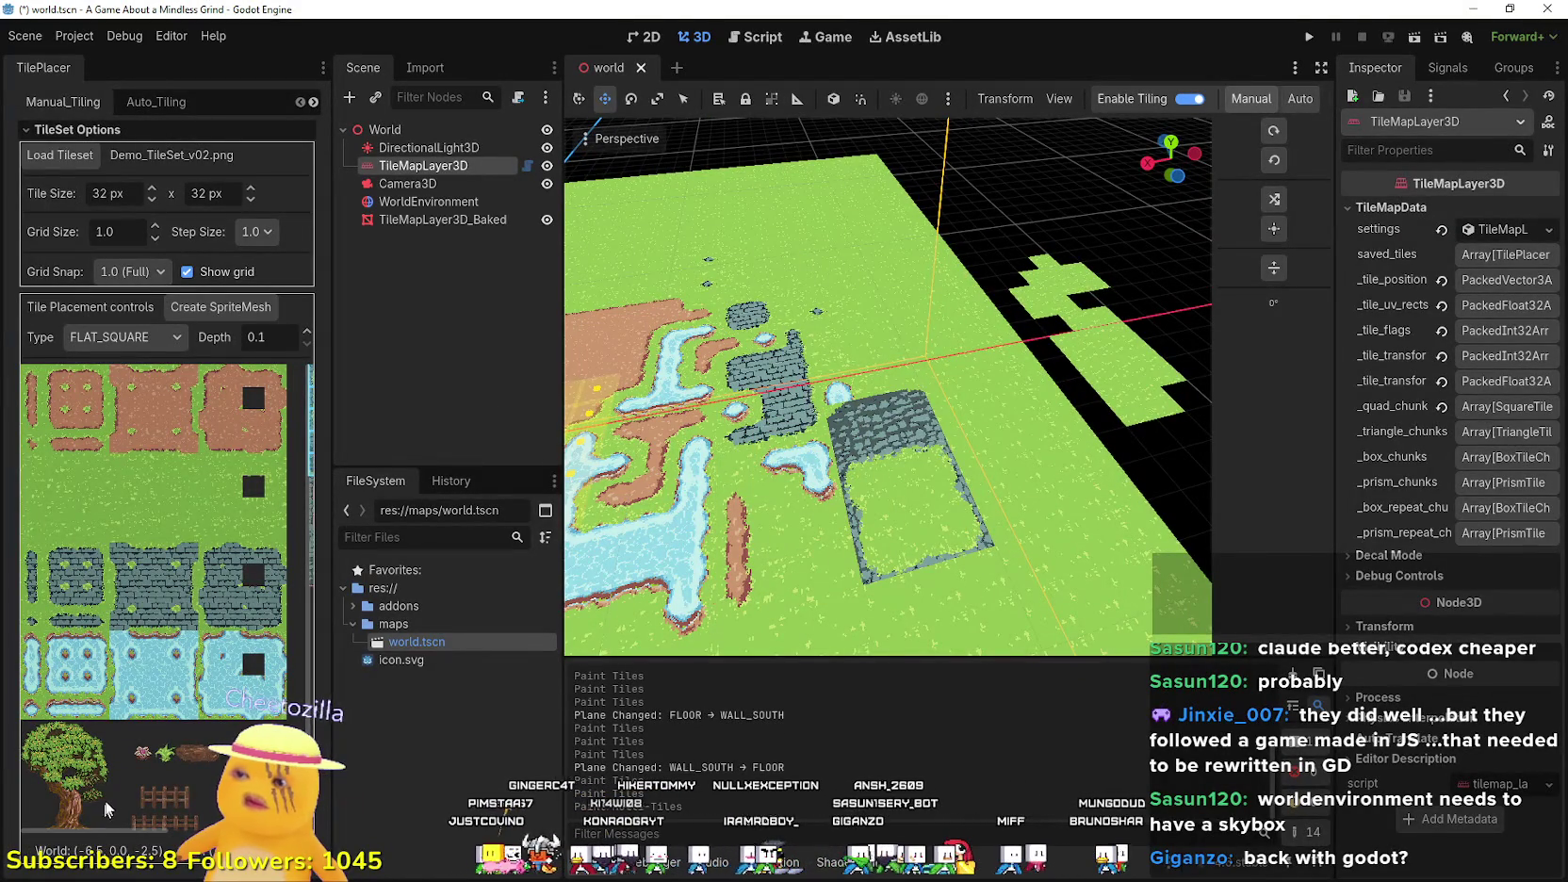
{"action": "scroll", "coordinate": [108, 805], "scroll_direction": "down", "scroll_amount": 1}
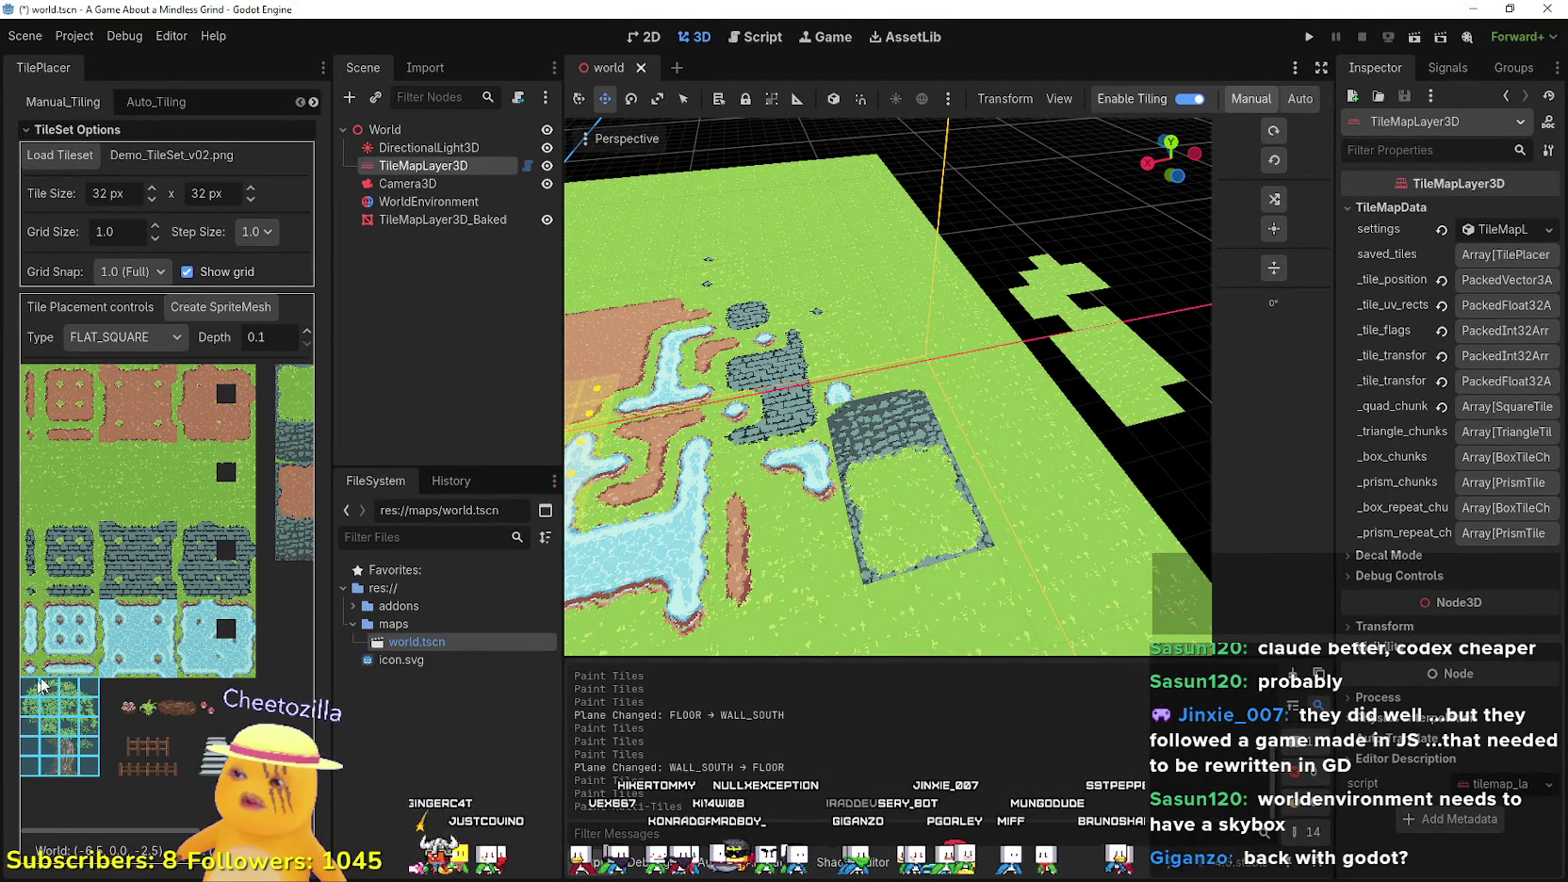
{"action": "scroll", "coordinate": [94, 672], "scroll_direction": "down", "scroll_amount": 1}
{"action": "left_click", "coordinate": [112, 334]}
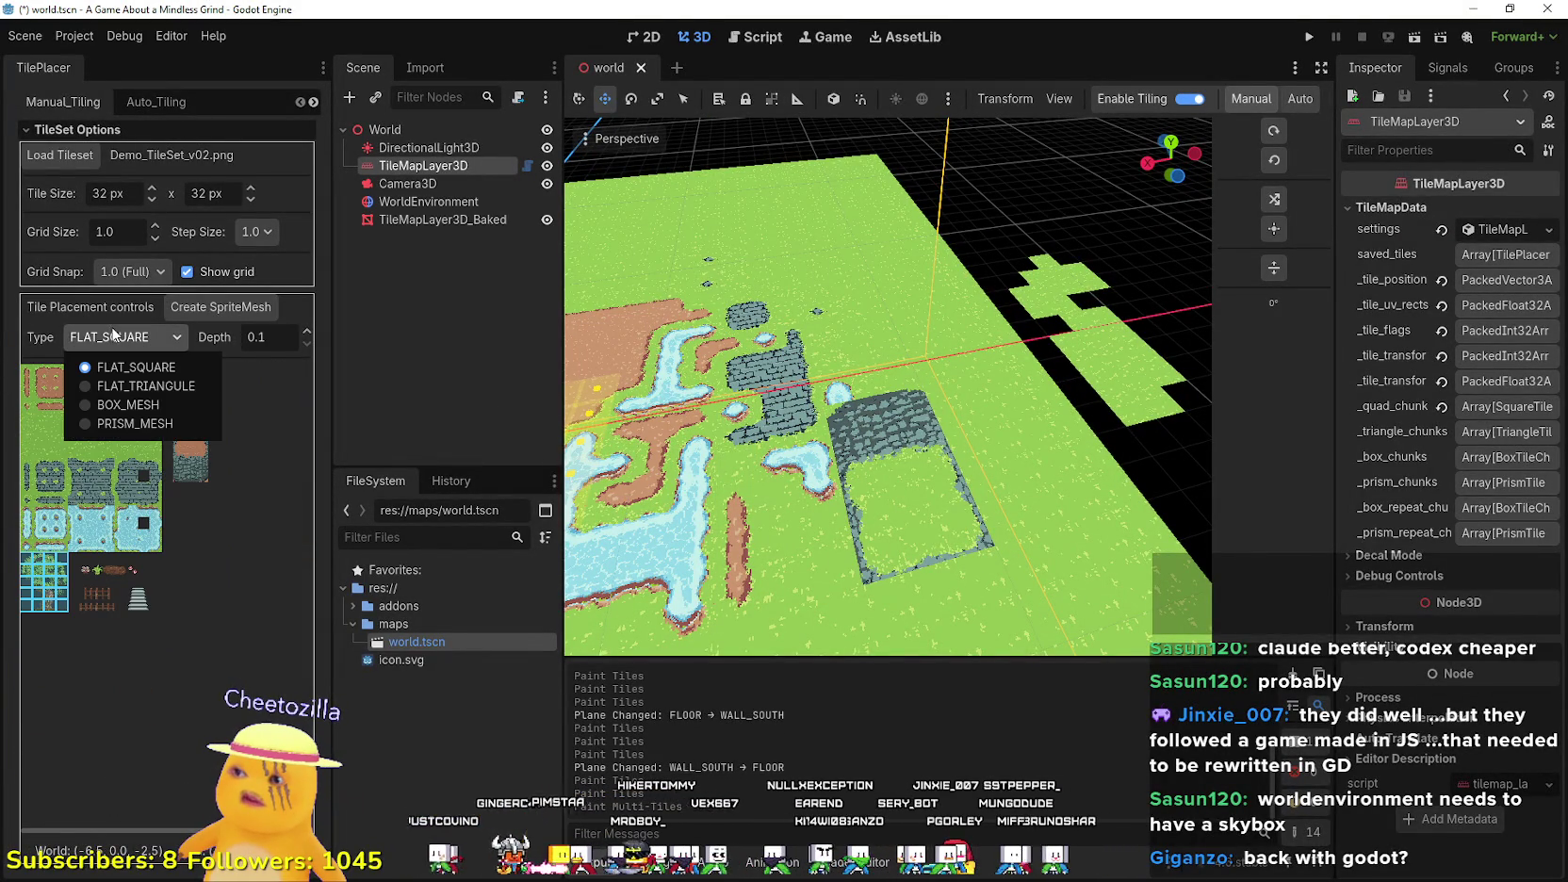
- Set the tile Type to BOX_MESH and raise its Depth to 1.0
{"action": "left_click", "coordinate": [136, 405]}
{"action": "scroll", "coordinate": [876, 248], "scroll_direction": "up", "scroll_amount": 3}
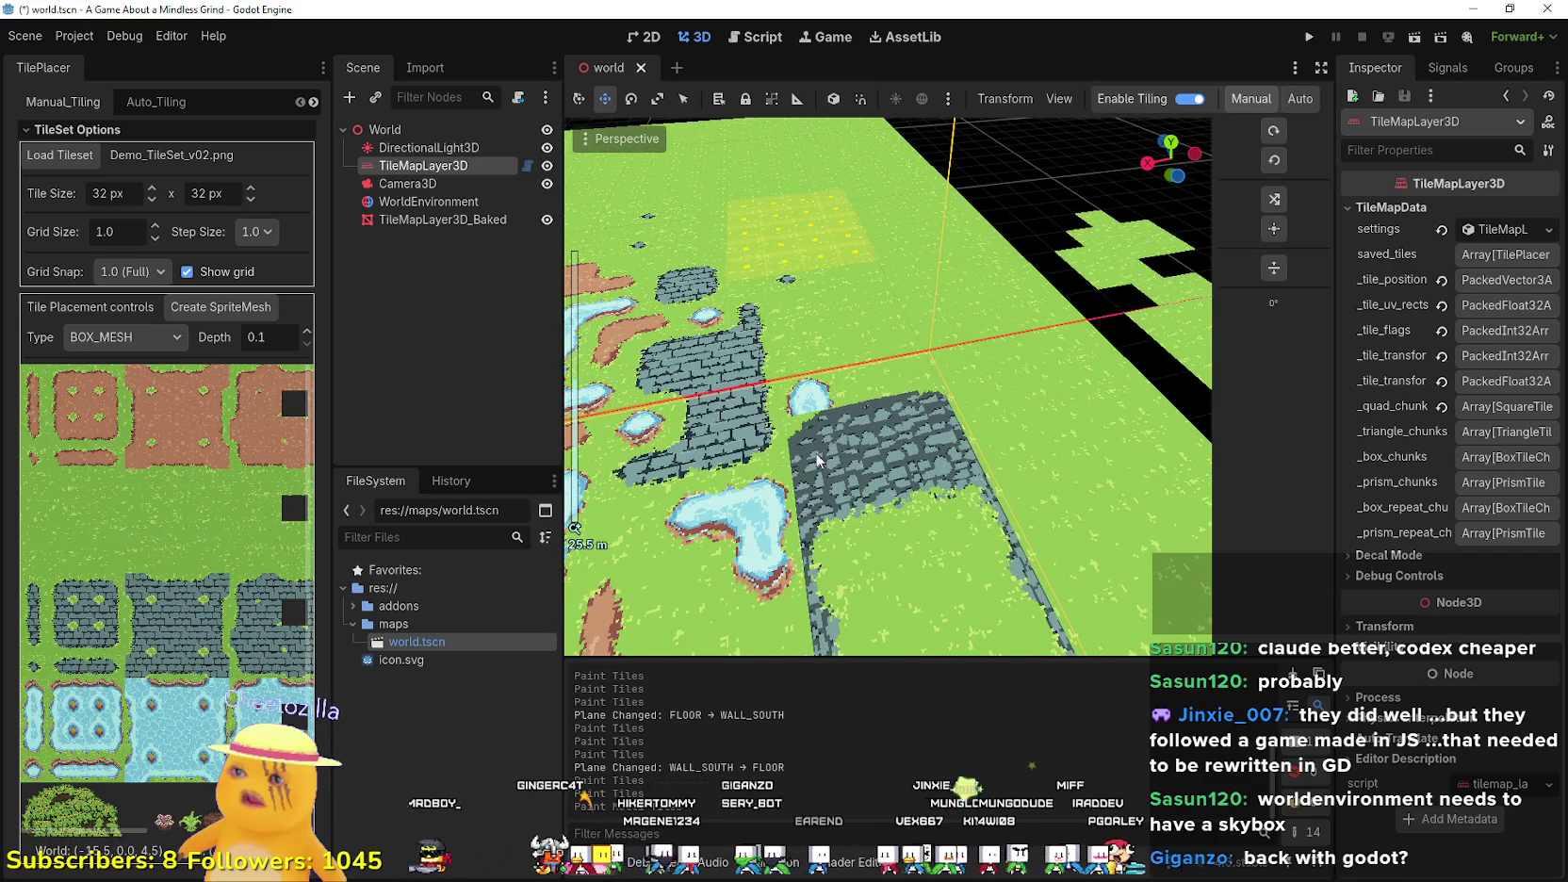
{"action": "scroll", "coordinate": [822, 465], "scroll_direction": "down", "scroll_amount": 4}
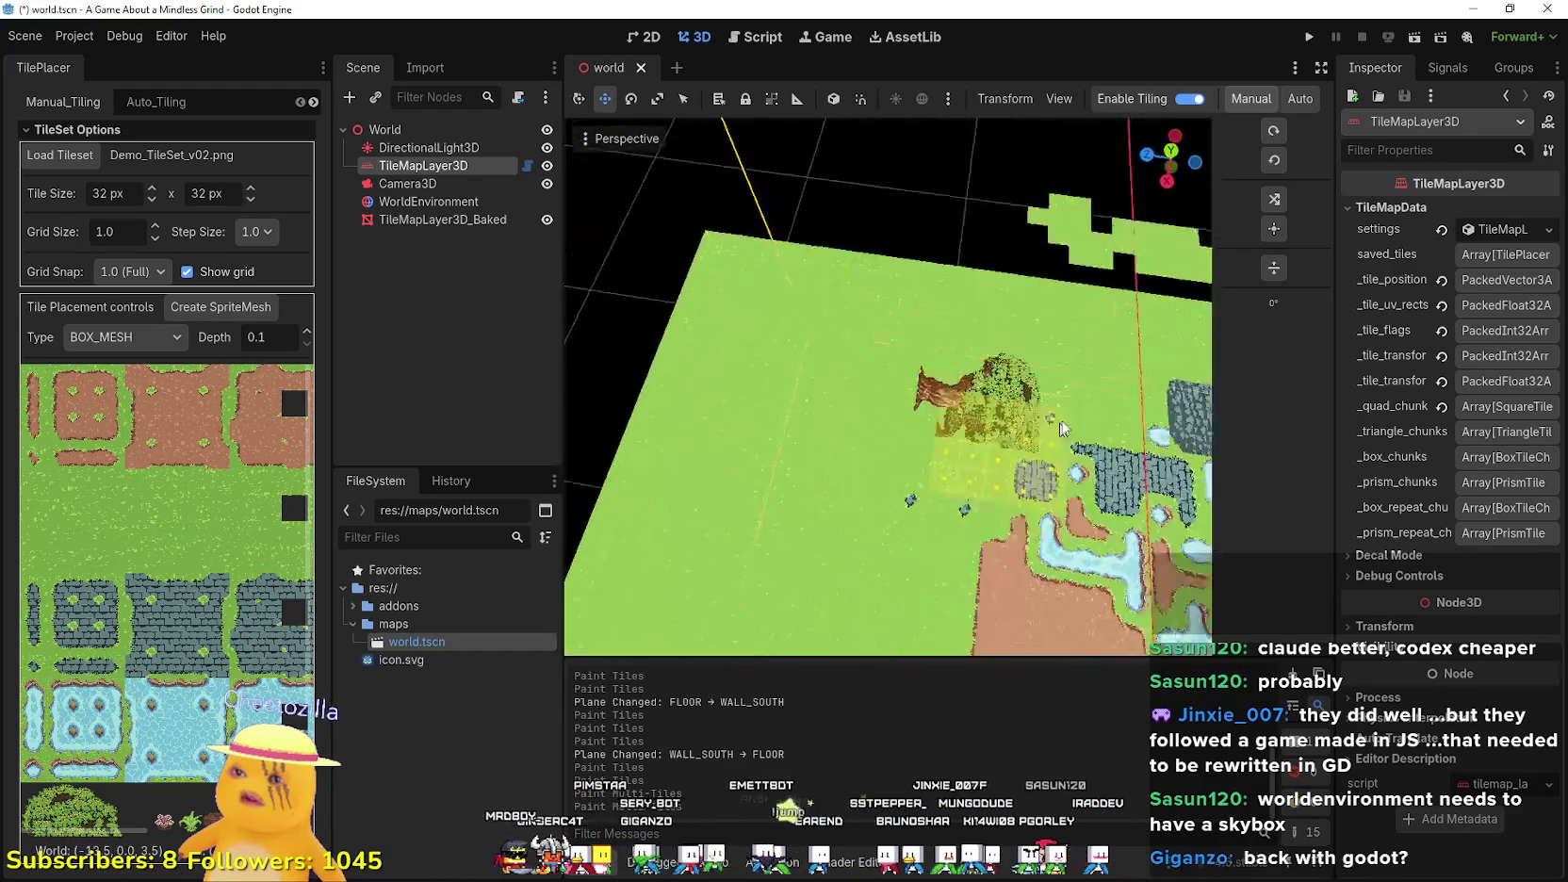
{"action": "scroll", "coordinate": [1062, 429], "scroll_direction": "down", "scroll_amount": 3}
{"action": "scroll", "coordinate": [915, 340], "scroll_direction": "up", "scroll_amount": 4}
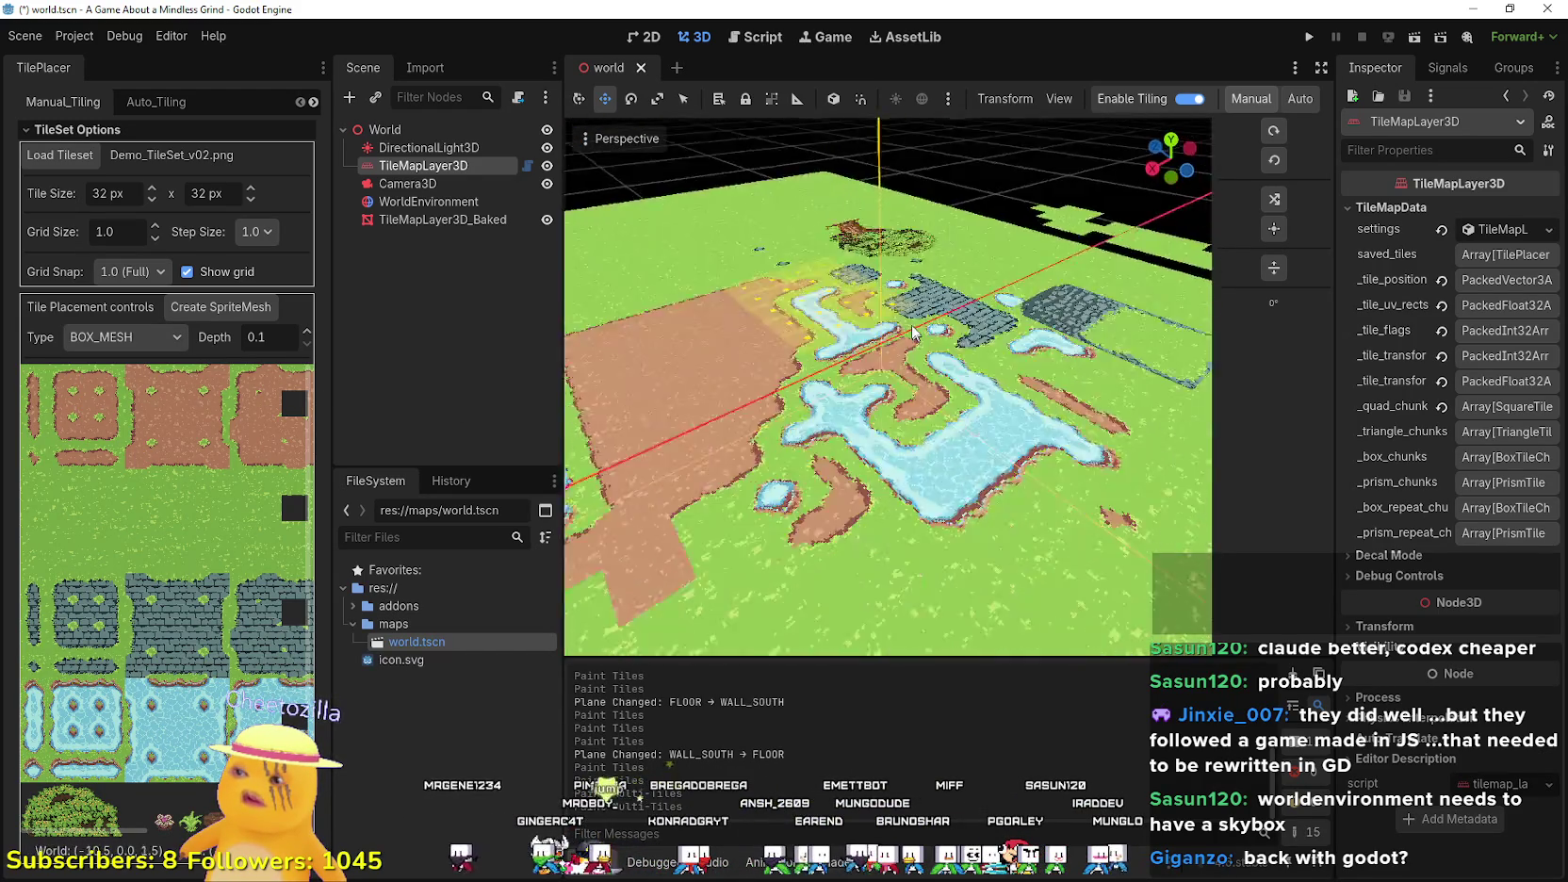
{"action": "scroll", "coordinate": [914, 339], "scroll_direction": "up", "scroll_amount": 5}
{"action": "scroll", "coordinate": [143, 580], "scroll_direction": "down", "scroll_amount": 3}
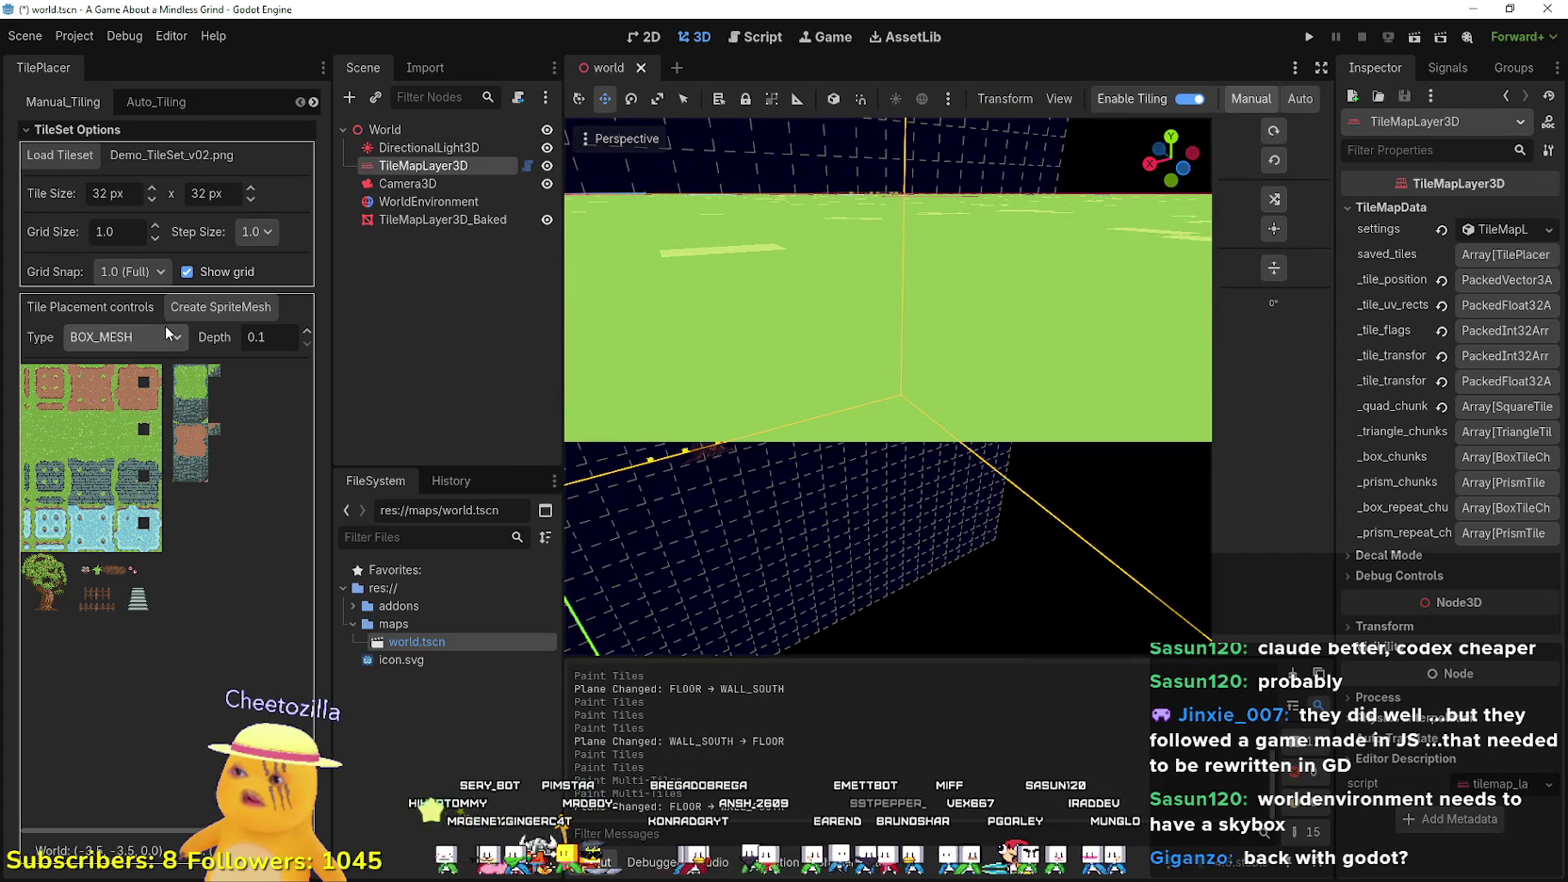
{"action": "scroll", "coordinate": [741, 342], "scroll_direction": "down", "scroll_amount": 5}
{"action": "scroll", "coordinate": [741, 342], "scroll_direction": "up", "scroll_amount": 2}
{"action": "scroll", "coordinate": [741, 342], "scroll_direction": "up", "scroll_amount": 5}
{"action": "scroll", "coordinate": [811, 267], "scroll_direction": "down", "scroll_amount": 4}
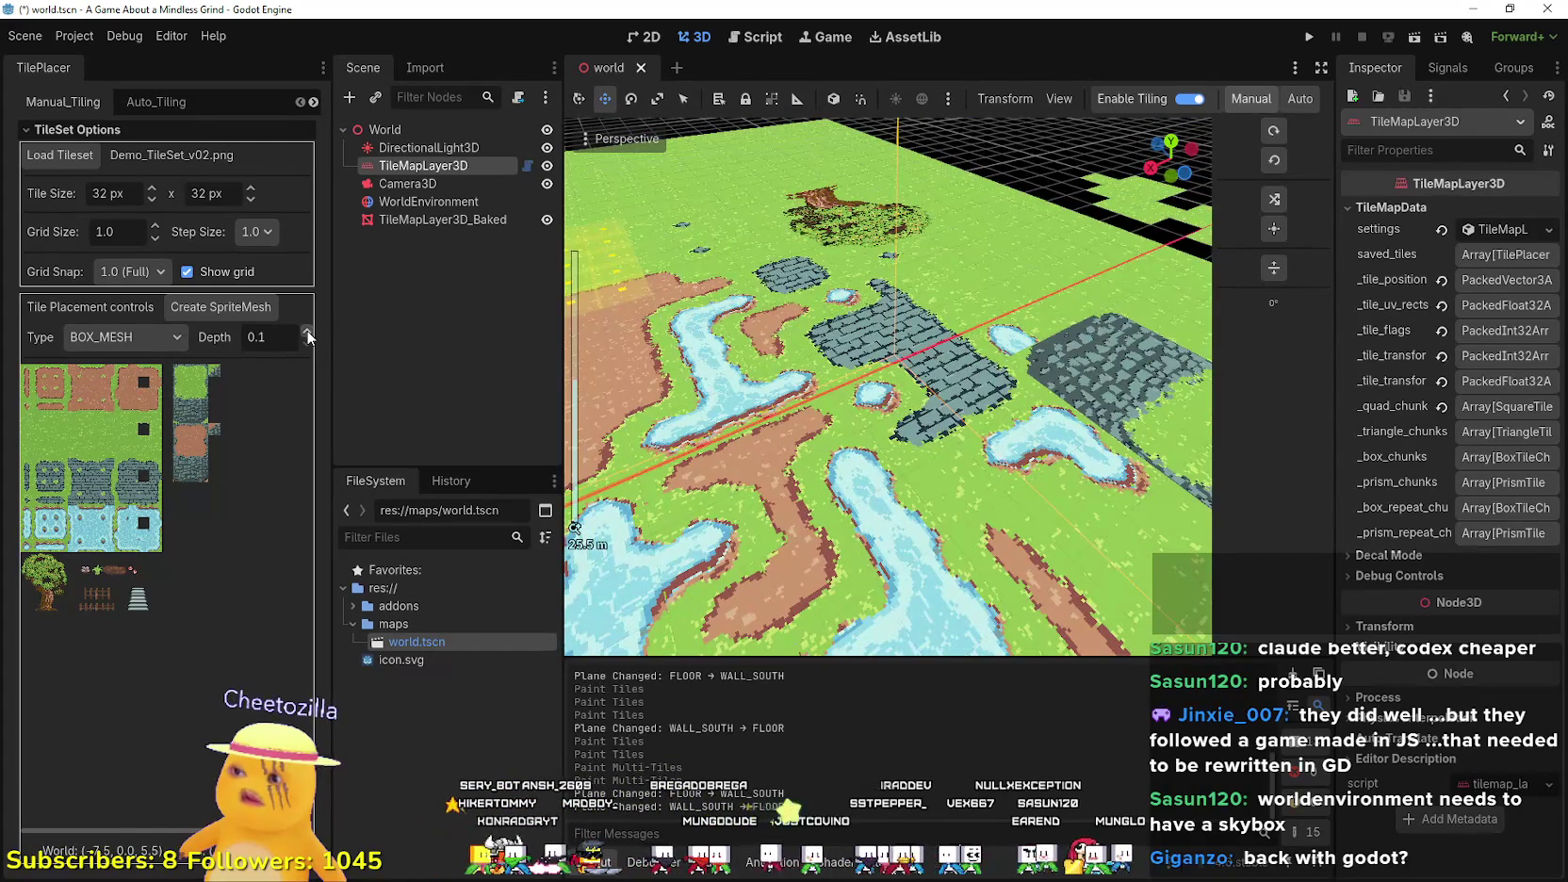
{"action": "double_click", "coordinate": [307, 333]}
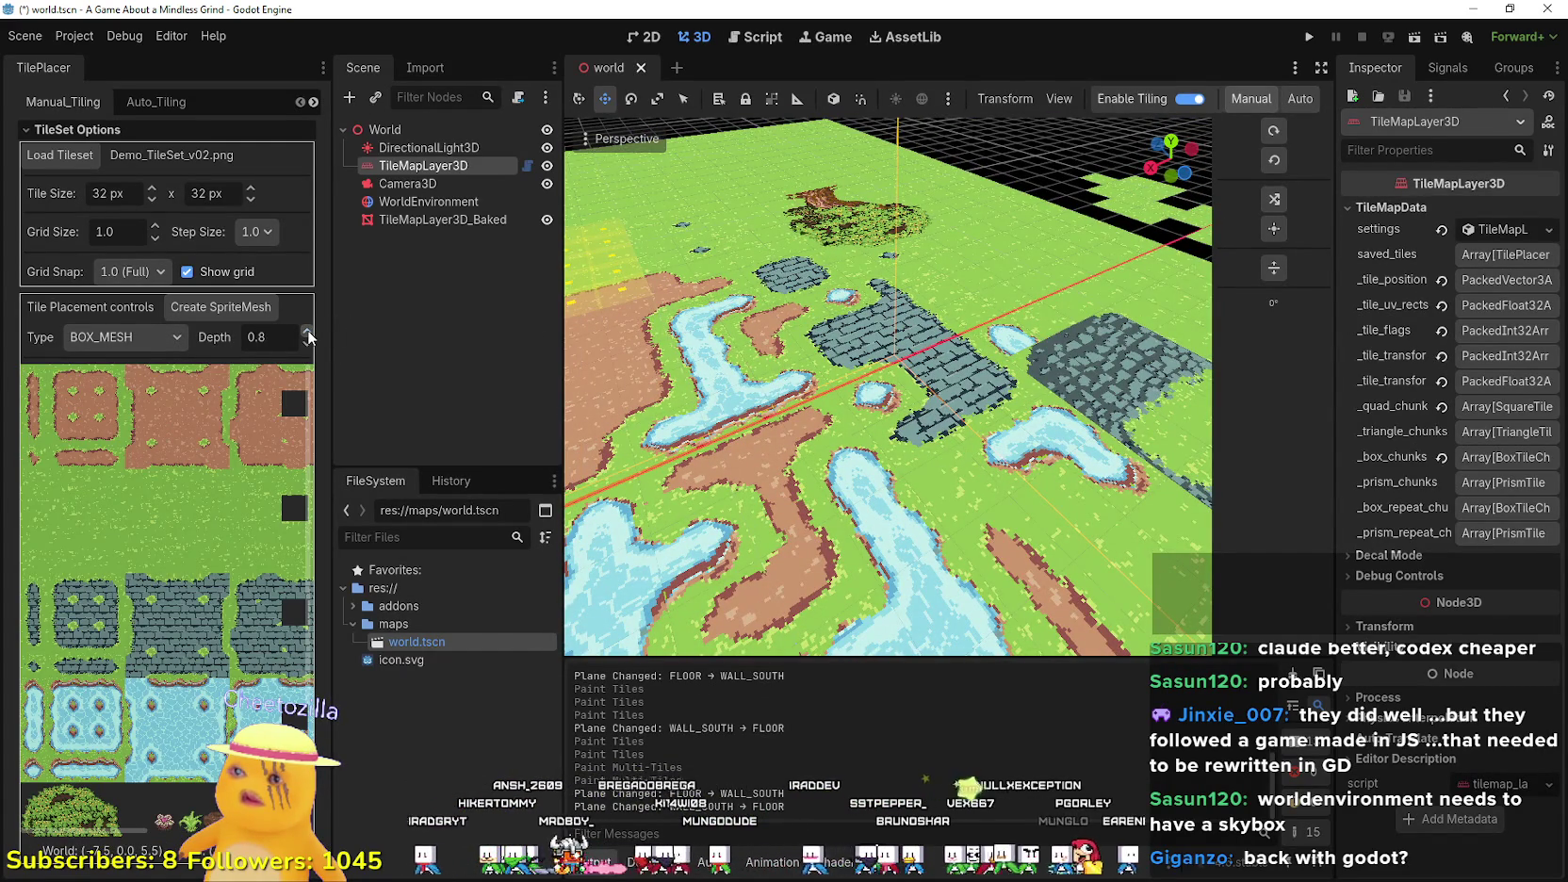
- Orbit and zoom to inspect the trees now standing as raised box blocks
{"action": "scroll", "coordinate": [1011, 302], "scroll_direction": "up", "scroll_amount": 5}
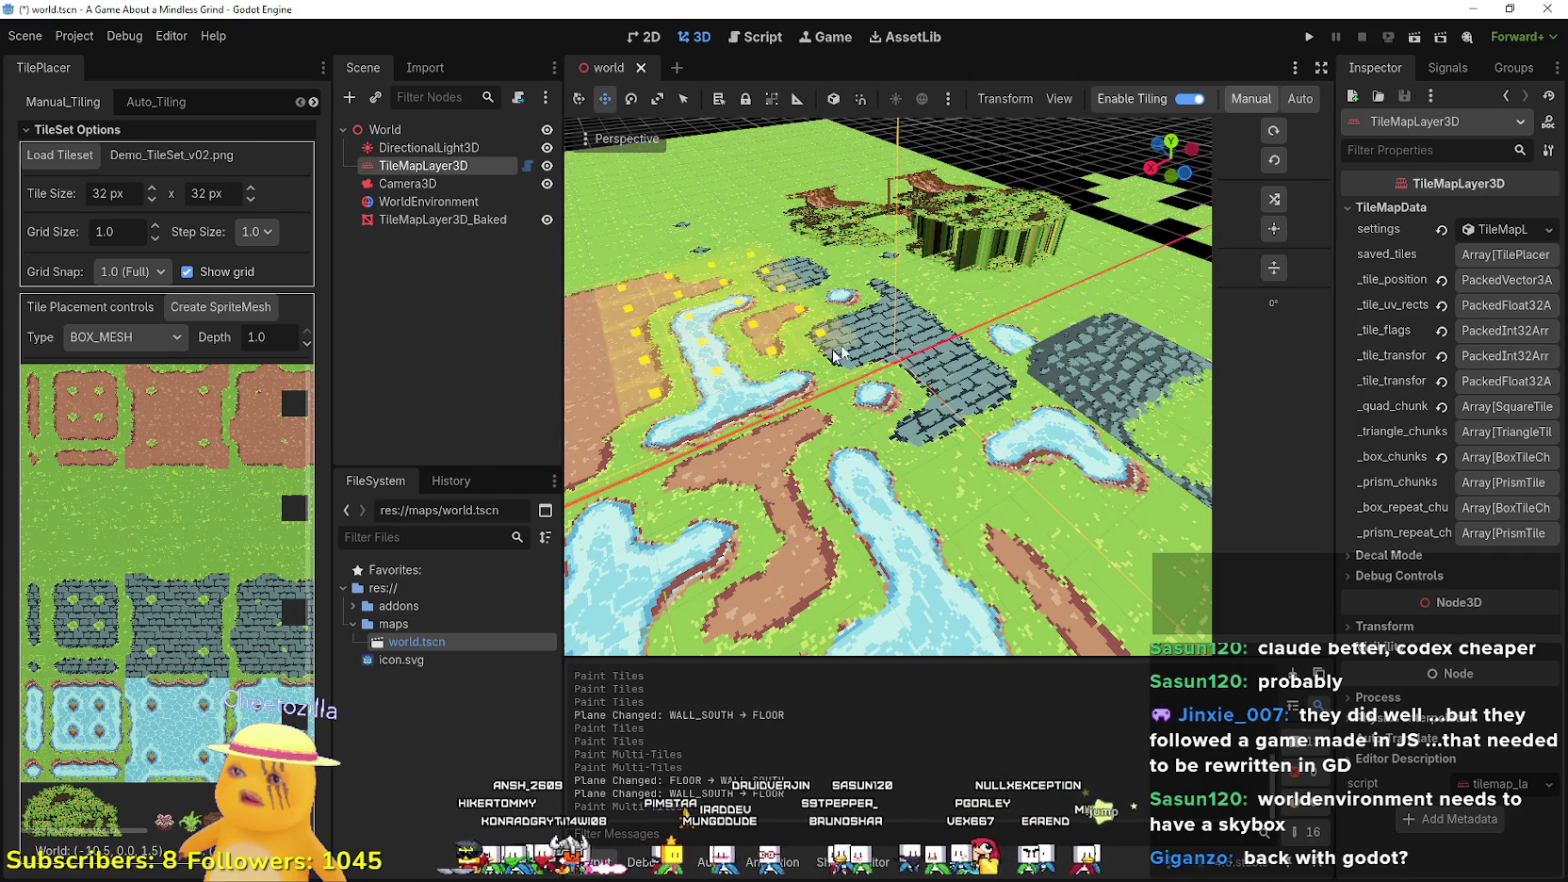
{"action": "scroll", "coordinate": [1012, 302], "scroll_direction": "up", "scroll_amount": 3}
{"action": "mouse_move", "coordinate": [1012, 301]}
{"action": "left_mouse_down"}
{"action": "mouse_move", "coordinate": [762, 462]}
{"action": "mouse_move", "coordinate": [850, 306]}
{"action": "mouse_move", "coordinate": [868, 322]}
{"action": "mouse_move", "coordinate": [919, 310]}
{"action": "left_mouse_up"}
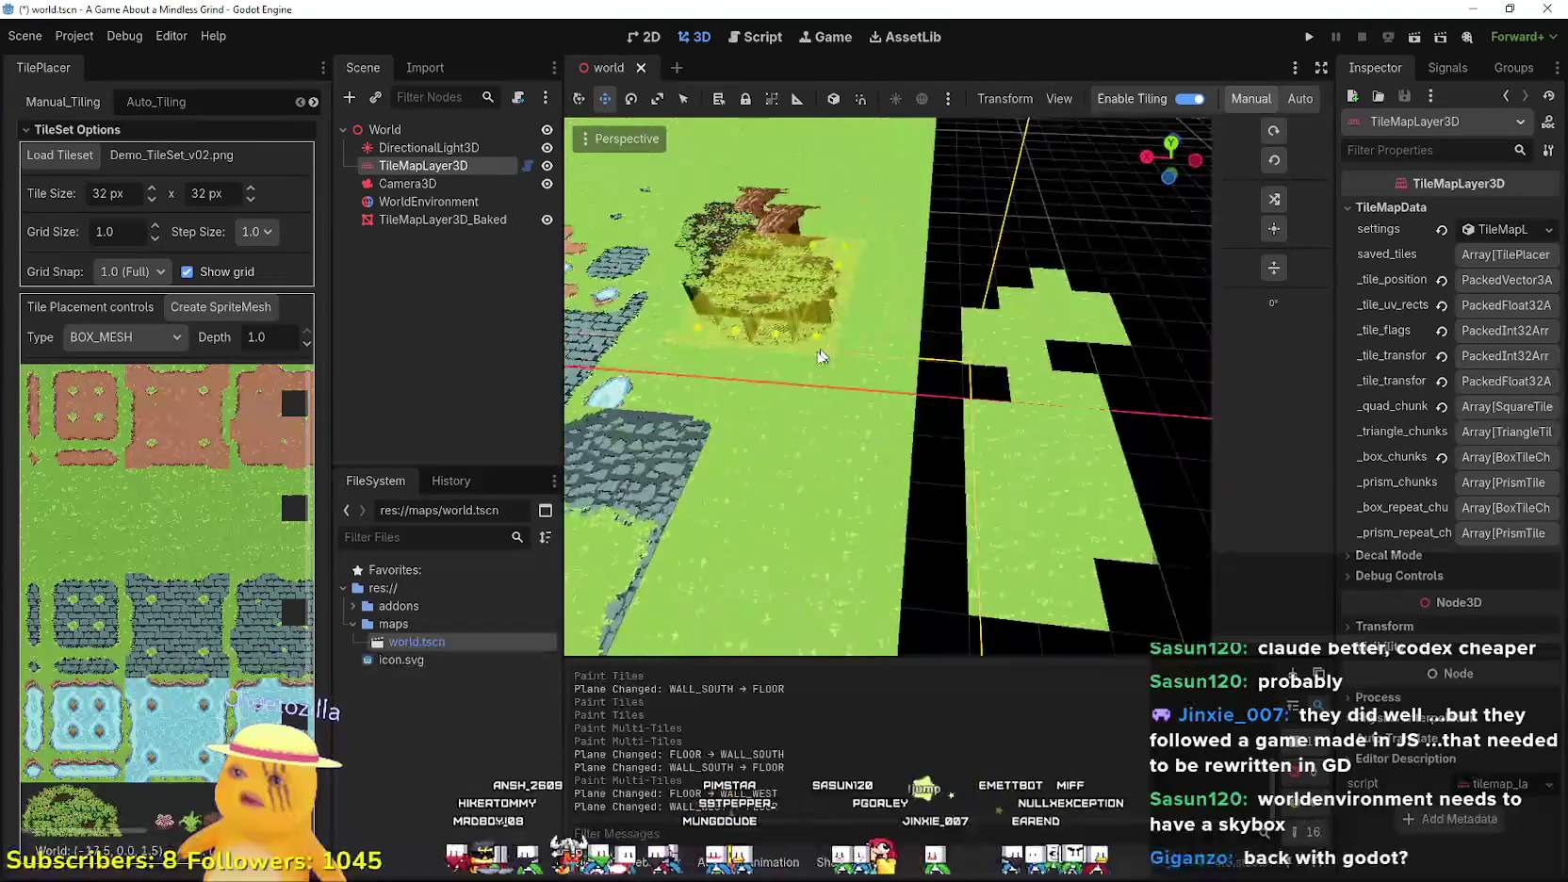
{"action": "scroll", "coordinate": [250, 628], "scroll_direction": "down", "scroll_amount": 4}
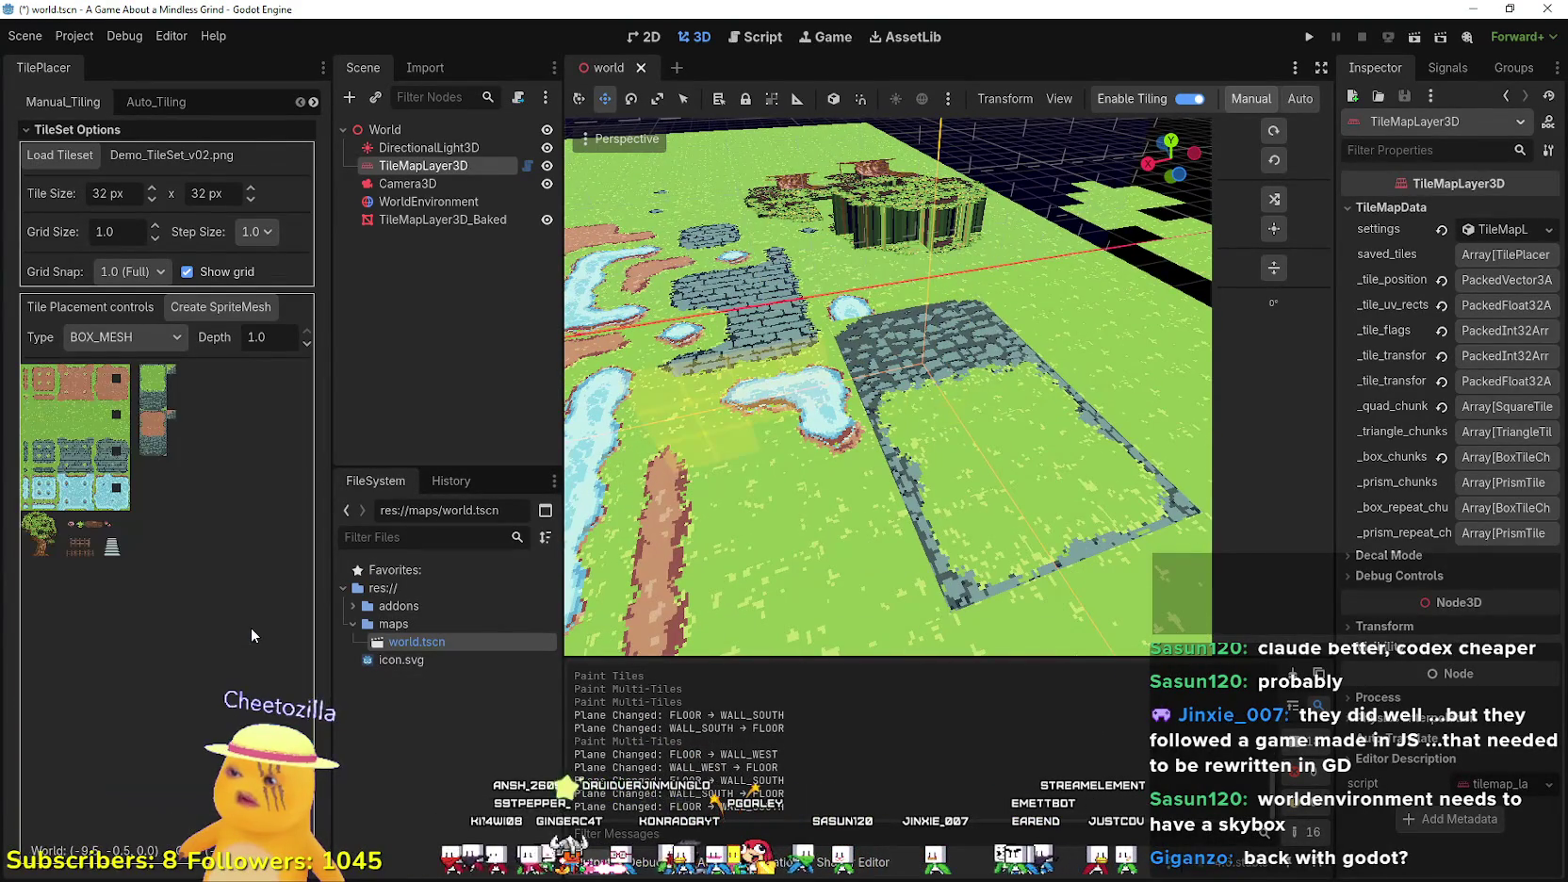
{"action": "scroll", "coordinate": [120, 461], "scroll_direction": "up", "scroll_amount": 4}
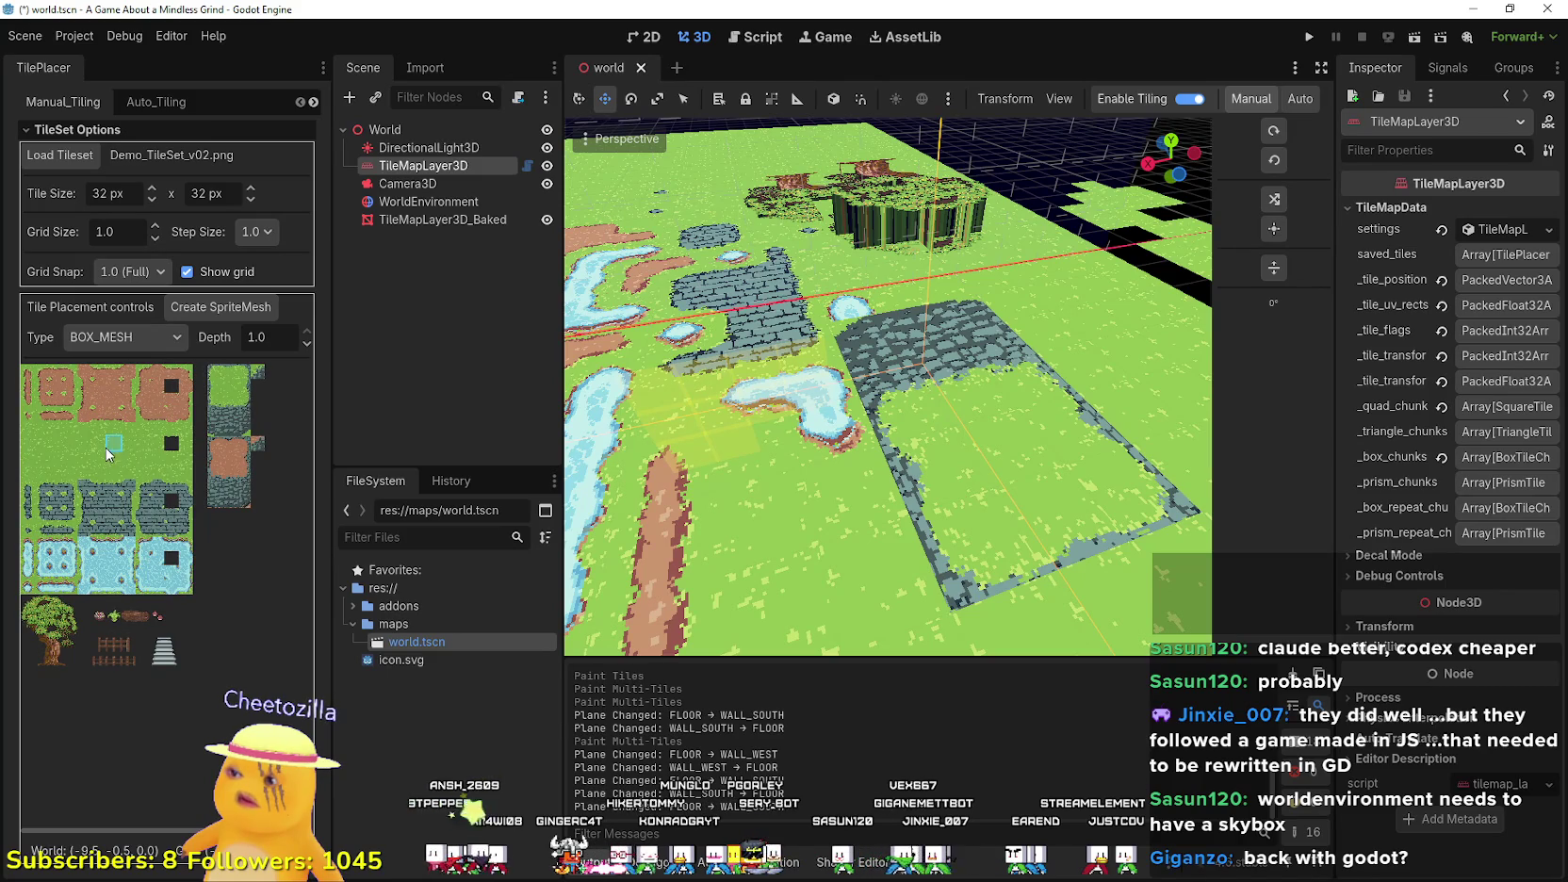
{"action": "scroll", "coordinate": [111, 455], "scroll_direction": "up", "scroll_amount": 3}
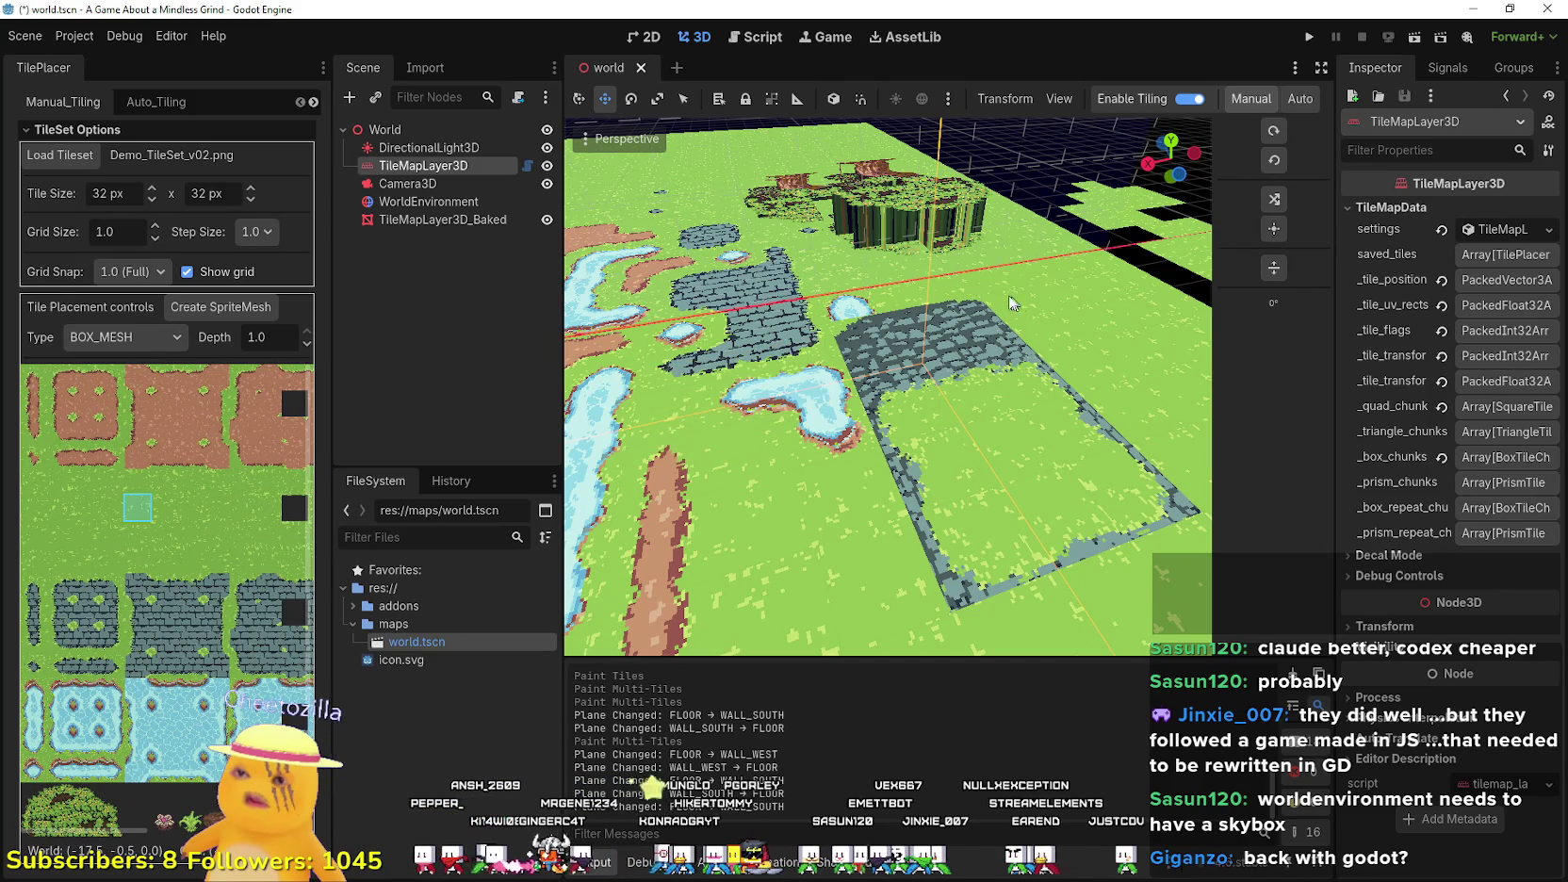
{"action": "left_click", "coordinate": [144, 338]}
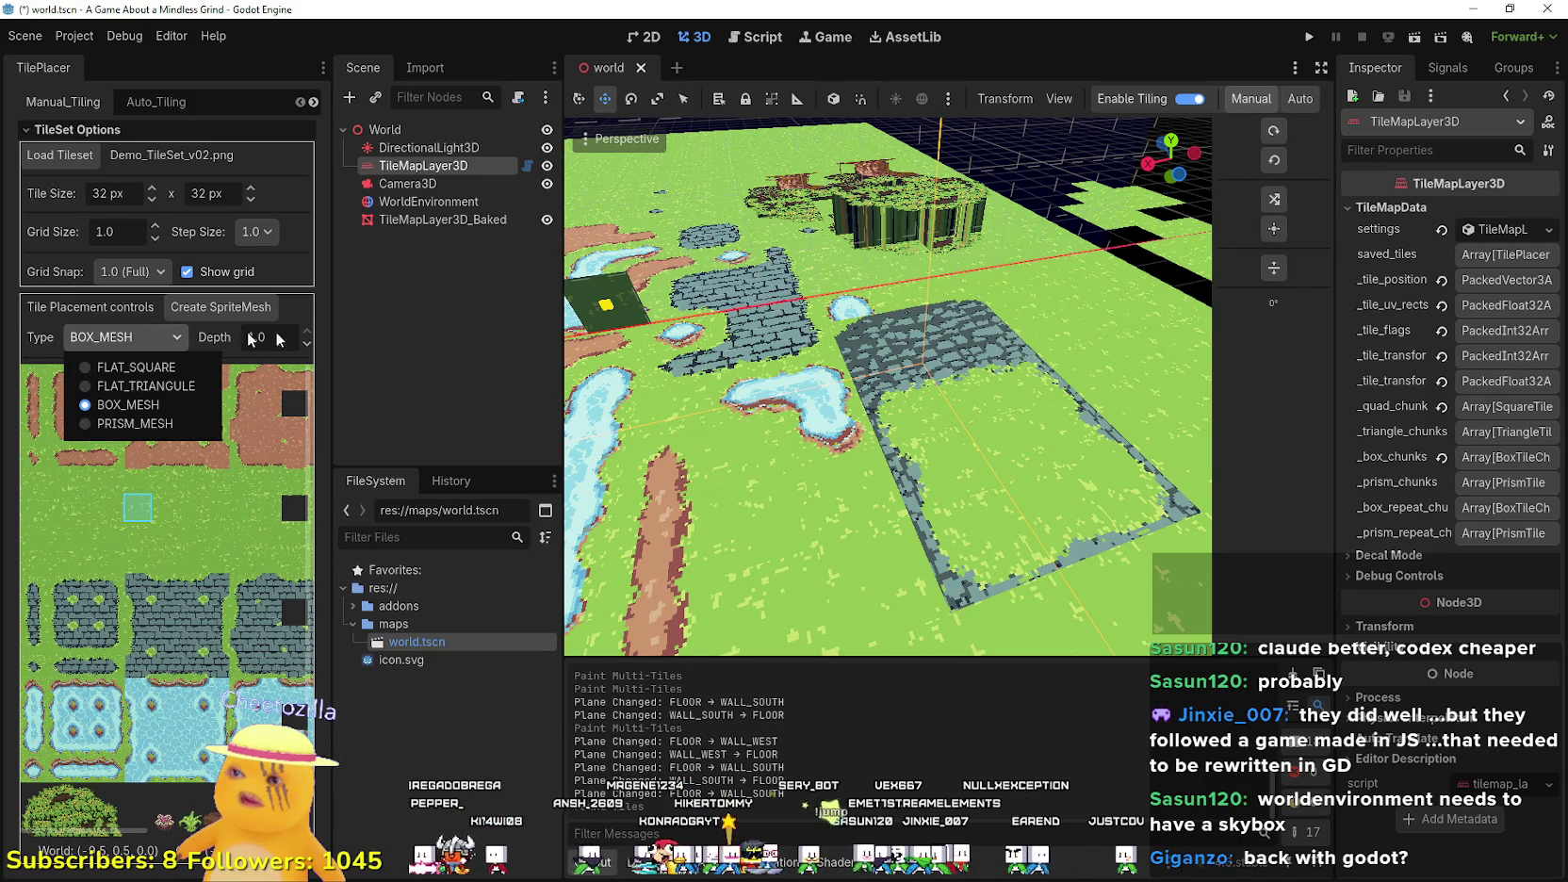
- Paint green box wall tiles beside the stone patch
{"action": "scroll", "coordinate": [942, 330], "scroll_direction": "up", "scroll_amount": 5}
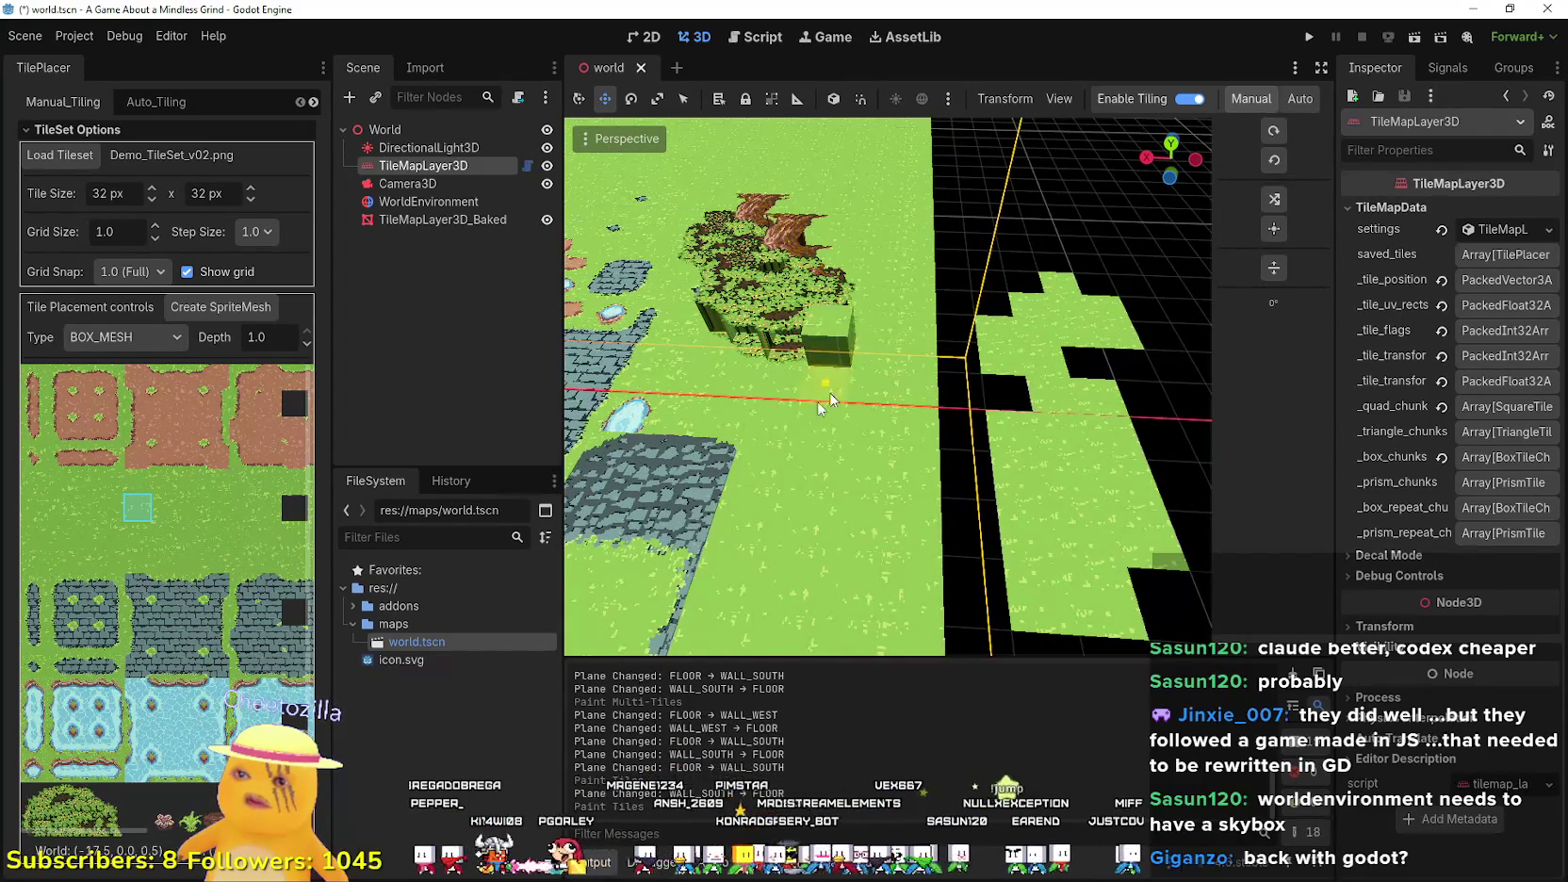
{"action": "left_click", "coordinate": [800, 441]}
{"action": "scroll", "coordinate": [856, 371], "scroll_direction": "down", "scroll_amount": 5}
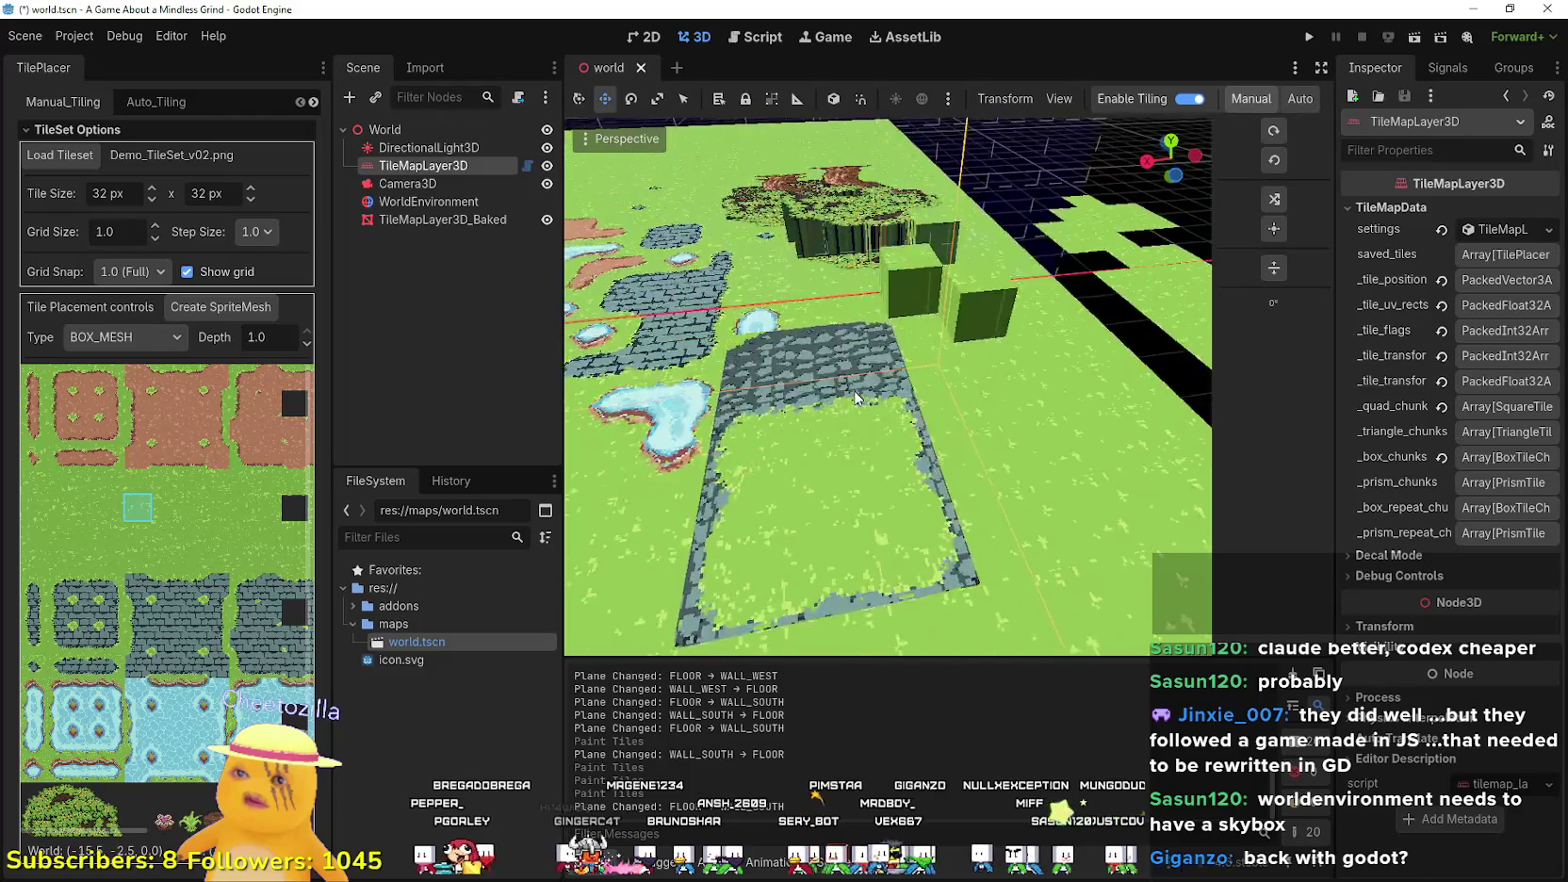
{"action": "left_click_drag", "start_coordinate": [929, 361], "coordinate": [903, 451]}
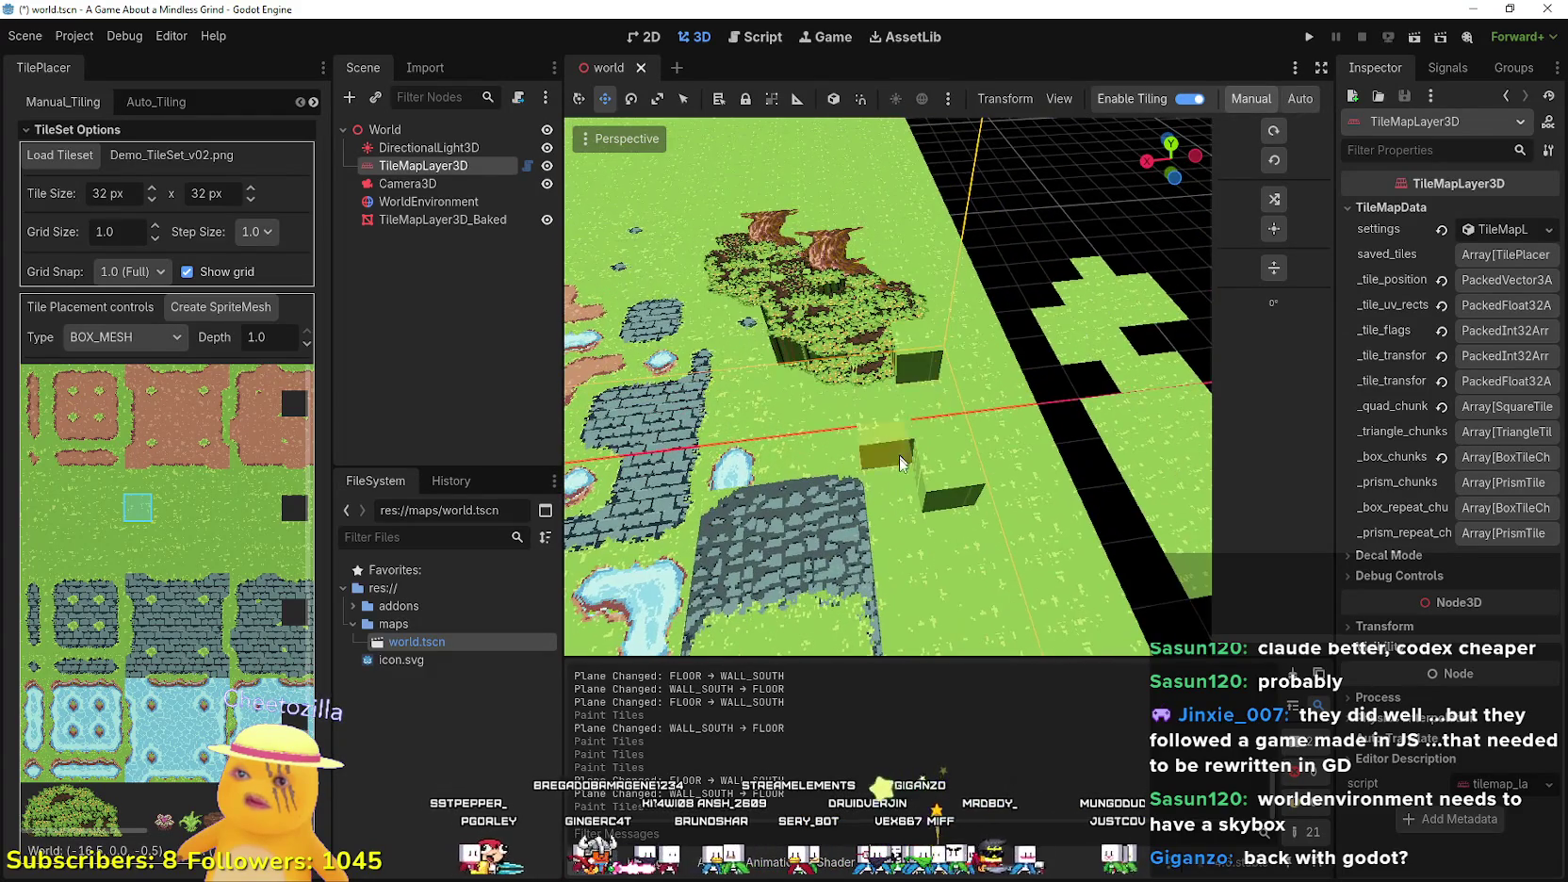
{"action": "left_click", "coordinate": [937, 517]}
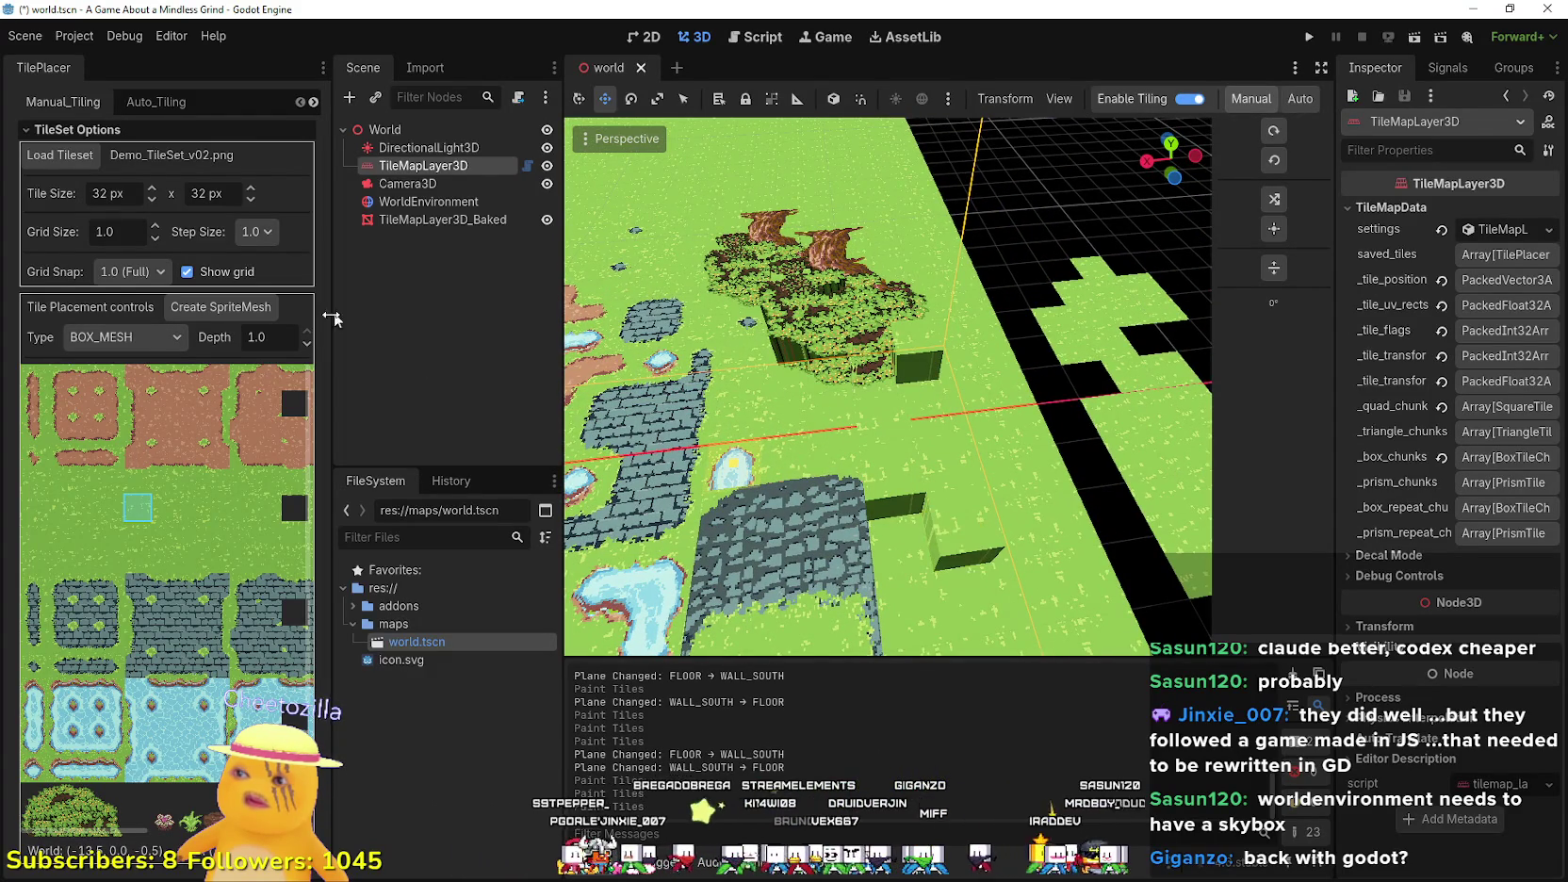
- Lower the box Depth from 1.0 to 0.8, then to 0.4, for thinner walls
{"action": "left_click", "coordinate": [307, 341]}
{"action": "left_click", "coordinate": [307, 341]}
{"action": "left_click_drag", "start_coordinate": [924, 378], "coordinate": [926, 309]}
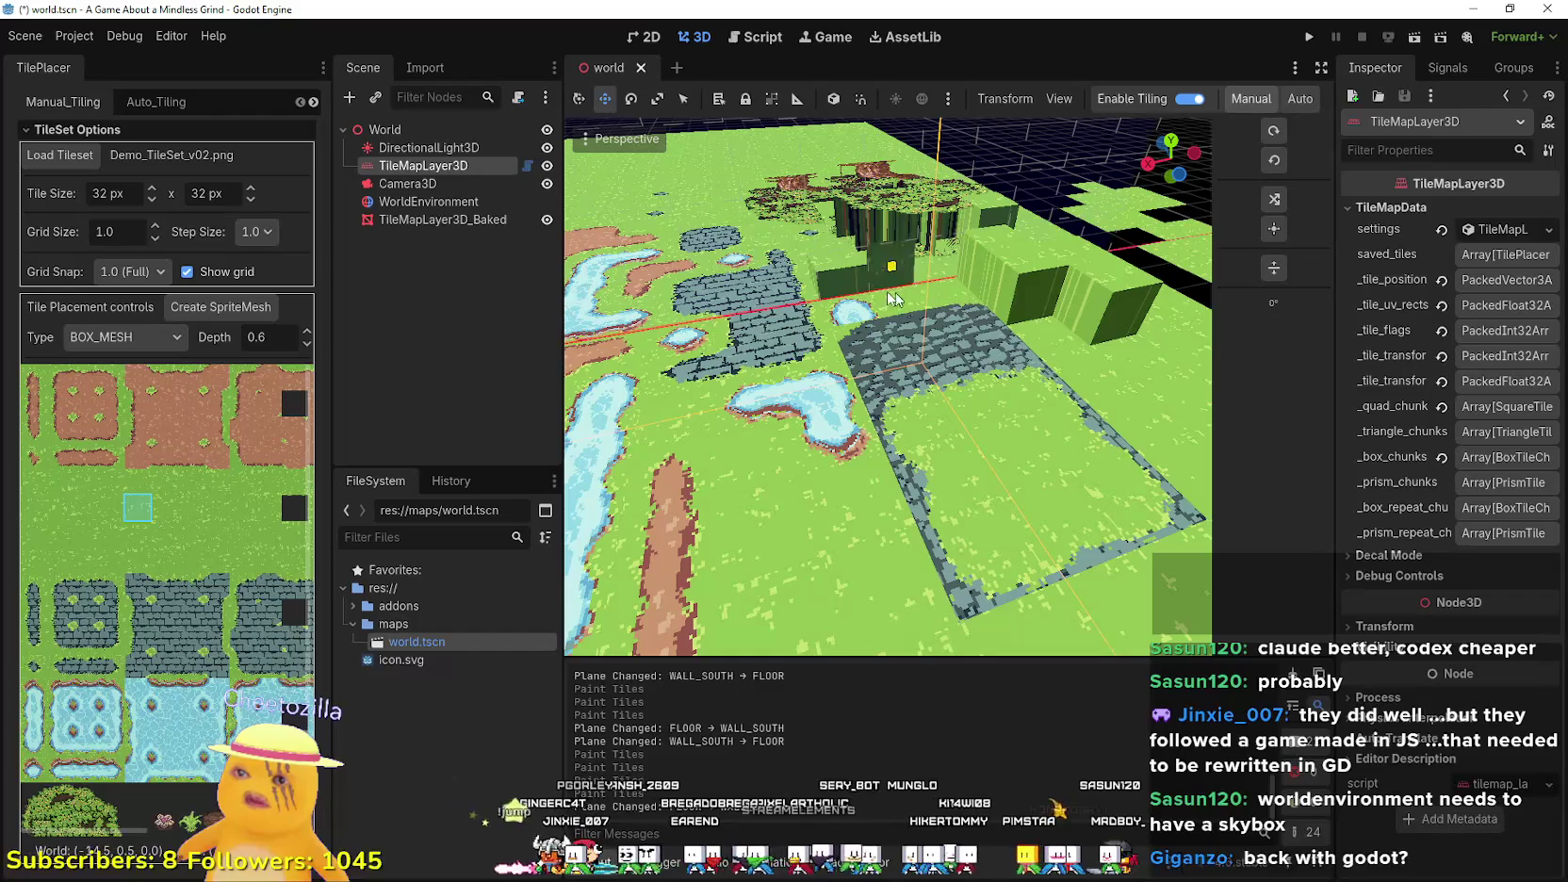
{"action": "scroll", "coordinate": [910, 344], "scroll_direction": "up", "scroll_amount": 3}
{"action": "scroll", "coordinate": [908, 387], "scroll_direction": "down", "scroll_amount": 5}
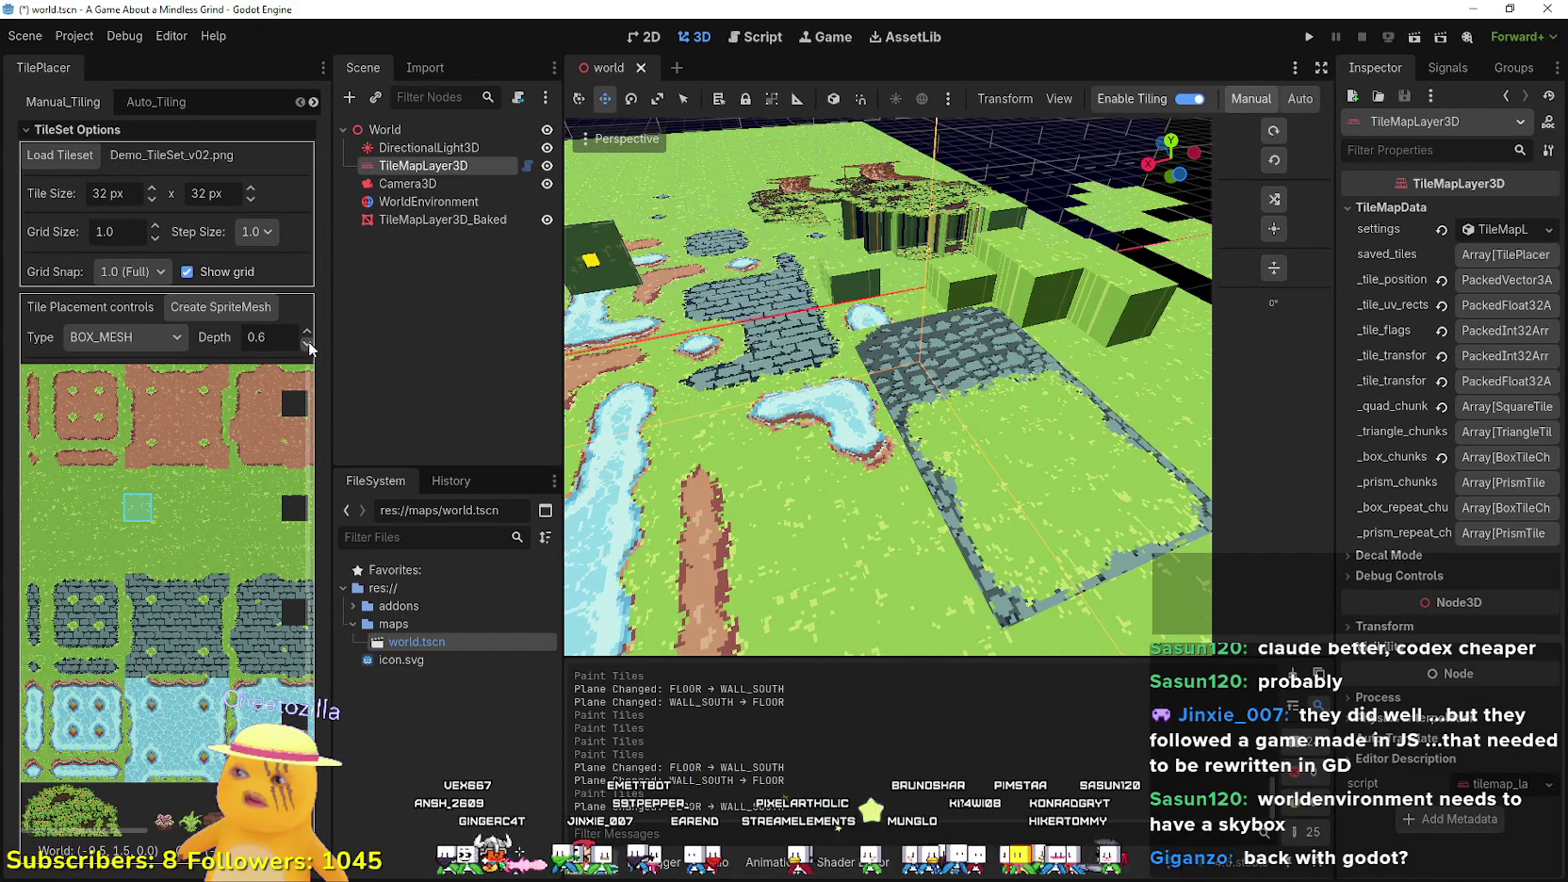
{"action": "left_click", "coordinate": [307, 344]}
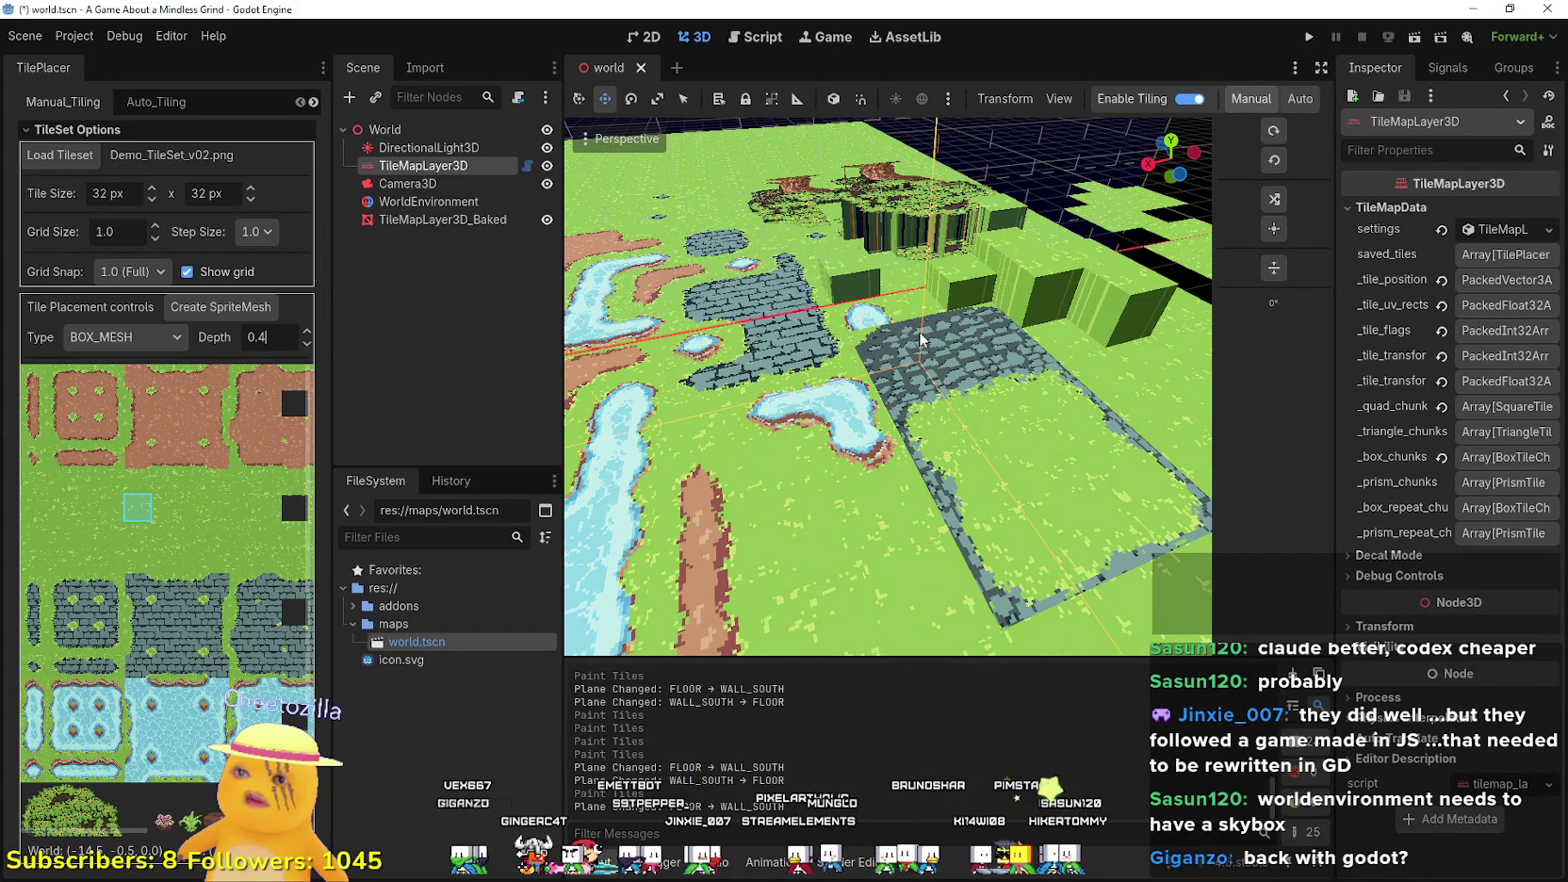
{"action": "scroll", "coordinate": [924, 313], "scroll_direction": "up", "scroll_amount": 5}
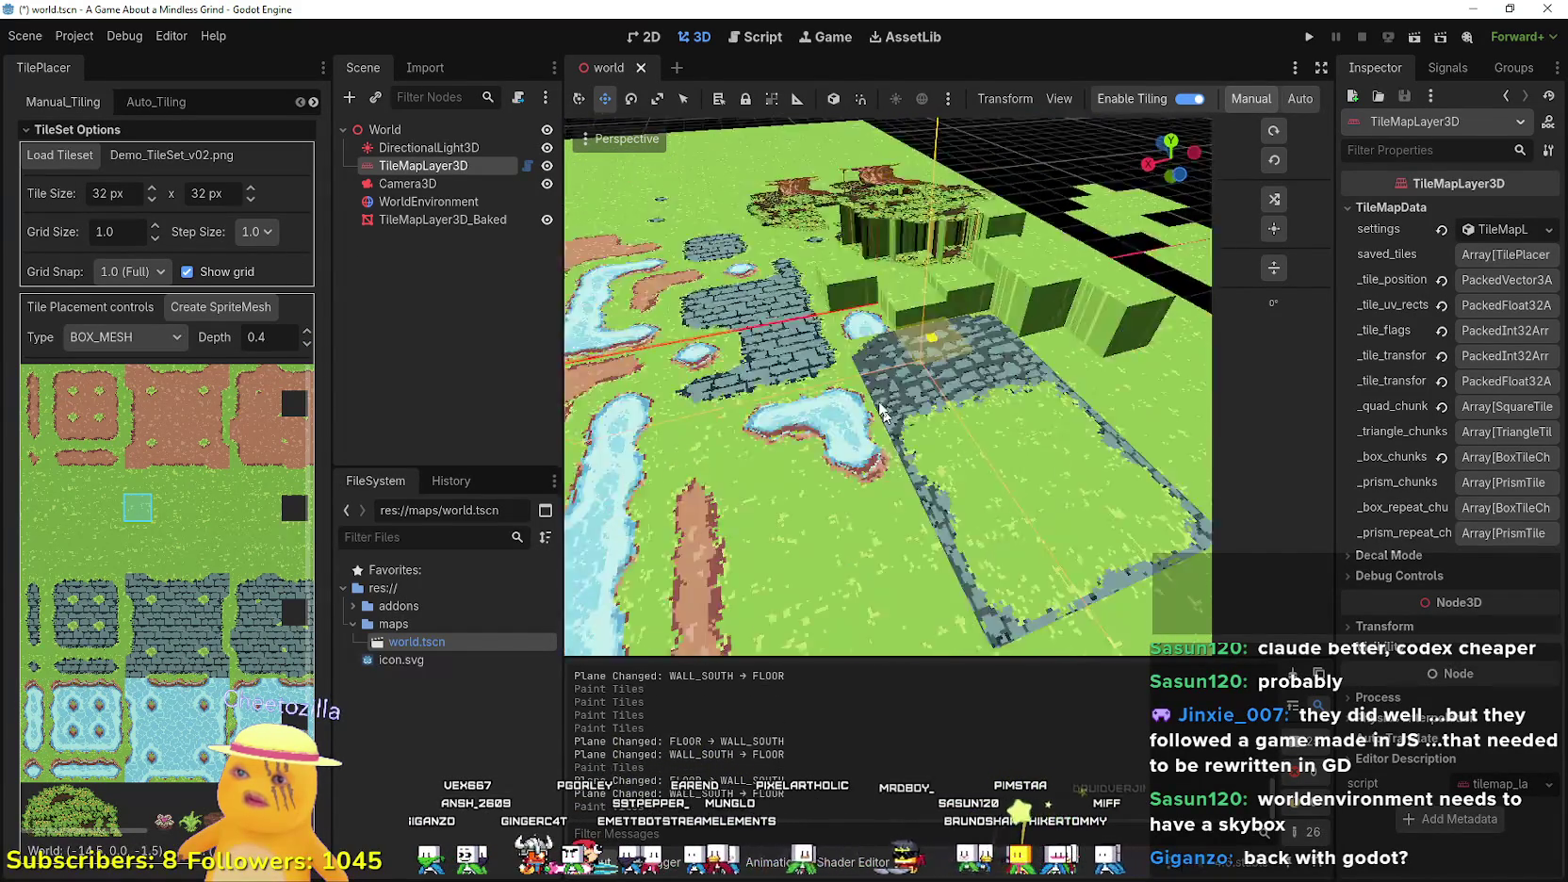
{"action": "scroll", "coordinate": [880, 407], "scroll_direction": "down", "scroll_amount": 5}
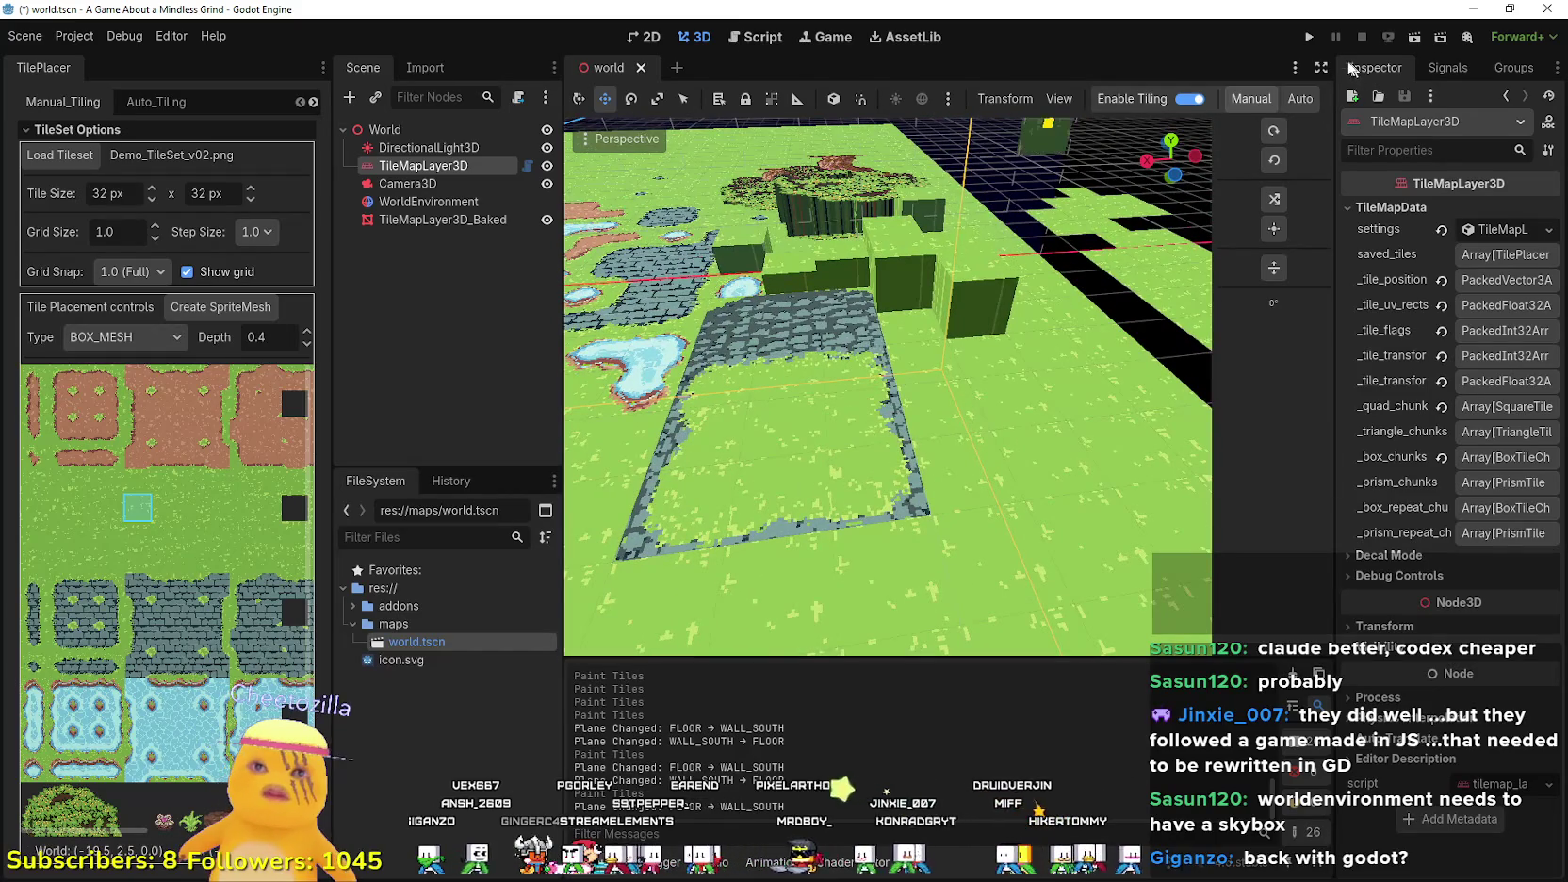
- Run the scene, override to a free camera, orbit and zoom over the map, then return to the editor
{"action": "left_click", "coordinate": [1311, 38]}
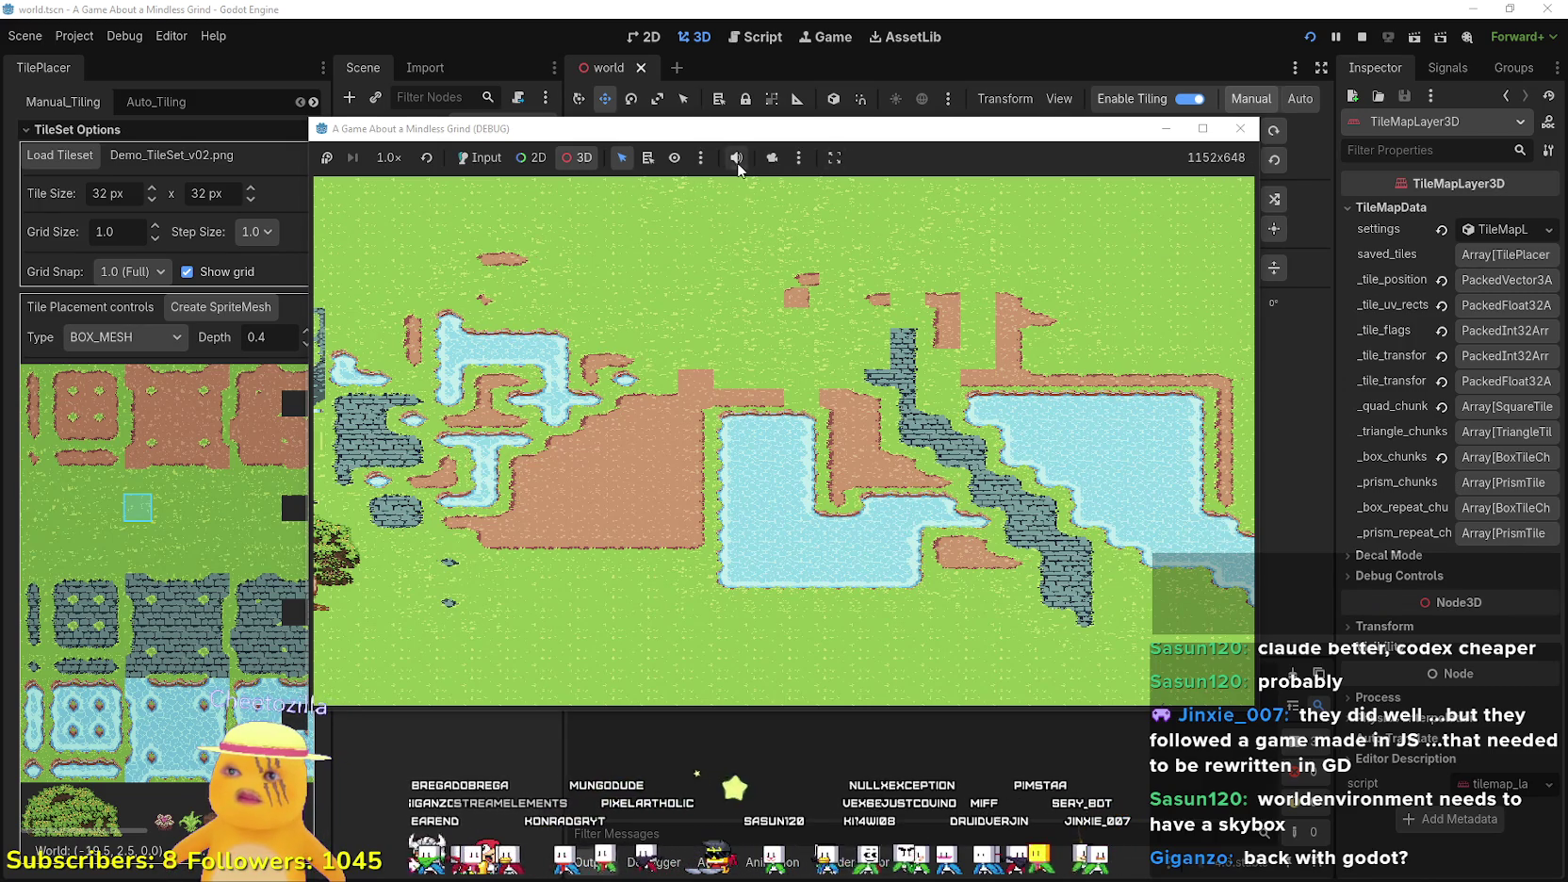
{"action": "left_click", "coordinate": [772, 157]}
{"action": "left_click_drag", "start_coordinate": [760, 380], "coordinate": [848, 367]}
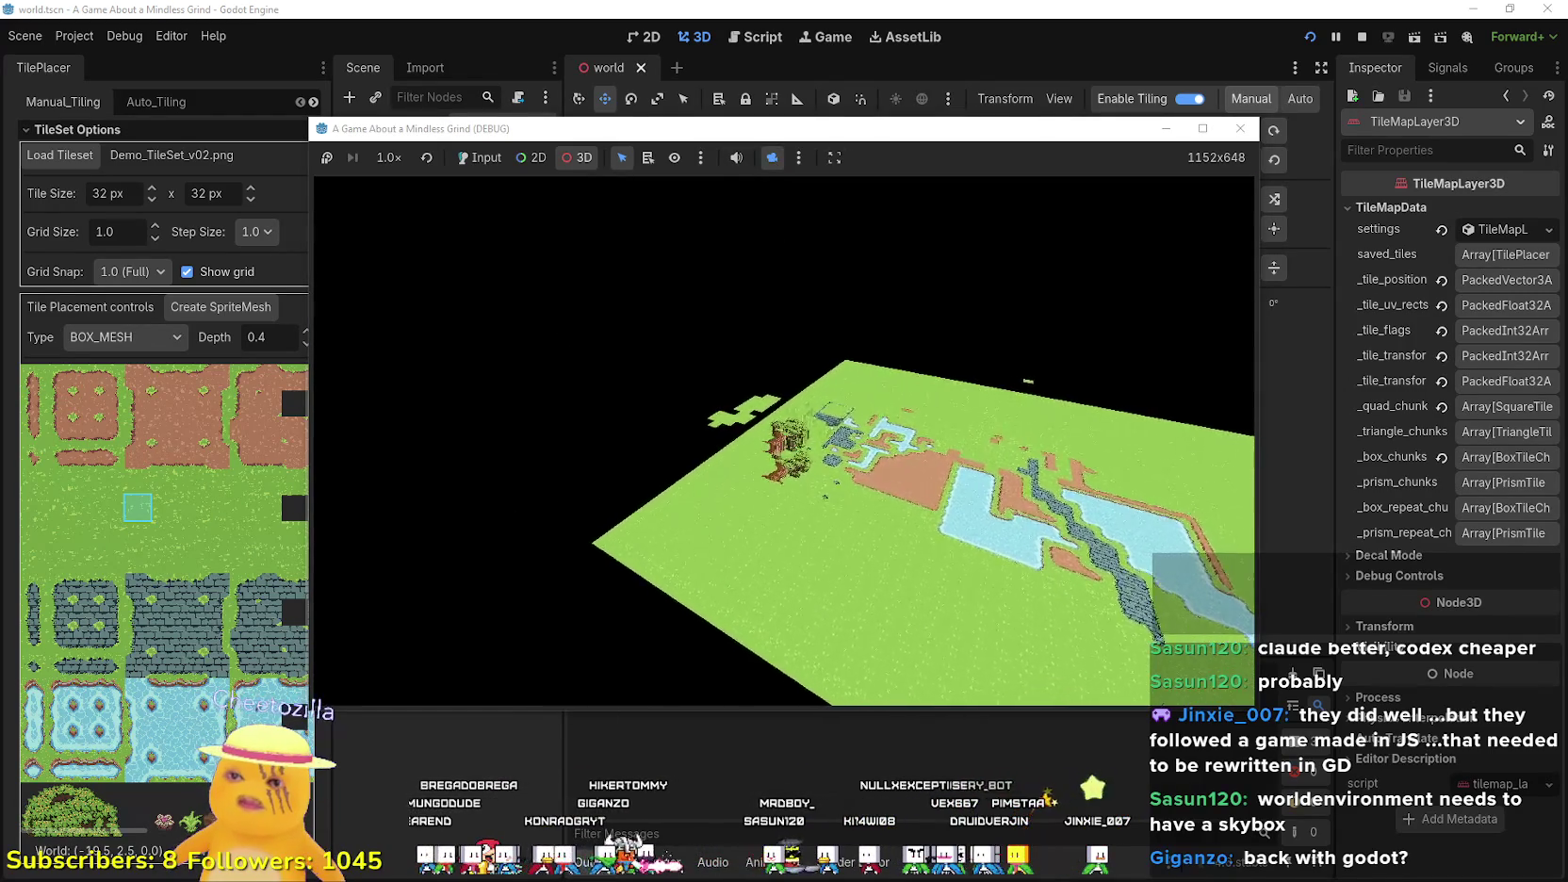
{"action": "scroll", "coordinate": [784, 424], "scroll_direction": "up", "scroll_amount": 5}
{"action": "scroll", "coordinate": [784, 424], "scroll_direction": "up", "scroll_amount": 5}
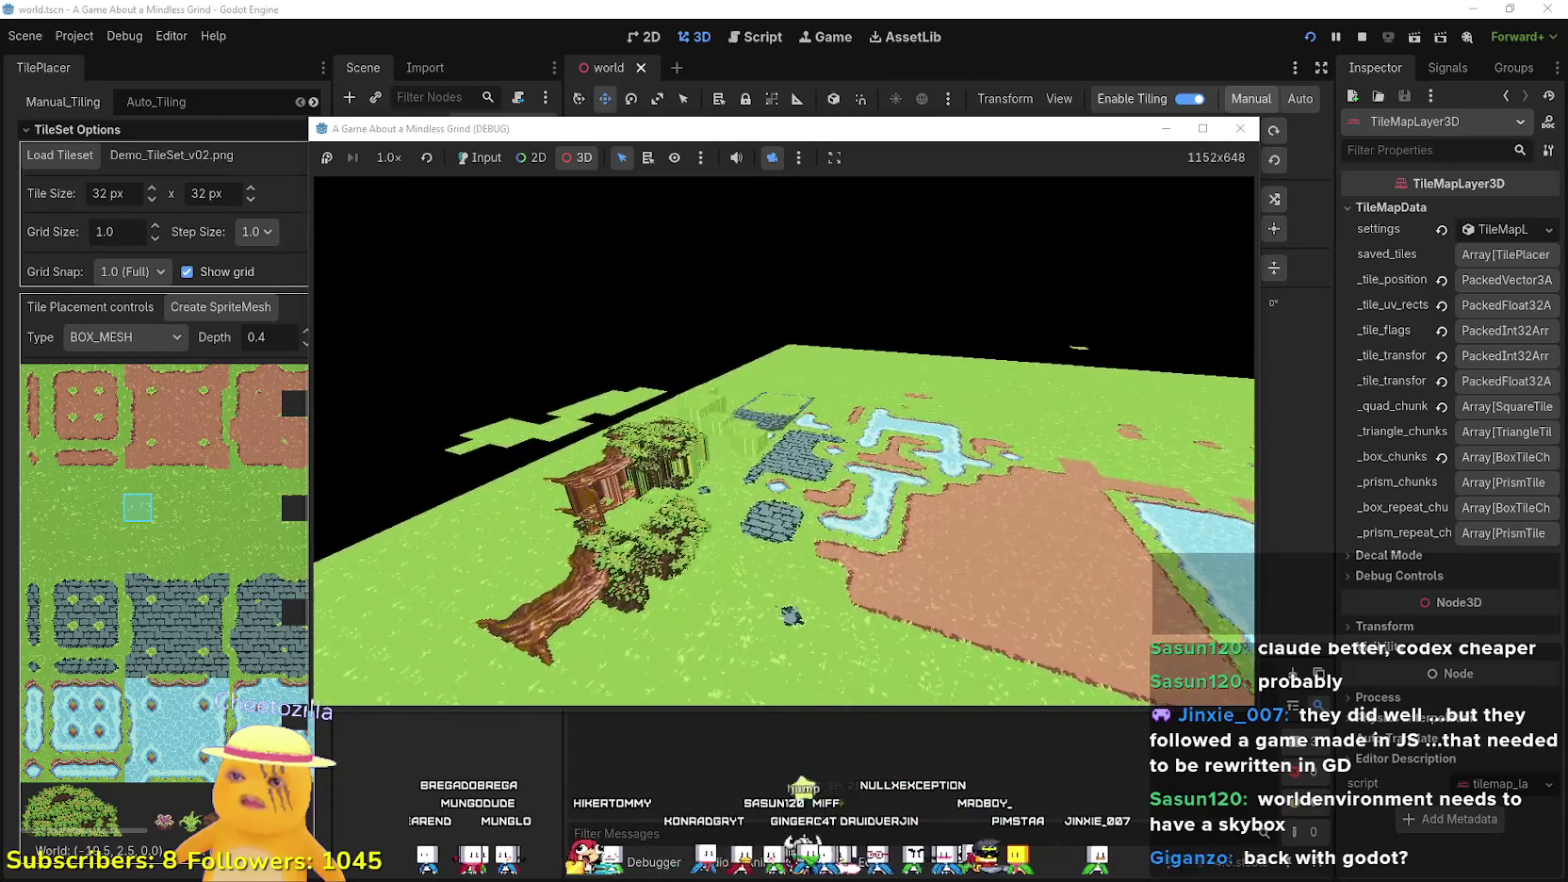
{"action": "scroll", "coordinate": [784, 425], "scroll_direction": "up", "scroll_amount": 10}
{"action": "scroll", "coordinate": [785, 424], "scroll_direction": "up", "scroll_amount": 10}
{"action": "scroll", "coordinate": [784, 424], "scroll_direction": "down", "scroll_amount": 5}
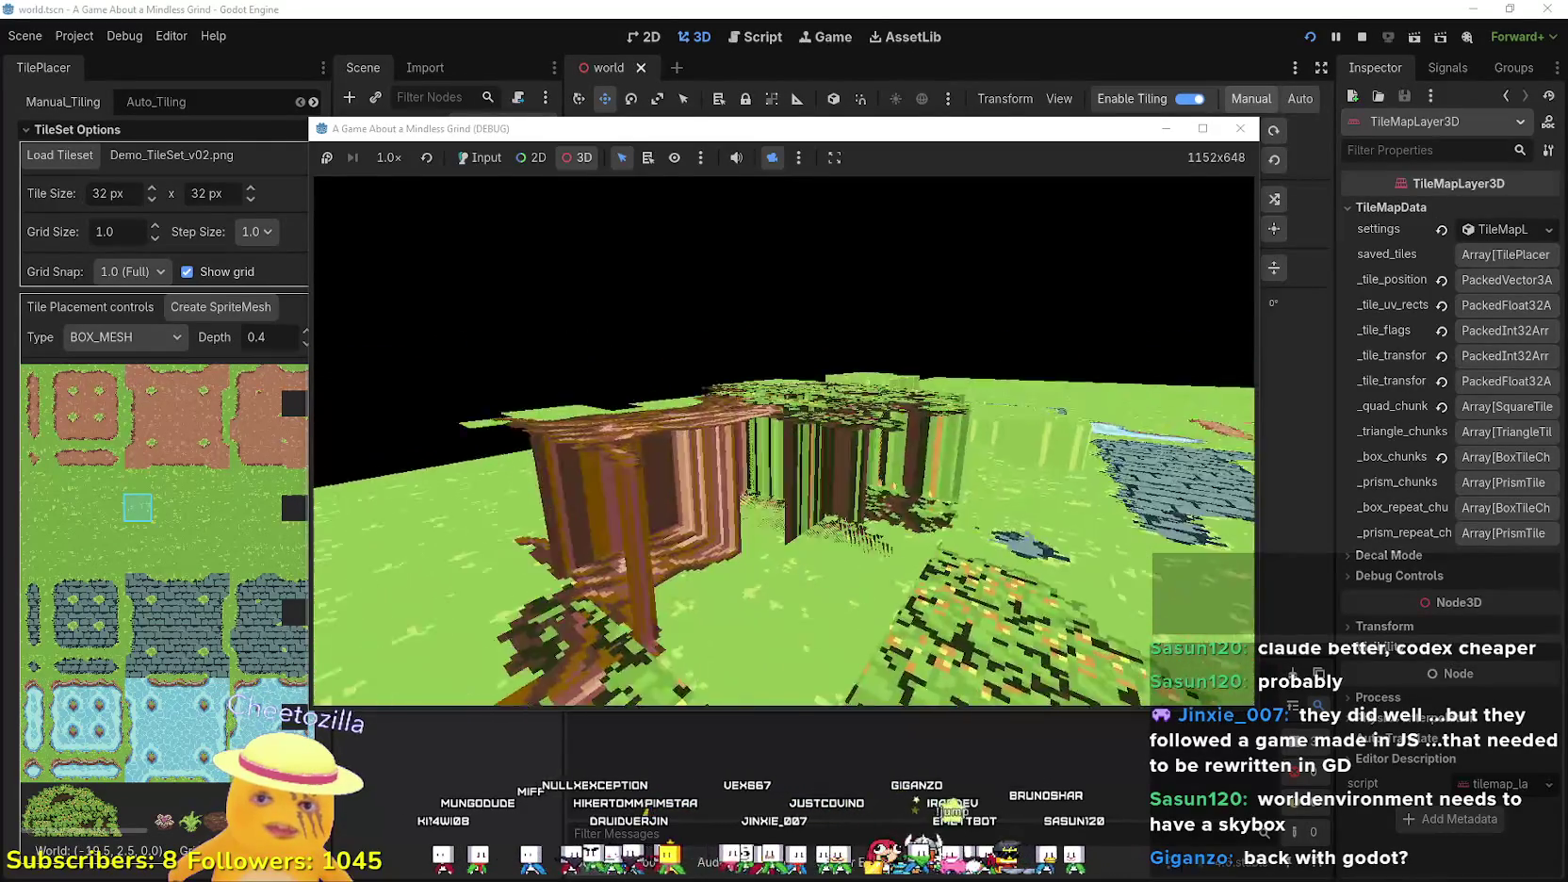
{"action": "scroll", "coordinate": [784, 439], "scroll_direction": "down", "scroll_amount": 5}
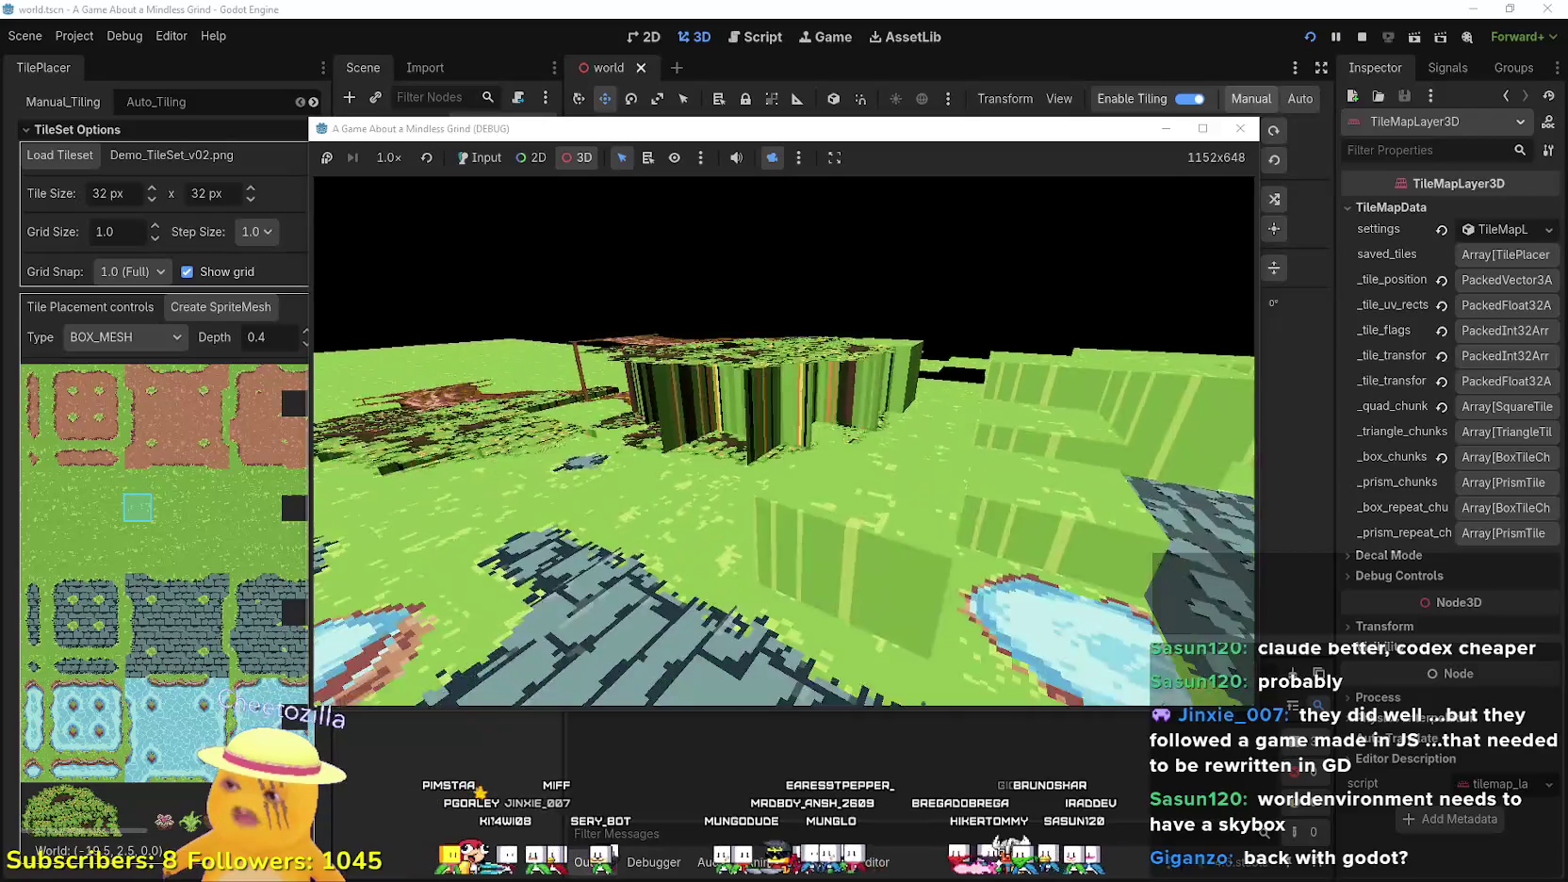
{"action": "left_click", "coordinate": [976, 7]}
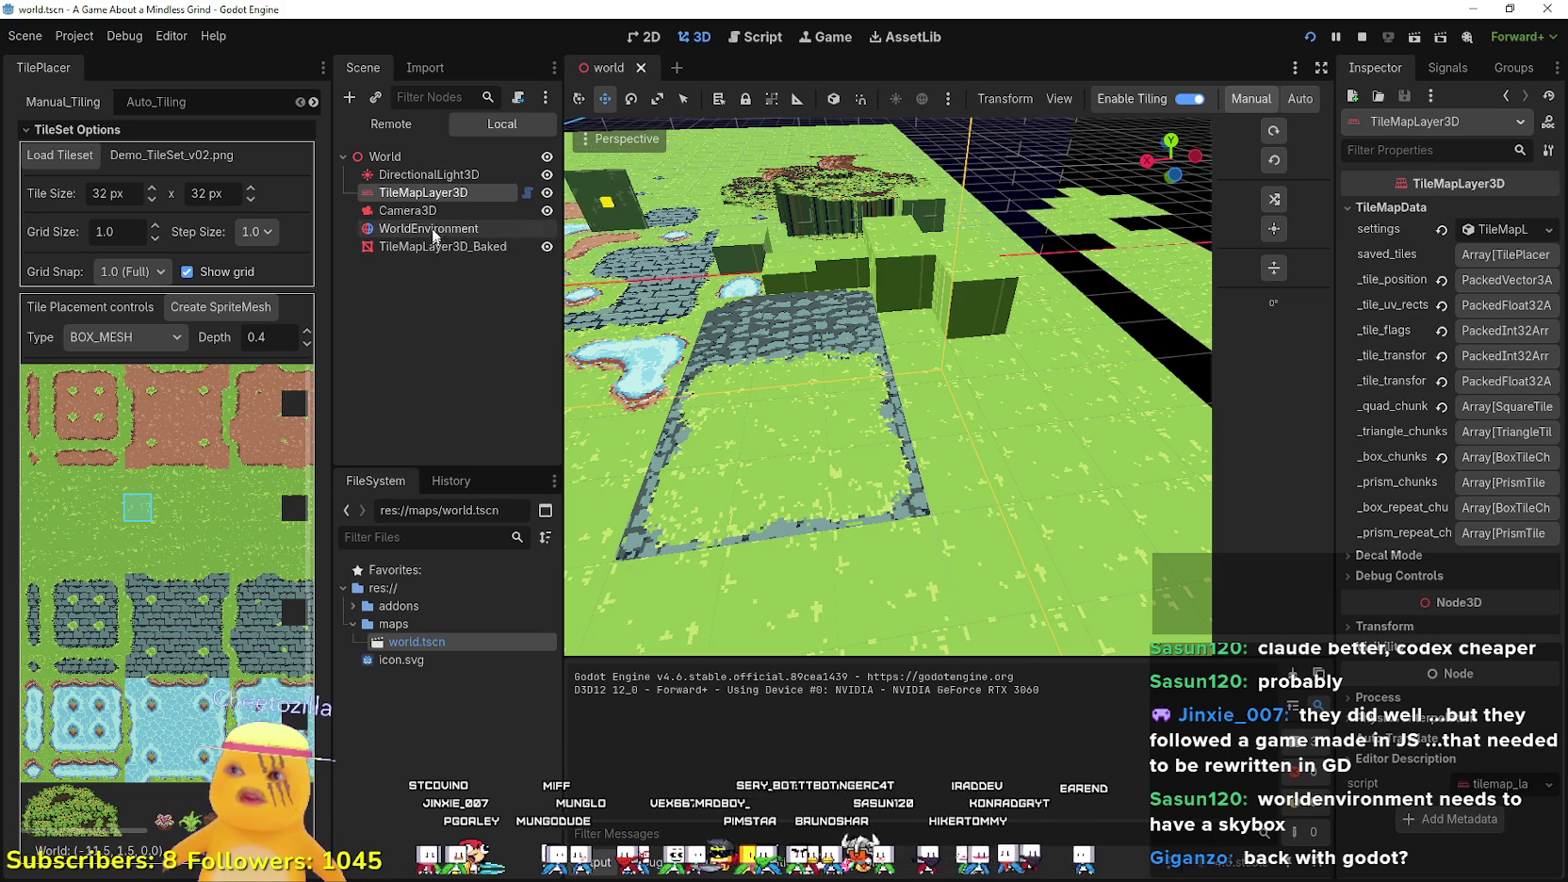
- Cycle to a tilted wall orientation with R and paint more wall tiles along the right edge
{"action": "key", "text": "r"}
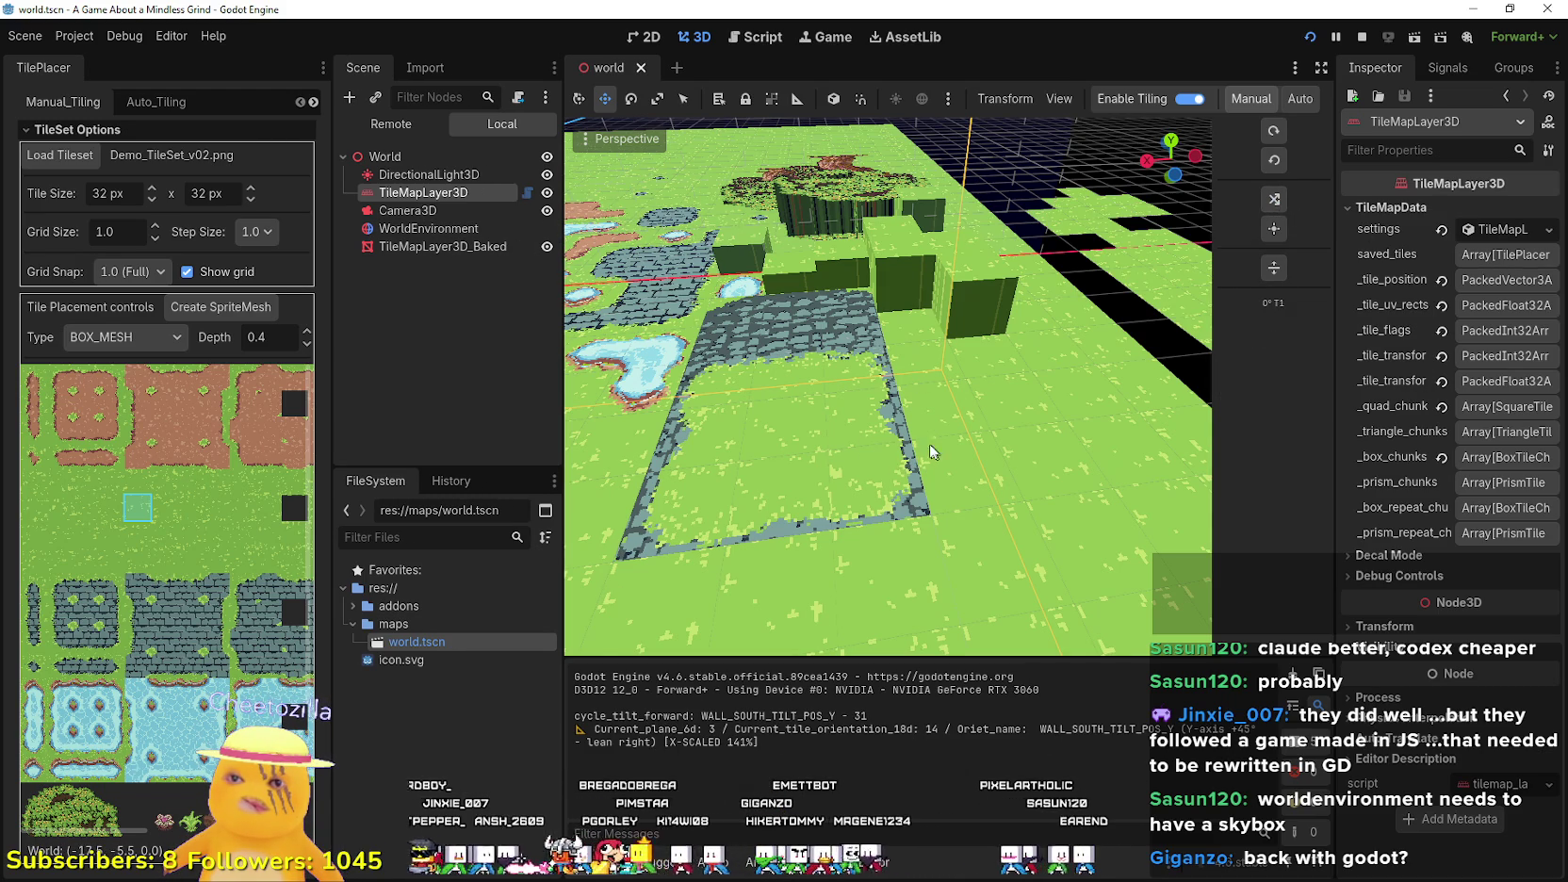
{"action": "scroll", "coordinate": [734, 441], "scroll_direction": "down", "scroll_amount": 5}
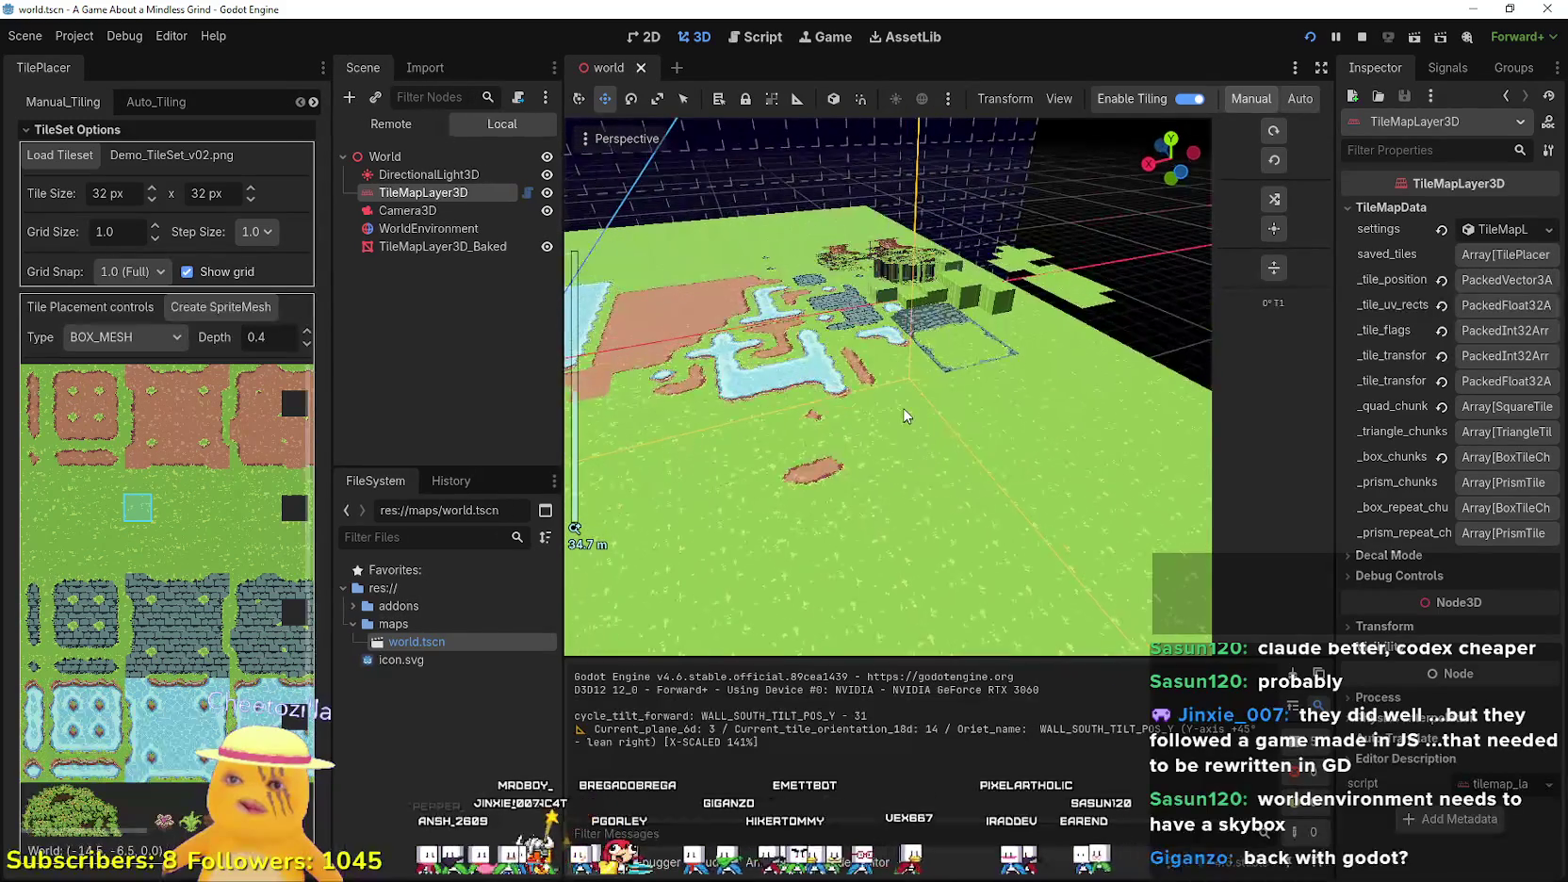
{"action": "left_click", "coordinate": [905, 416]}
{"action": "scroll", "coordinate": [900, 424], "scroll_direction": "up", "scroll_amount": 5}
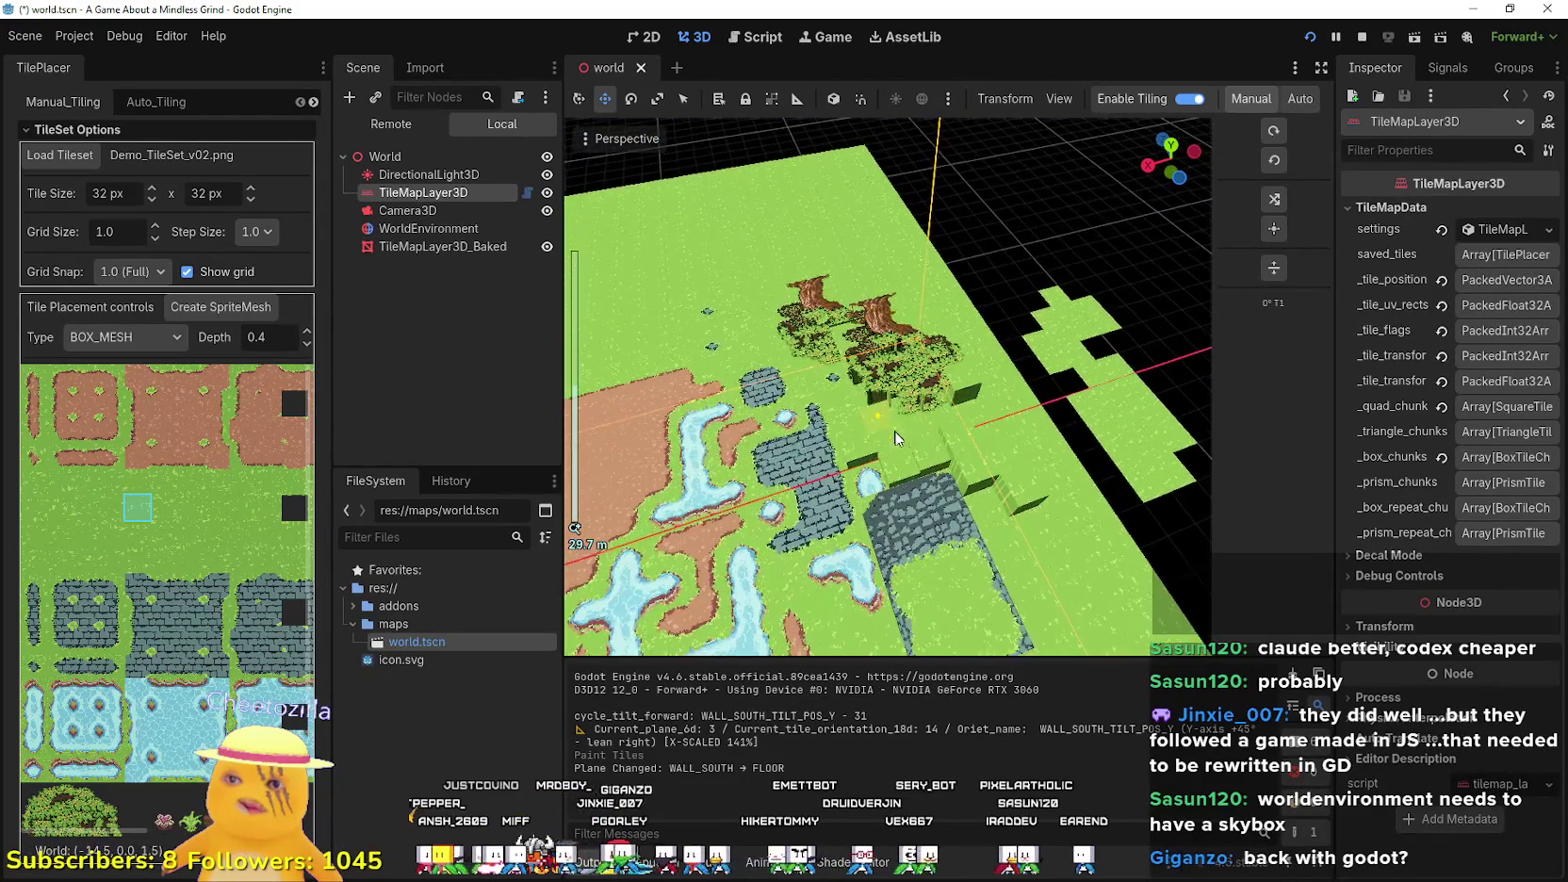
{"action": "scroll", "coordinate": [909, 469], "scroll_direction": "up", "scroll_amount": 3}
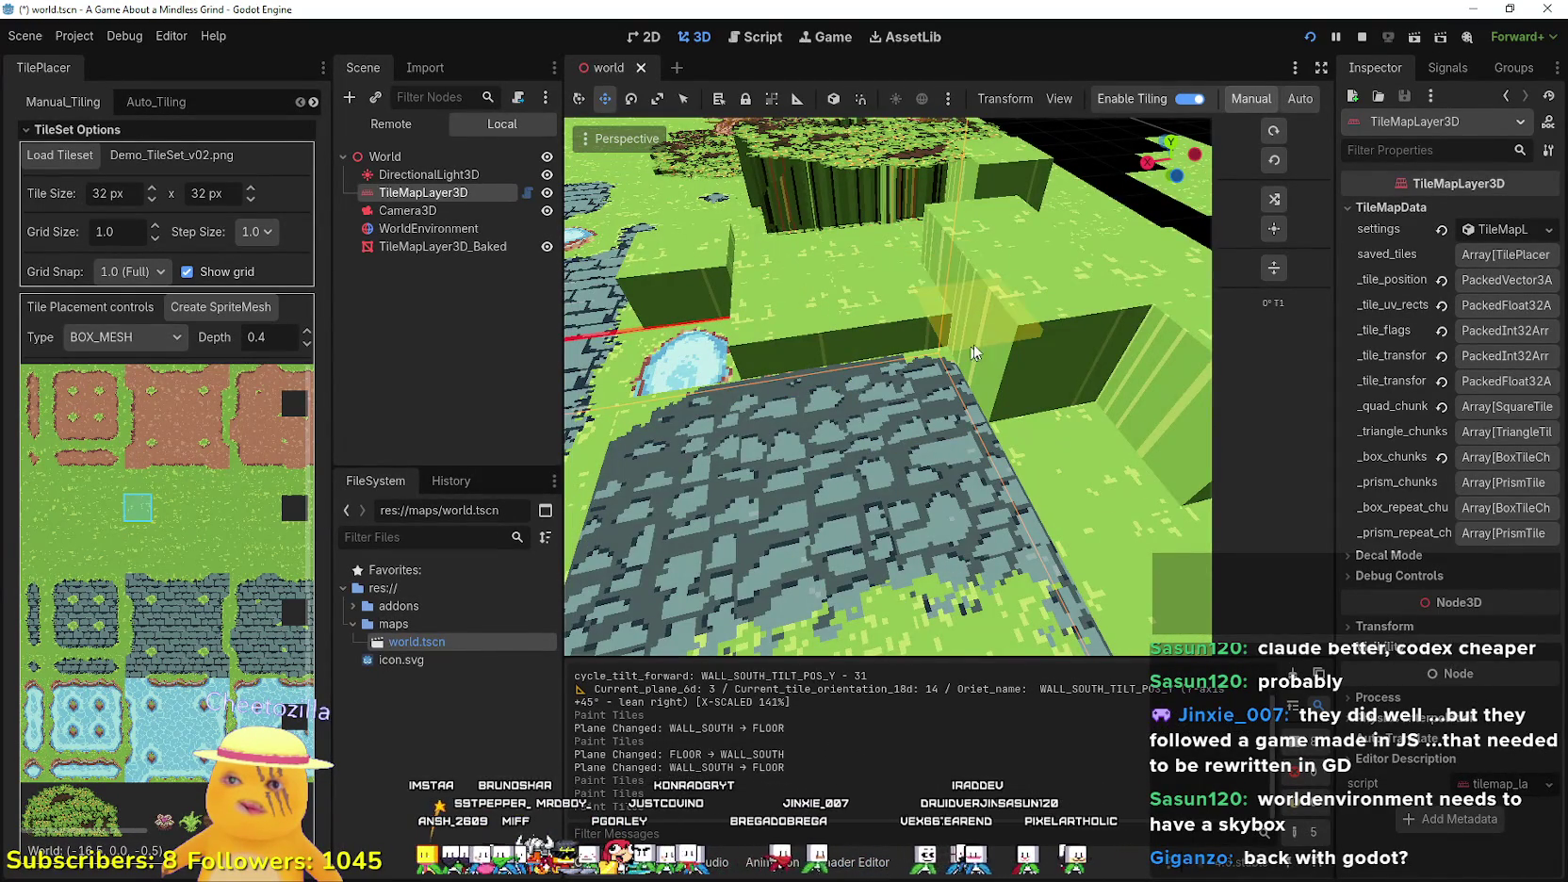
{"action": "left_click", "coordinate": [1005, 361]}
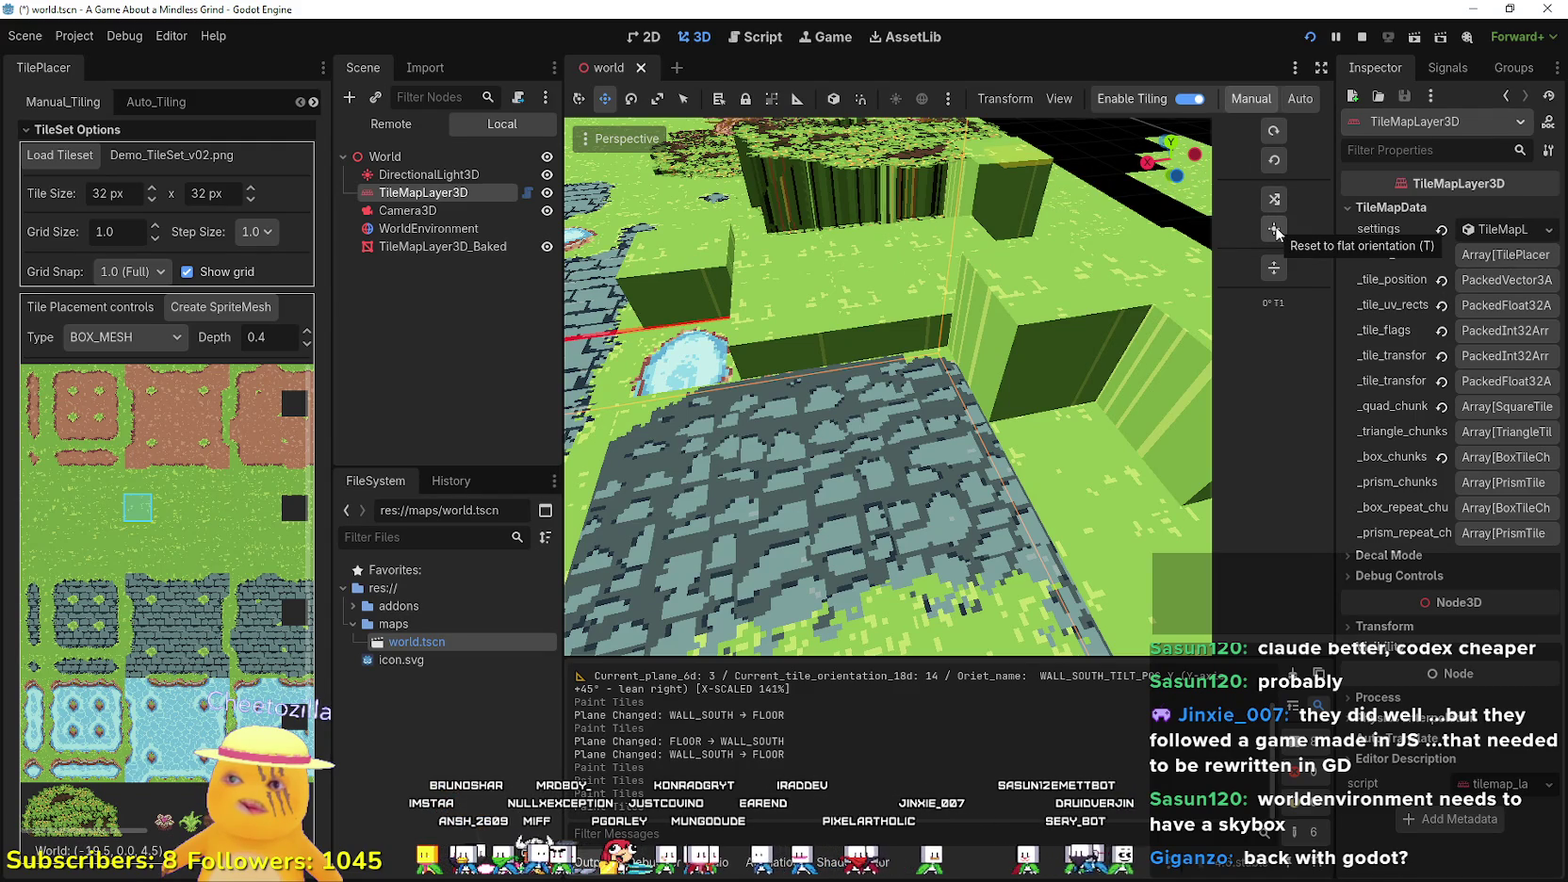
- Paint a tilted ramp tile beside the walls, then reset the tile to flat
{"action": "left_click", "coordinate": [1274, 208]}
{"action": "left_click", "coordinate": [1275, 210]}
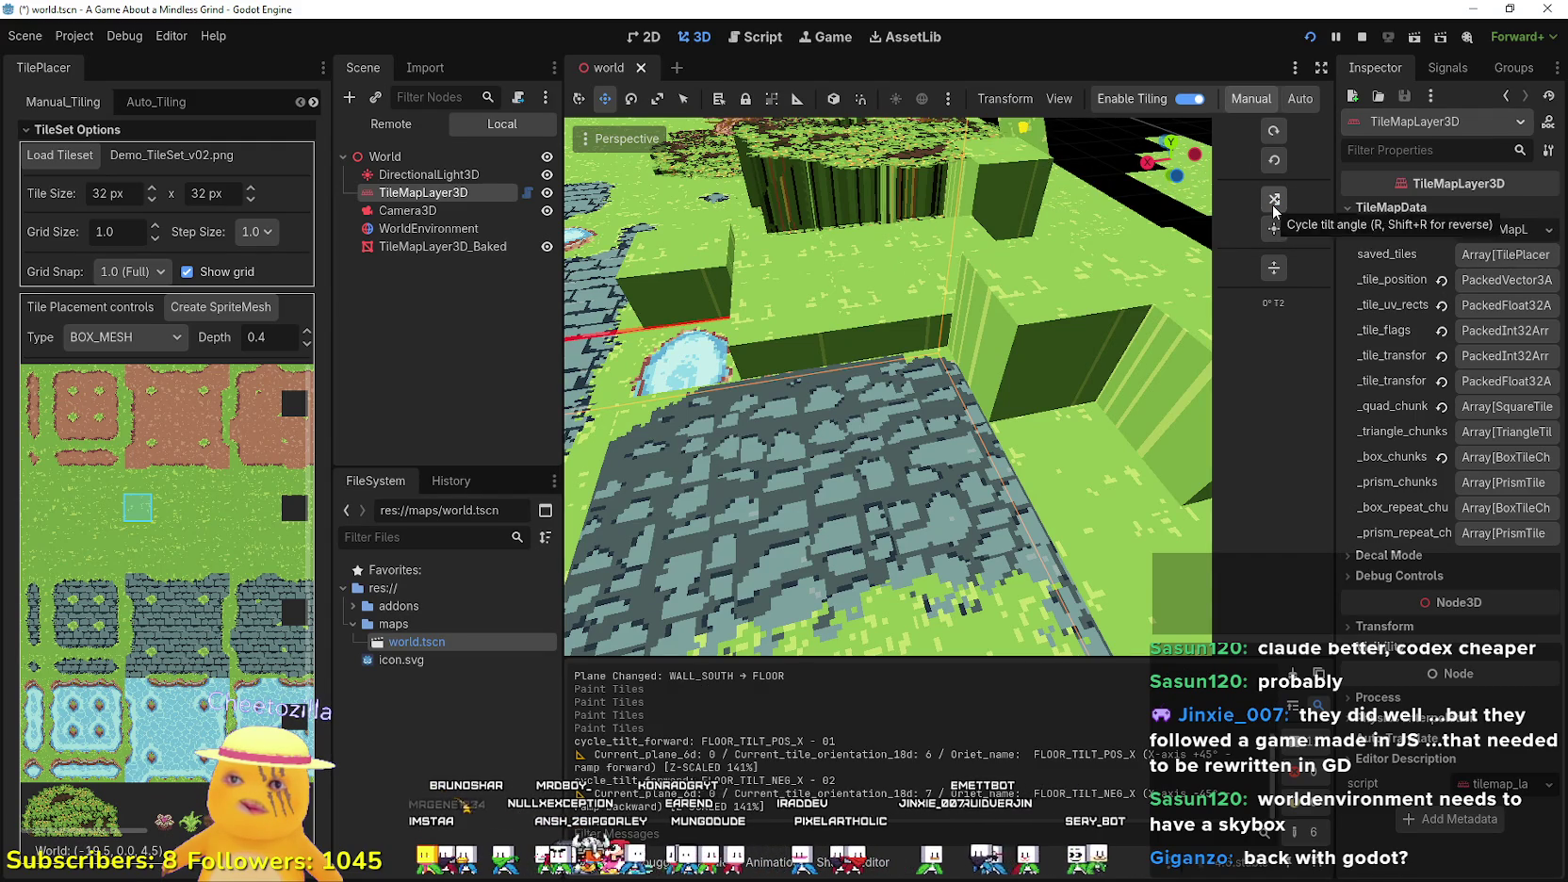
{"action": "scroll", "coordinate": [992, 311], "scroll_direction": "down", "scroll_amount": 2}
{"action": "scroll", "coordinate": [993, 311], "scroll_direction": "up", "scroll_amount": 2}
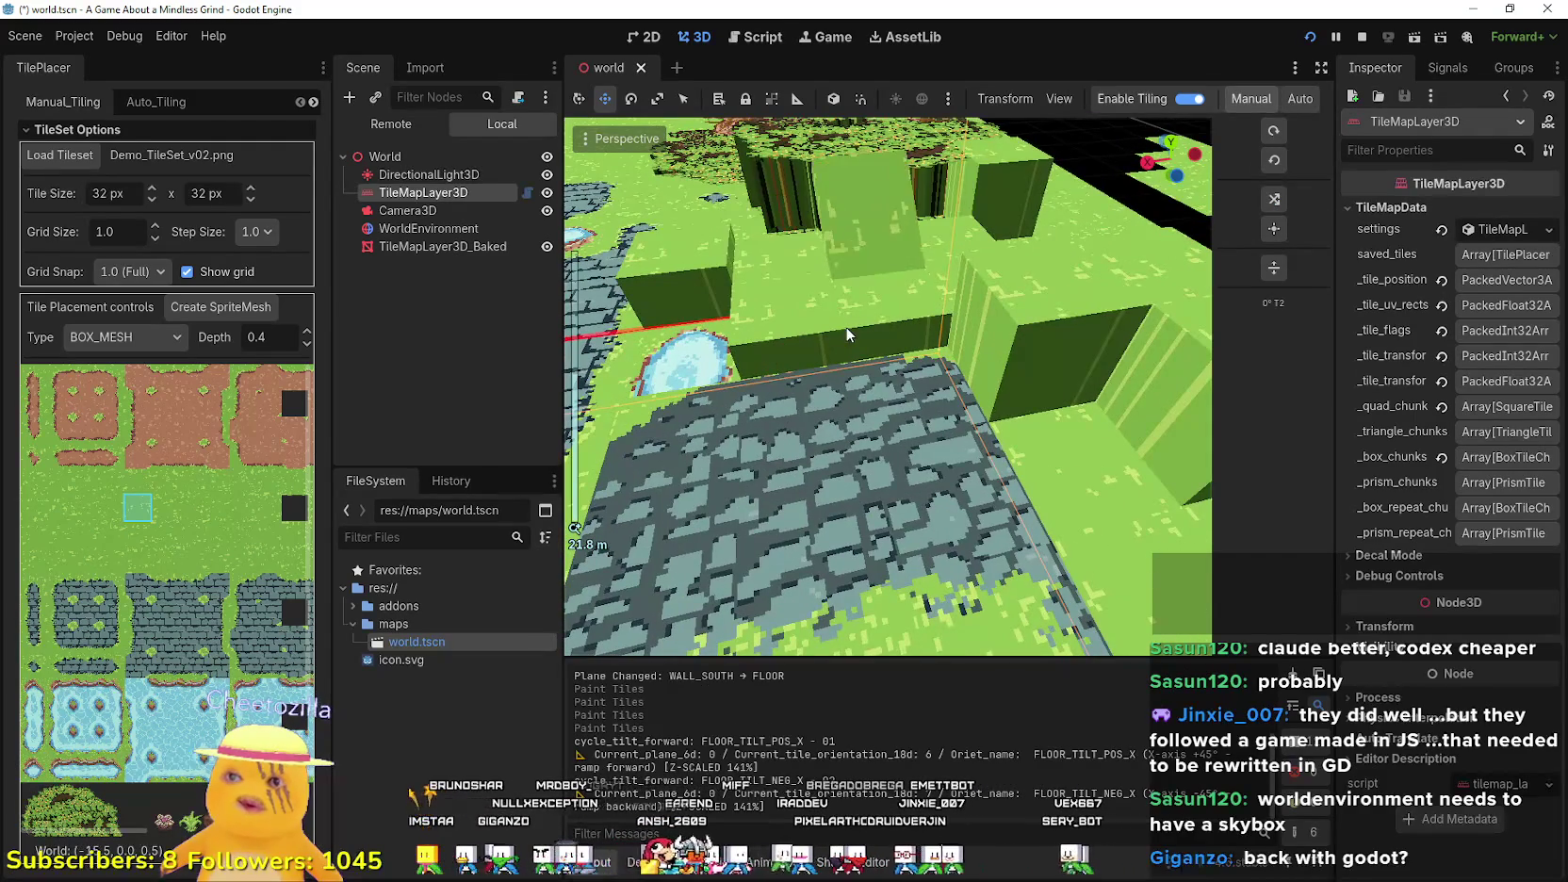
{"action": "left_click", "coordinate": [772, 355]}
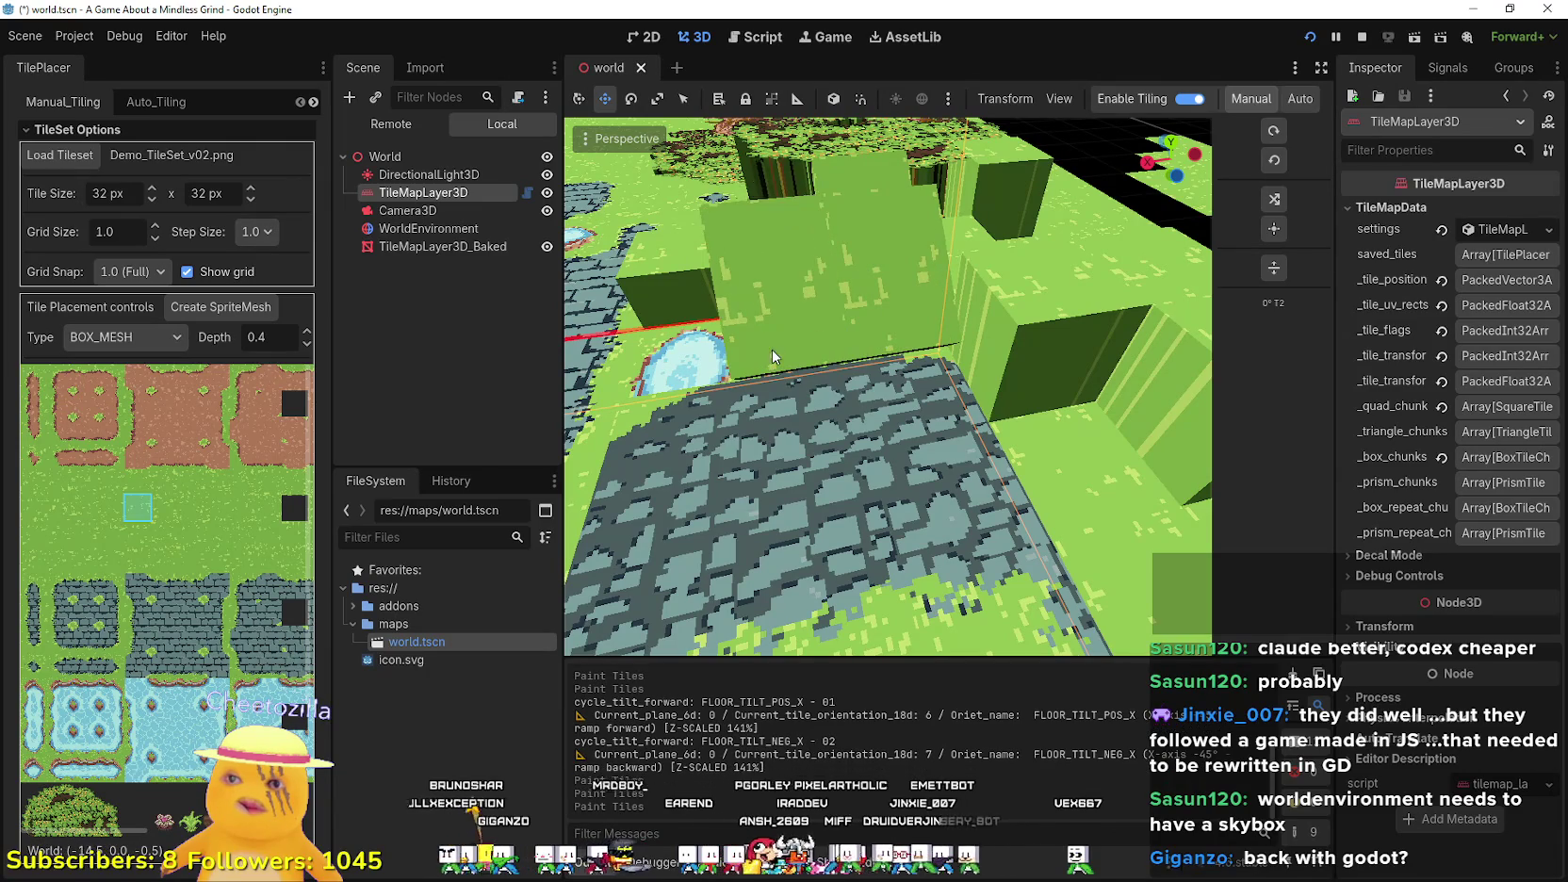
{"action": "left_click", "coordinate": [1274, 201]}
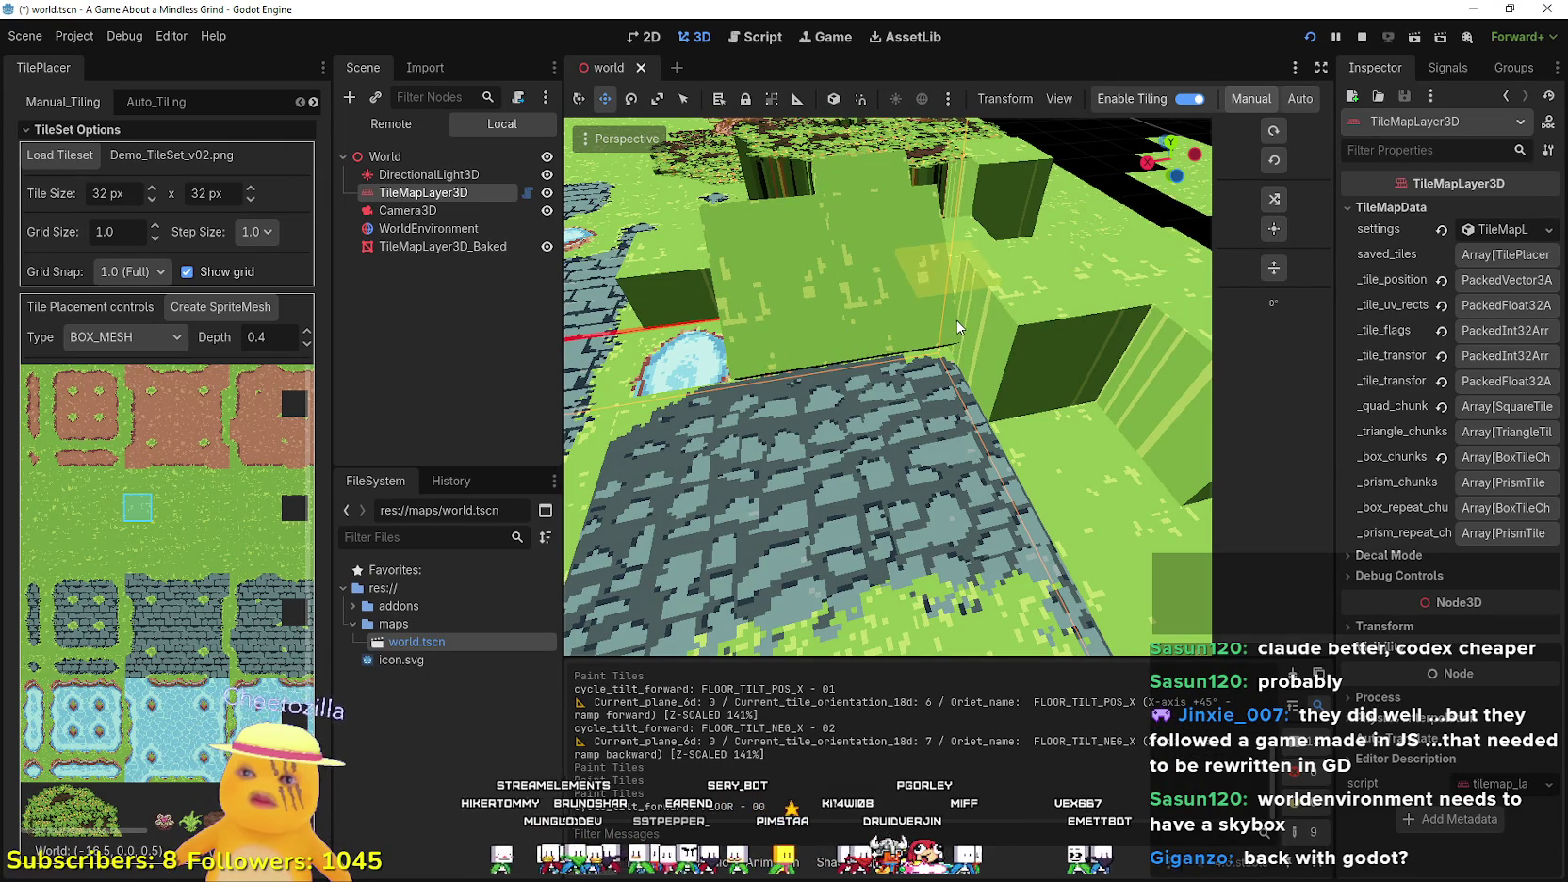
- Paint forward and backward ramp tiles on the stone path, plus two flat green box tiles
{"action": "key", "text": "r"}
{"action": "key", "text": "r"}
{"action": "key", "text": "r"}
{"action": "key", "text": "r"}
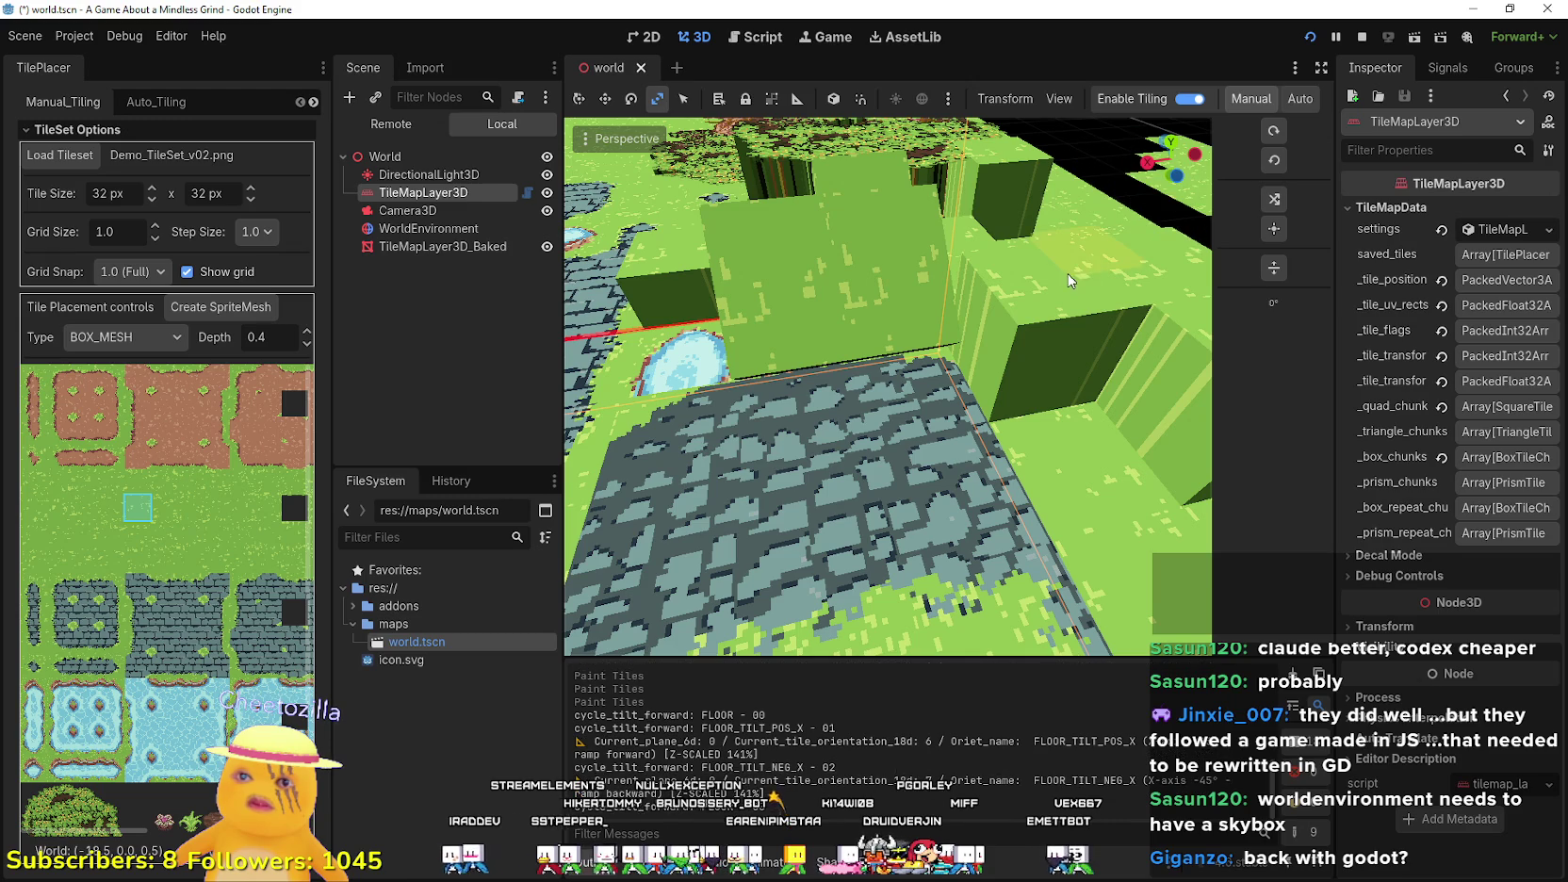
{"action": "left_click", "coordinate": [997, 383]}
{"action": "key", "text": "r"}
{"action": "left_click", "coordinate": [1039, 368]}
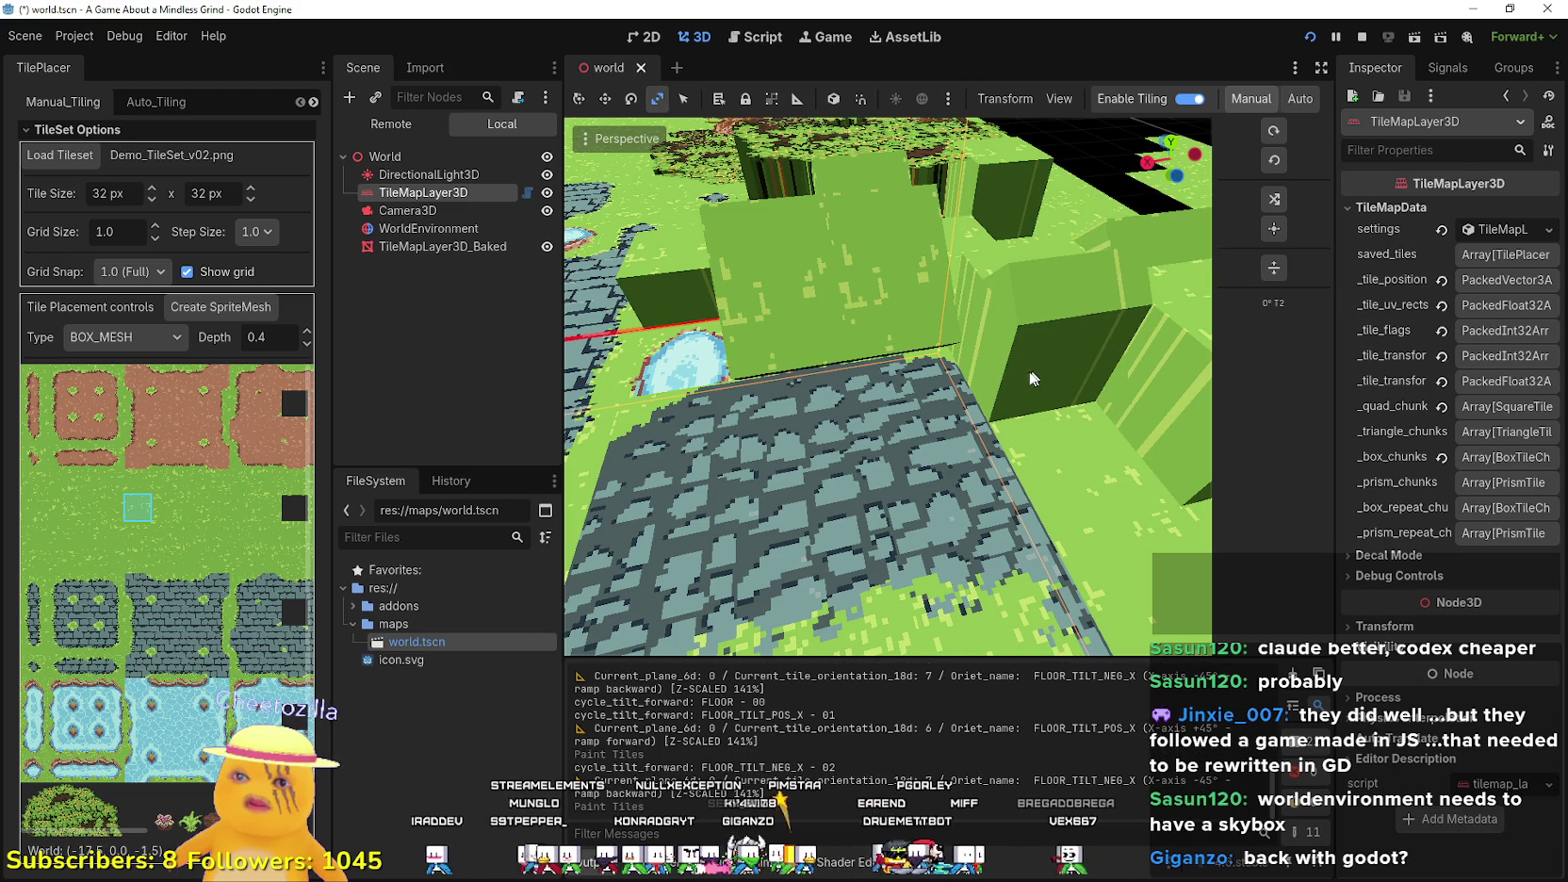
{"action": "left_click", "coordinate": [781, 413]}
{"action": "key", "text": "r"}
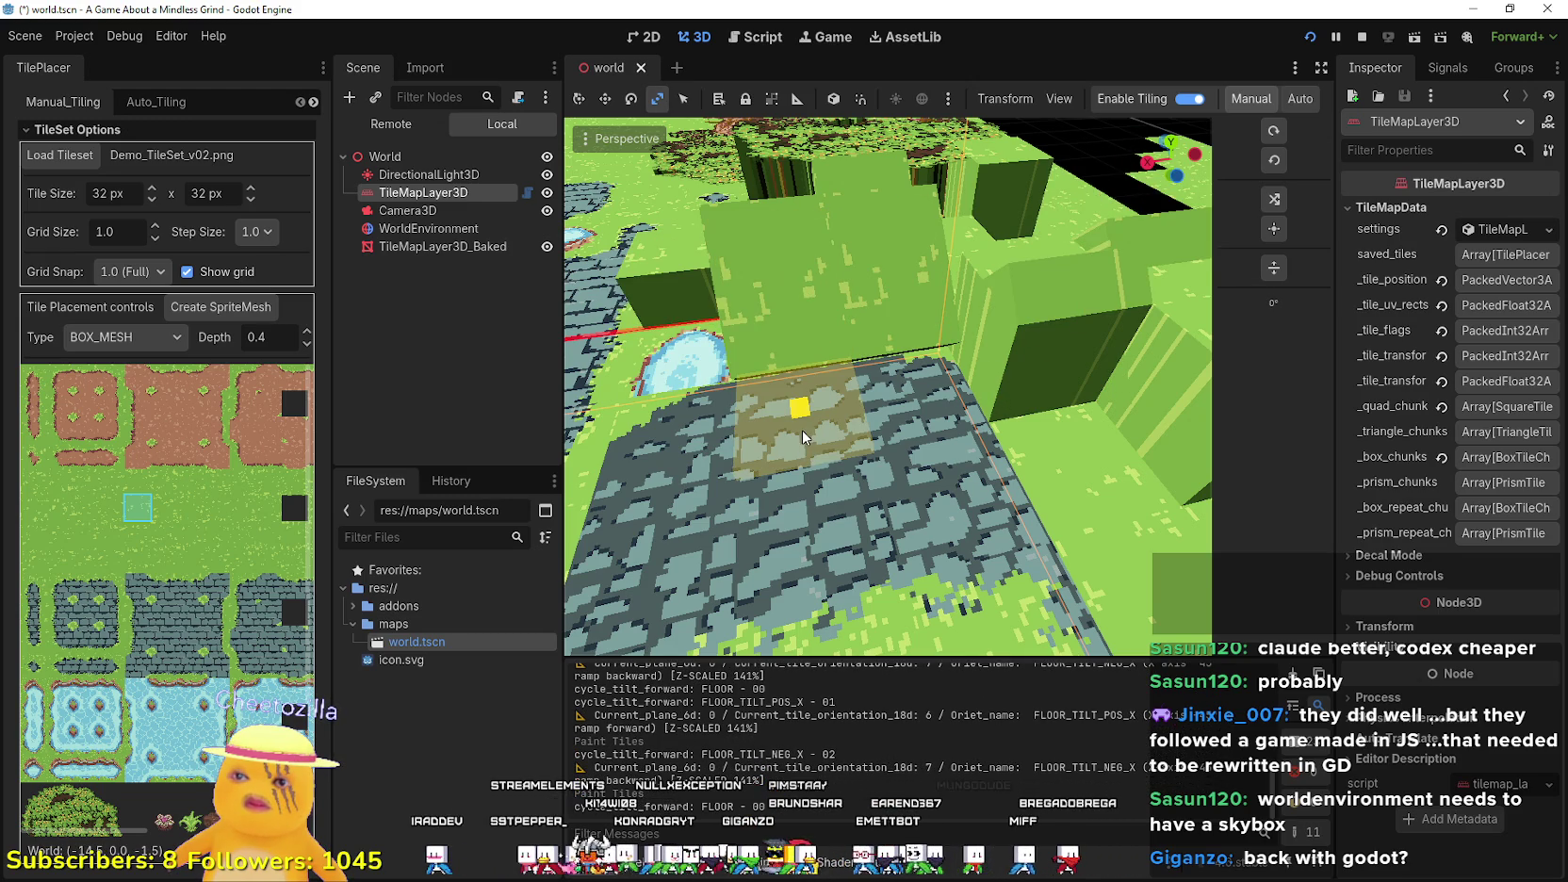
{"action": "left_click", "coordinate": [797, 429]}
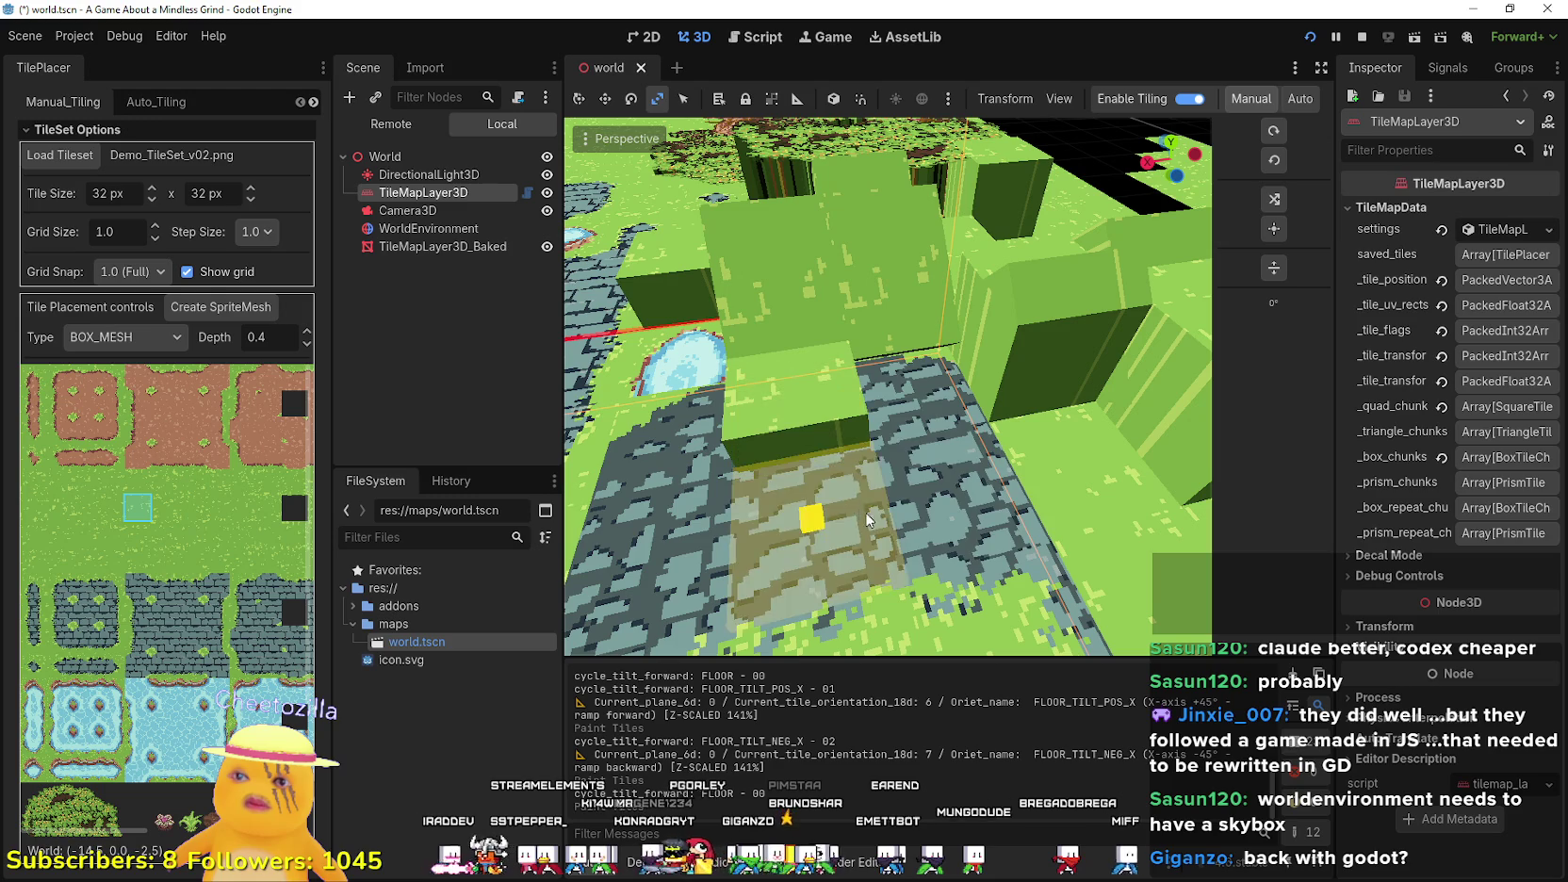
{"action": "left_click", "coordinate": [904, 439]}
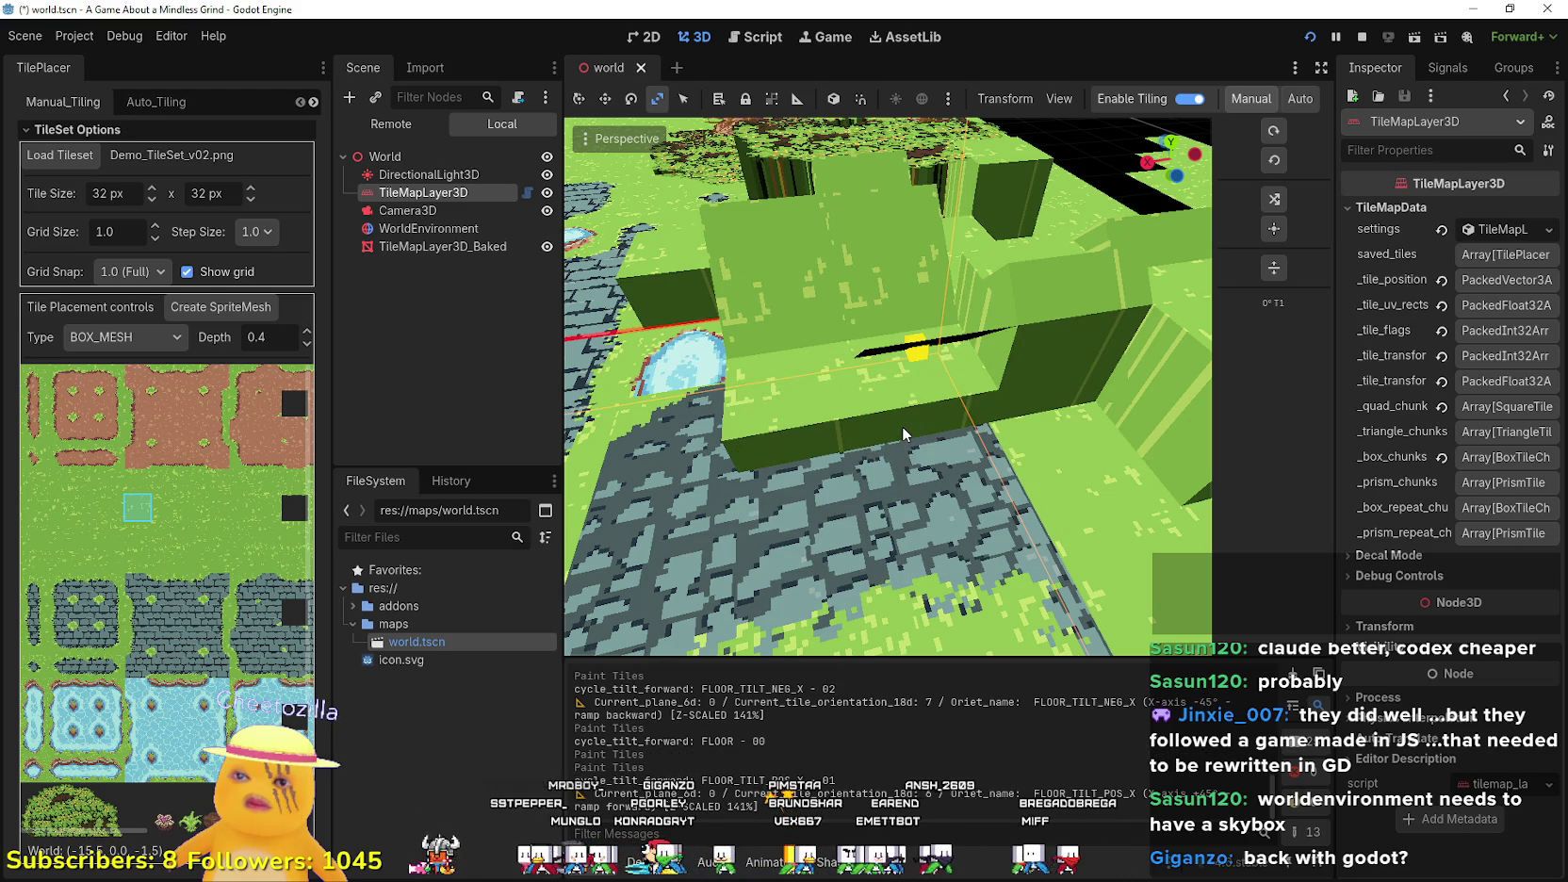
- Set the tilt to the backward ramp FLOOR_TILT_NEG_X and orbit over the stone paths and river
{"action": "key", "text": "r"}
{"action": "mouse_move", "coordinate": [904, 441]}
{"action": "left_mouse_down"}
{"action": "mouse_move", "coordinate": [965, 431]}
{"action": "mouse_move", "coordinate": [857, 444]}
{"action": "mouse_move", "coordinate": [947, 435]}
{"action": "mouse_move", "coordinate": [1007, 404]}
{"action": "mouse_move", "coordinate": [829, 434]}
{"action": "mouse_move", "coordinate": [891, 414]}
{"action": "mouse_move", "coordinate": [919, 428]}
{"action": "mouse_move", "coordinate": [857, 439]}
{"action": "mouse_move", "coordinate": [981, 443]}
{"action": "mouse_move", "coordinate": [922, 417]}
{"action": "mouse_move", "coordinate": [929, 401]}
{"action": "left_mouse_up"}
{"action": "key", "text": "r"}
{"action": "scroll", "coordinate": [925, 392], "scroll_direction": "up", "scroll_amount": 5}
{"action": "scroll", "coordinate": [799, 370], "scroll_direction": "down", "scroll_amount": 5}
{"action": "left_click_drag", "start_coordinate": [799, 369], "coordinate": [1040, 295]}
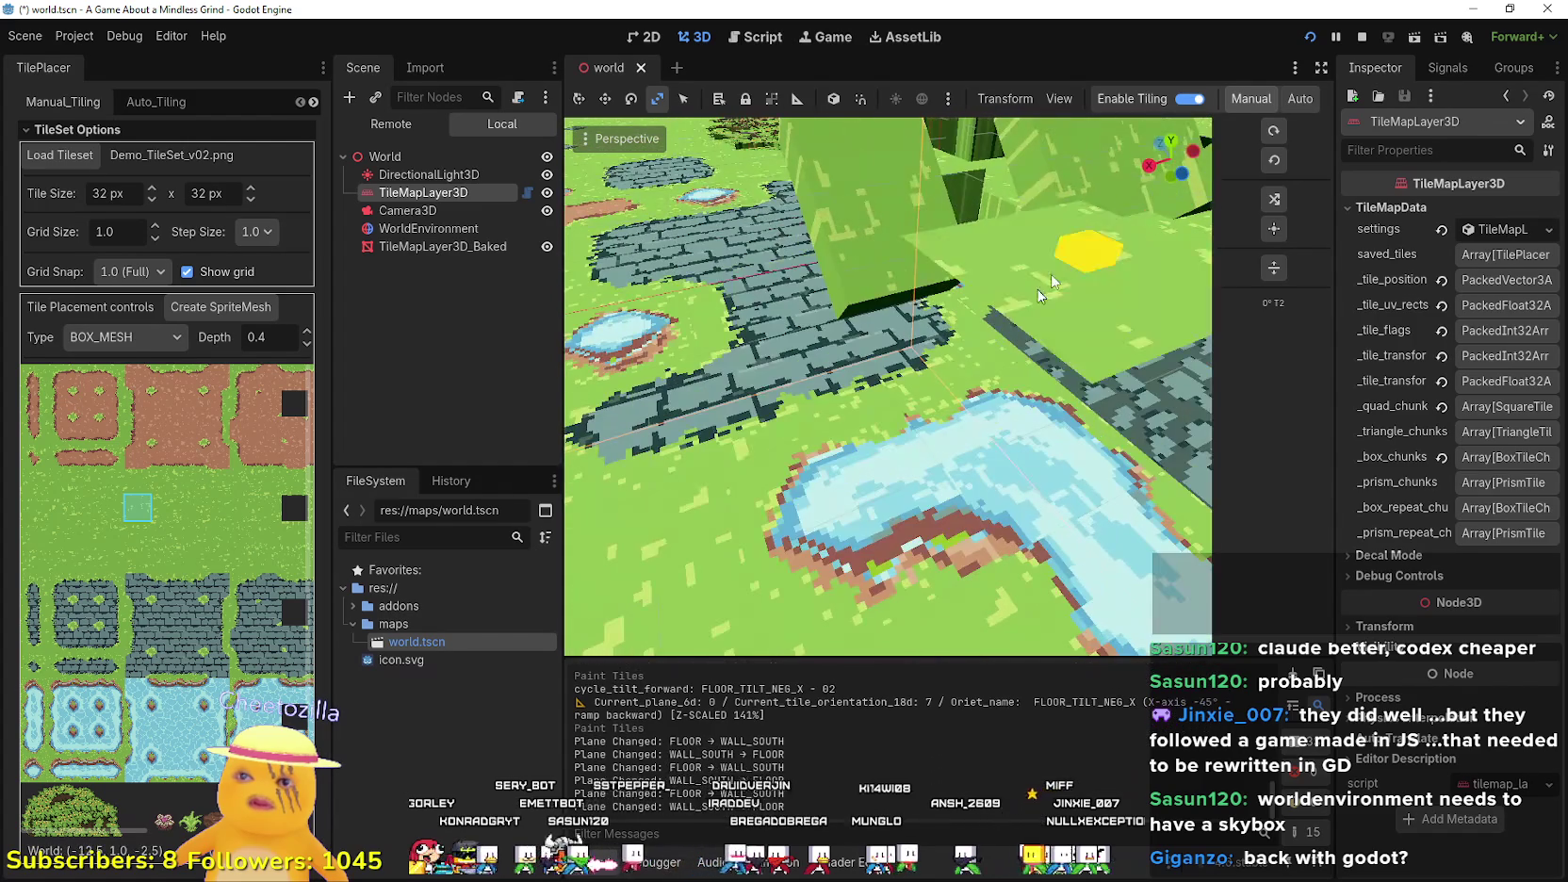
{"action": "left_click", "coordinate": [1193, 160]}
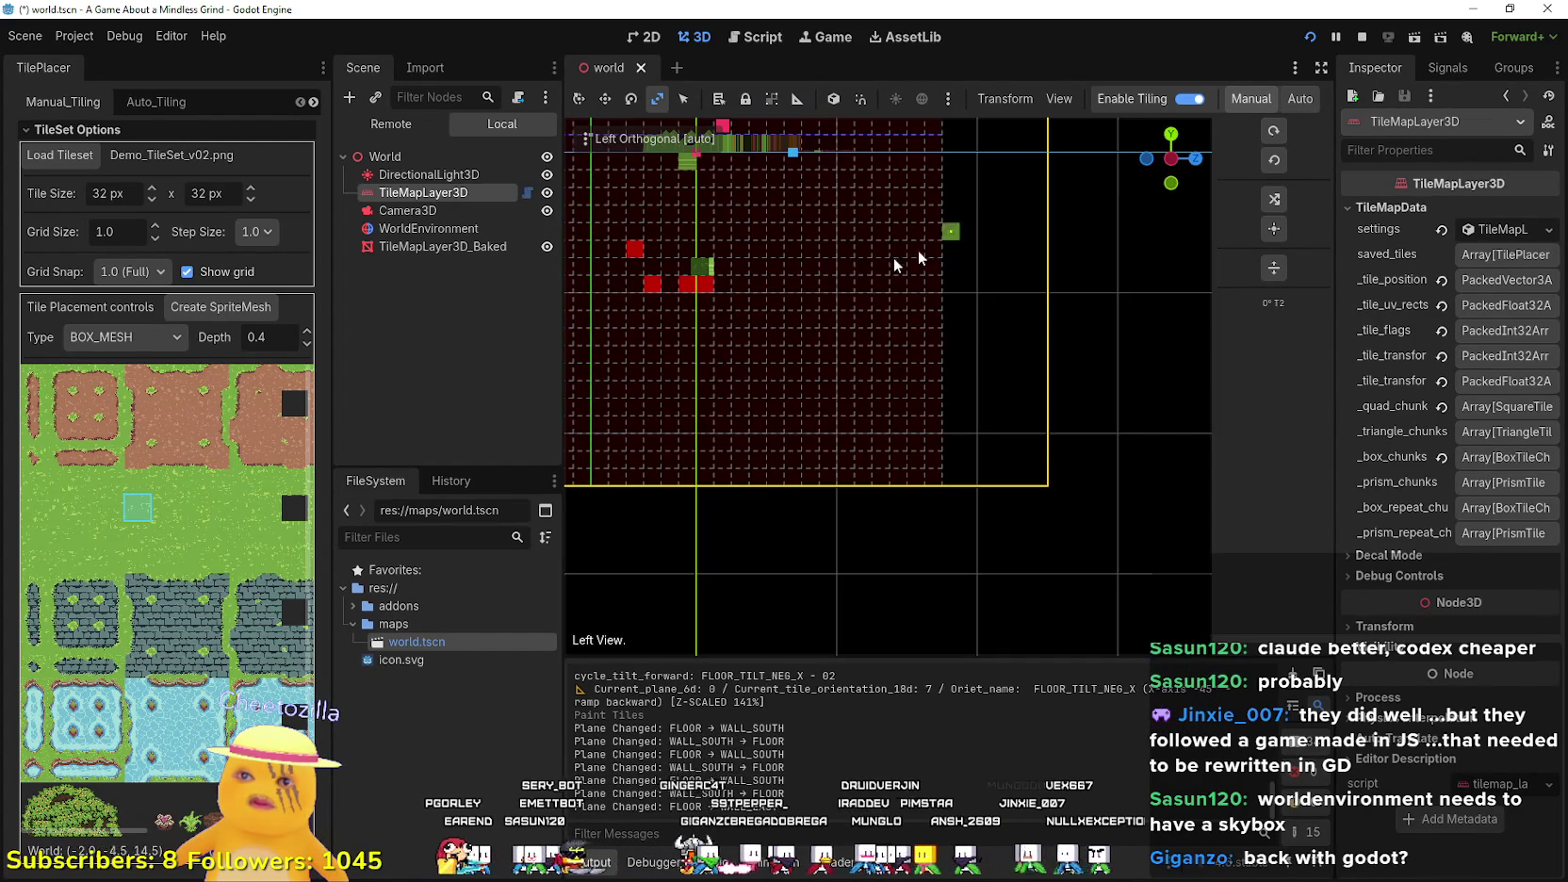
- Switch from the left orthogonal view to perspective, orbit over the map, and turn off tile painting
{"action": "key", "text": "w"}
{"action": "mouse_move", "coordinate": [763, 318]}
{"action": "left_mouse_down"}
{"action": "mouse_move", "coordinate": [812, 439]}
{"action": "mouse_move", "coordinate": [825, 240]}
{"action": "left_mouse_up"}
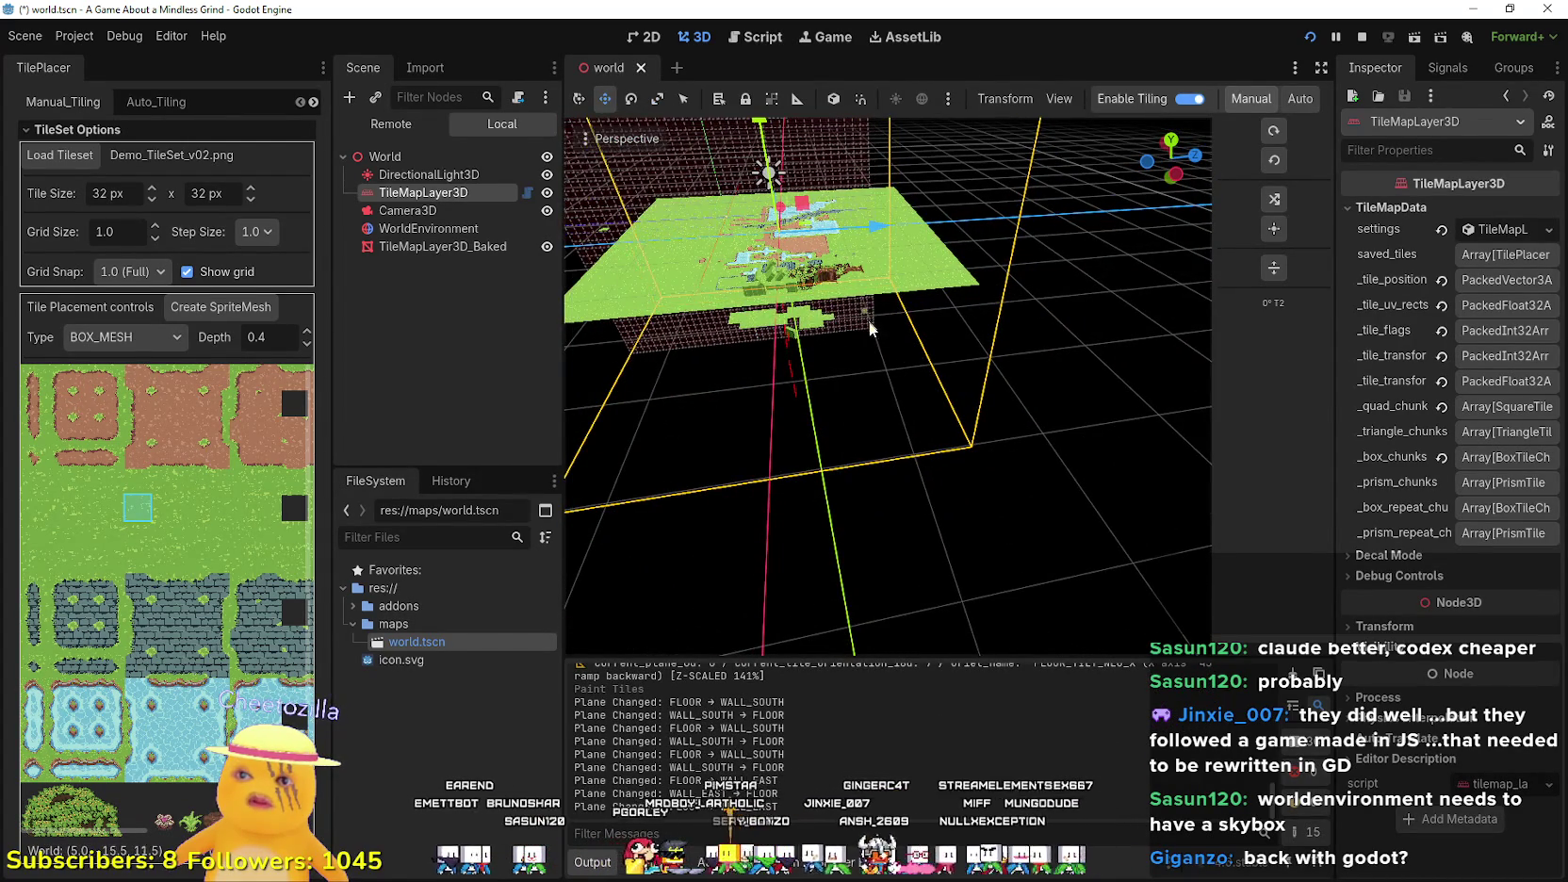
{"action": "left_click_drag", "start_coordinate": [873, 323], "coordinate": [1037, 311]}
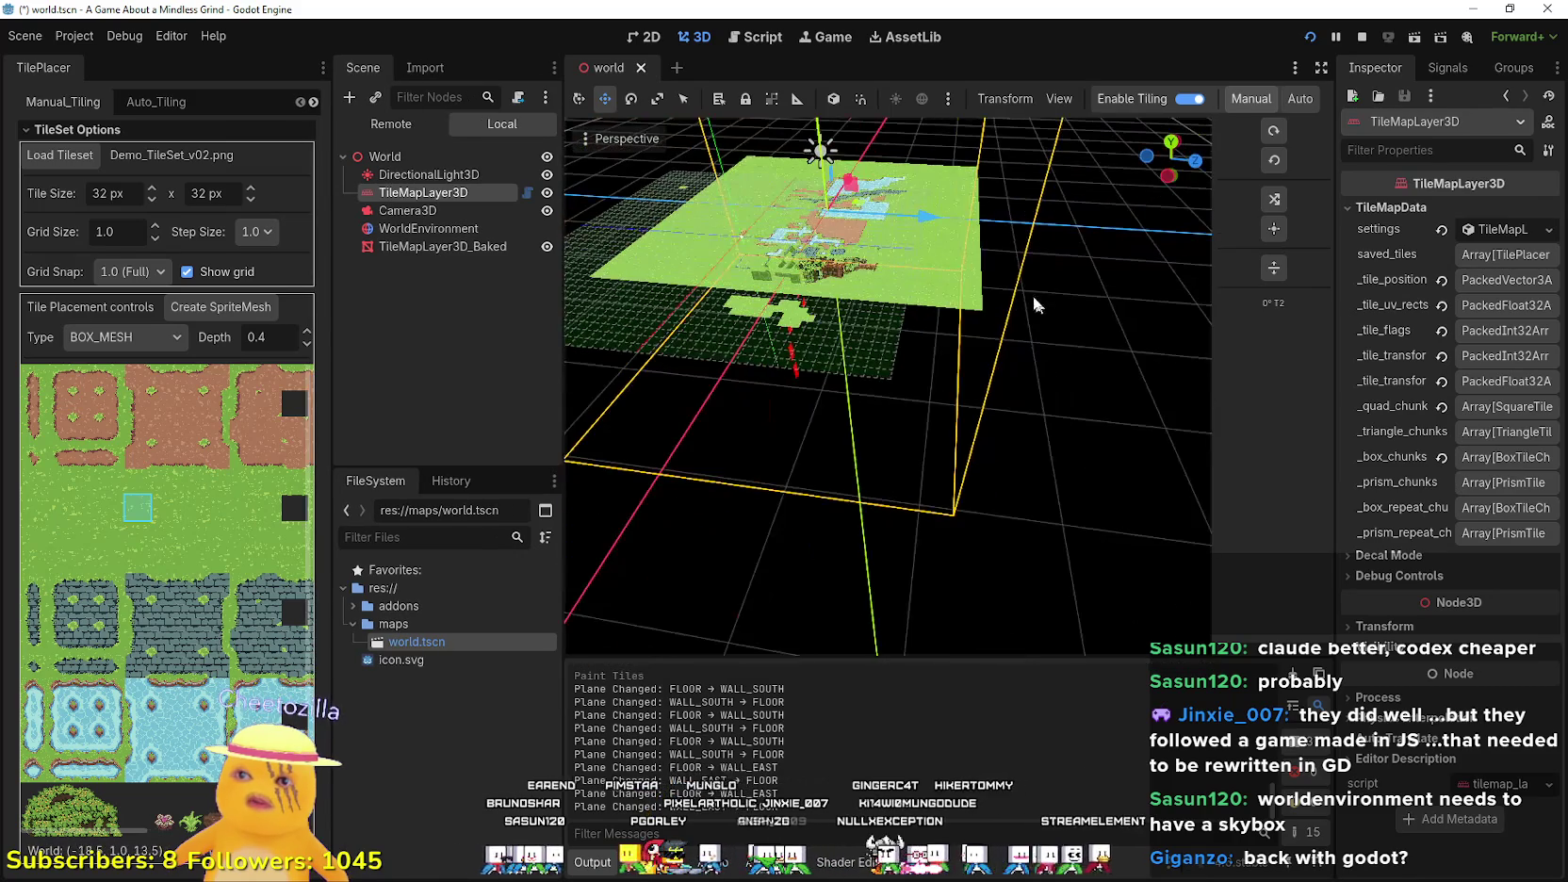
{"action": "left_click_drag", "start_coordinate": [1146, 261], "coordinate": [1164, 169]}
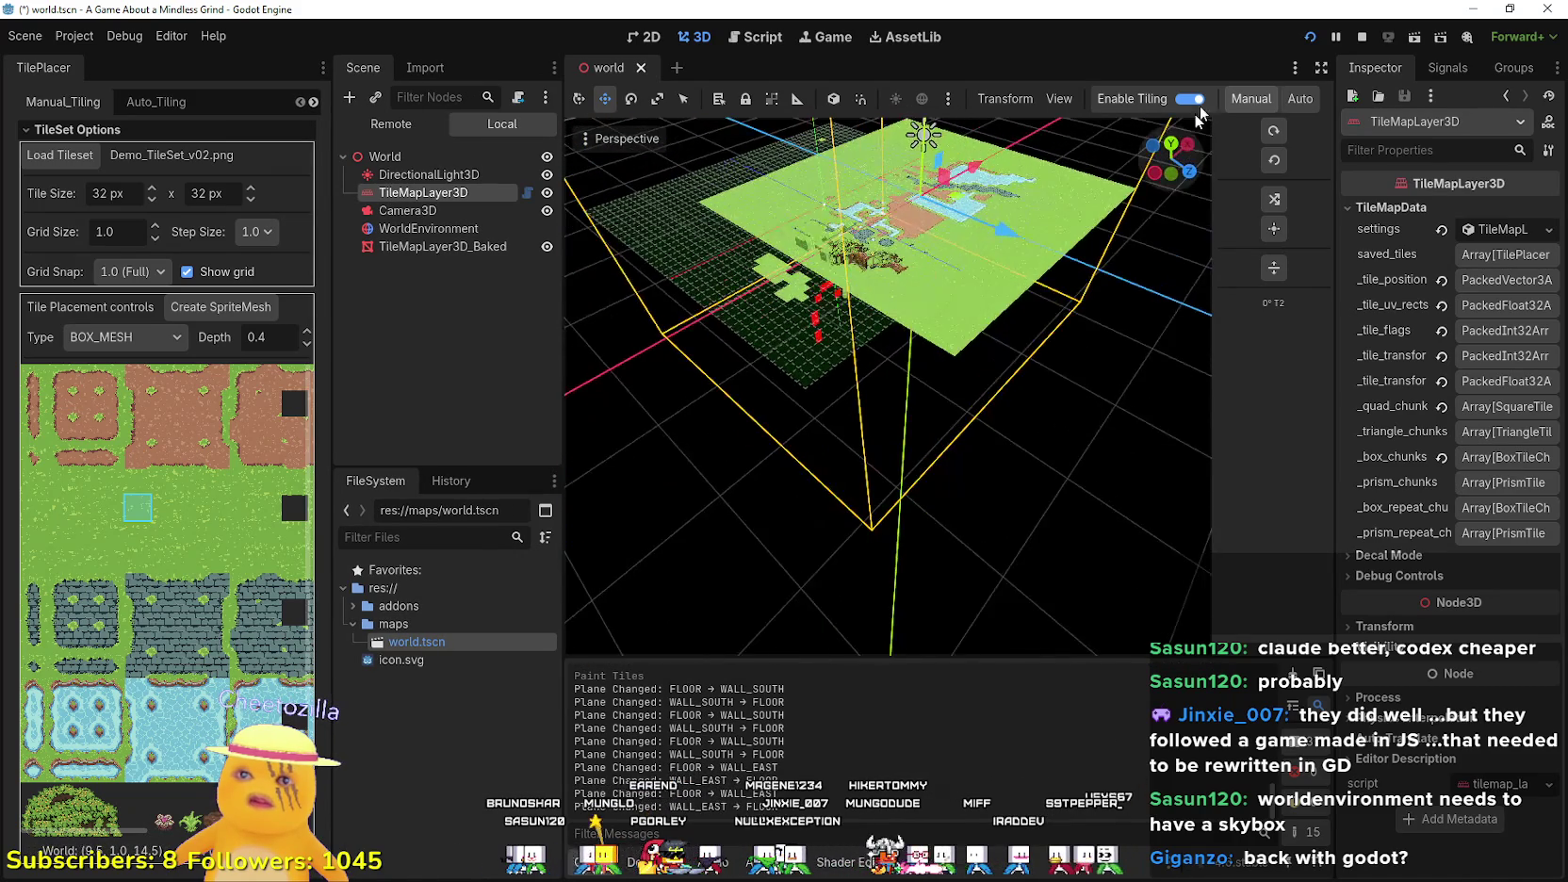
{"action": "left_click", "coordinate": [1190, 99]}
{"action": "mouse_move", "coordinate": [757, 532]}
{"action": "left_mouse_down"}
{"action": "mouse_move", "coordinate": [973, 530]}
{"action": "mouse_move", "coordinate": [876, 528]}
{"action": "left_mouse_up"}
- Fly over the tile map with freelook to inspect the terrain and green box tiles
{"action": "key", "text": "w"}
{"action": "scroll", "coordinate": [876, 528], "scroll_direction": "up", "scroll_amount": 3}
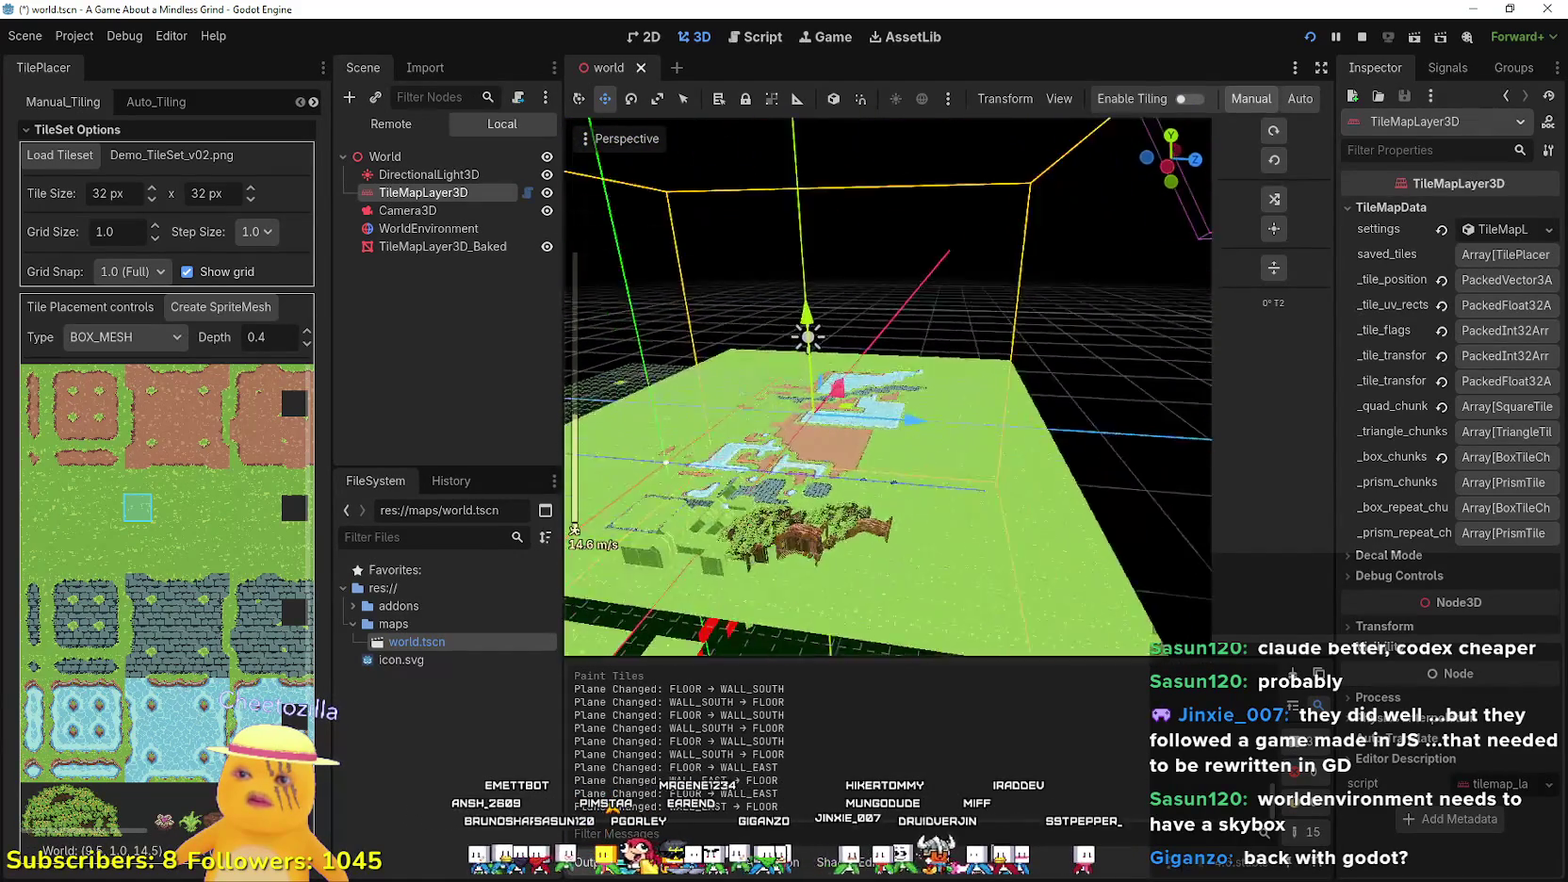
{"action": "key", "text": "e"}
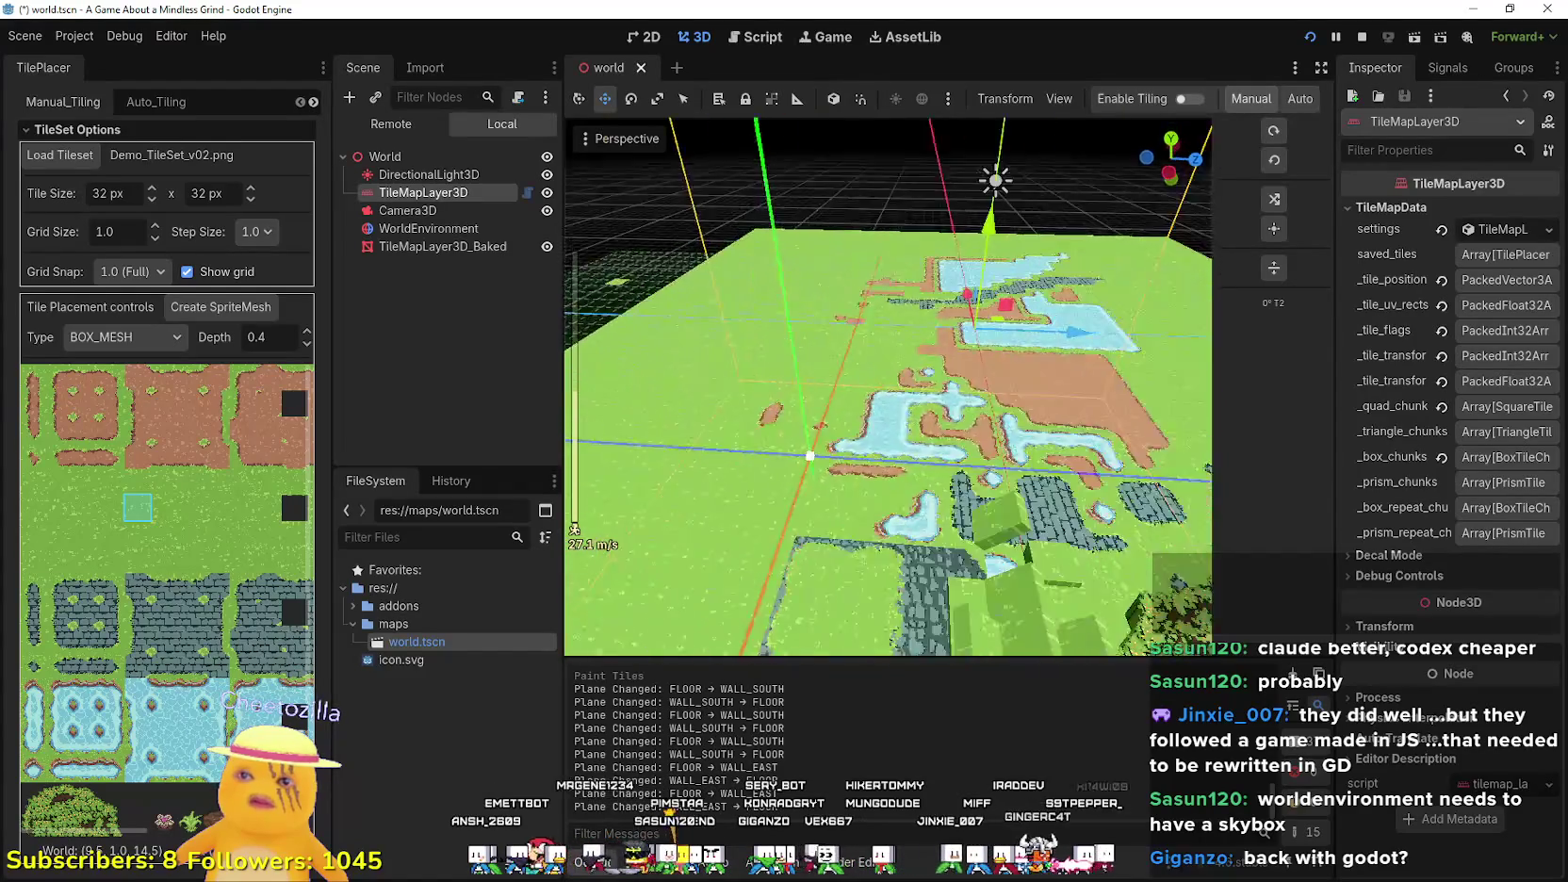
{"action": "key", "text": "q"}
{"action": "key", "text": "w"}
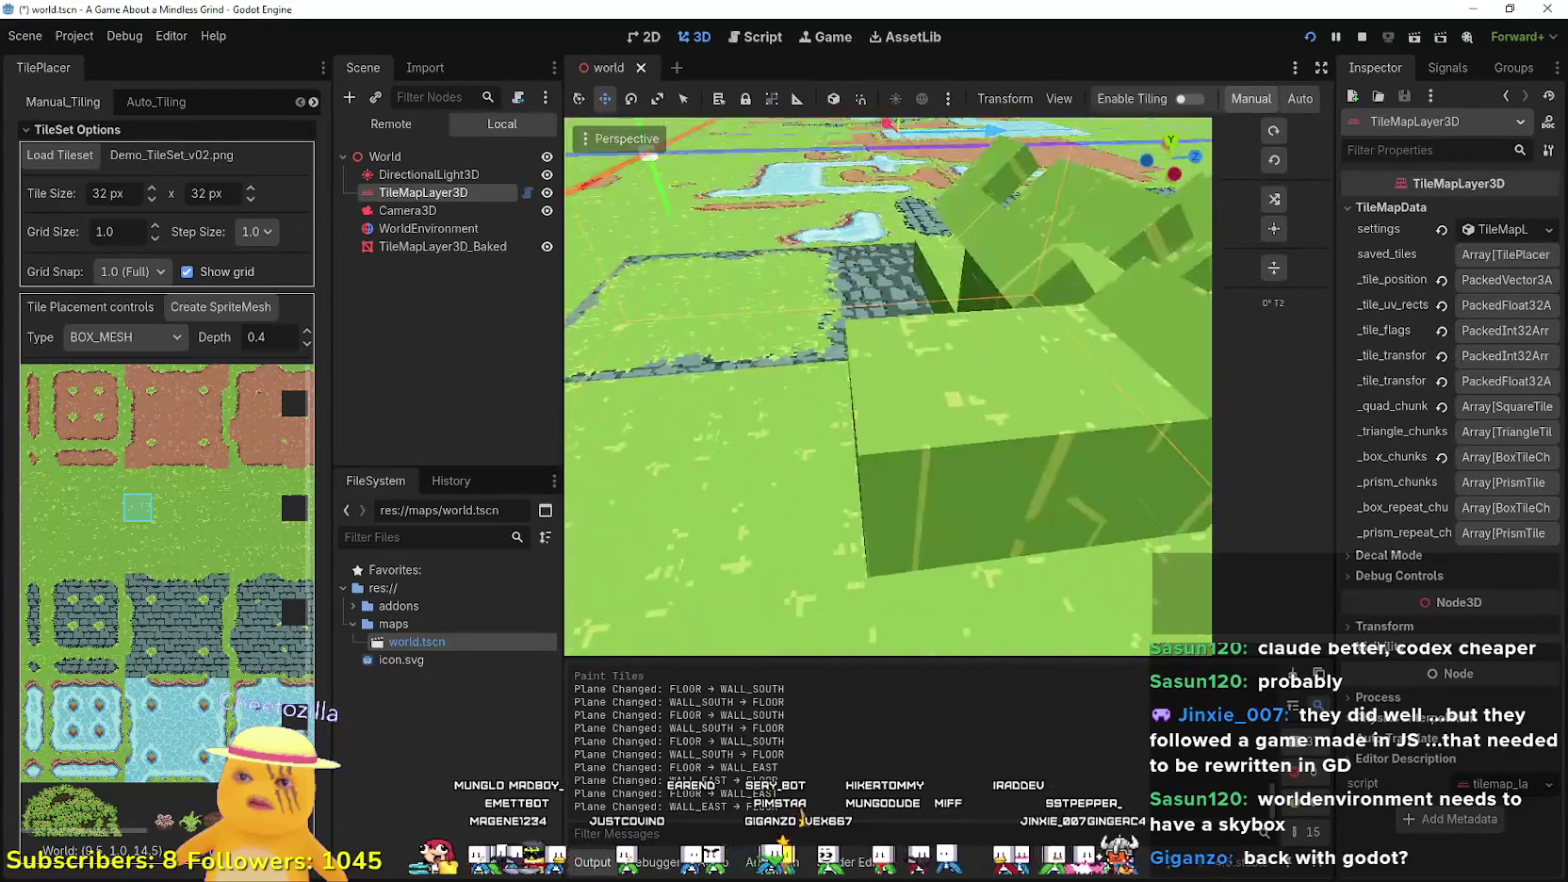
{"action": "key", "text": "s"}
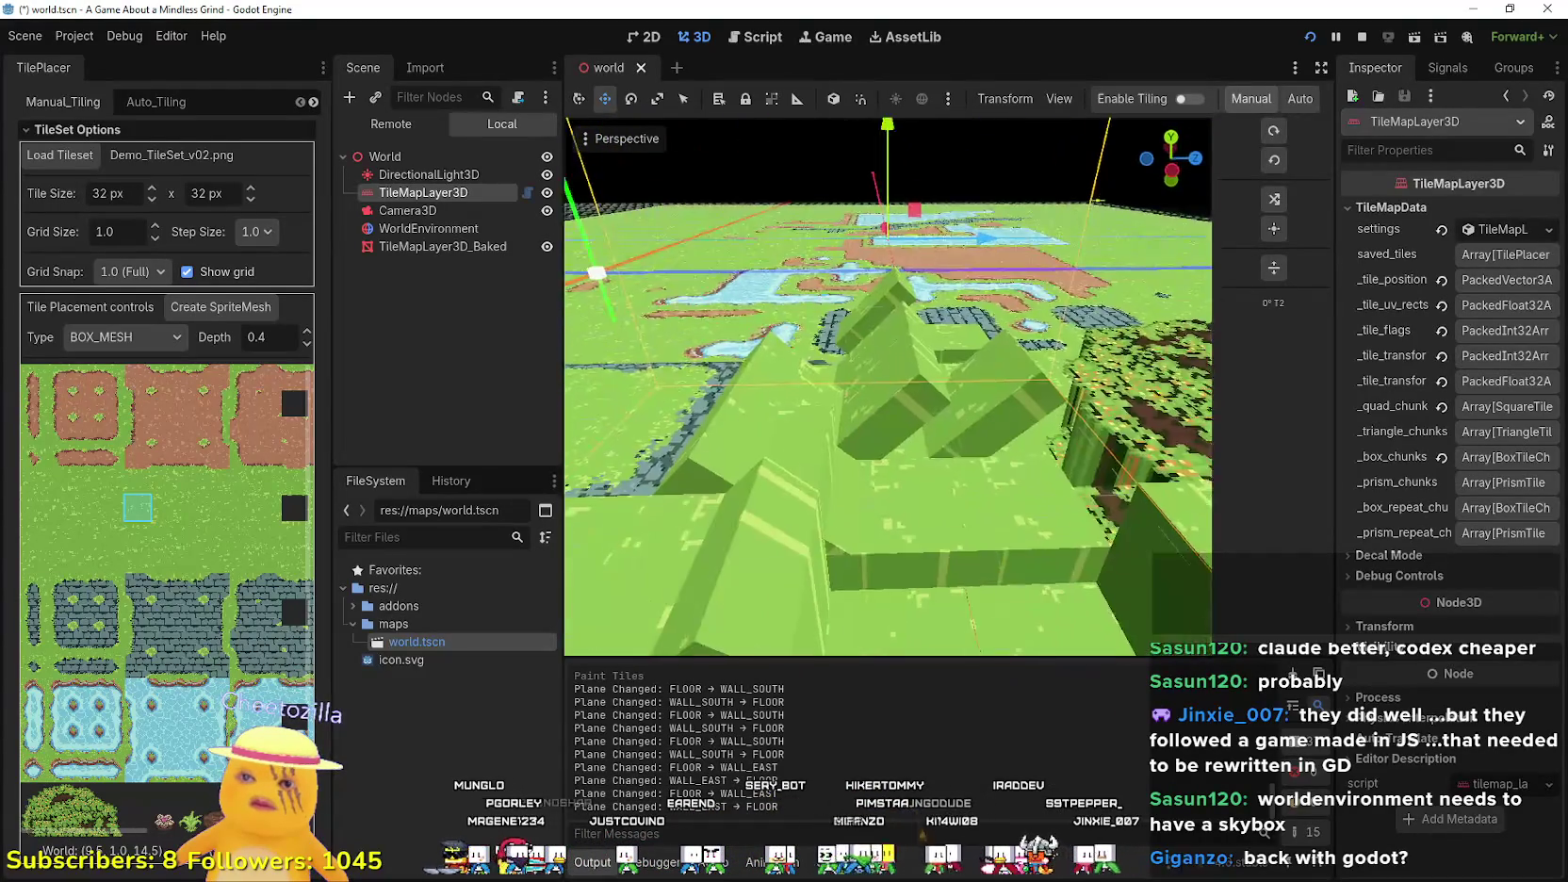
{"action": "key", "text": "s"}
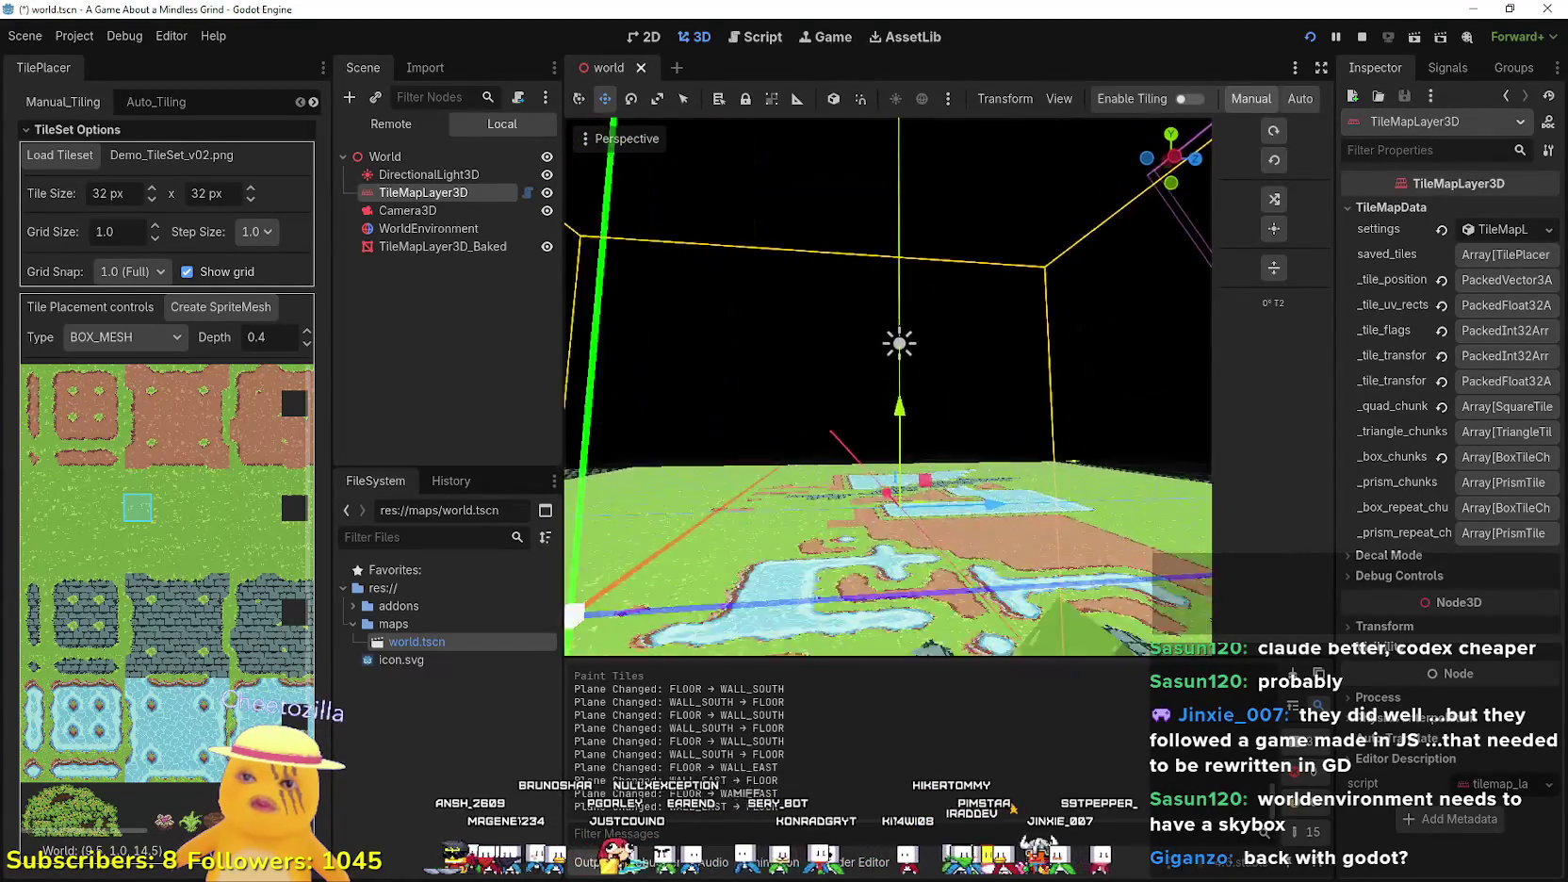
{"action": "key", "text": "w"}
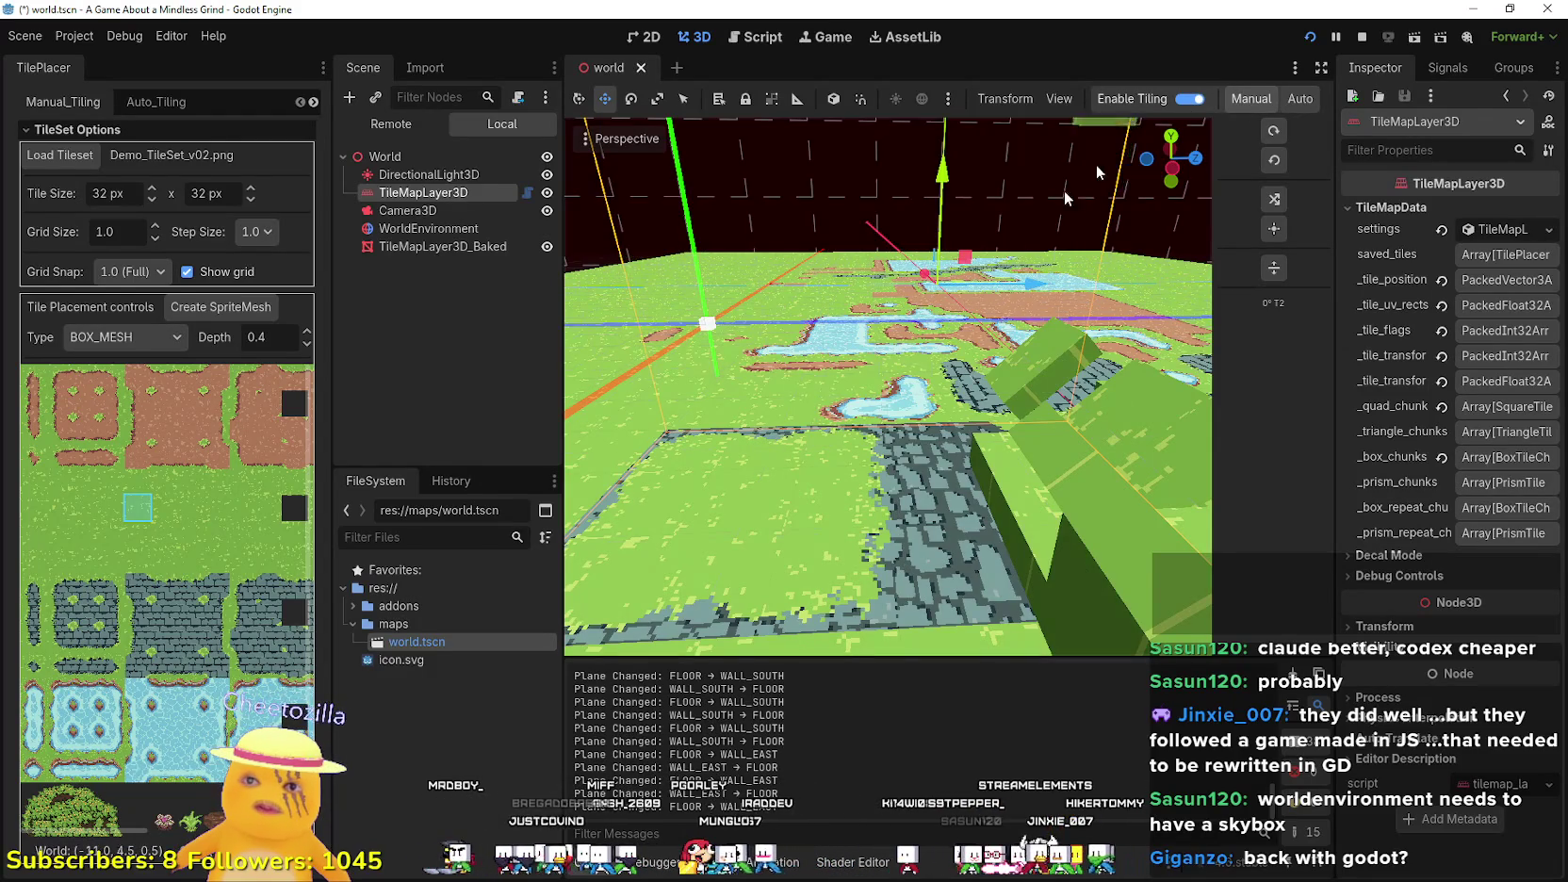
- Paint a forward-tilted green box tile onto the terrain
{"action": "key", "text": "r"}
{"action": "key", "text": "r"}
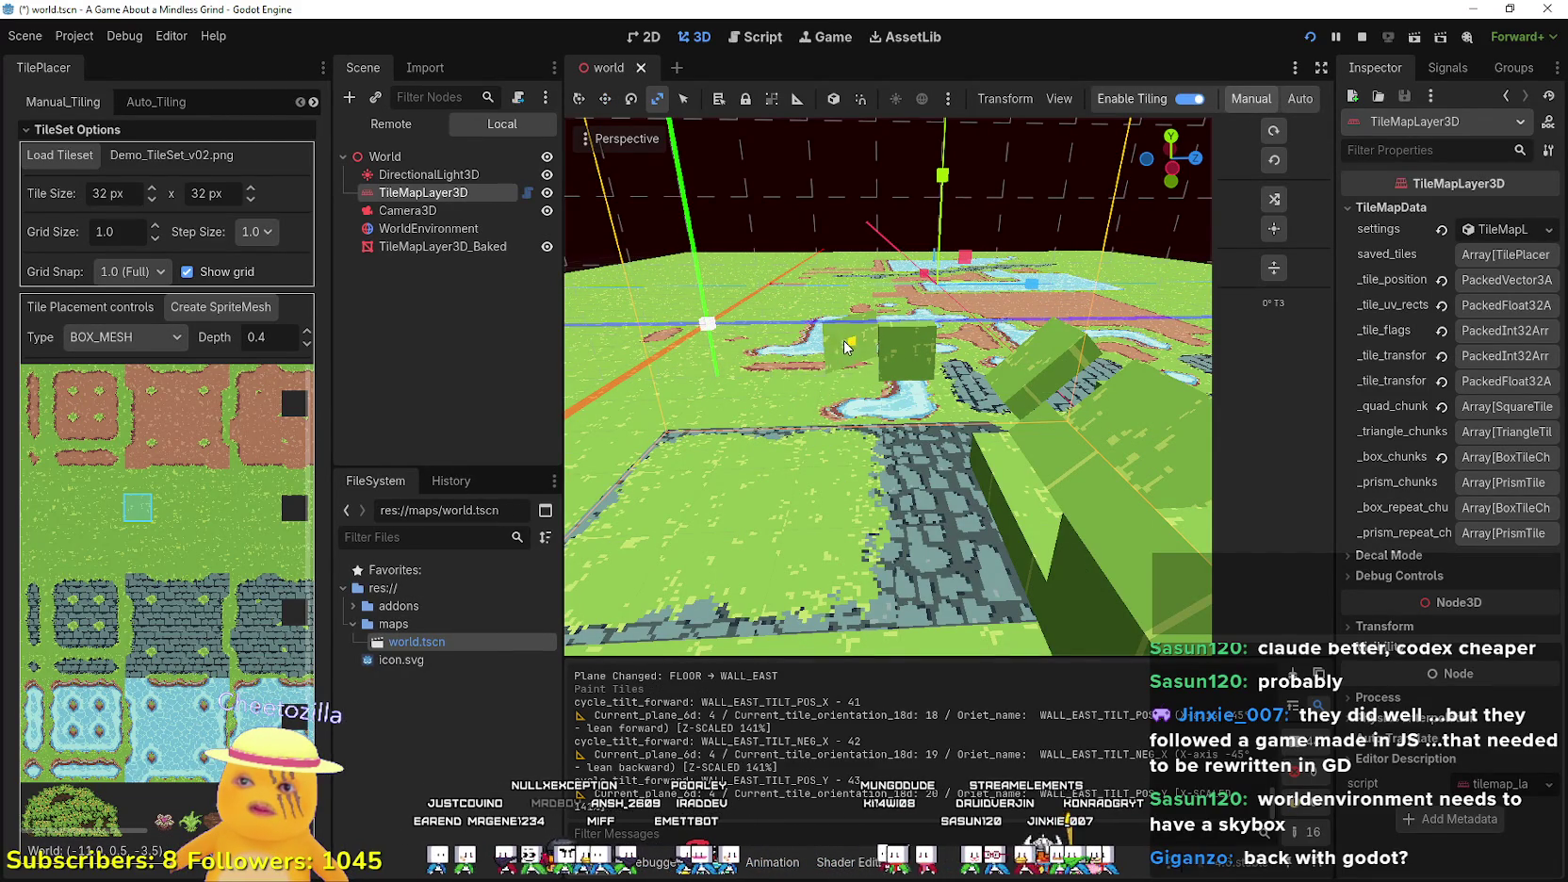
{"action": "left_click", "coordinate": [806, 356]}
{"action": "scroll", "coordinate": [810, 412], "scroll_direction": "up", "scroll_amount": 3}
{"action": "scroll", "coordinate": [810, 412], "scroll_direction": "down", "scroll_amount": 2}
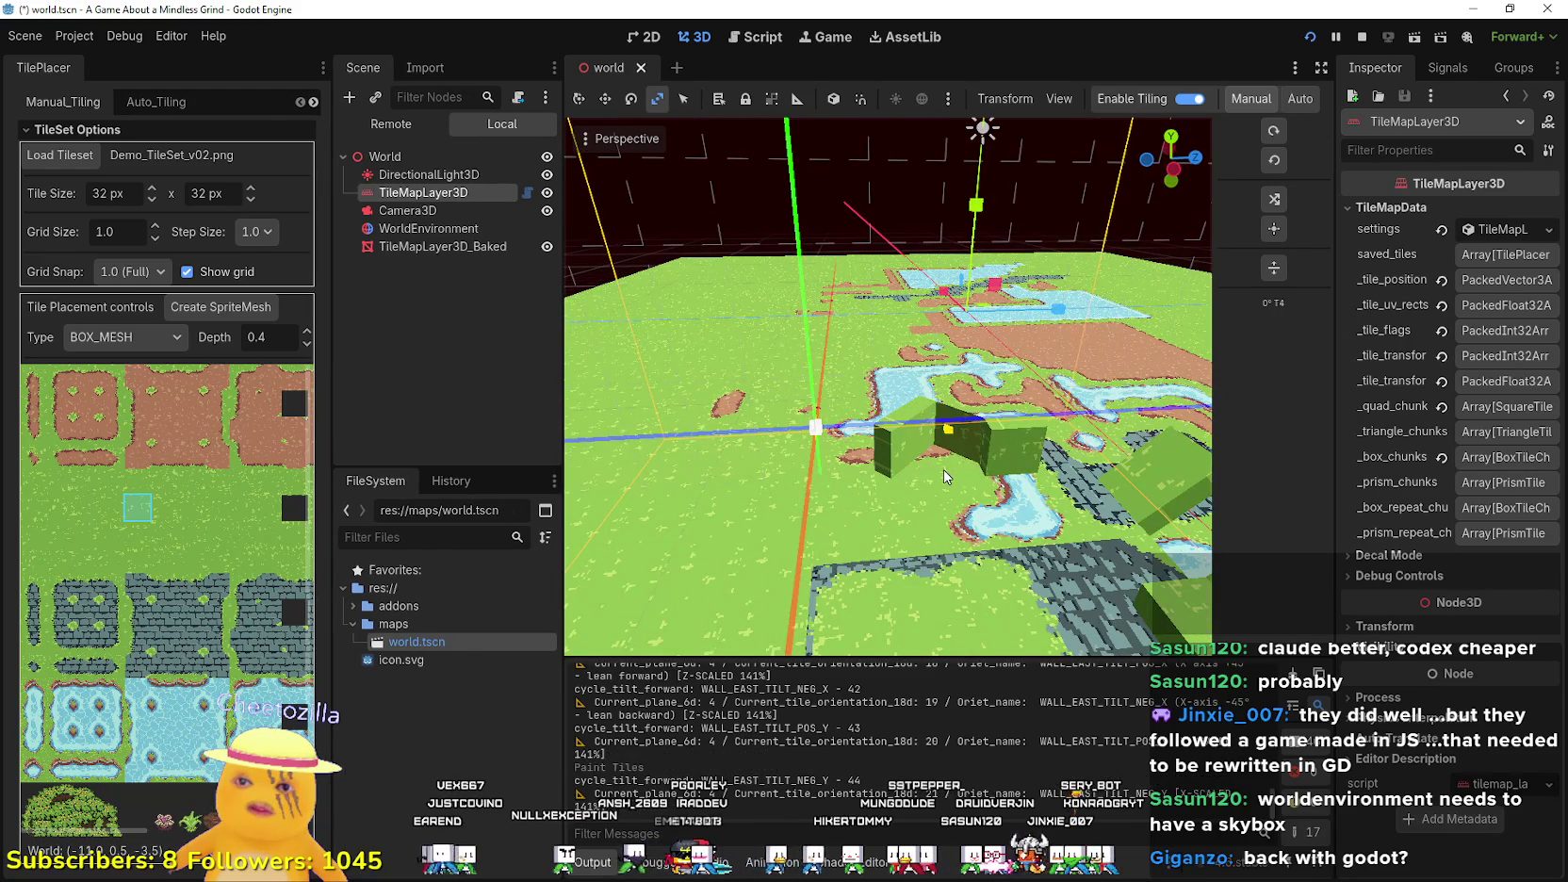
- Paint two more box tiles beside the stone path, the second one tilted
{"action": "key", "text": "r"}
{"action": "scroll", "coordinate": [933, 500], "scroll_direction": "down", "scroll_amount": 3}
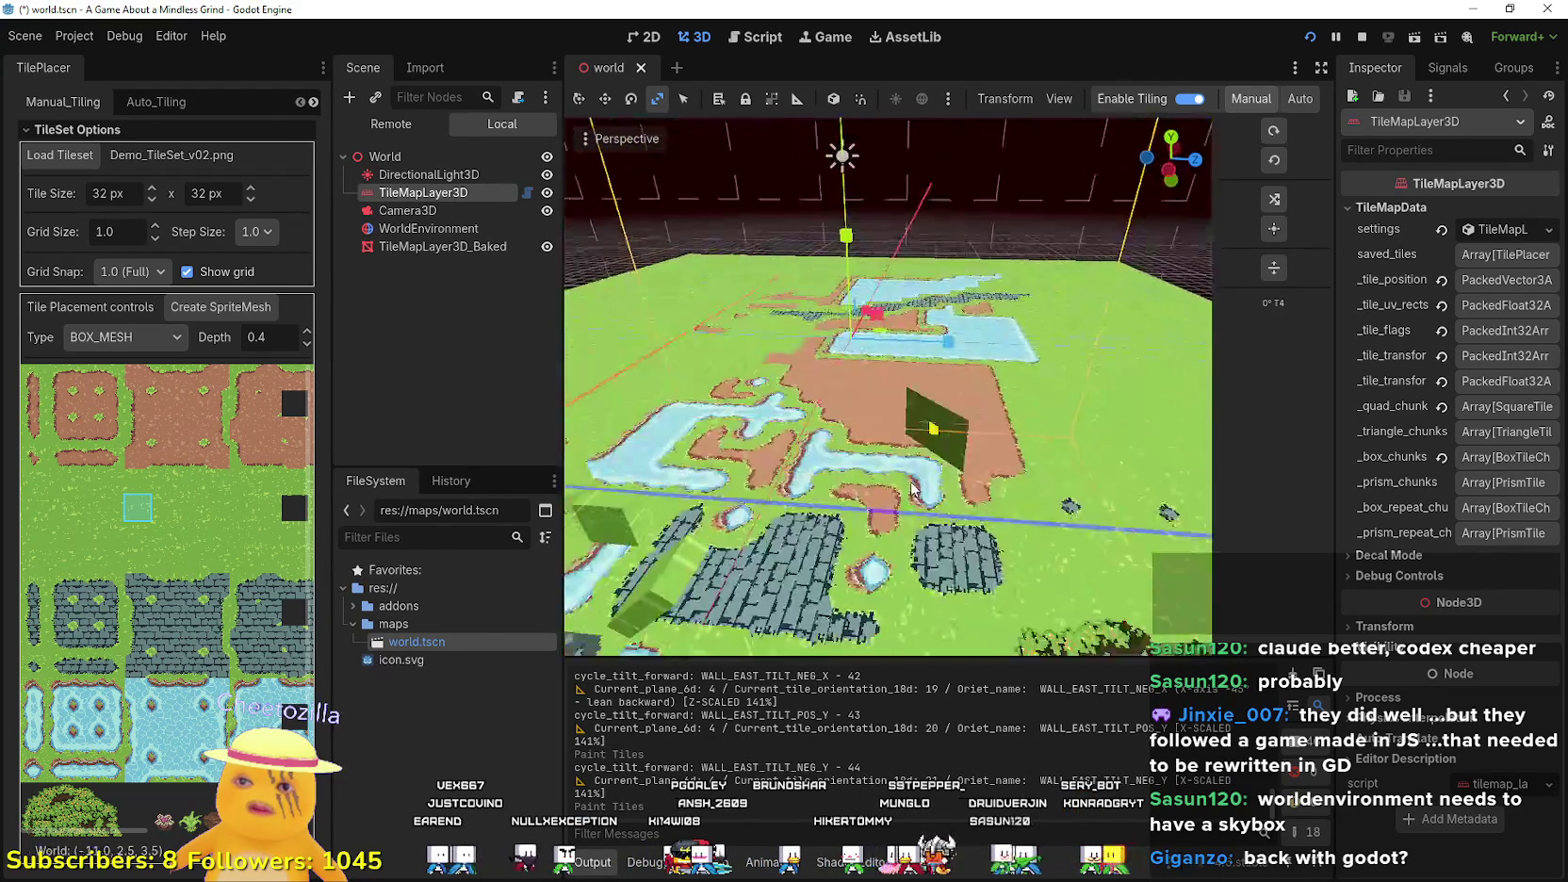
{"action": "key", "text": "r"}
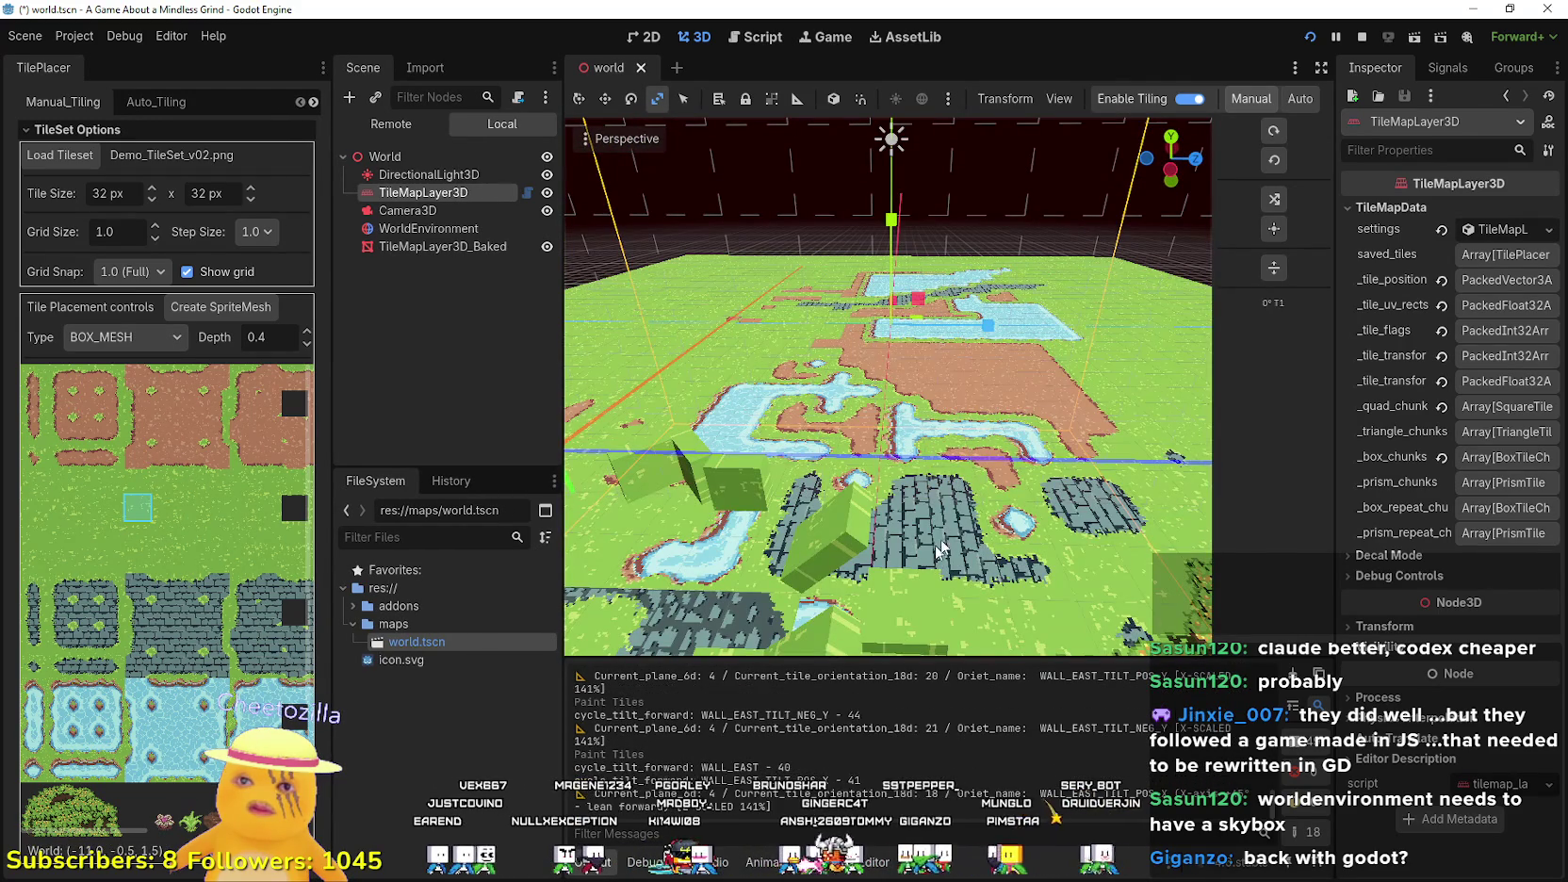
{"action": "scroll", "coordinate": [880, 536], "scroll_direction": "up", "scroll_amount": 2}
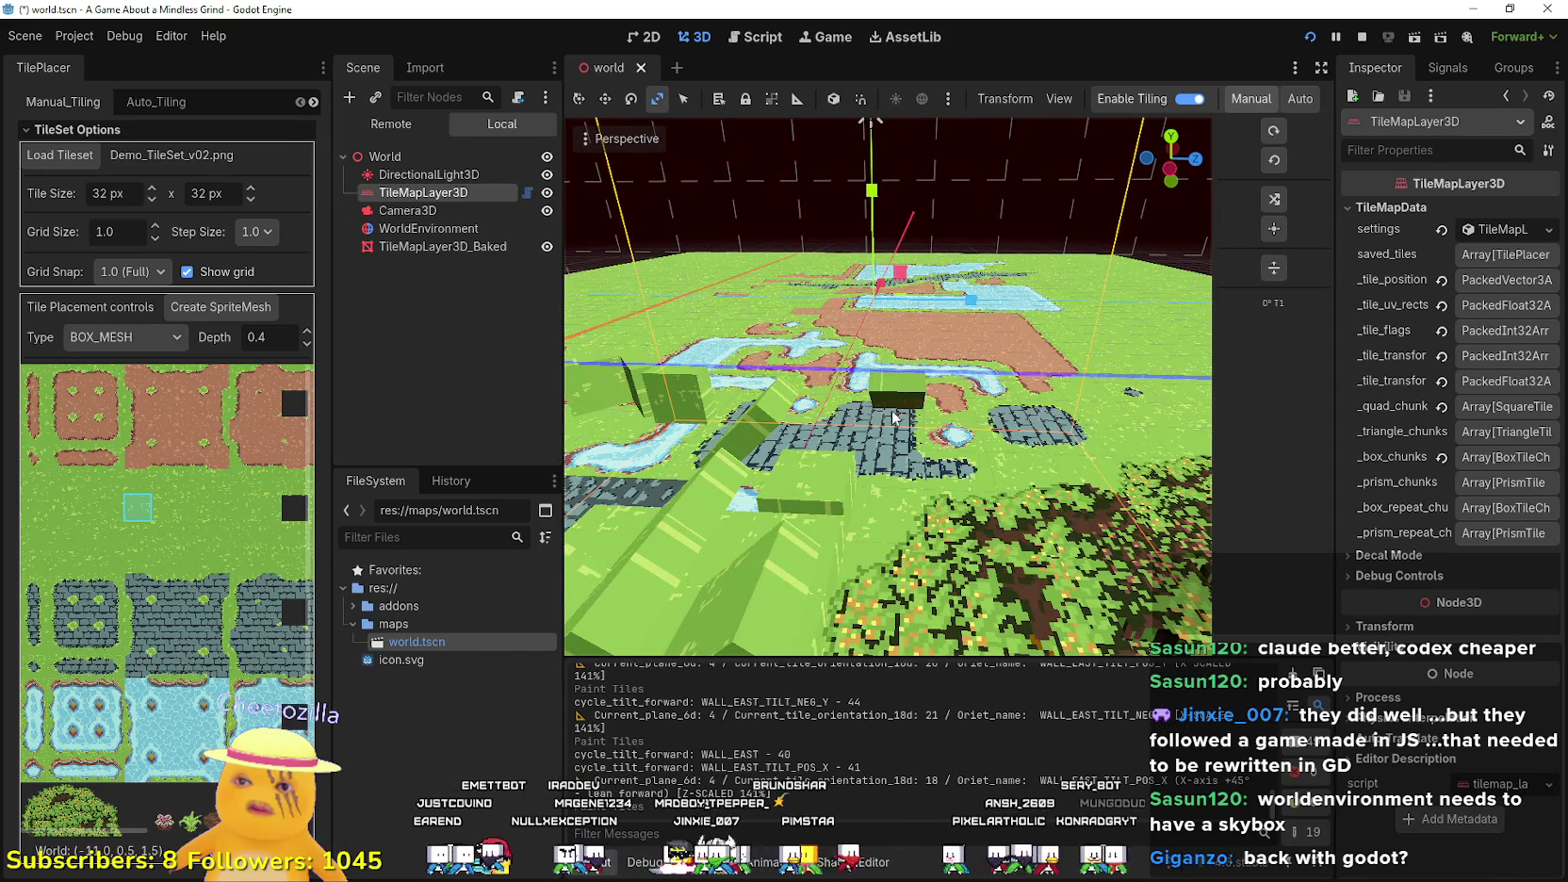
{"action": "left_click", "coordinate": [997, 421]}
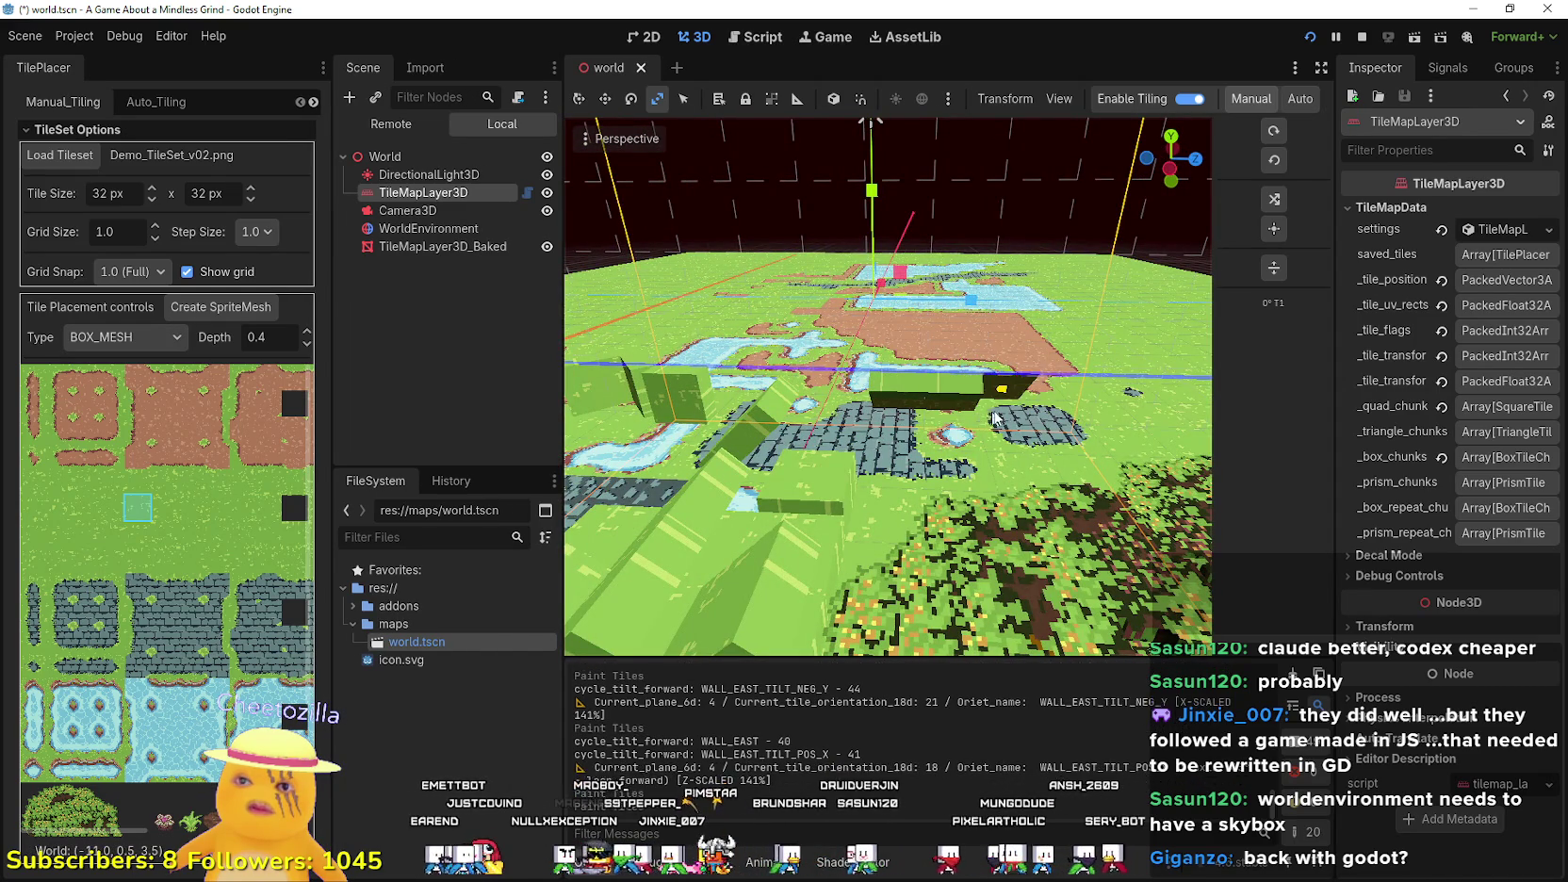
{"action": "key", "text": "r"}
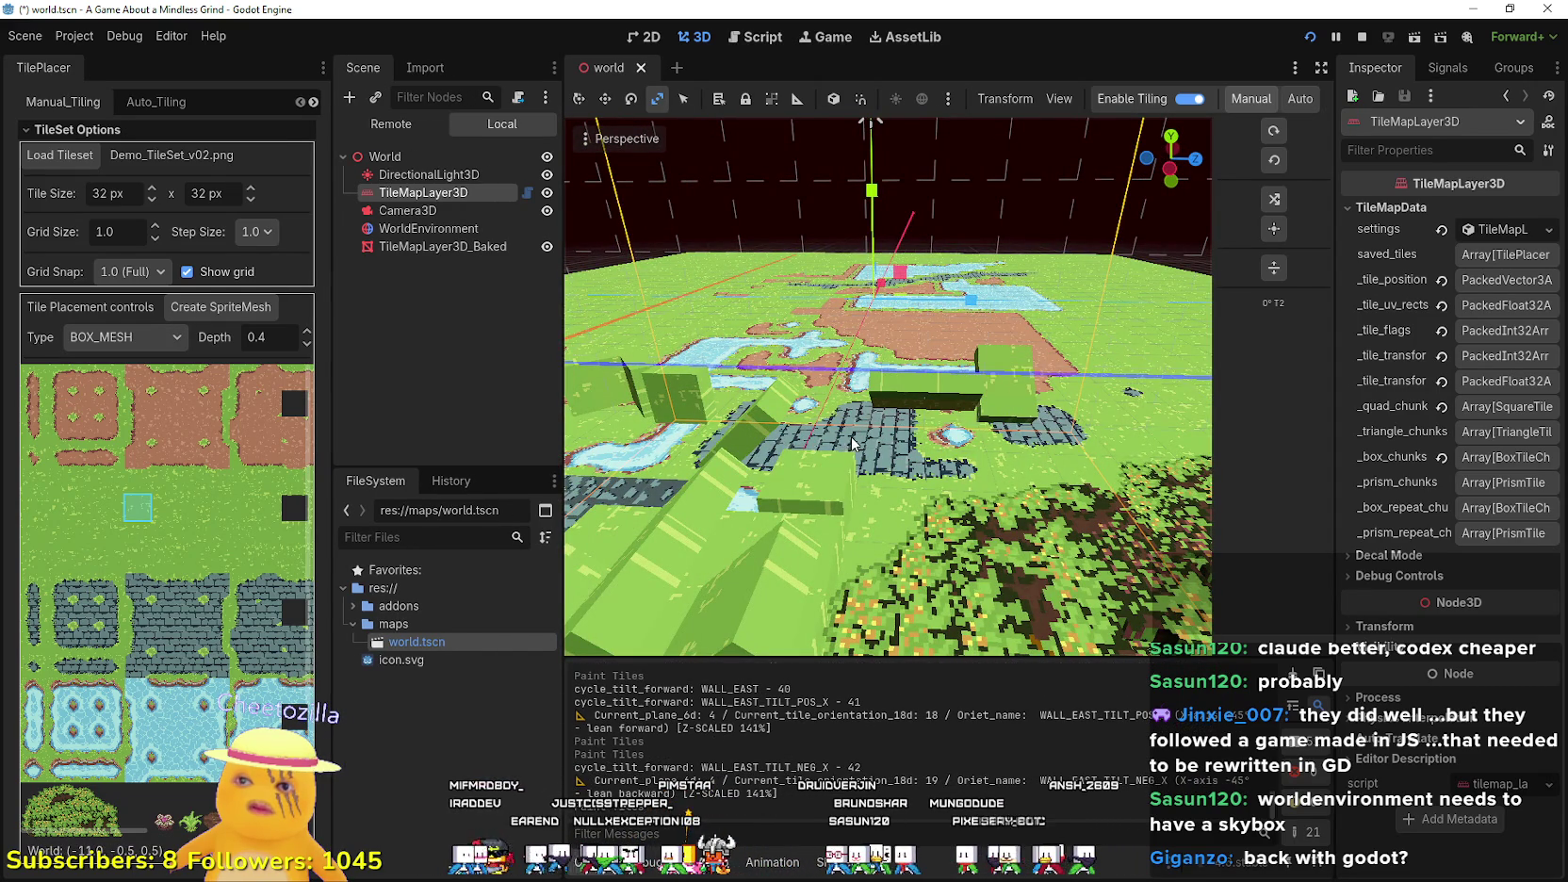
{"action": "left_click", "coordinate": [810, 445]}
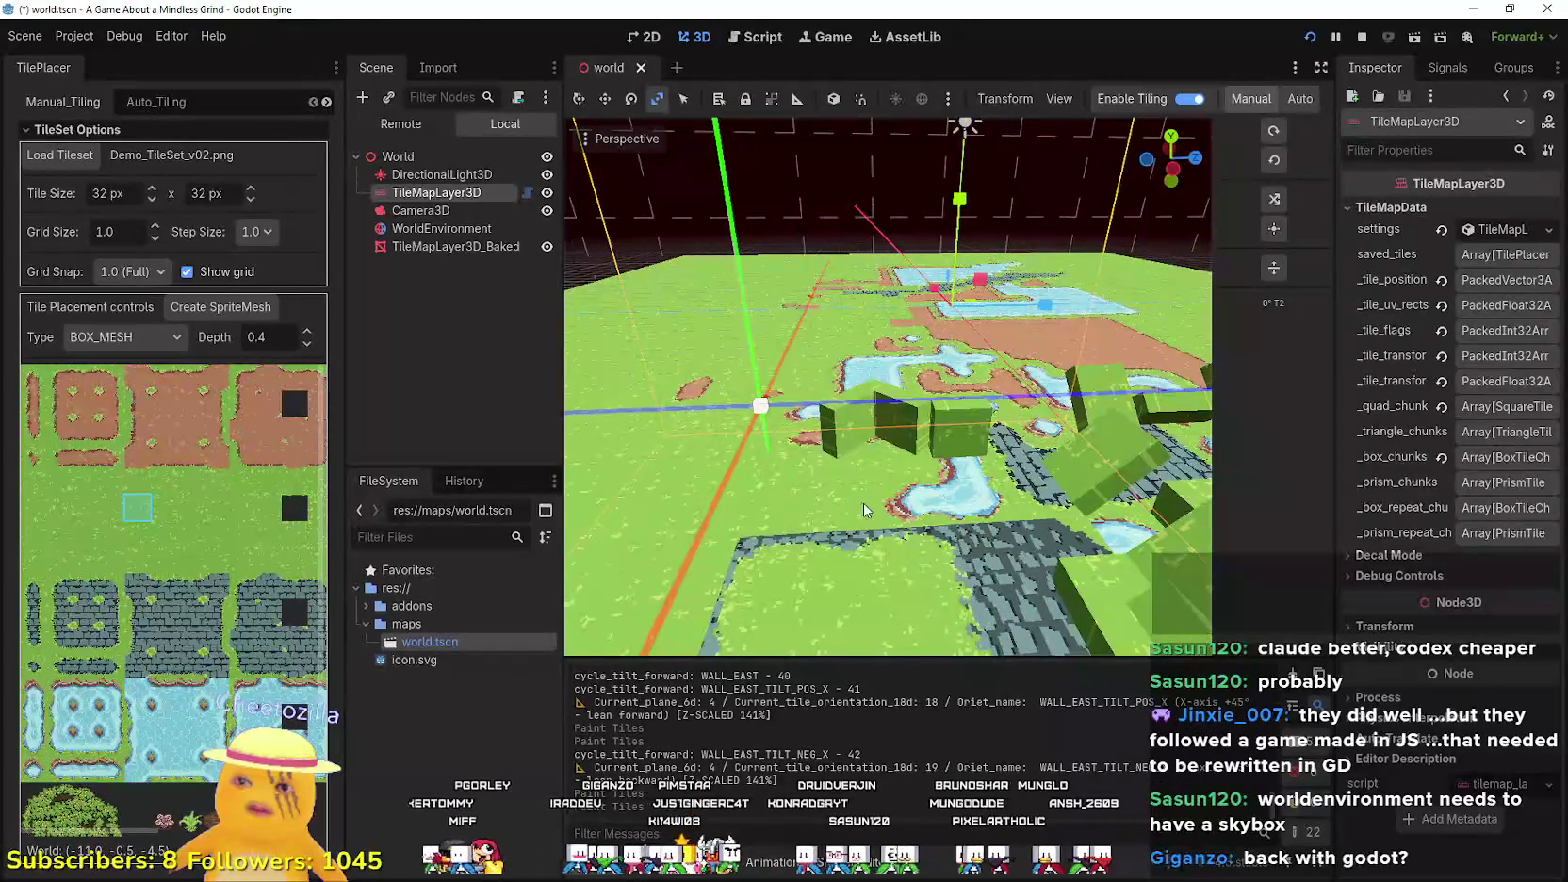
{"action": "scroll", "coordinate": [719, 461], "scroll_direction": "up", "scroll_amount": 5}
{"action": "scroll", "coordinate": [719, 468], "scroll_direction": "down", "scroll_amount": 5}
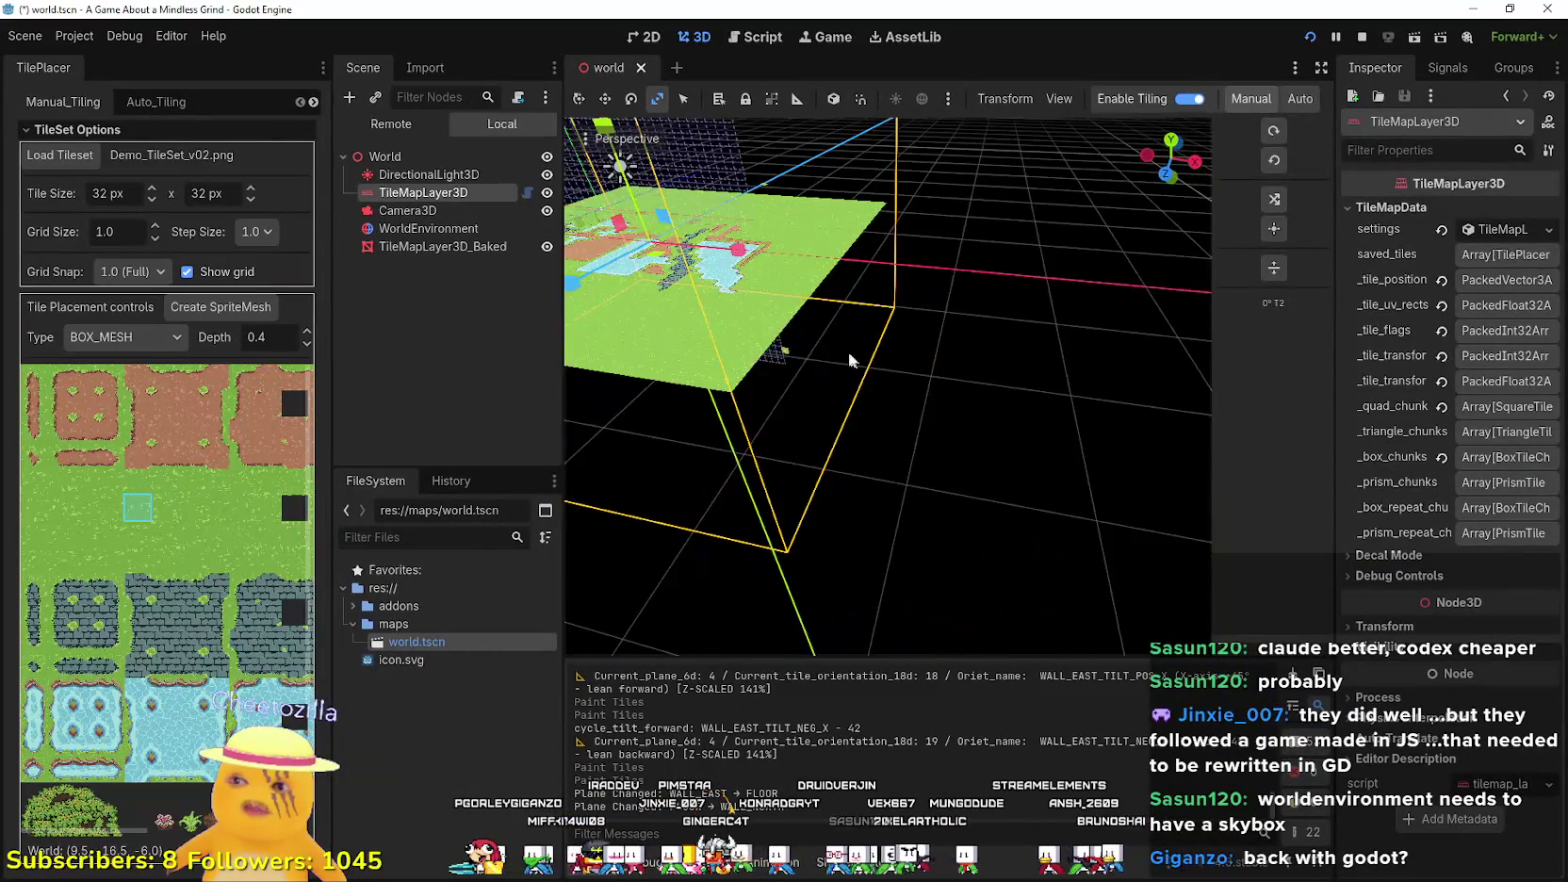
{"action": "mouse_move", "coordinate": [848, 360]}
{"action": "left_mouse_down"}
{"action": "mouse_move", "coordinate": [804, 303]}
{"action": "mouse_move", "coordinate": [843, 233]}
{"action": "left_mouse_up"}
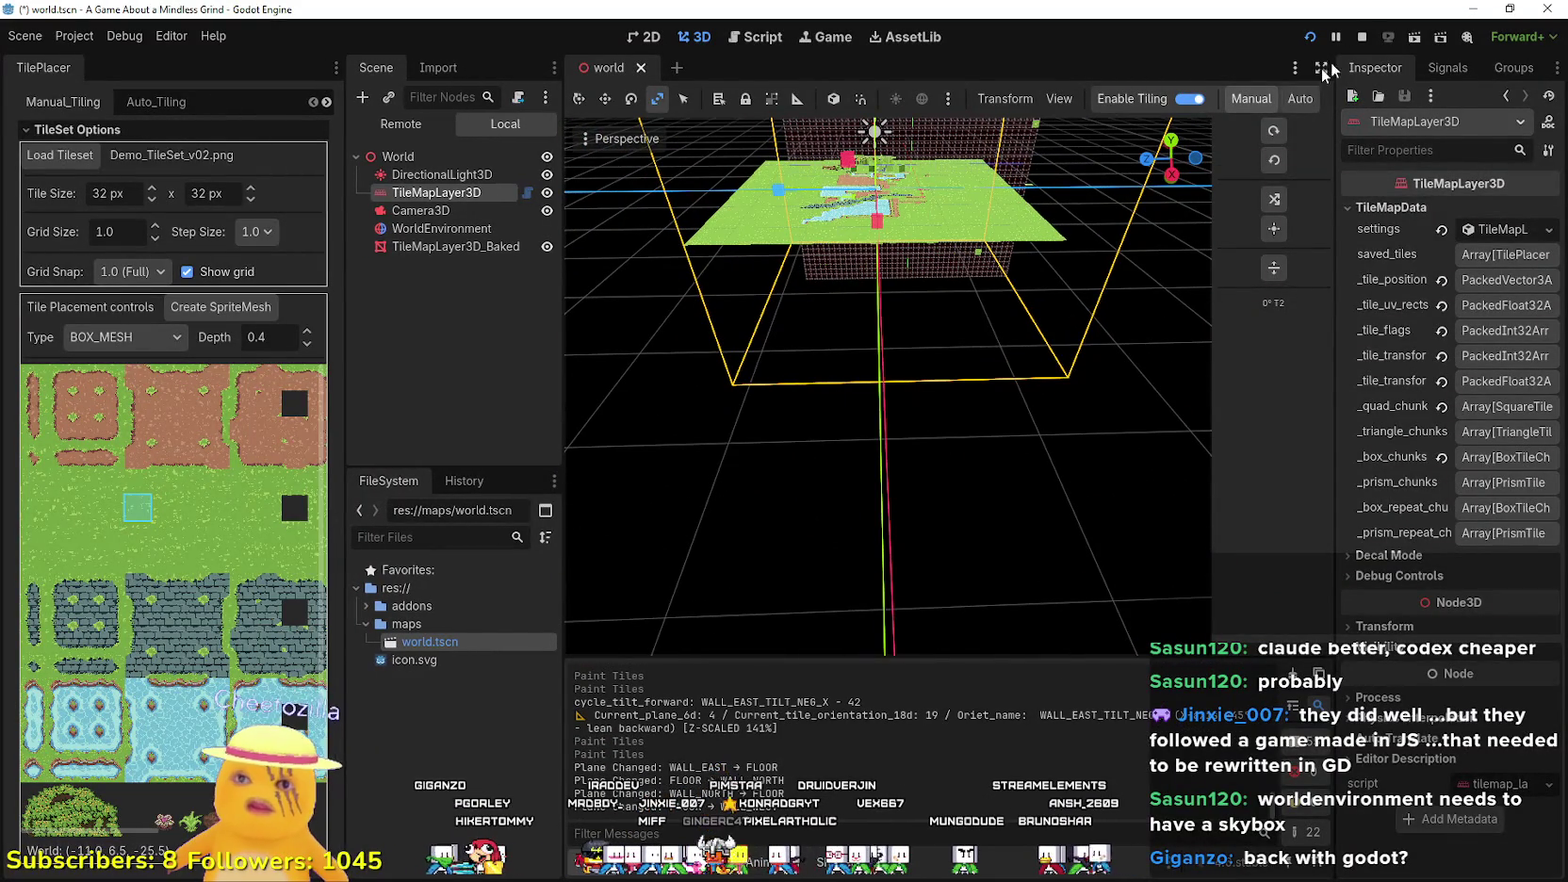
- Save and run the project, maximize the game window, and set the view stretch to Fit
{"action": "left_click", "coordinate": [1362, 38]}
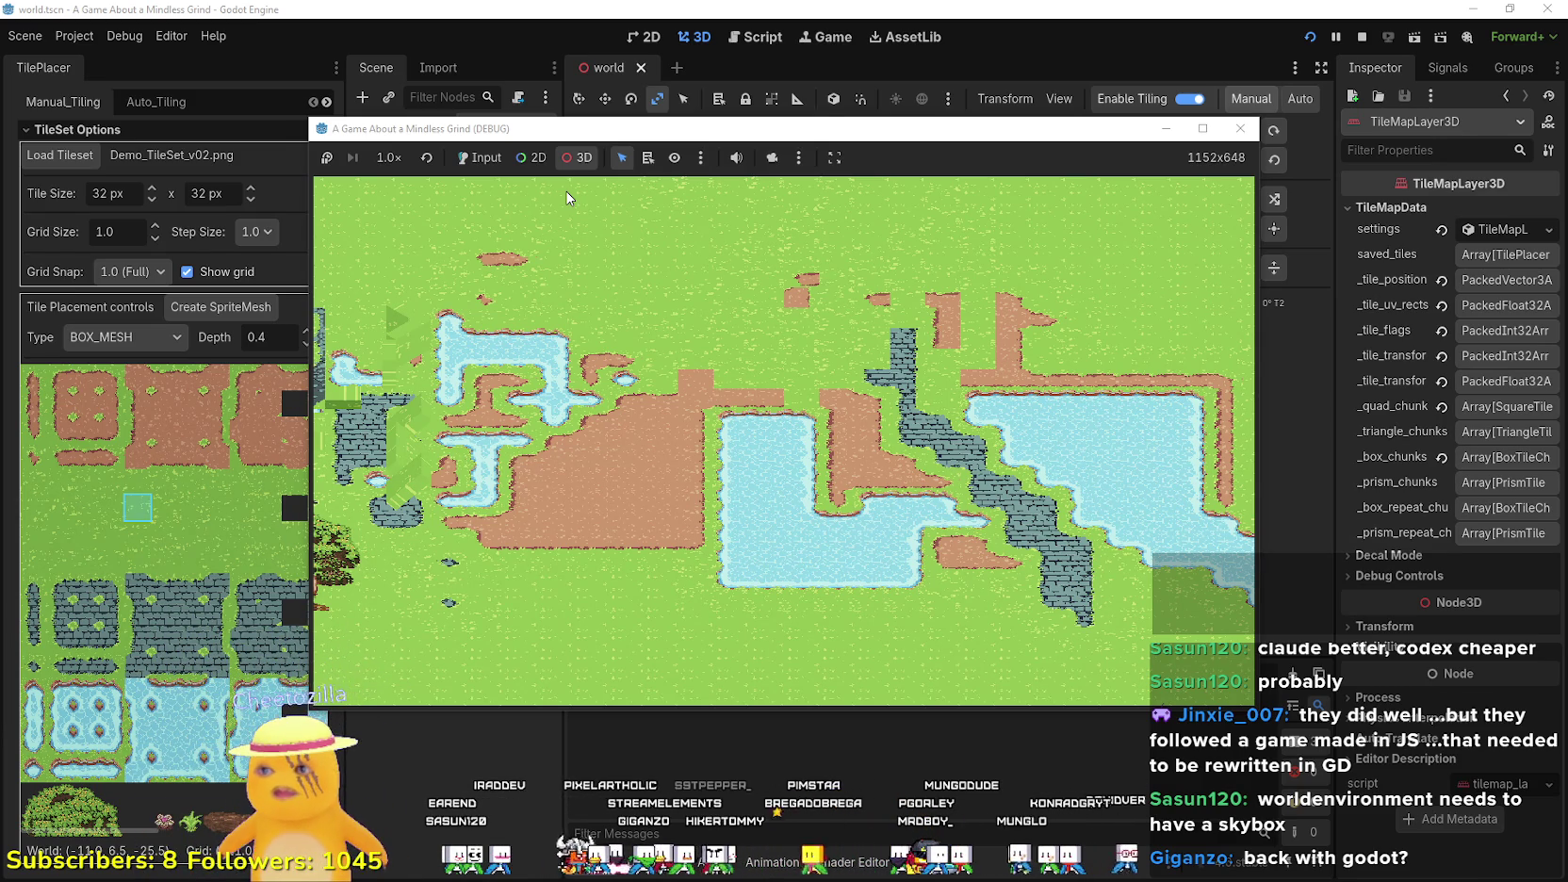
{"action": "left_click", "coordinate": [1203, 128]}
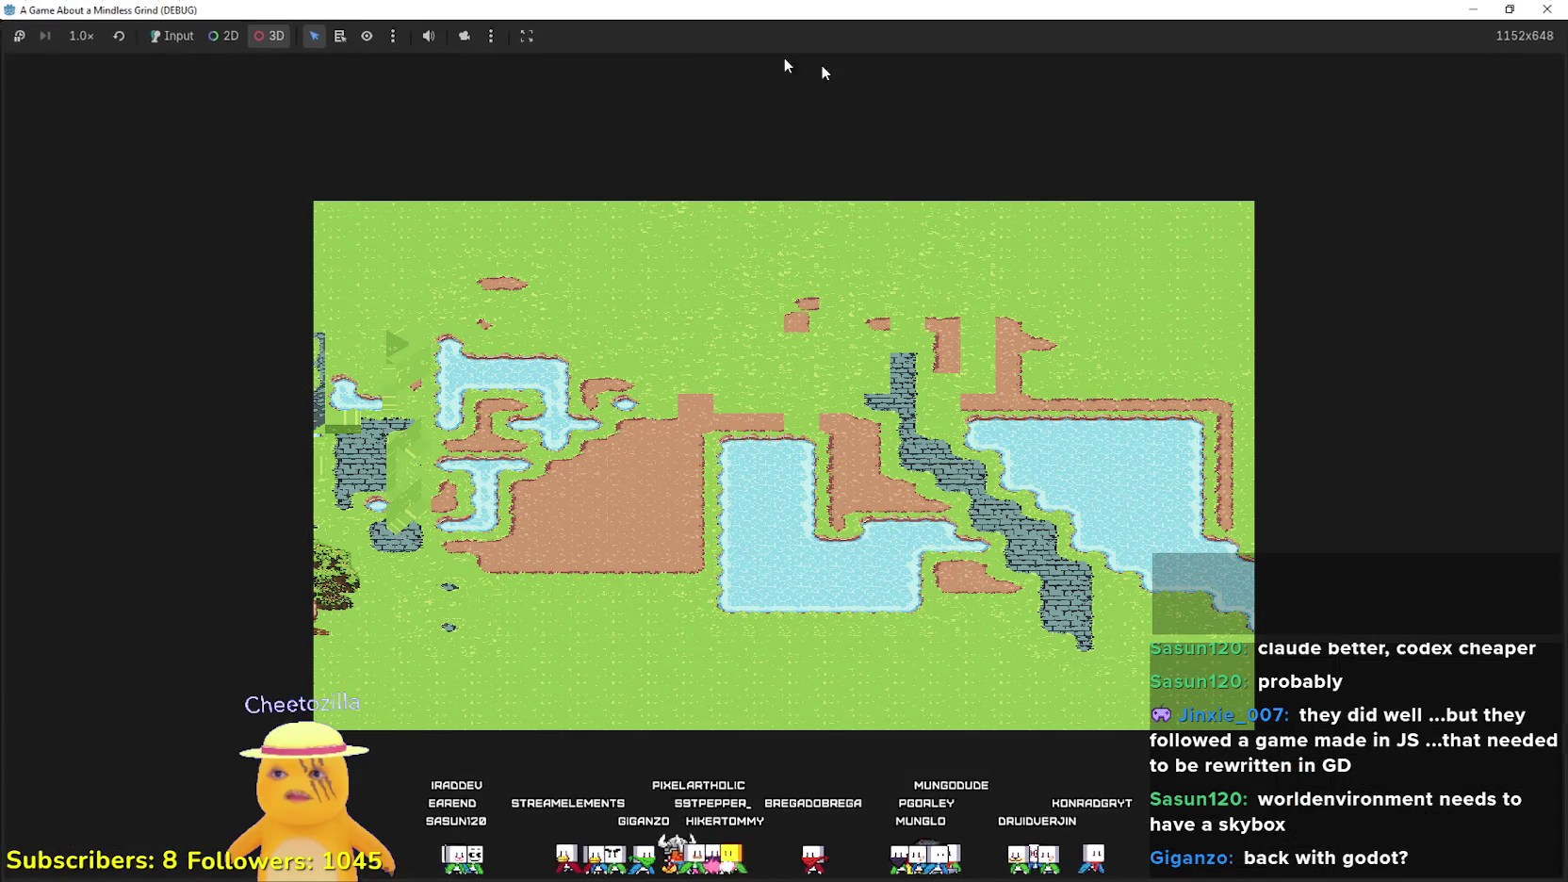
{"action": "left_click", "coordinate": [525, 36]}
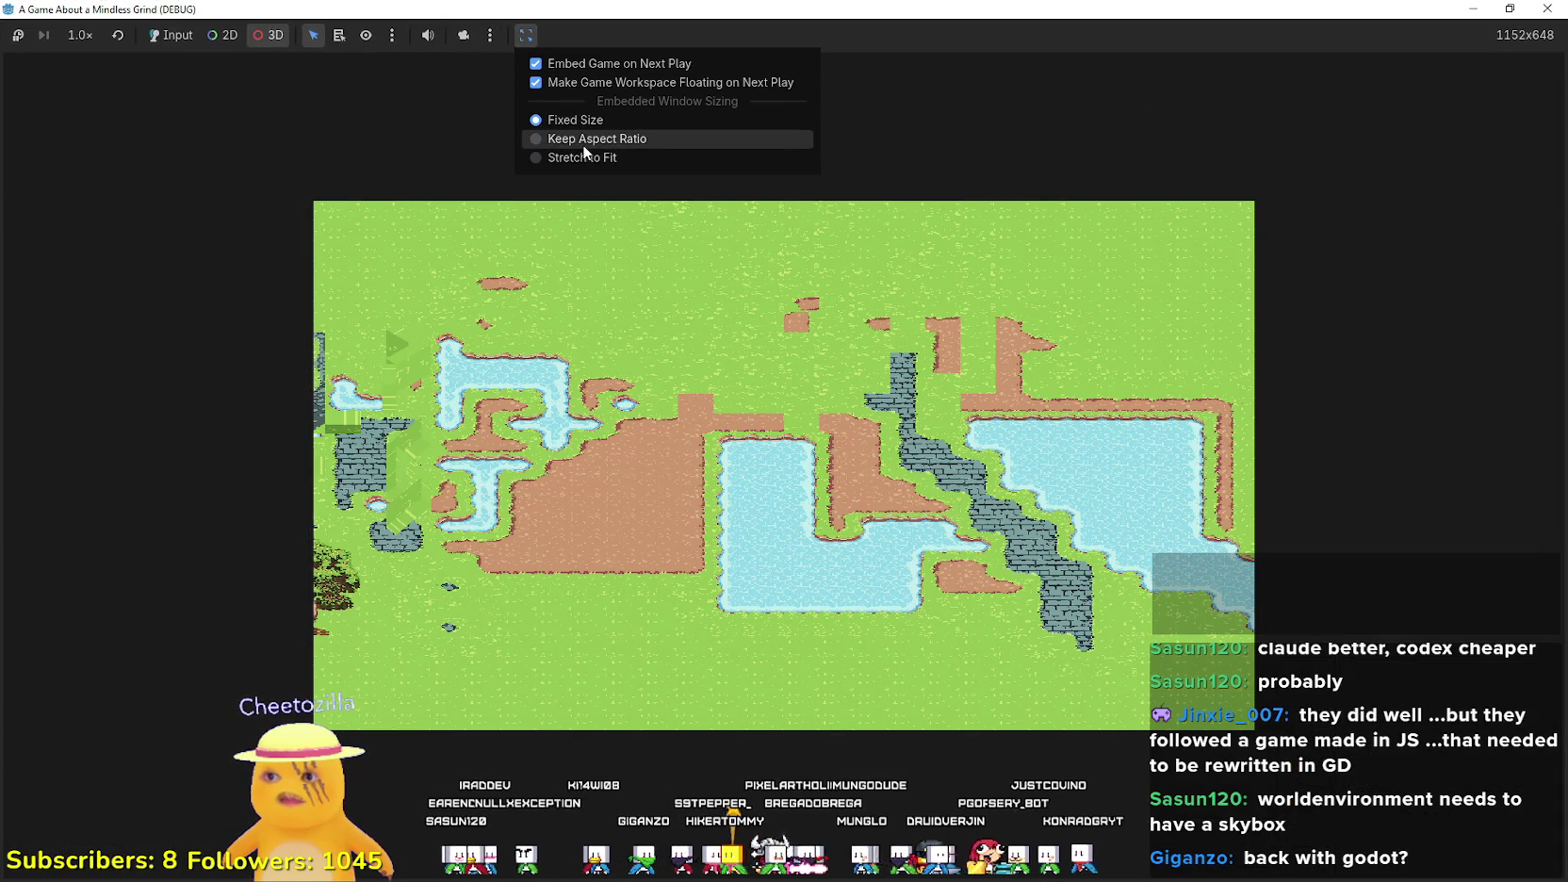
{"action": "left_click", "coordinate": [583, 142]}
{"action": "left_click", "coordinate": [525, 35]}
{"action": "left_click", "coordinate": [556, 158]}
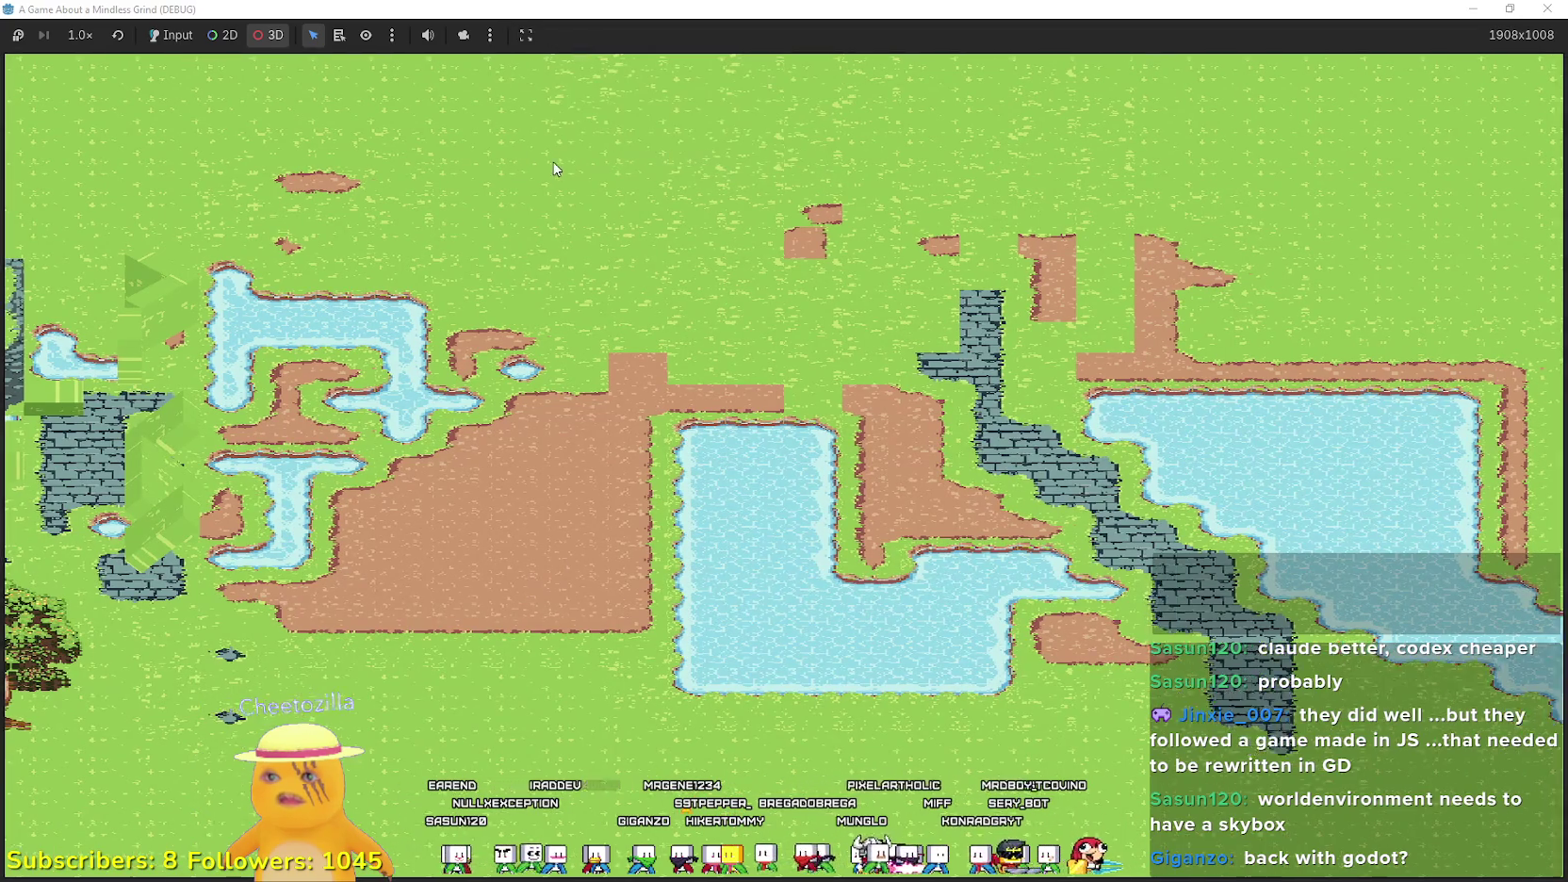
- Enable the debug camera override, fly over the grass, water and box tiles, then restore the window
{"action": "left_click", "coordinate": [458, 37]}
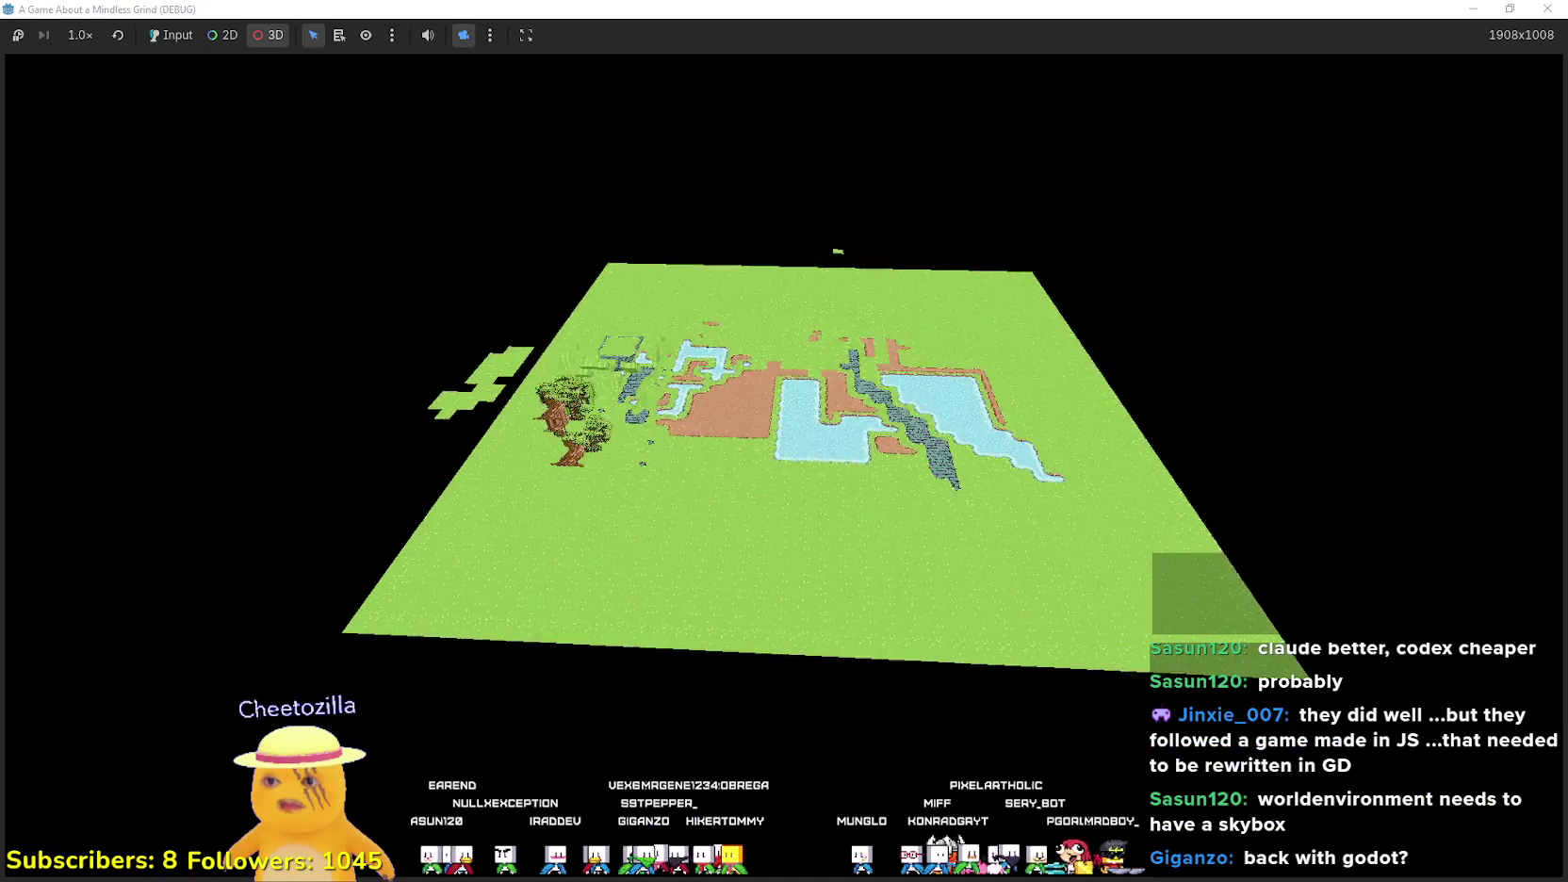
{"action": "scroll", "coordinate": [784, 442], "scroll_direction": "up", "scroll_amount": 5}
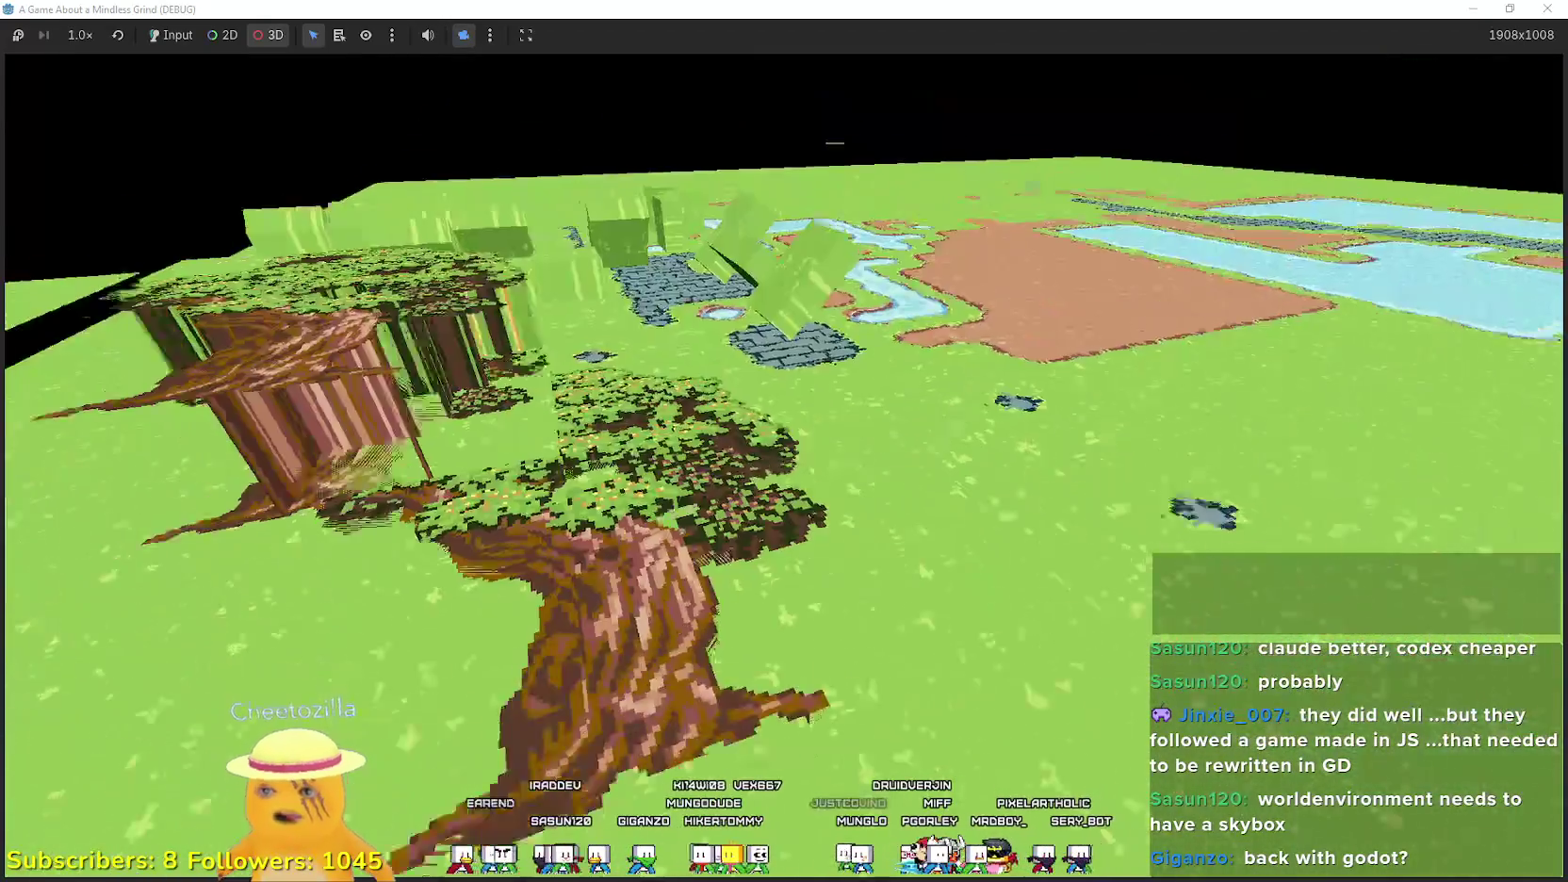
{"action": "mouse_move", "coordinate": [784, 441]}
{"action": "left_mouse_down"}
{"action": "mouse_move", "coordinate": [528, 406]}
{"action": "mouse_move", "coordinate": [660, 387]}
{"action": "mouse_move", "coordinate": [697, 415]}
{"action": "mouse_move", "coordinate": [584, 443]}
{"action": "mouse_move", "coordinate": [518, 439]}
{"action": "mouse_move", "coordinate": [679, 426]}
{"action": "left_mouse_up"}
{"action": "scroll", "coordinate": [784, 441], "scroll_direction": "down", "scroll_amount": 3}
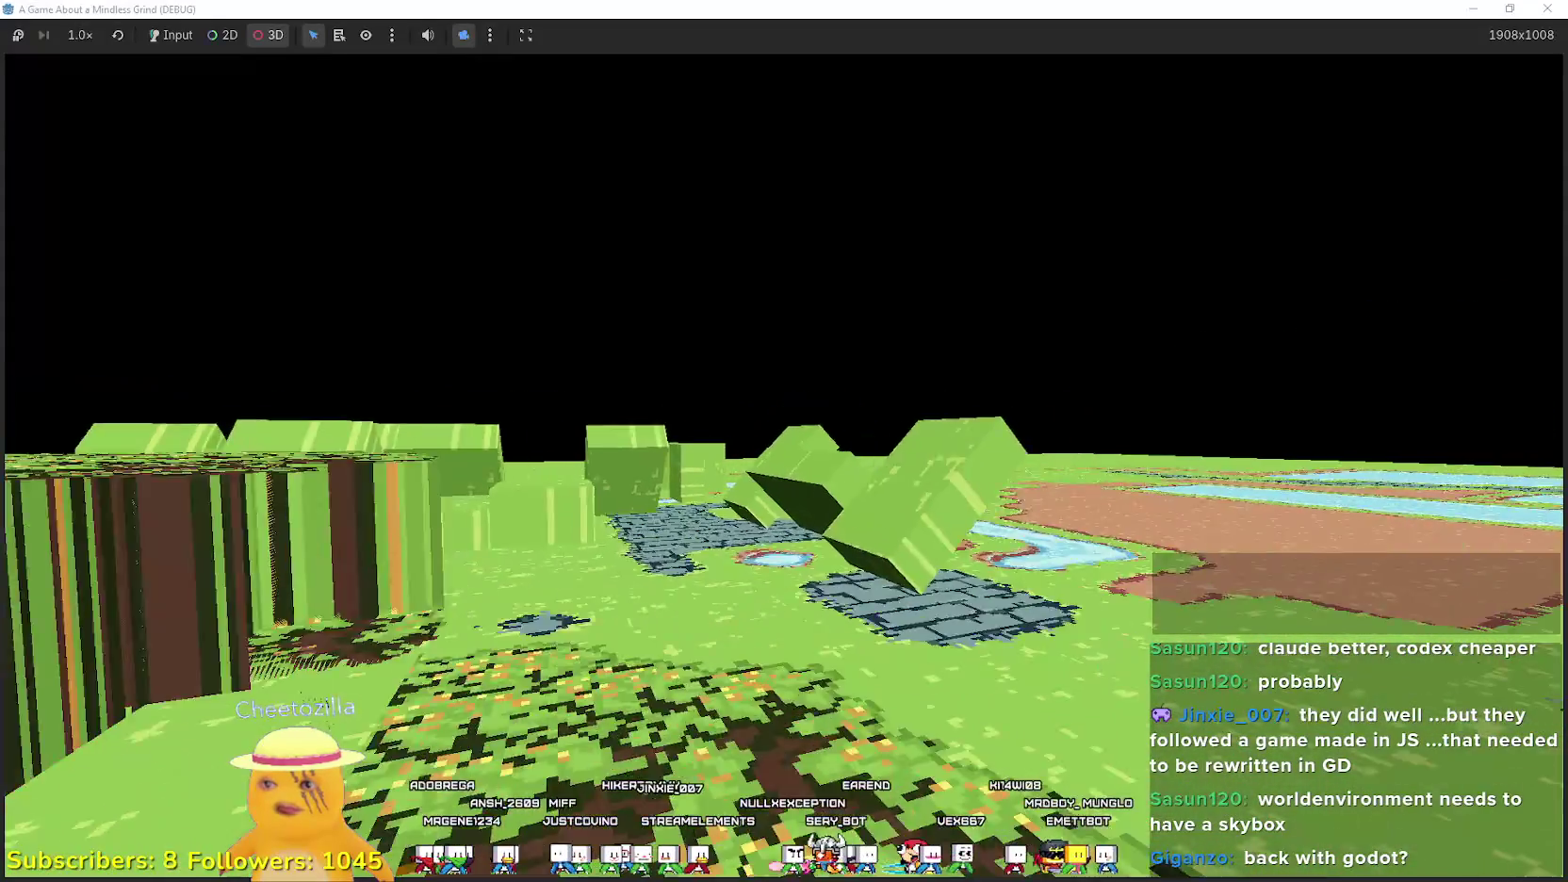
{"action": "left_click_drag", "start_coordinate": [881, 470], "coordinate": [411, 494]}
{"action": "mouse_move", "coordinate": [785, 471]}
{"action": "left_mouse_down"}
{"action": "mouse_move", "coordinate": [679, 368]}
{"action": "mouse_move", "coordinate": [678, 471]}
{"action": "mouse_move", "coordinate": [716, 433]}
{"action": "mouse_move", "coordinate": [716, 387]}
{"action": "mouse_move", "coordinate": [820, 414]}
{"action": "mouse_move", "coordinate": [849, 471]}
{"action": "left_mouse_up"}
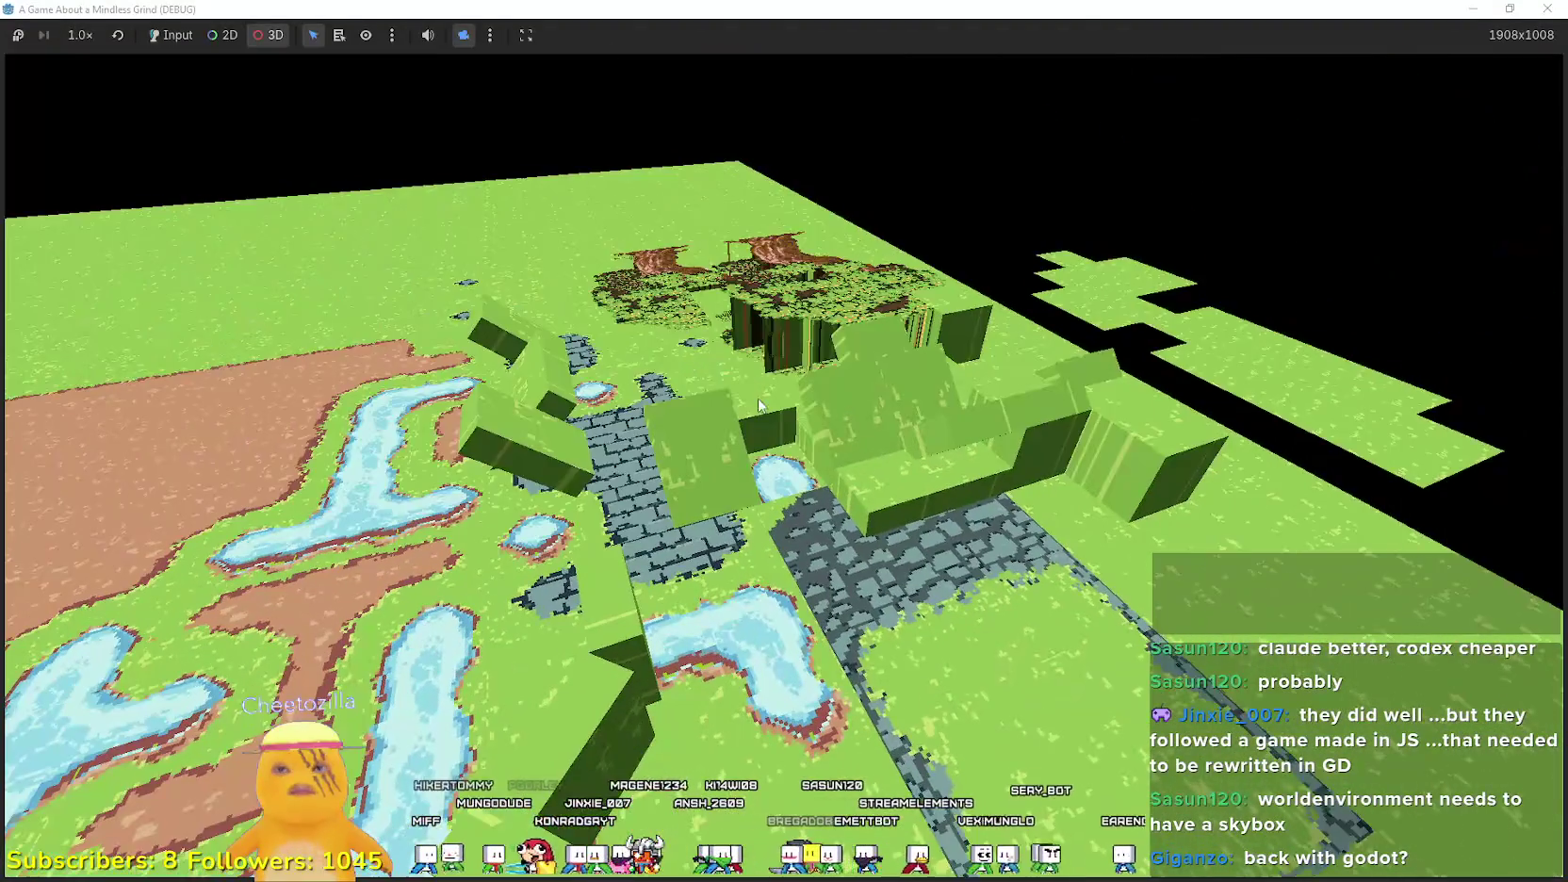
{"action": "key", "text": "super+Down"}
{"action": "key", "text": "super+Down"}
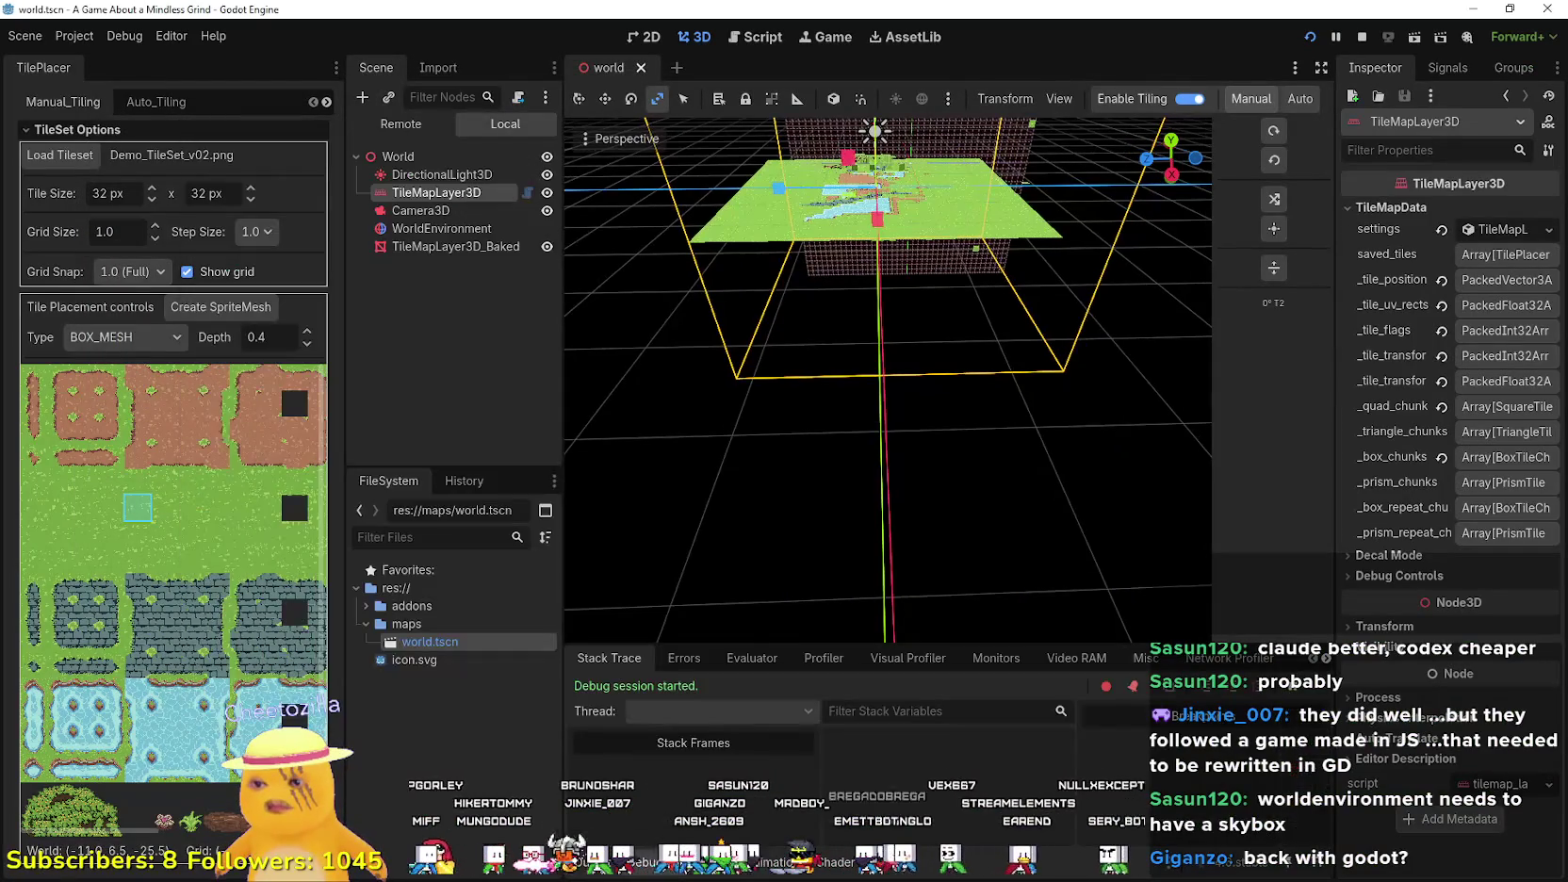
- In the Debugger's Monitors tab, graph FPS, Process and Total Draw Calls
{"action": "left_click", "coordinate": [999, 658]}
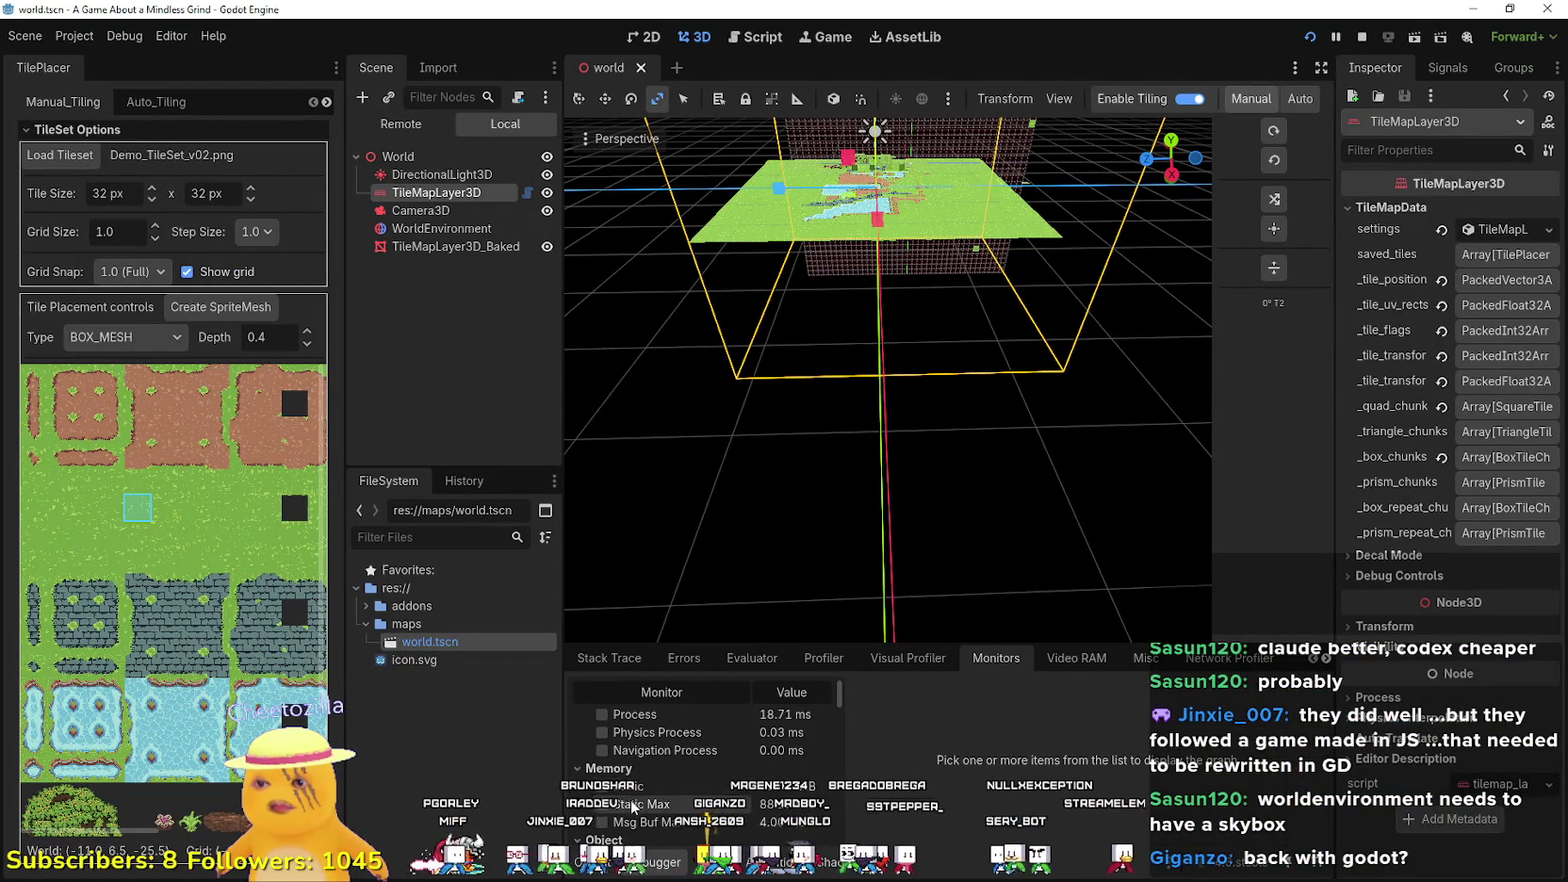
{"action": "left_click", "coordinate": [601, 748]}
{"action": "left_click", "coordinate": [601, 730]}
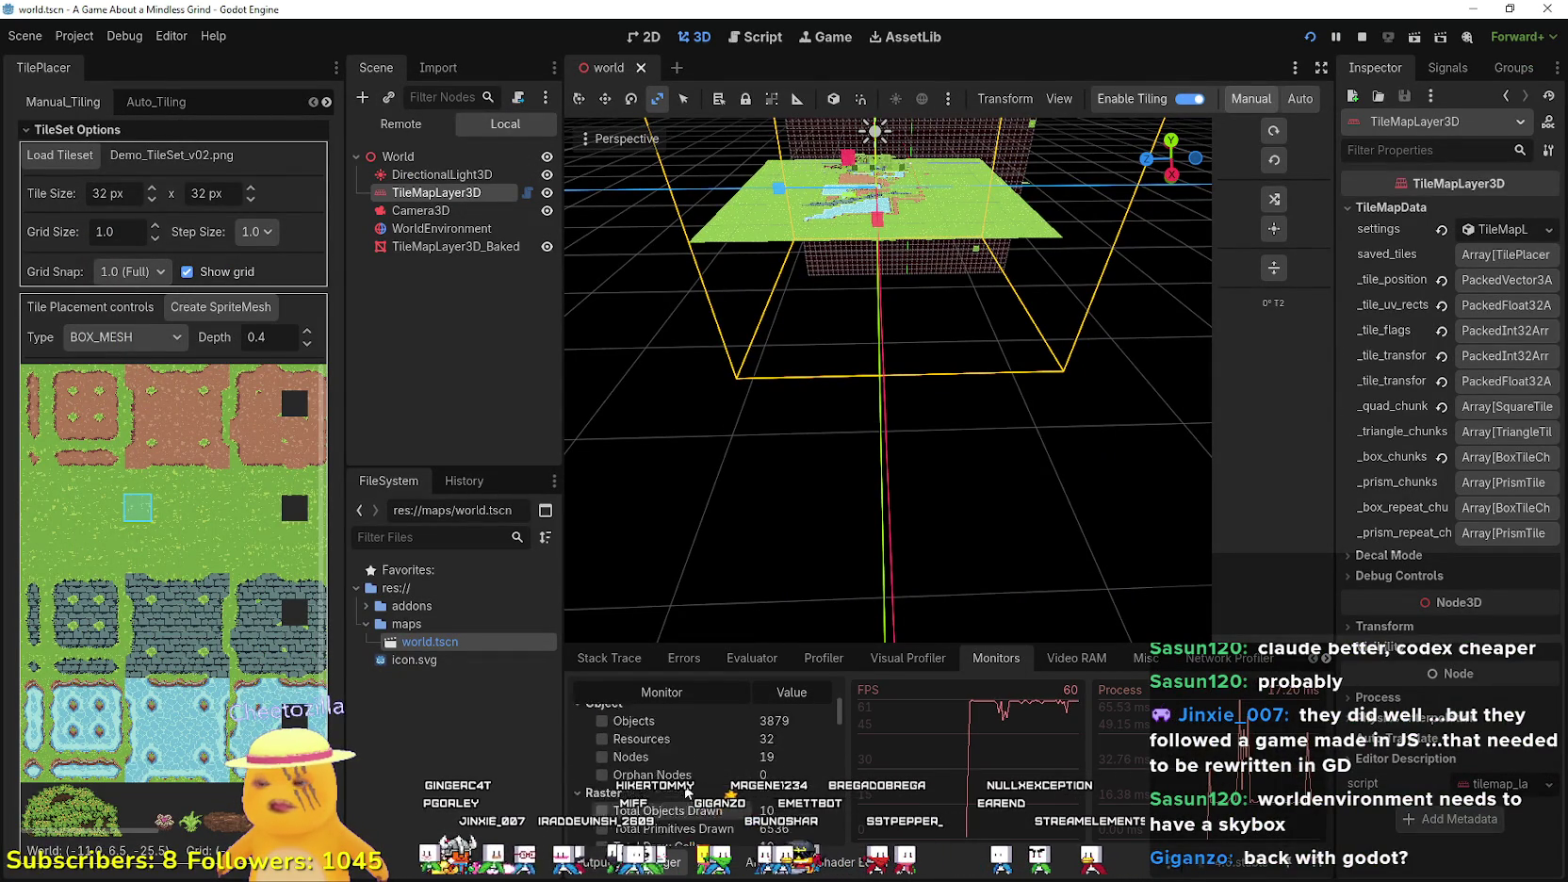
{"action": "left_click", "coordinate": [700, 813]}
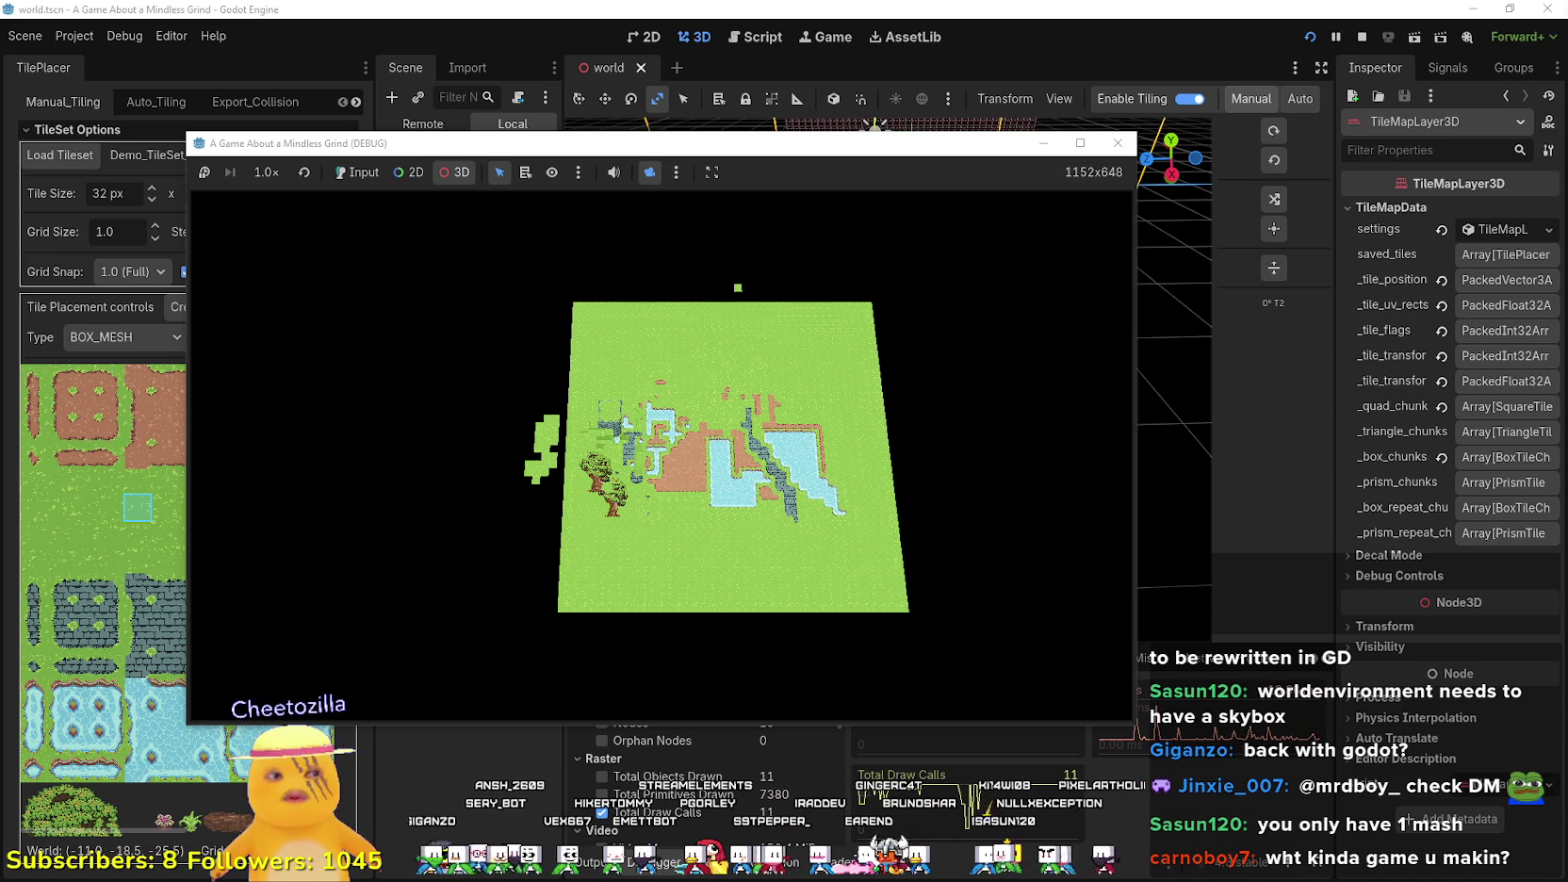
- Maximize the running game to view the world, restore it, and bring the editor forward
{"action": "left_click", "coordinate": [1080, 142]}
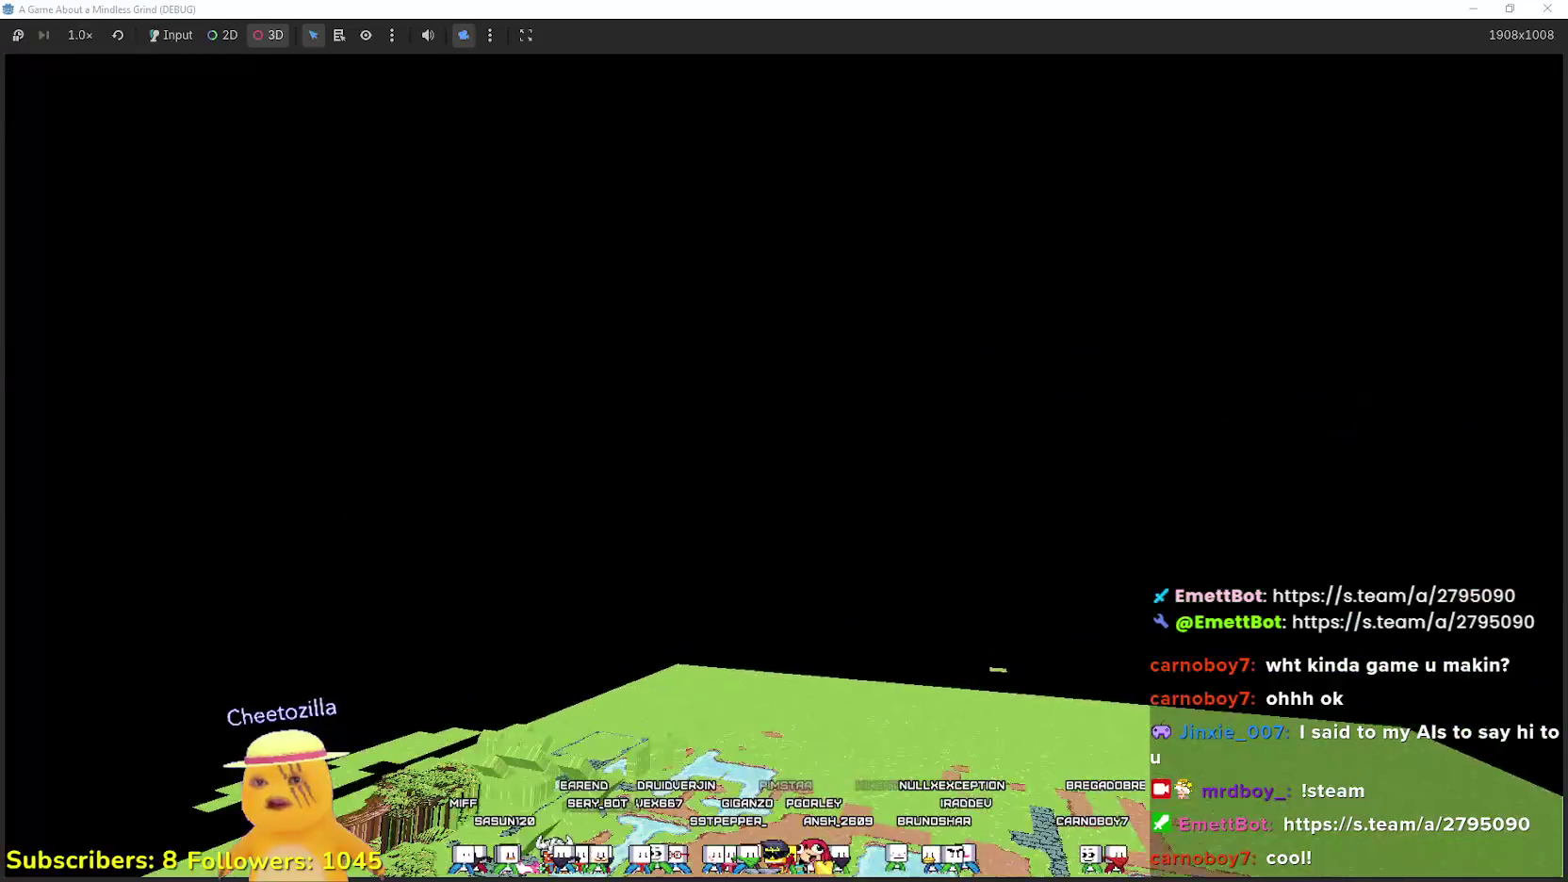
{"action": "key", "text": "super+Down"}
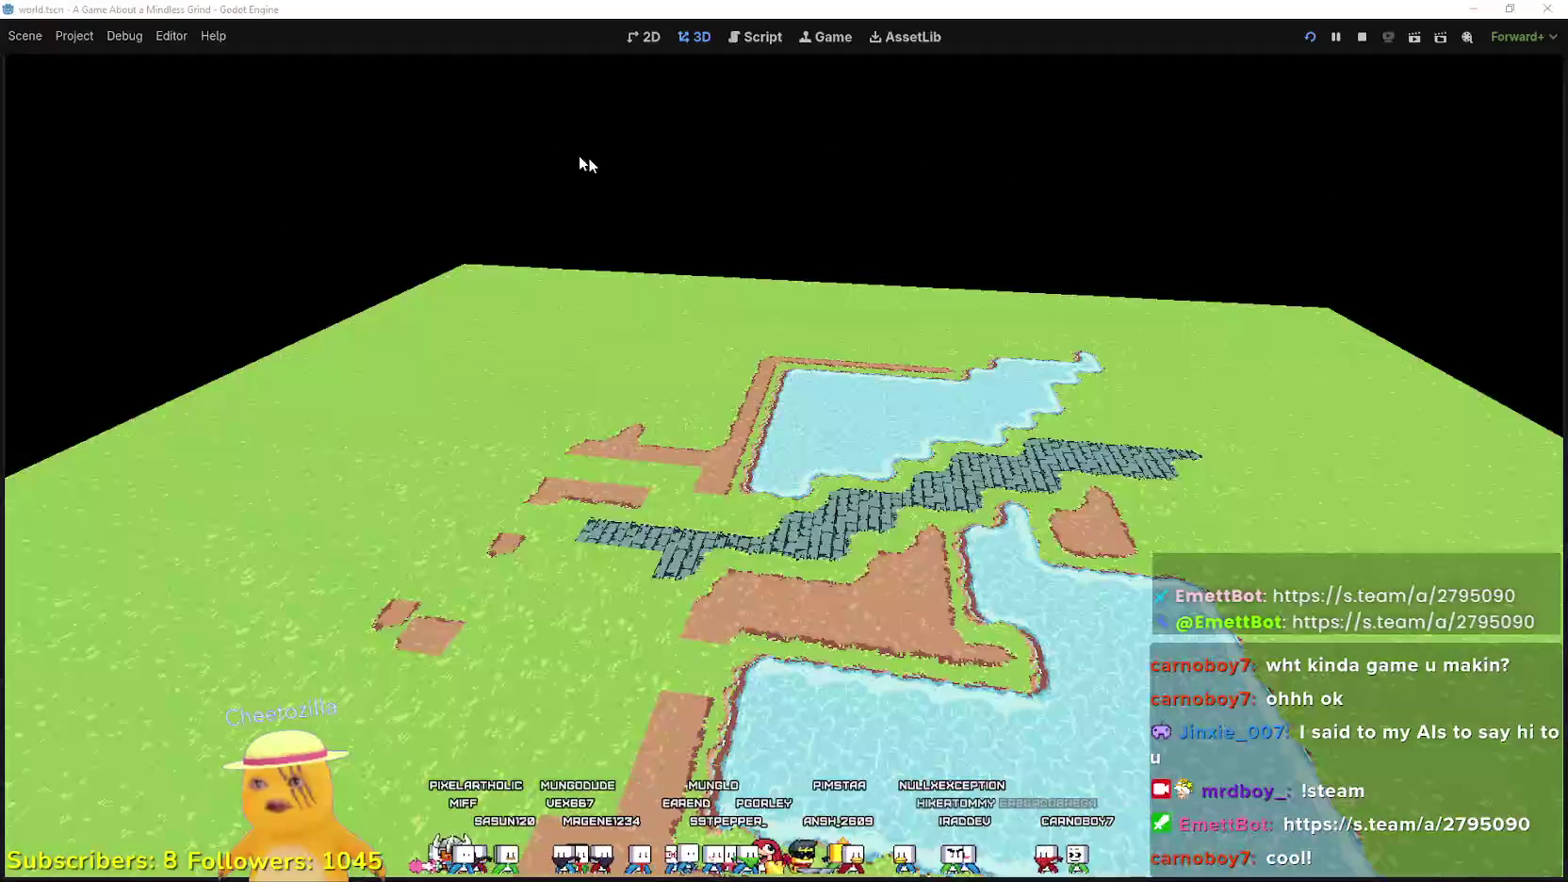
{"action": "left_click", "coordinate": [764, 7]}
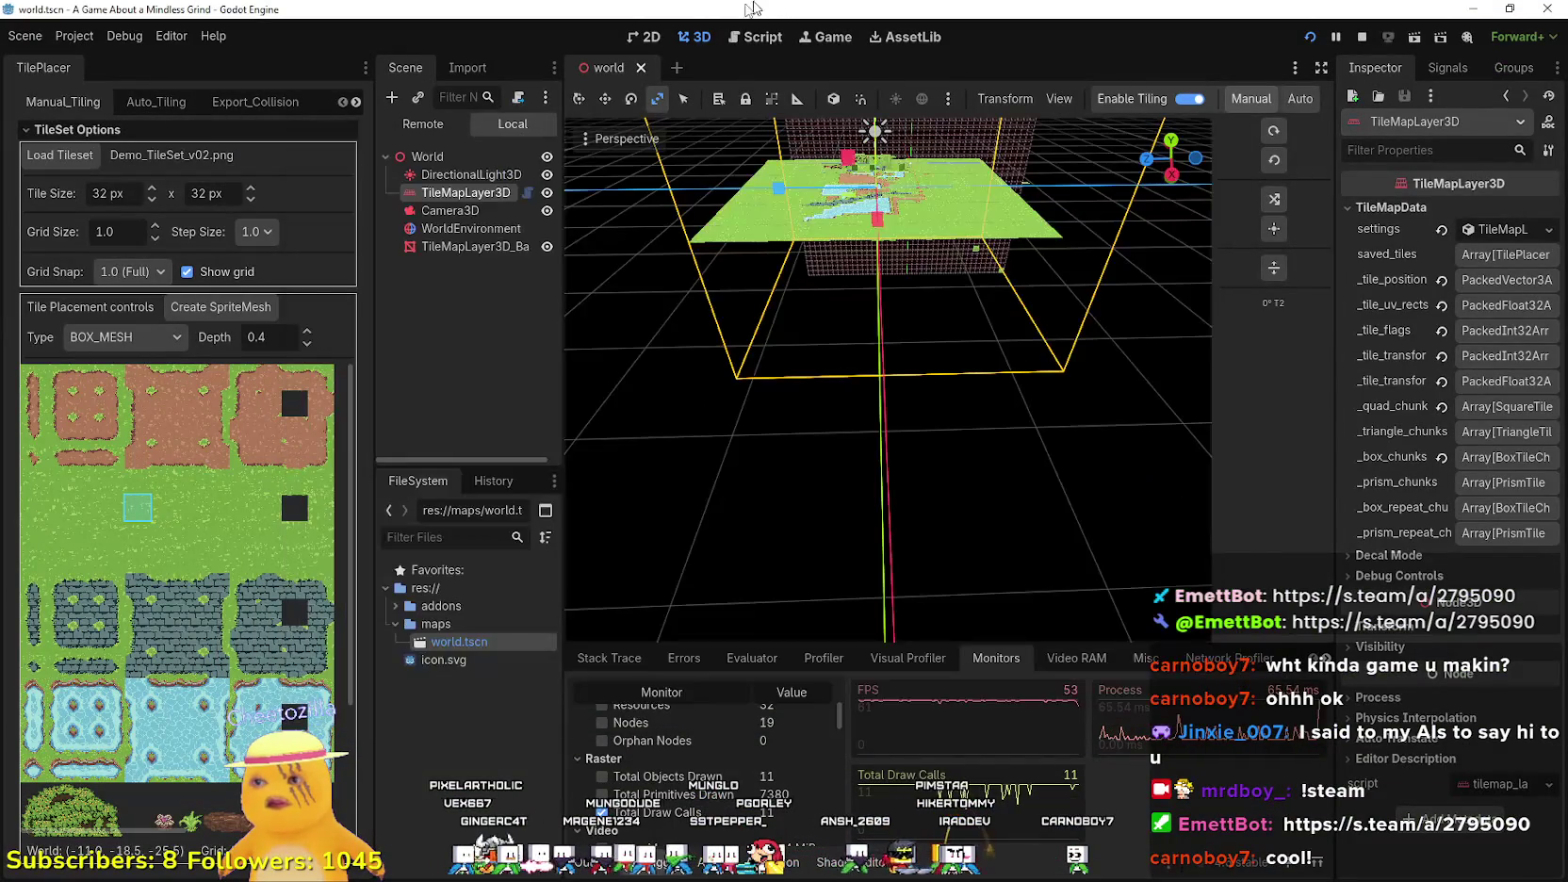
- Select WorldEnvironment, expand its Environment resource, and widen the Inspector
{"action": "left_click", "coordinate": [472, 228]}
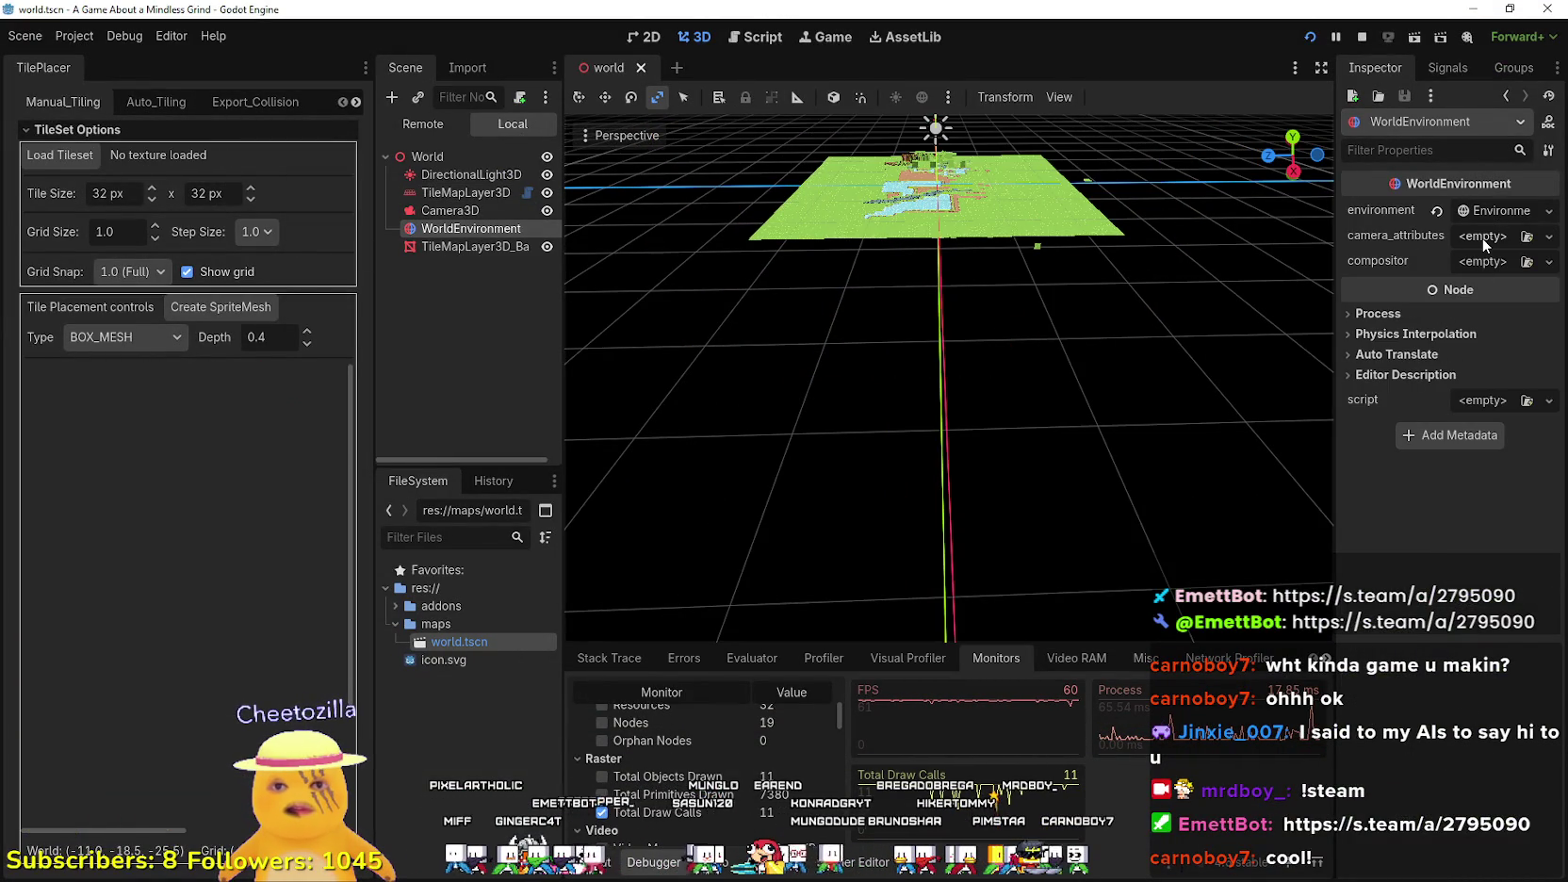
{"action": "left_click", "coordinate": [1486, 215]}
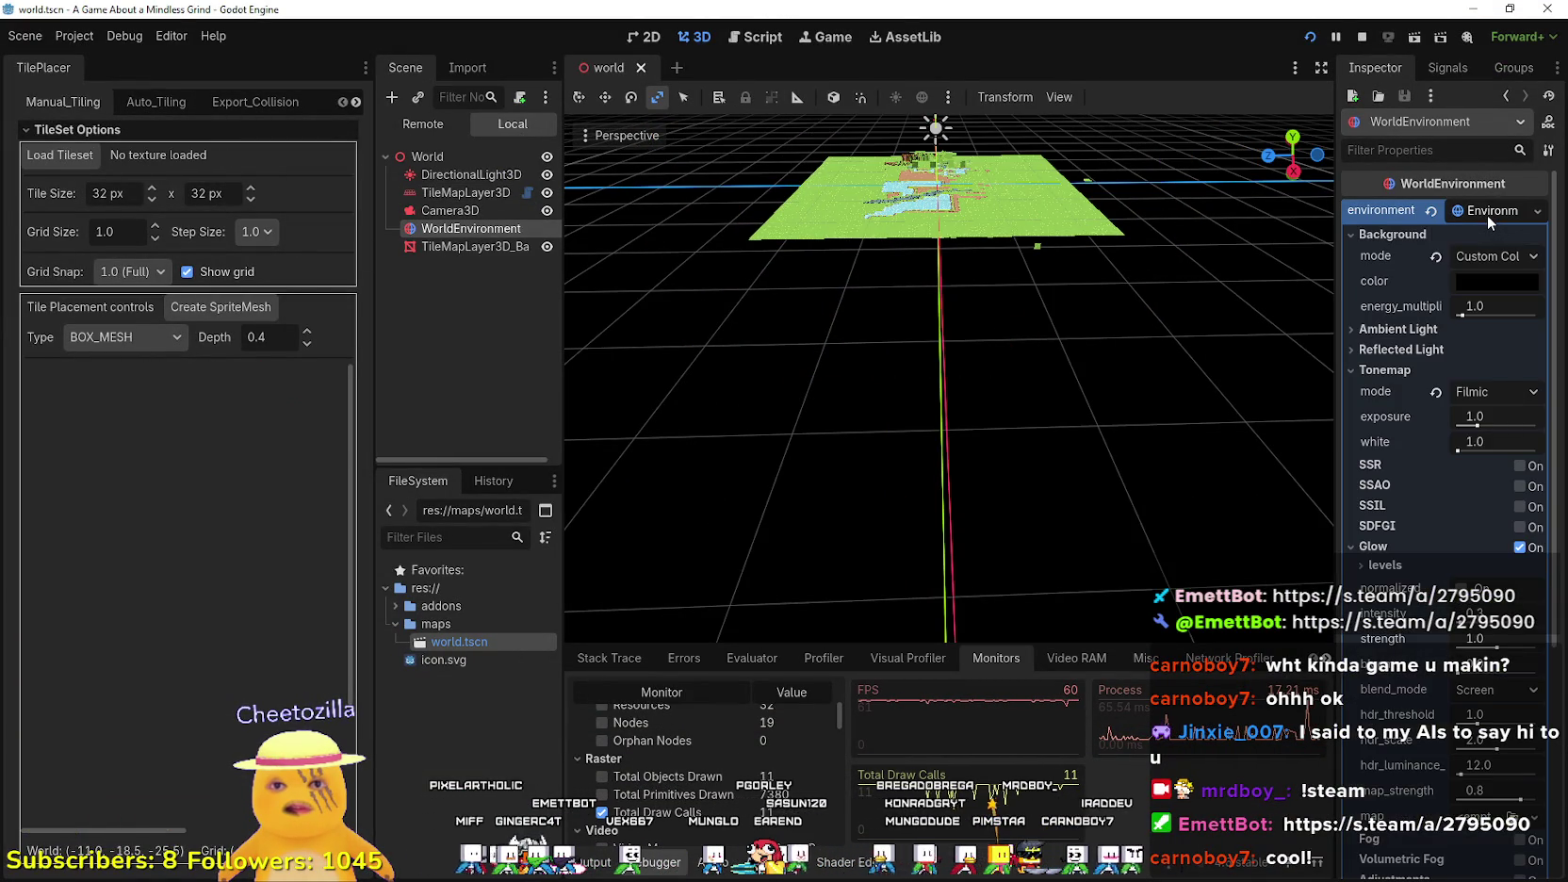
{"action": "left_click_drag", "start_coordinate": [1338, 389], "coordinate": [1170, 392]}
{"action": "scroll", "coordinate": [1391, 481], "scroll_direction": "down", "scroll_amount": 5}
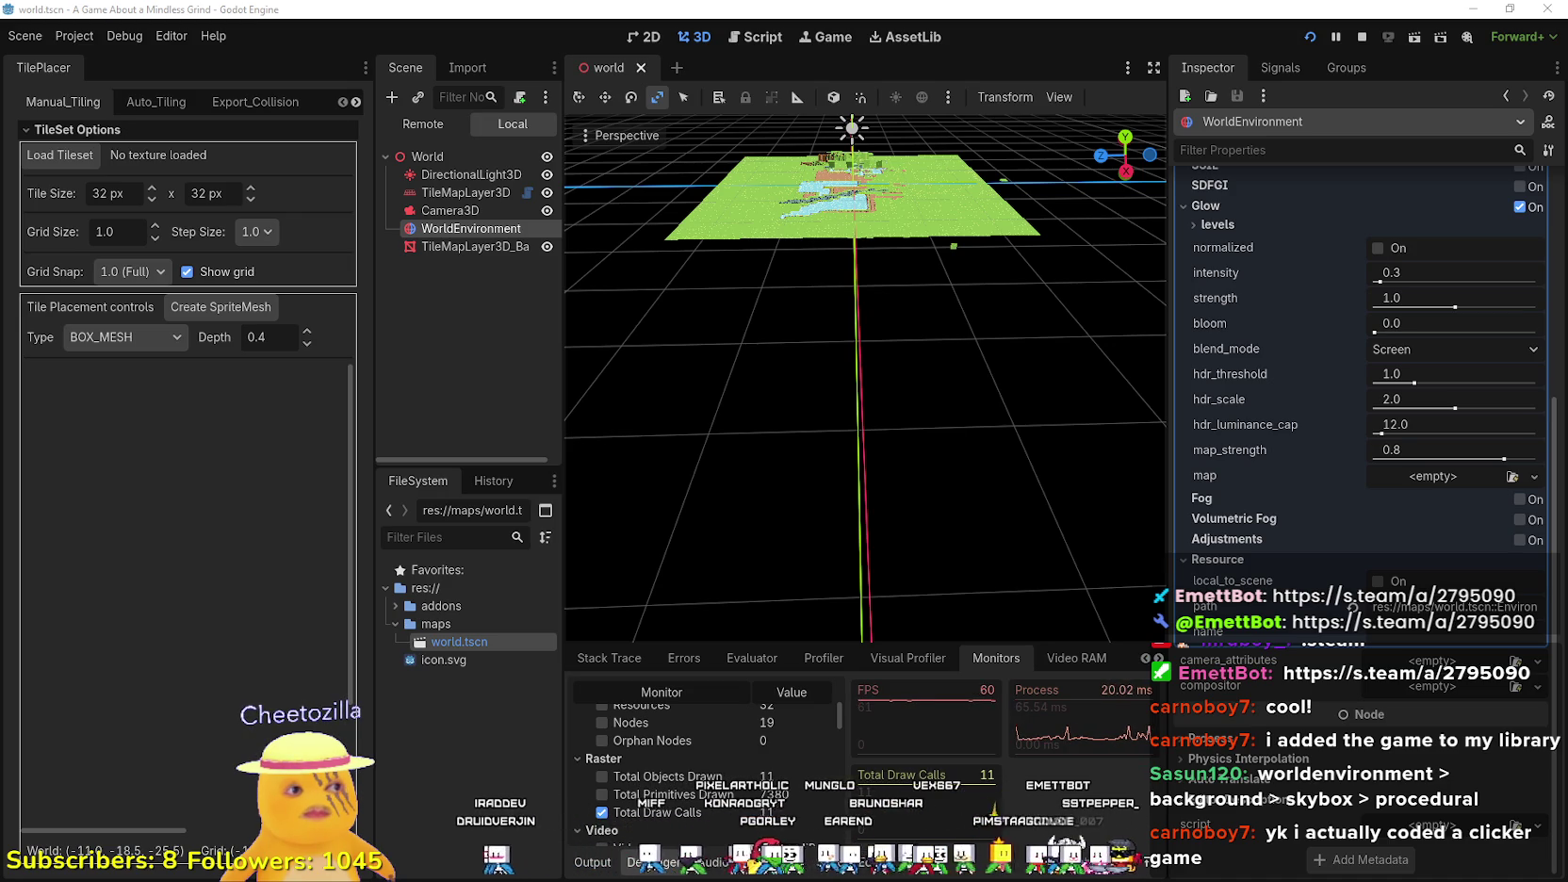
{"action": "key", "text": "alt+Tab"}
{"action": "double_click", "coordinate": [955, 407]}
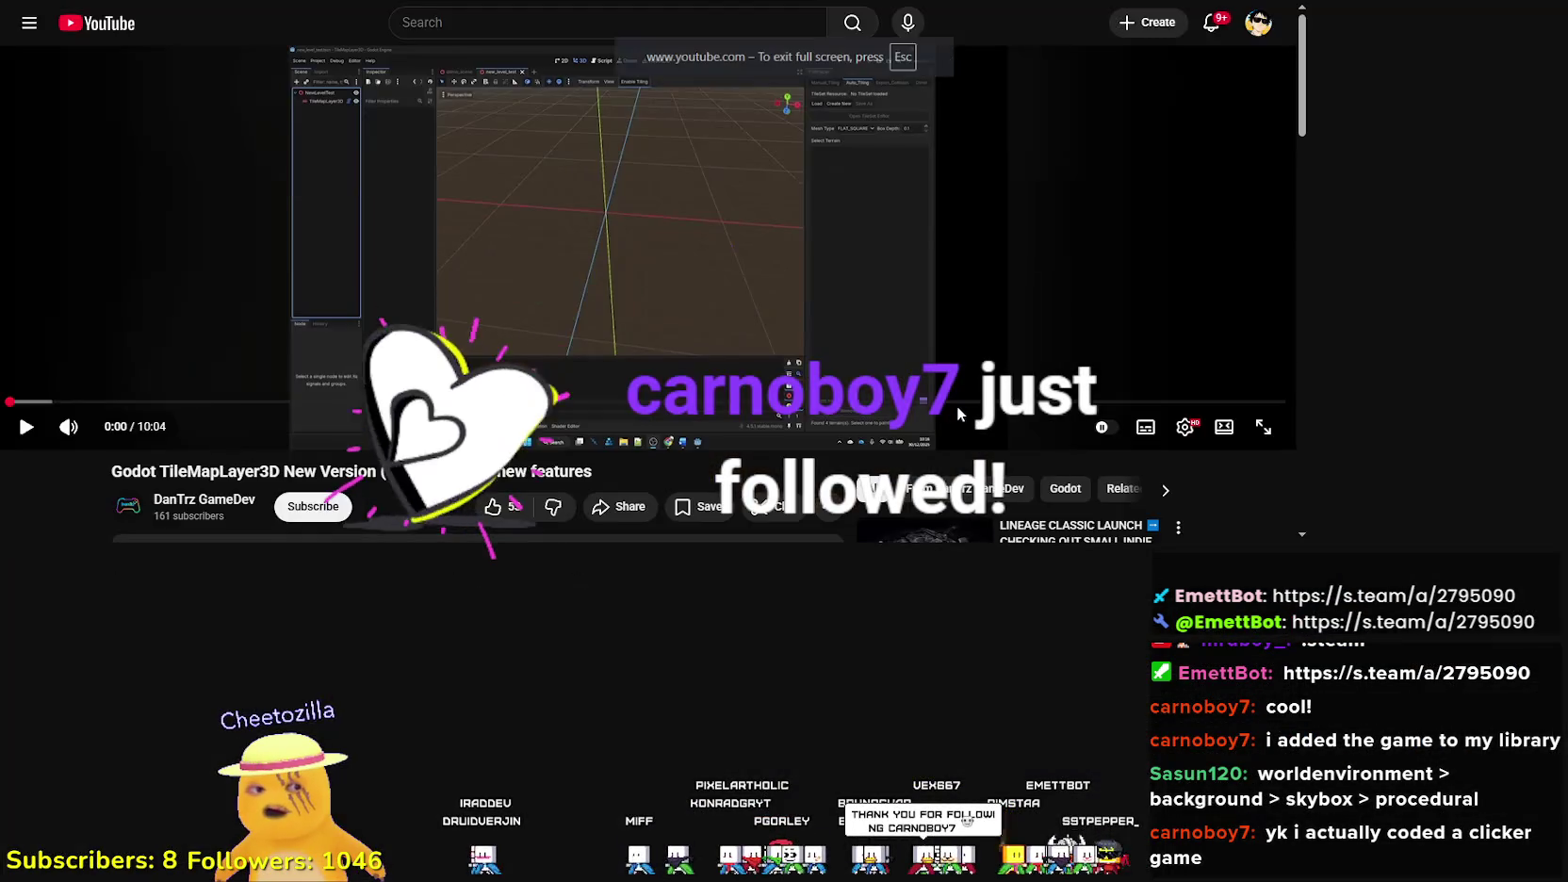
{"action": "left_click", "coordinate": [769, 339]}
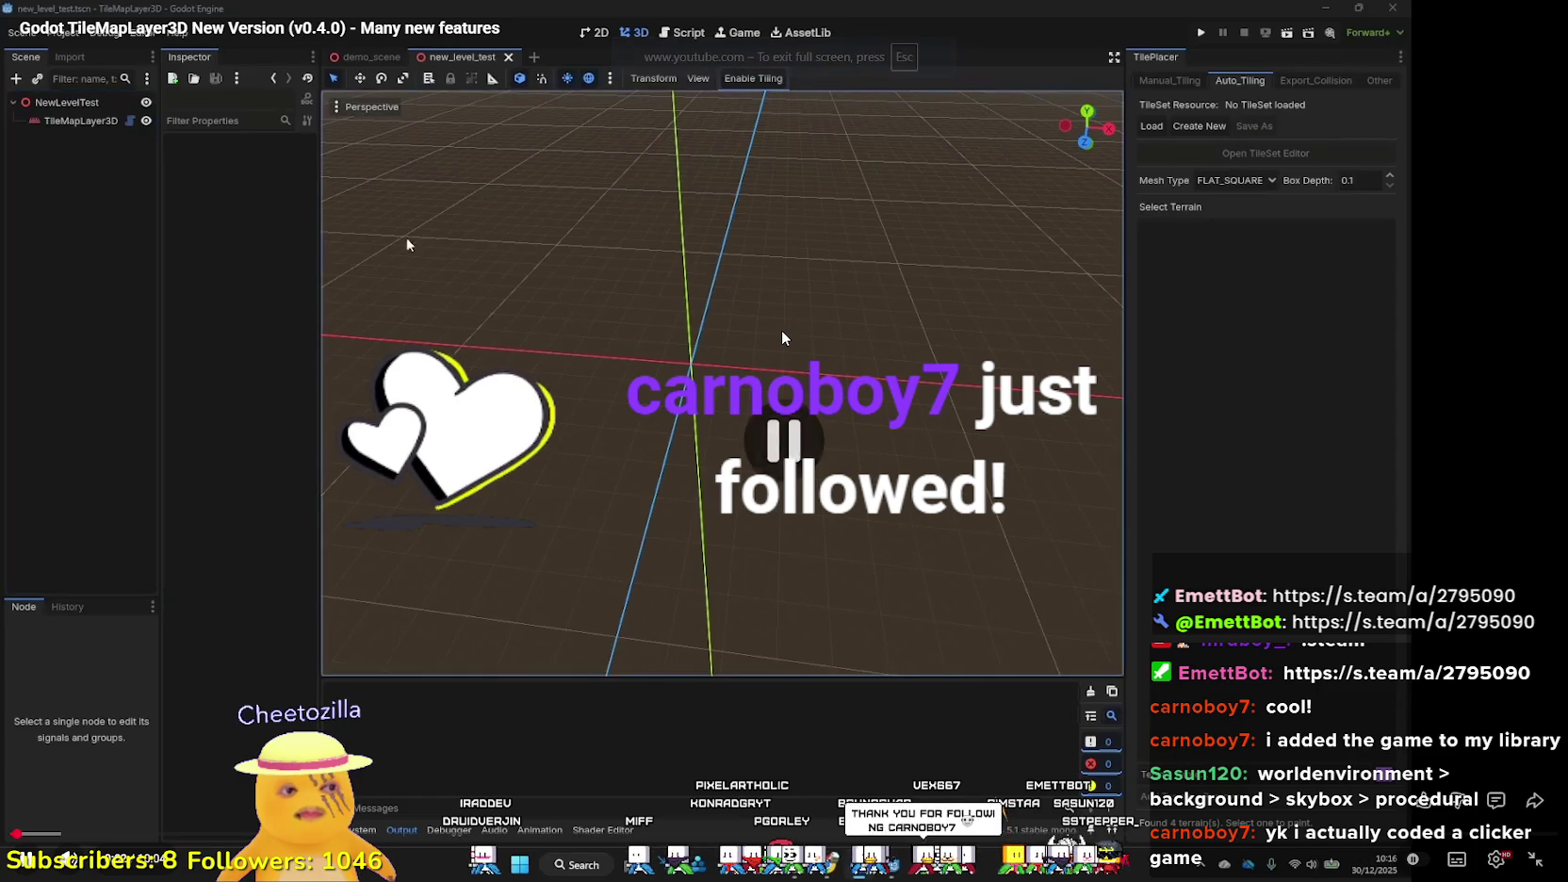
{"action": "key", "text": "Escape"}
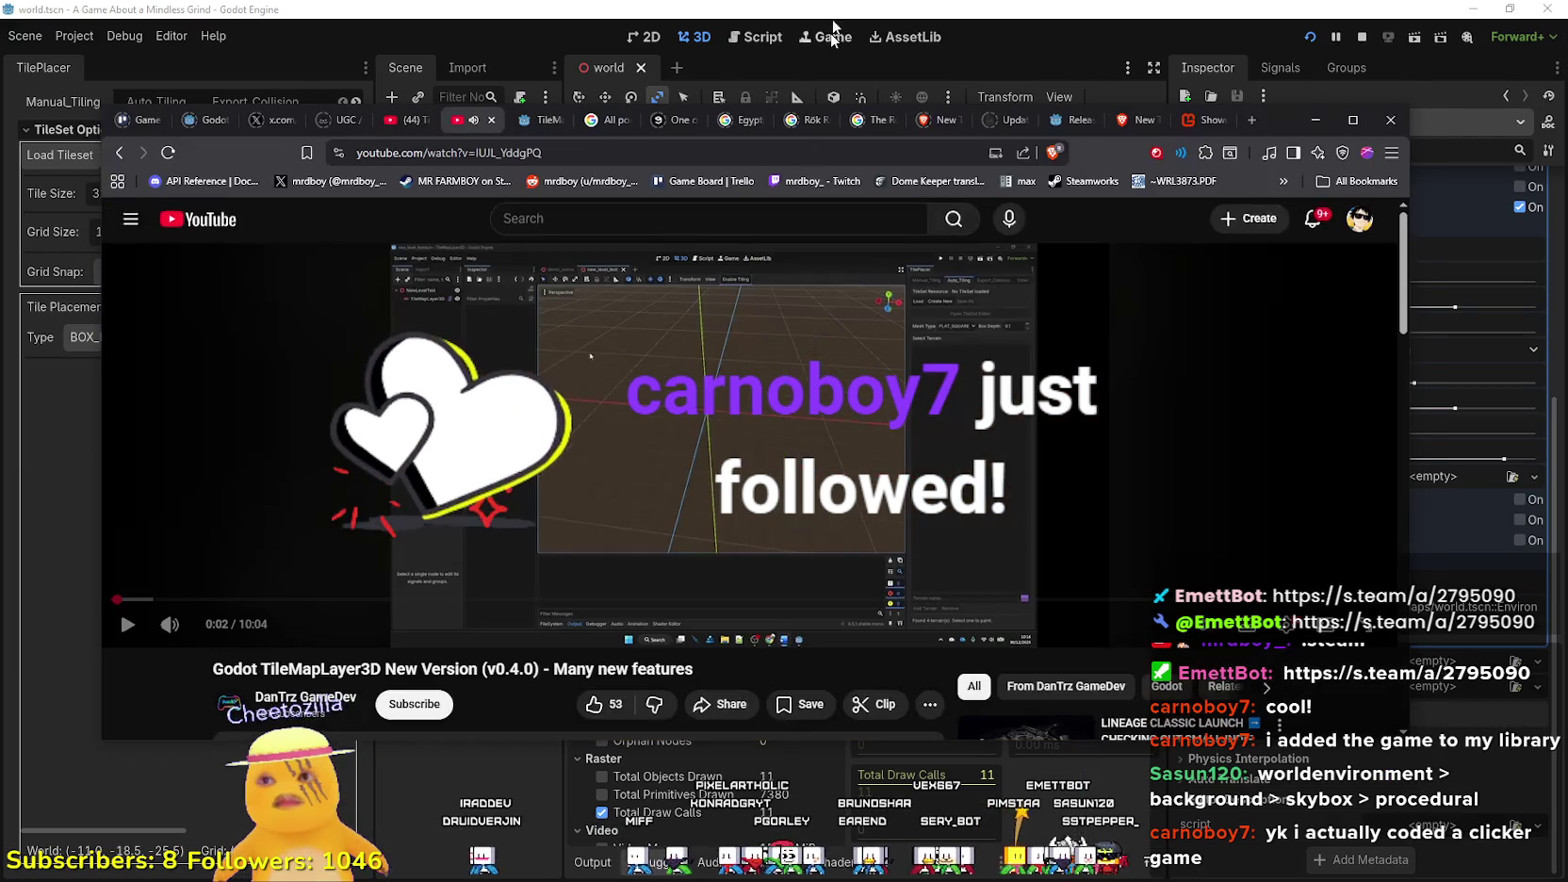
{"action": "left_click", "coordinate": [862, 43]}
{"action": "scroll", "coordinate": [1335, 281], "scroll_direction": "up", "scroll_amount": 5}
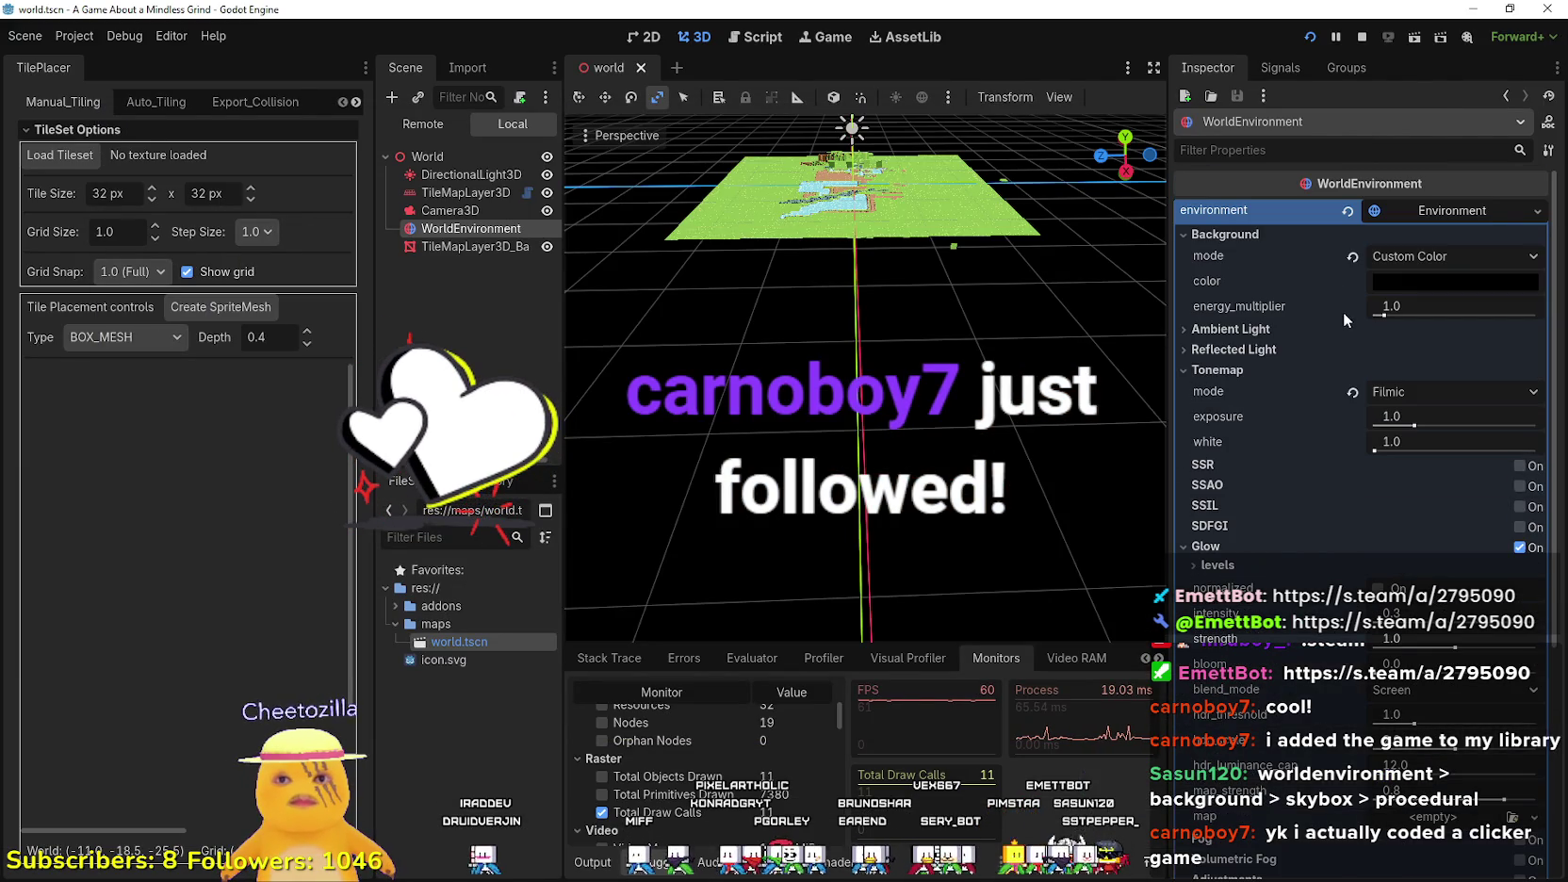
- Set the Environment's Background Mode to Sky
{"action": "left_click", "coordinate": [1414, 259]}
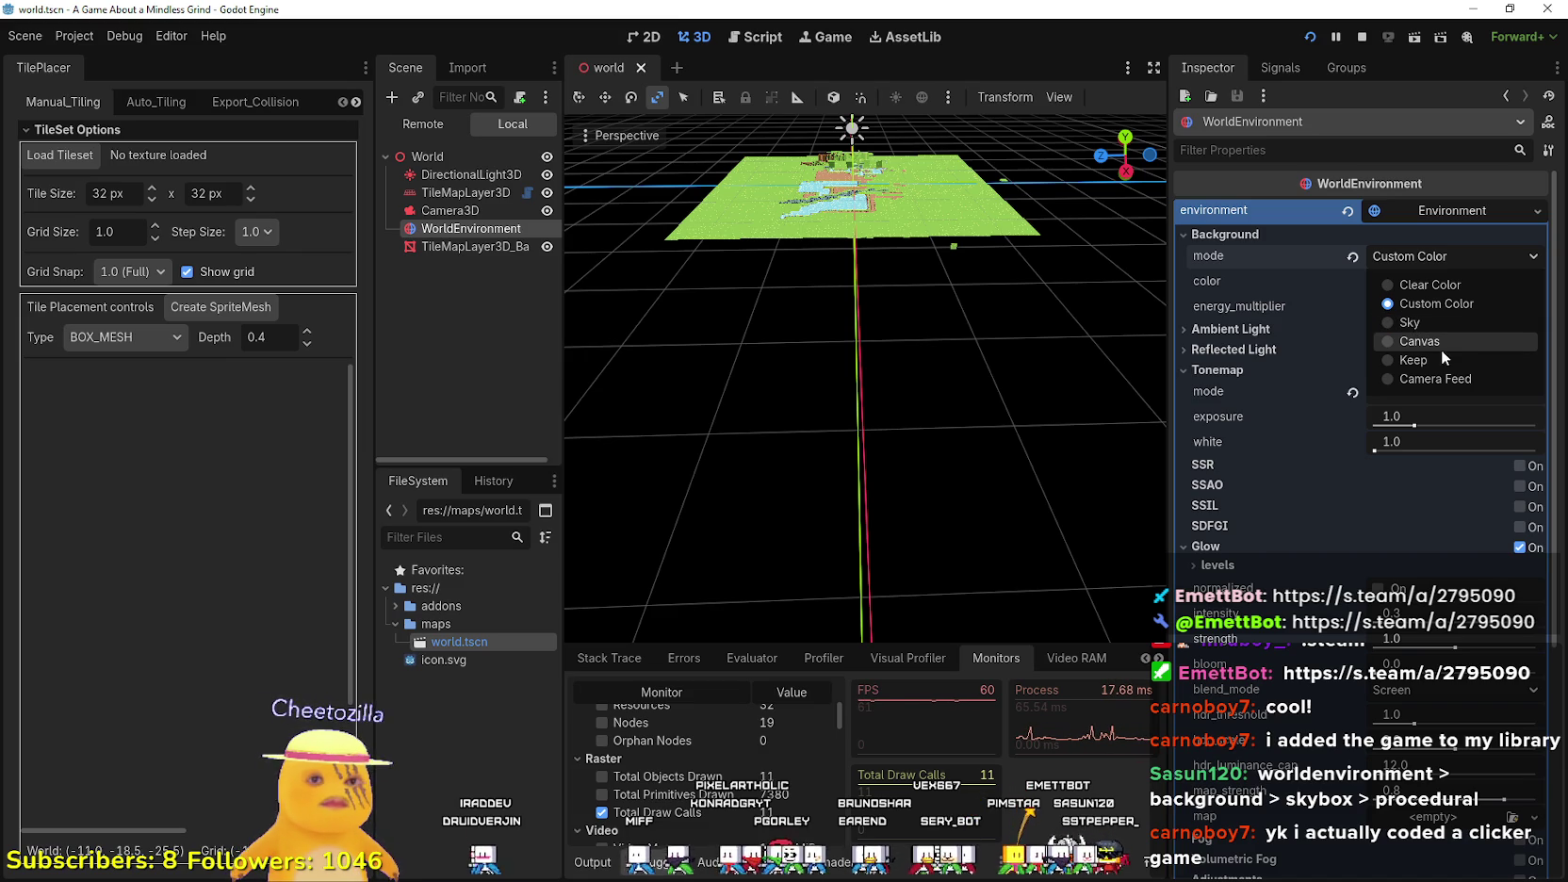
{"action": "left_click", "coordinate": [1432, 325]}
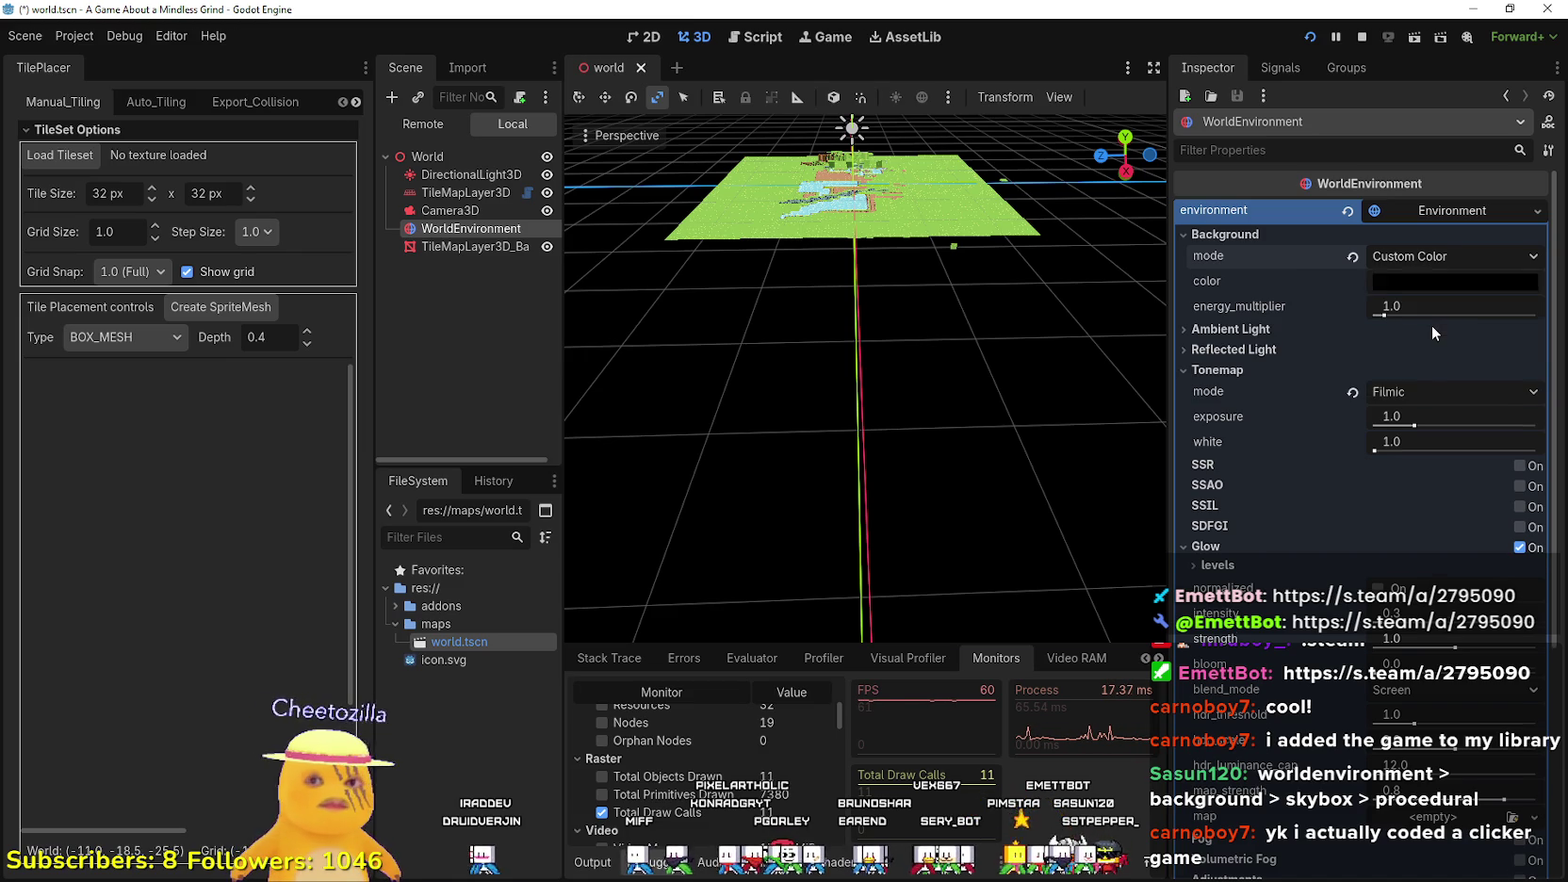
{"action": "scroll", "coordinate": [1093, 353], "scroll_direction": "down", "scroll_amount": 5}
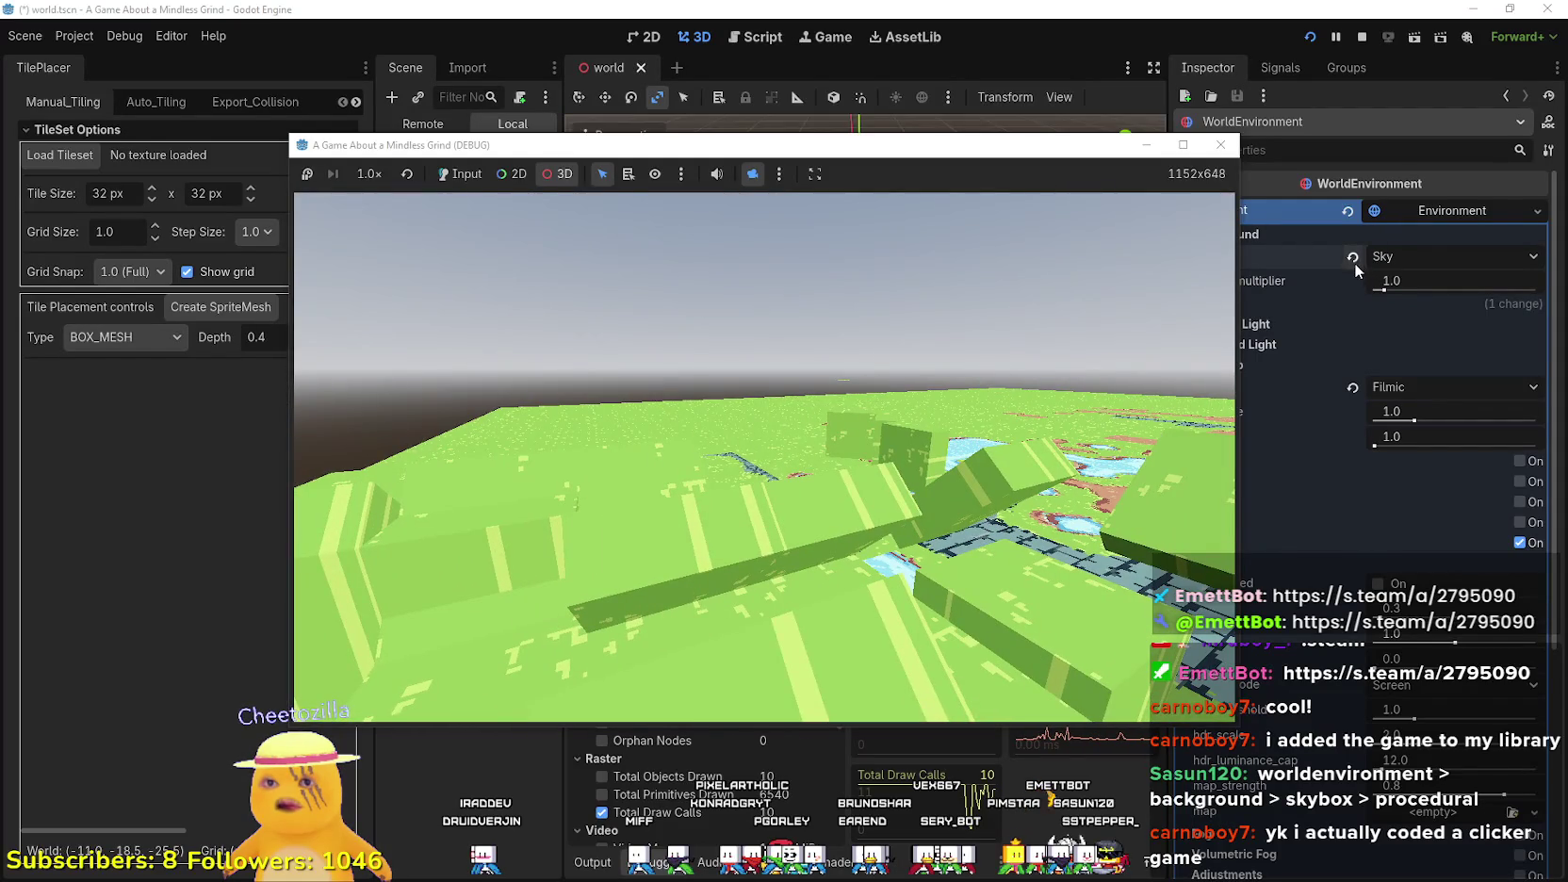
- Revert Background Mode to its default Clear Color
{"action": "left_click", "coordinate": [1353, 258]}
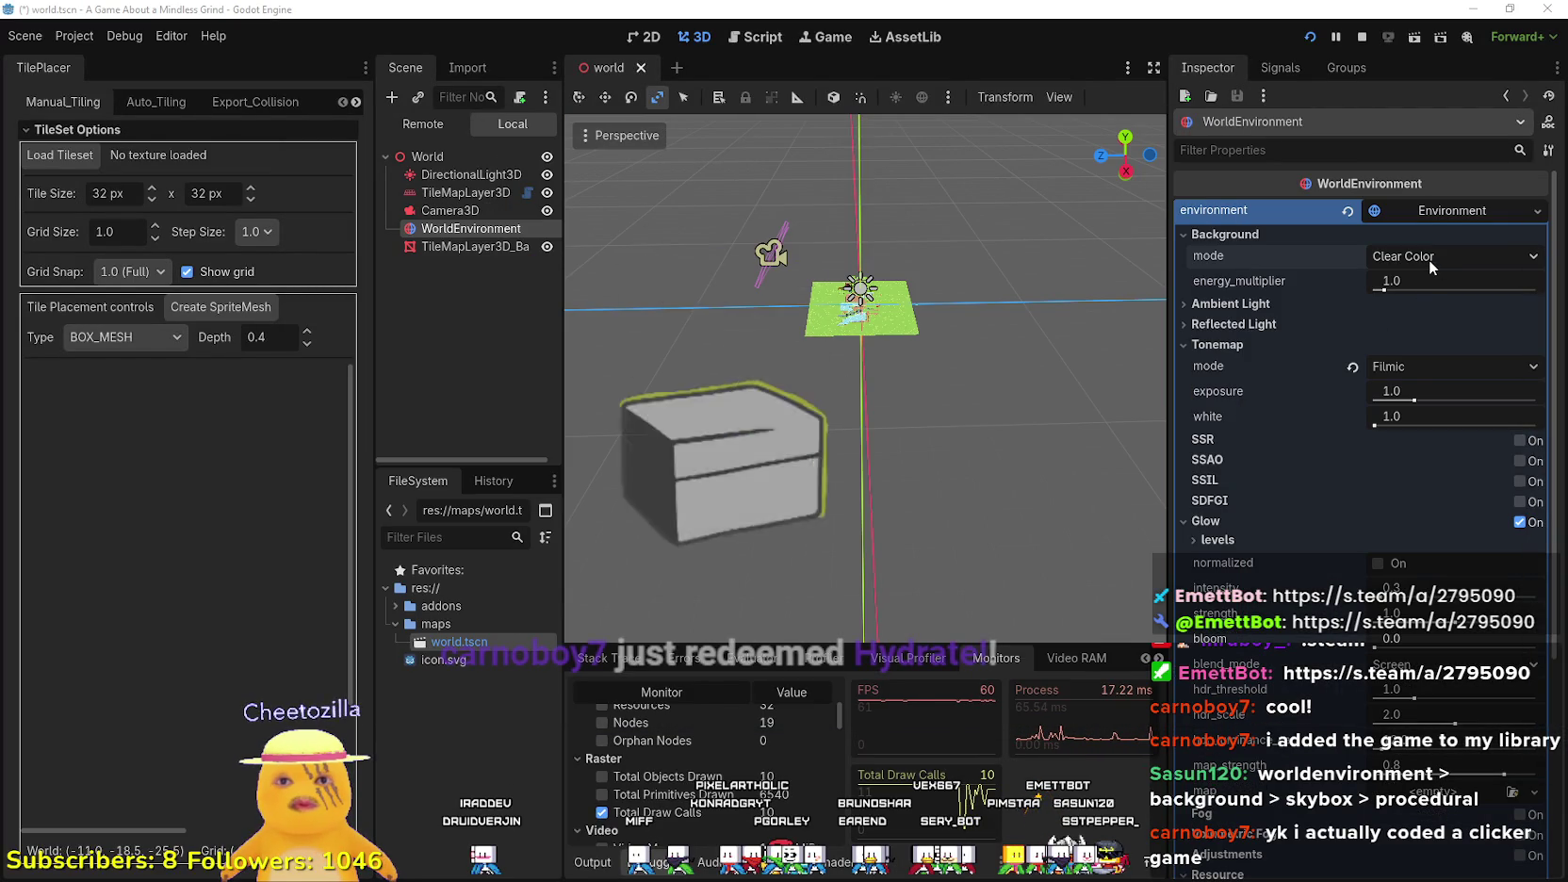
- Try the Sky, Canvas and Keep background modes, then settle on Sky
{"action": "left_click", "coordinate": [1431, 256]}
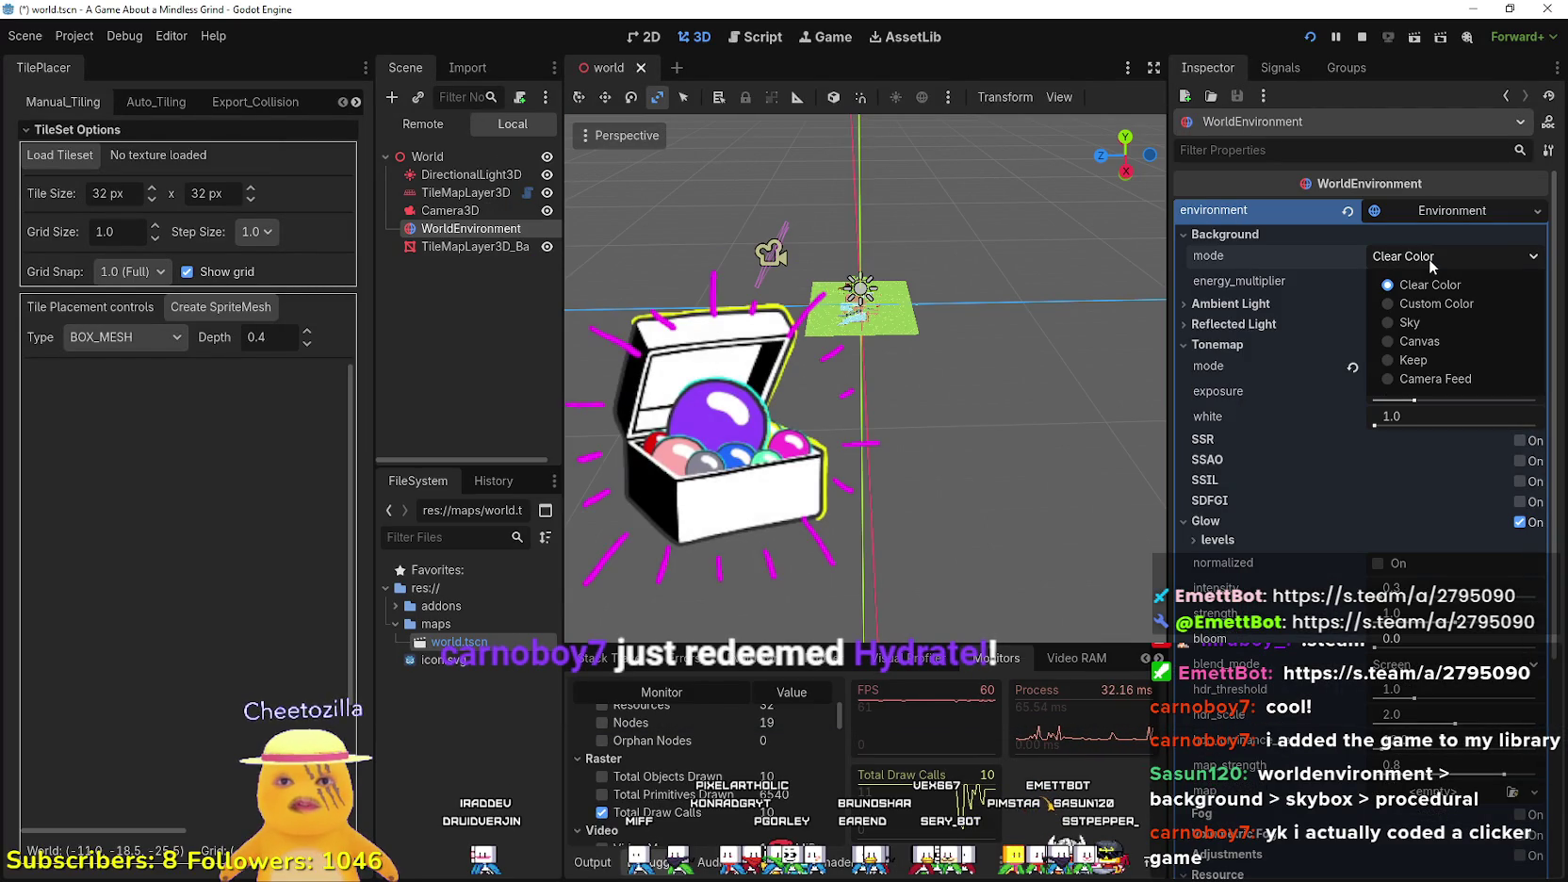
{"action": "left_click", "coordinate": [1443, 322]}
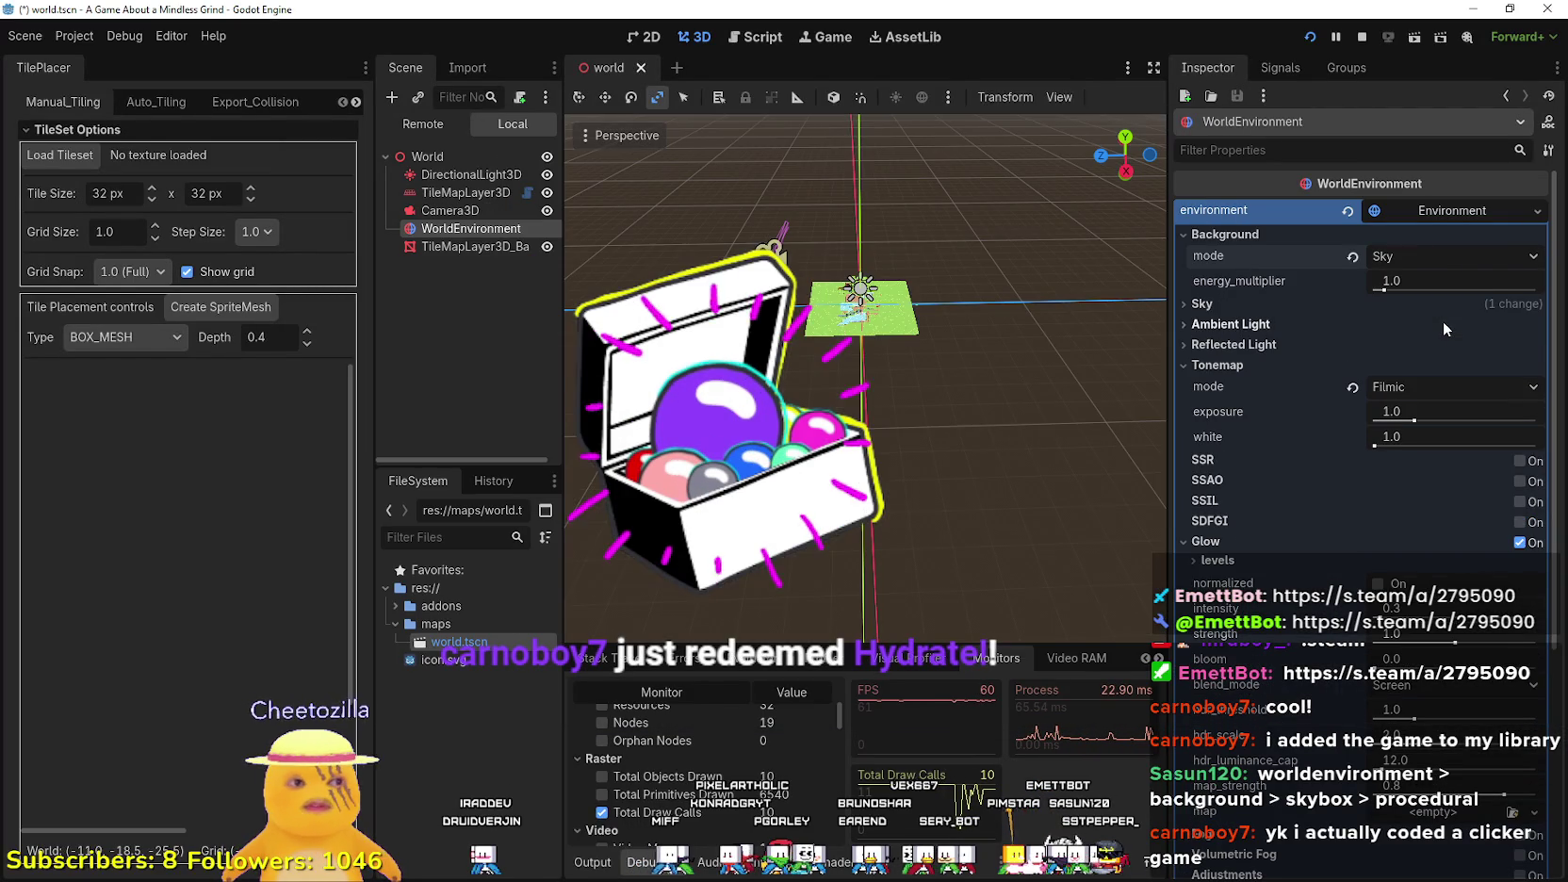
{"action": "left_click", "coordinate": [1424, 255]}
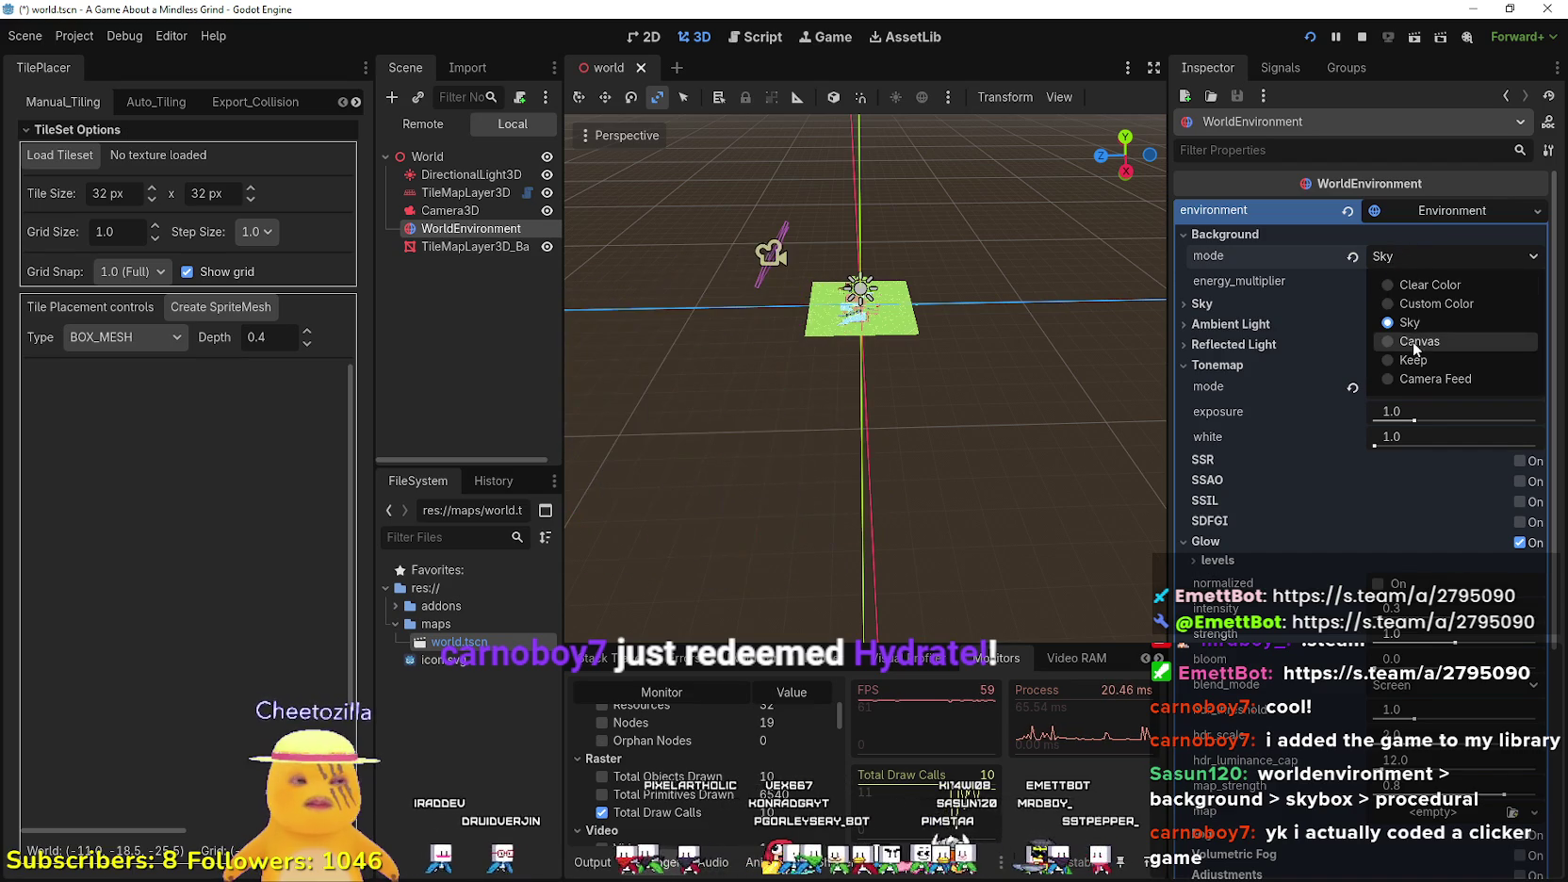
{"action": "left_click", "coordinate": [1413, 341]}
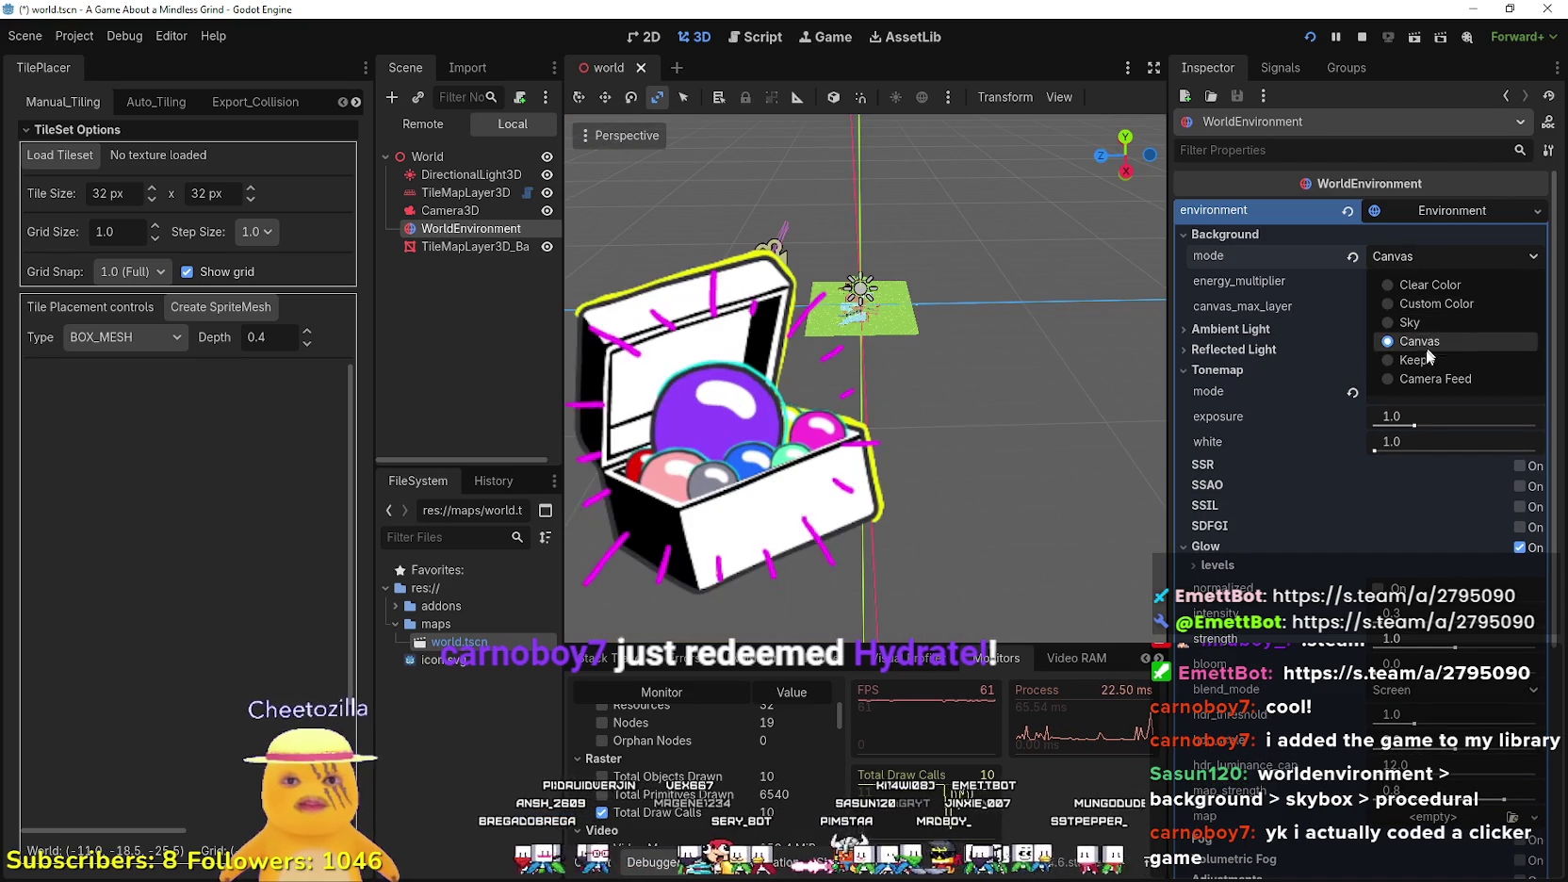
{"action": "left_click", "coordinate": [1414, 360]}
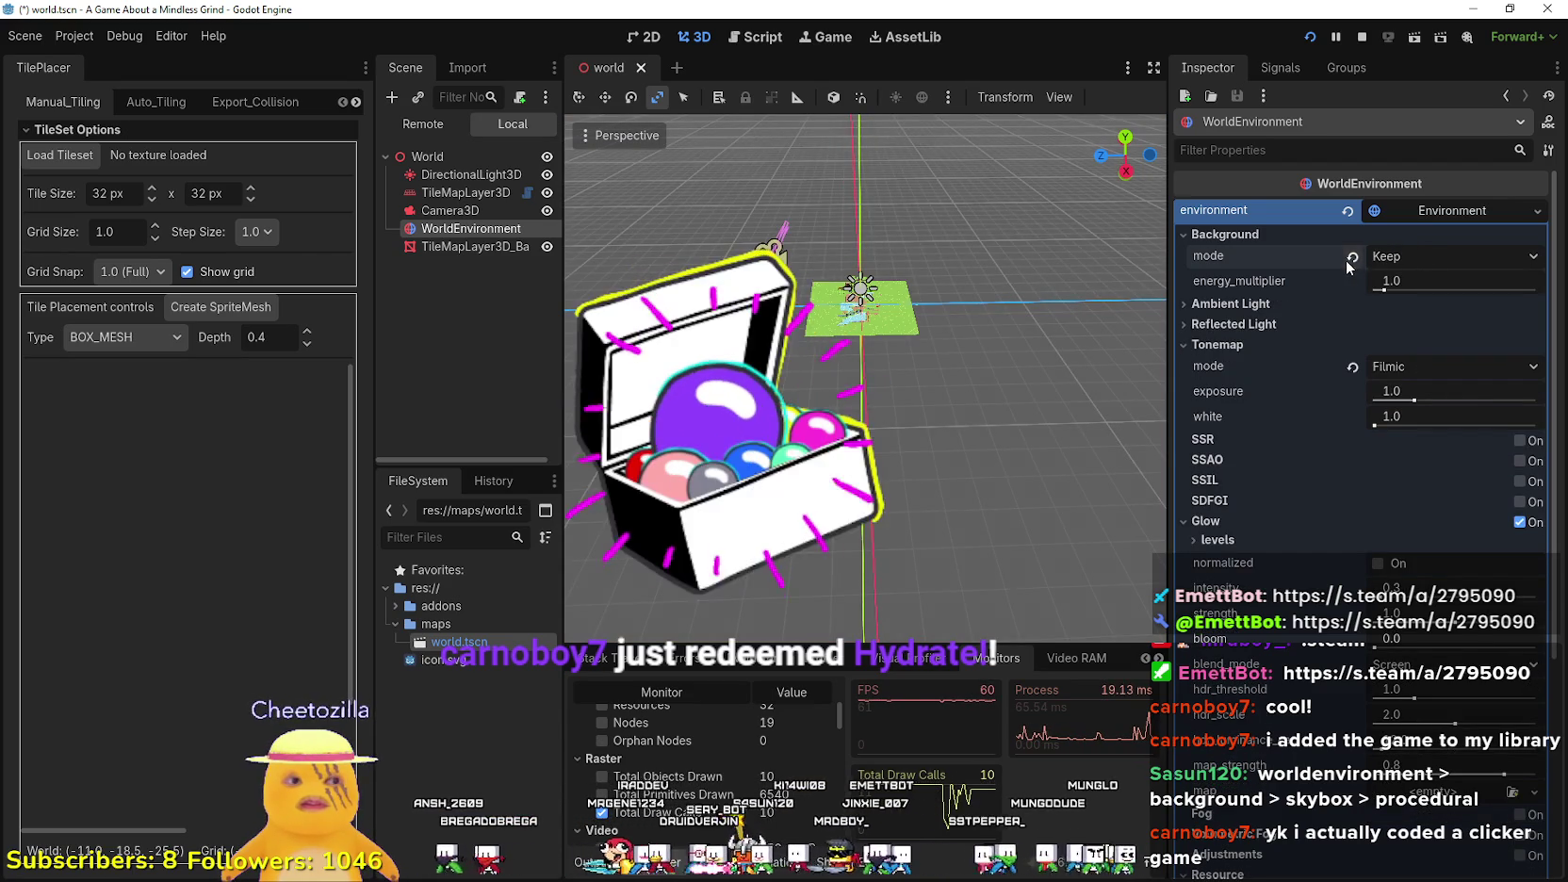
{"action": "left_click", "coordinate": [1392, 254]}
{"action": "left_click", "coordinate": [1399, 322]}
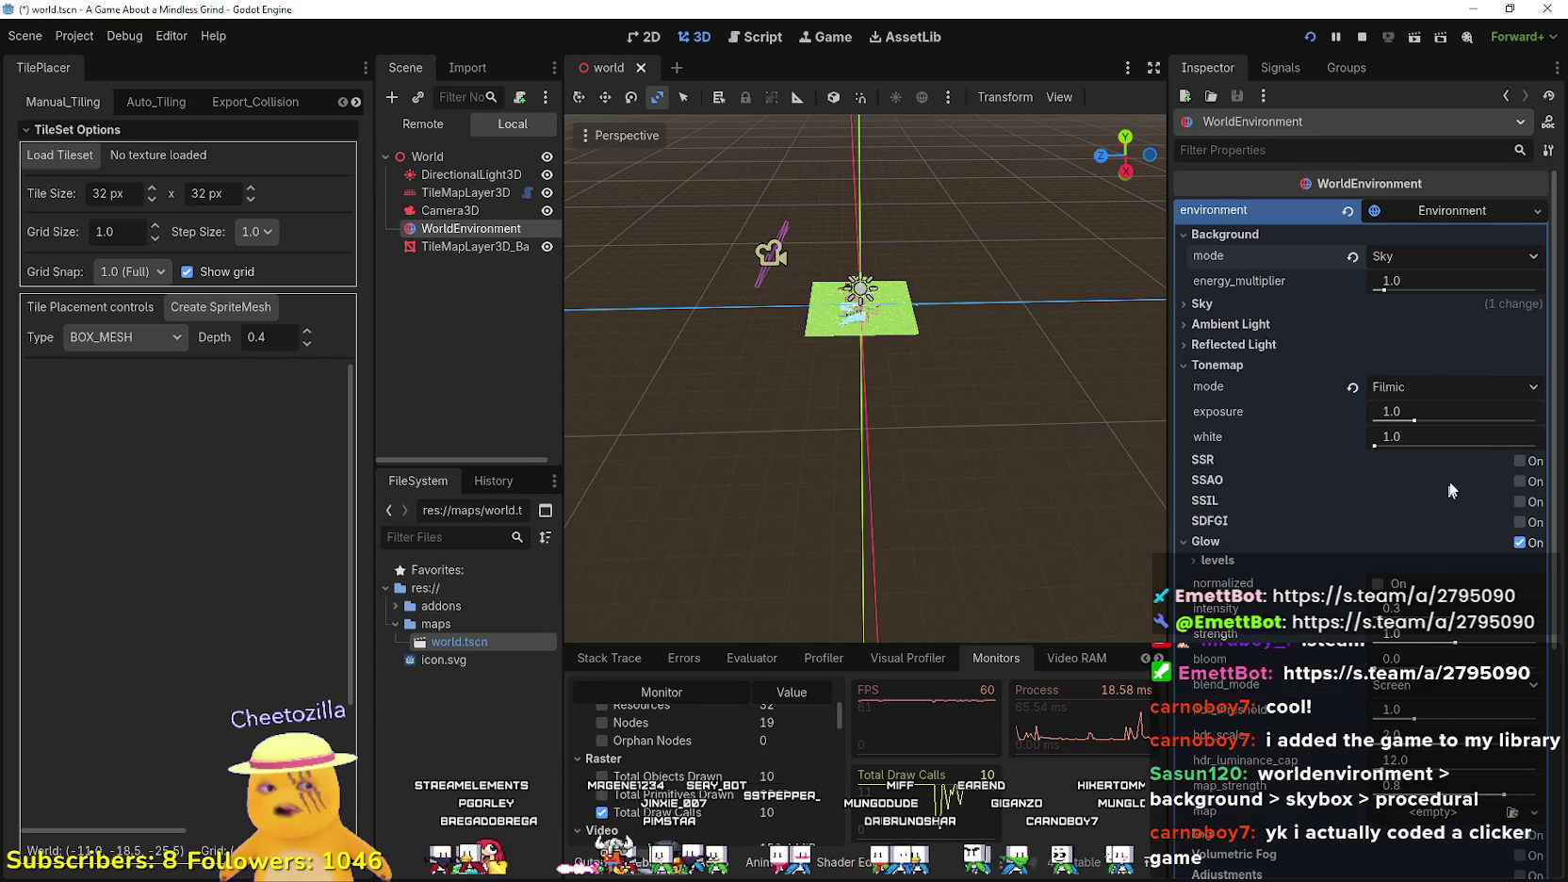
{"action": "left_click", "coordinate": [1352, 255]}
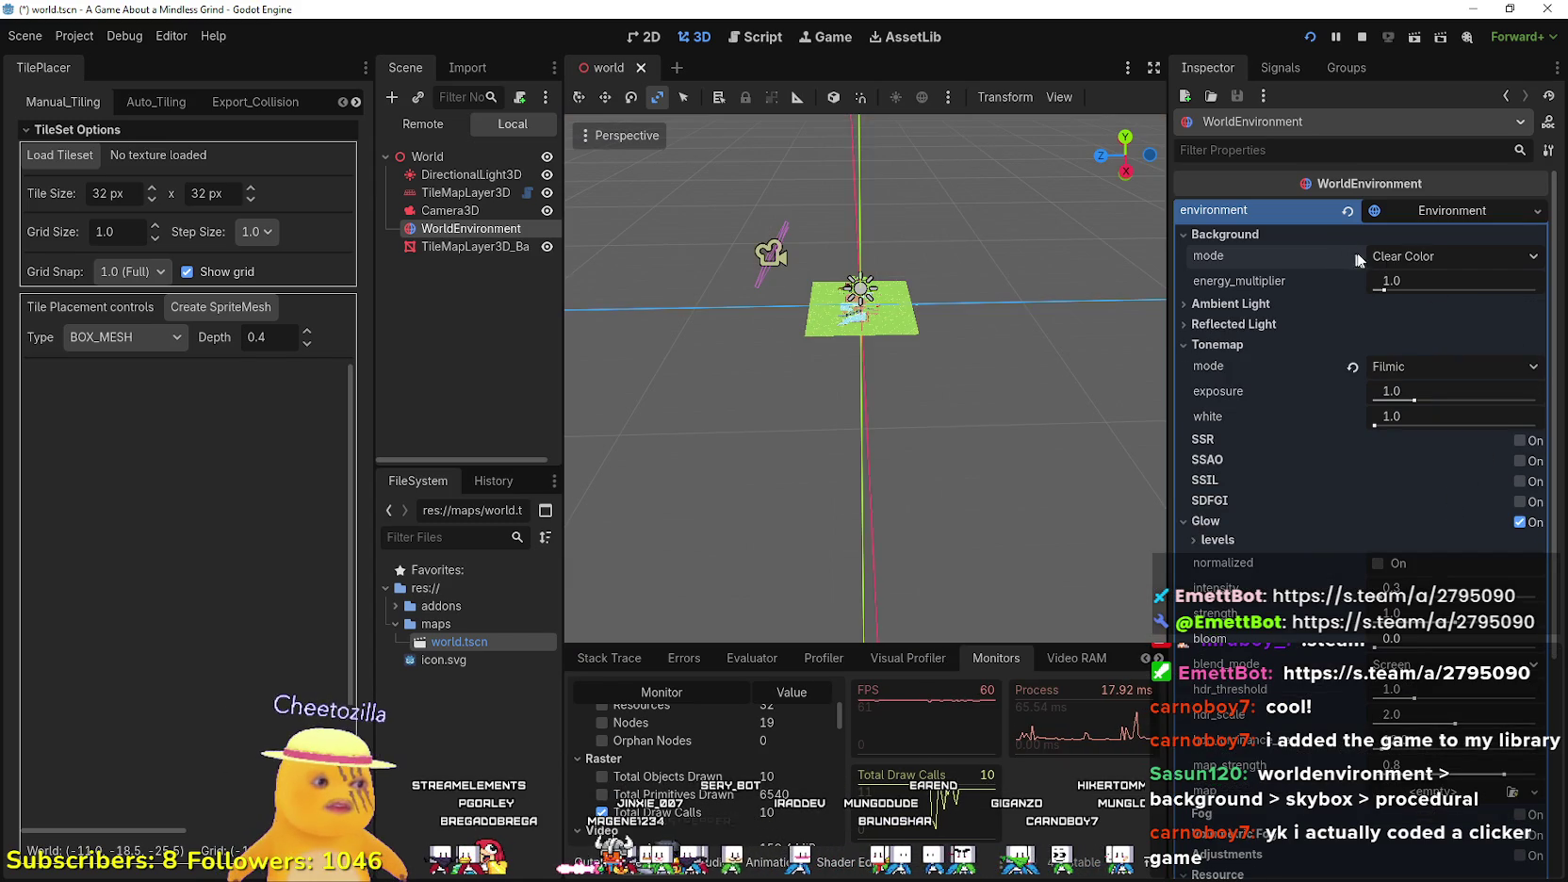
{"action": "left_click", "coordinate": [1383, 254]}
{"action": "left_click", "coordinate": [1421, 324]}
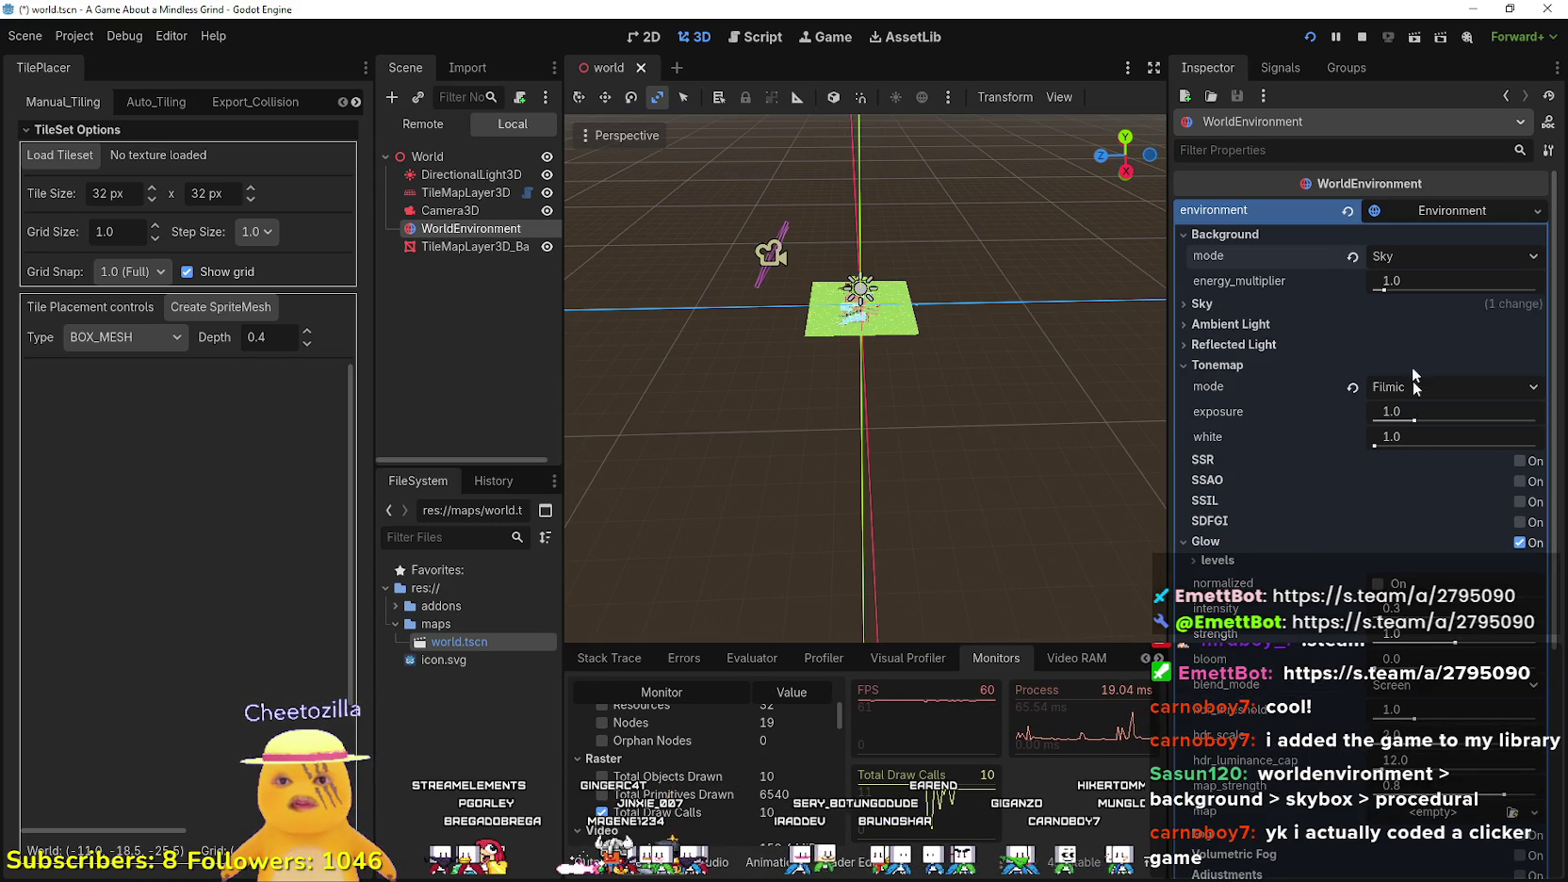
{"action": "scroll", "coordinate": [1475, 641], "scroll_direction": "down", "scroll_amount": 3}
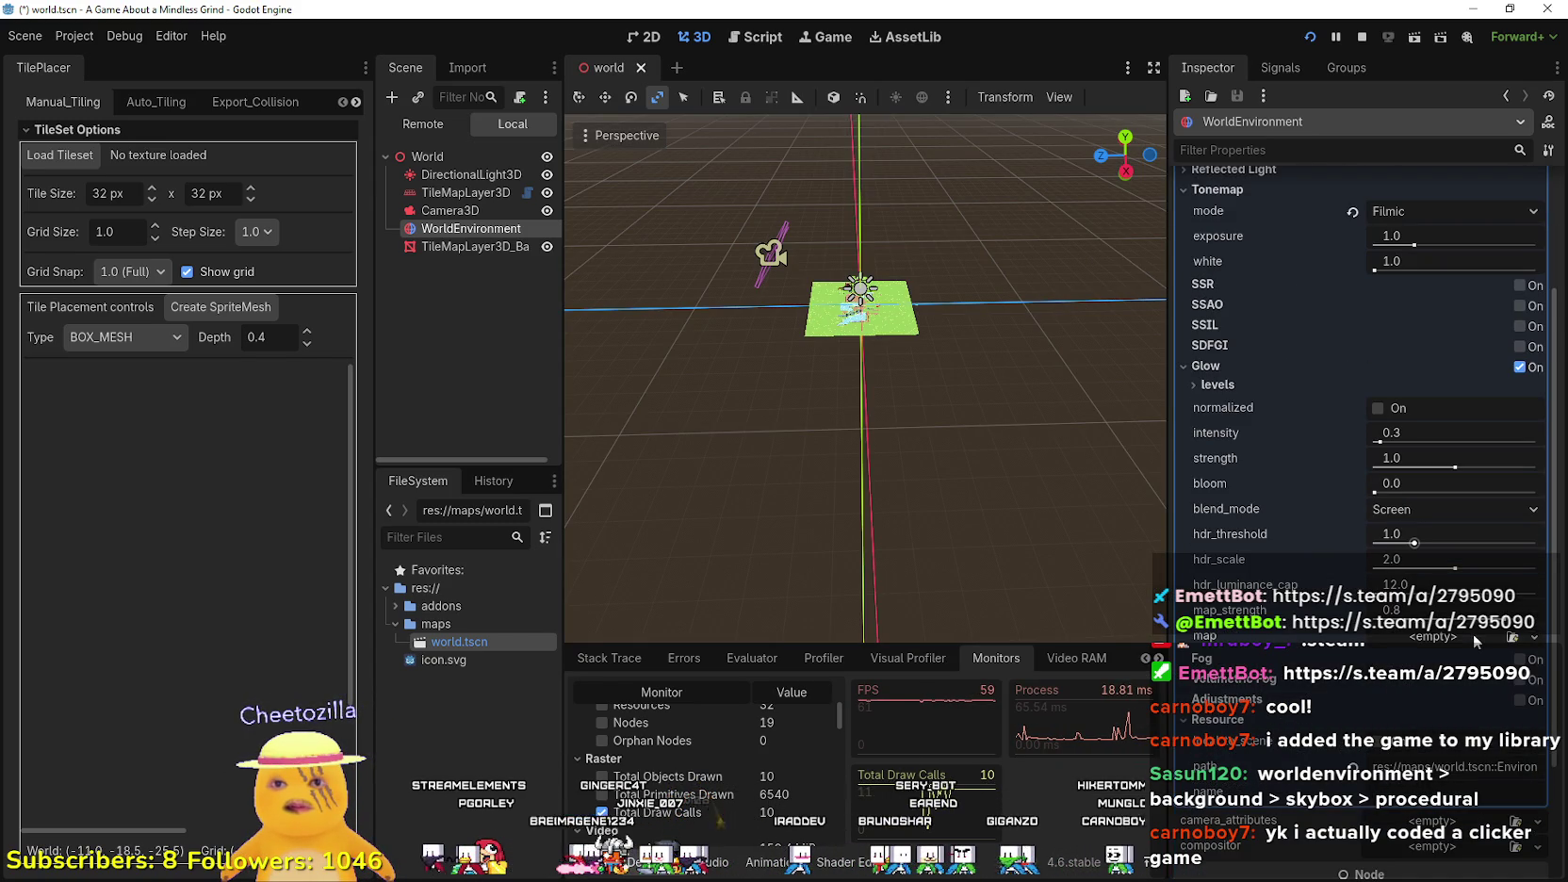
- Toggle Glow Normalized on and off, play-test with F5, then minimise Godot for the browser
{"action": "left_click", "coordinate": [1379, 409]}
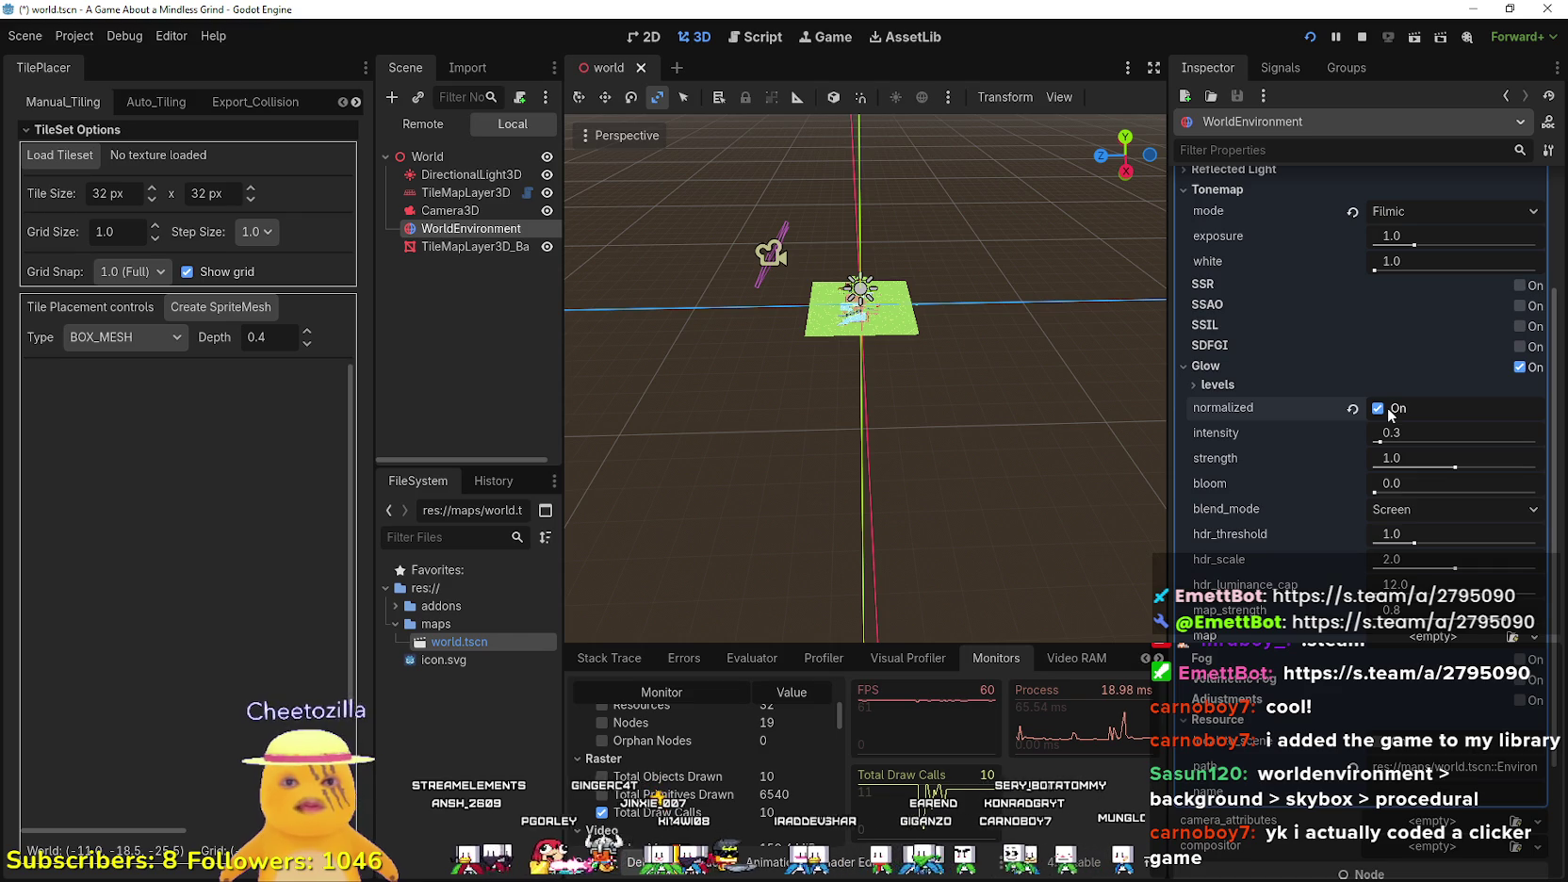
{"action": "left_click", "coordinate": [1389, 412]}
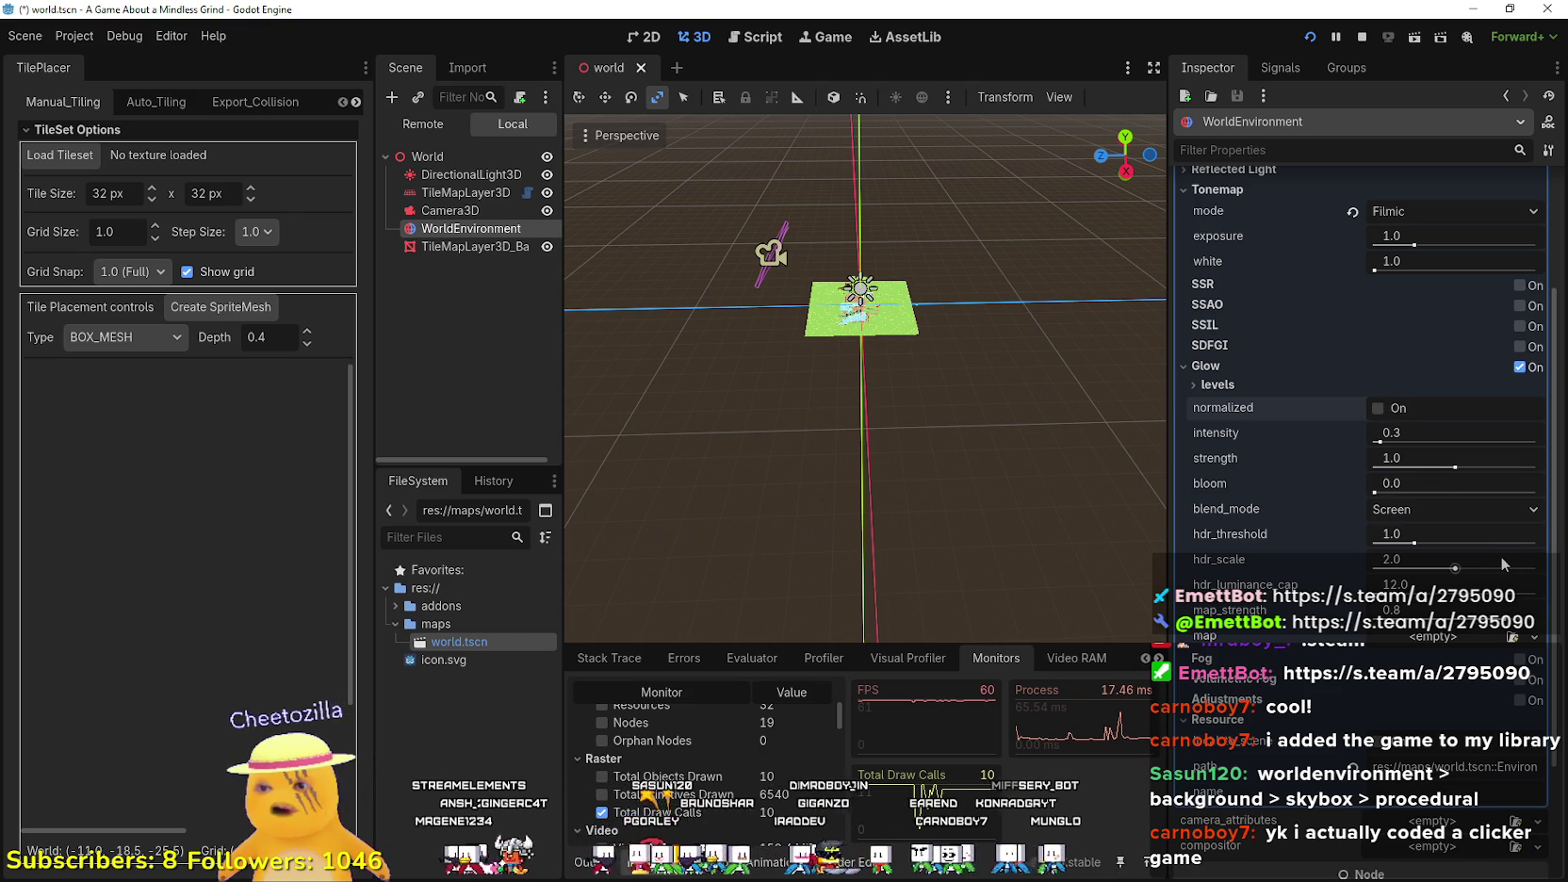
{"action": "key", "text": "F5"}
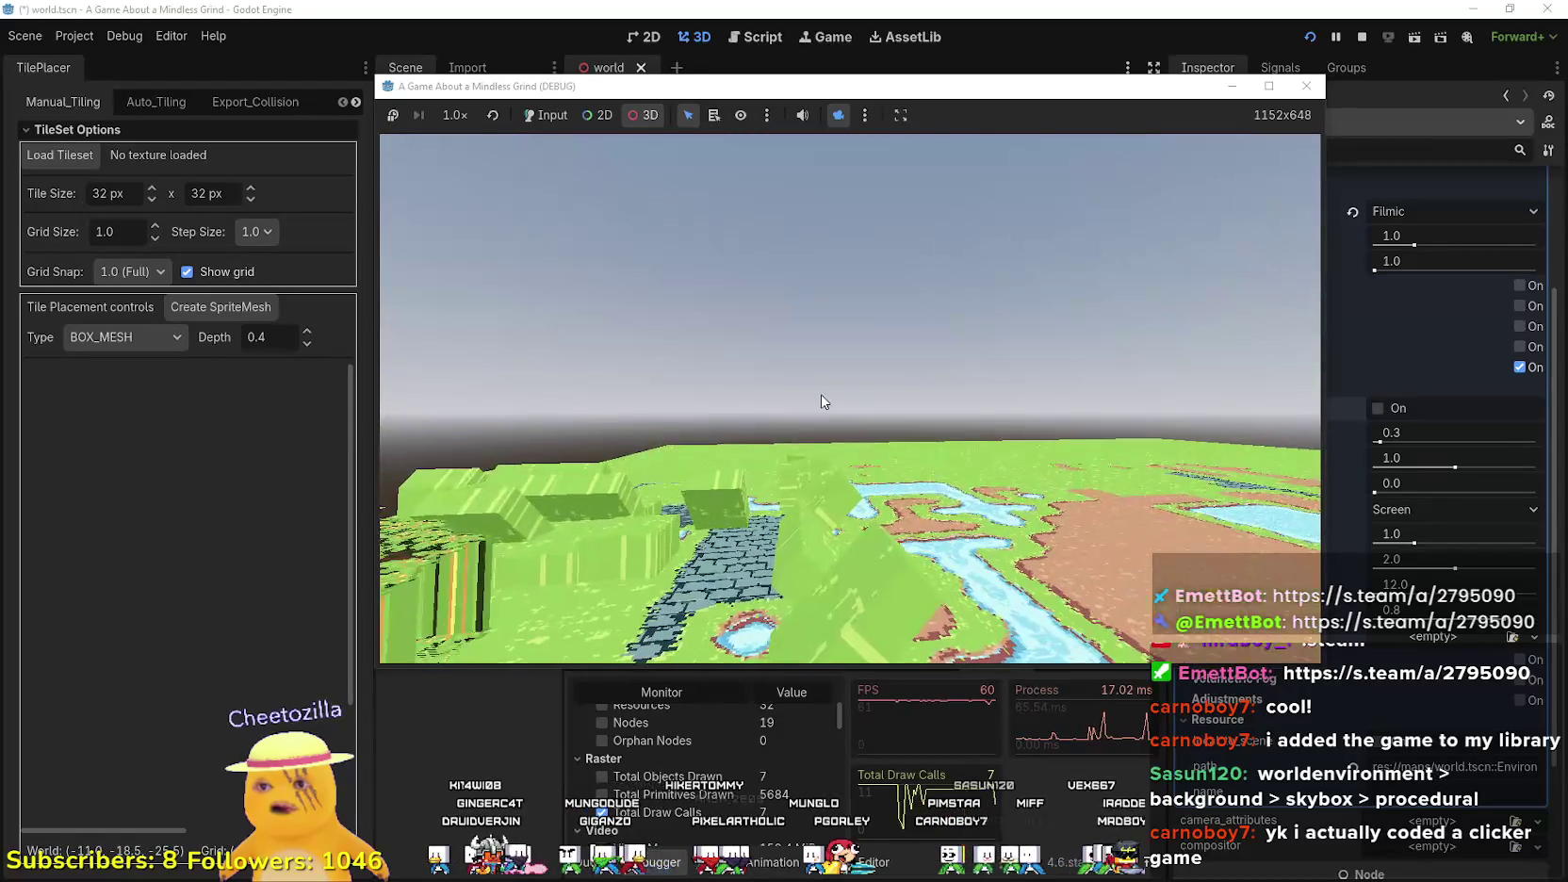
{"action": "left_click", "coordinate": [1362, 38]}
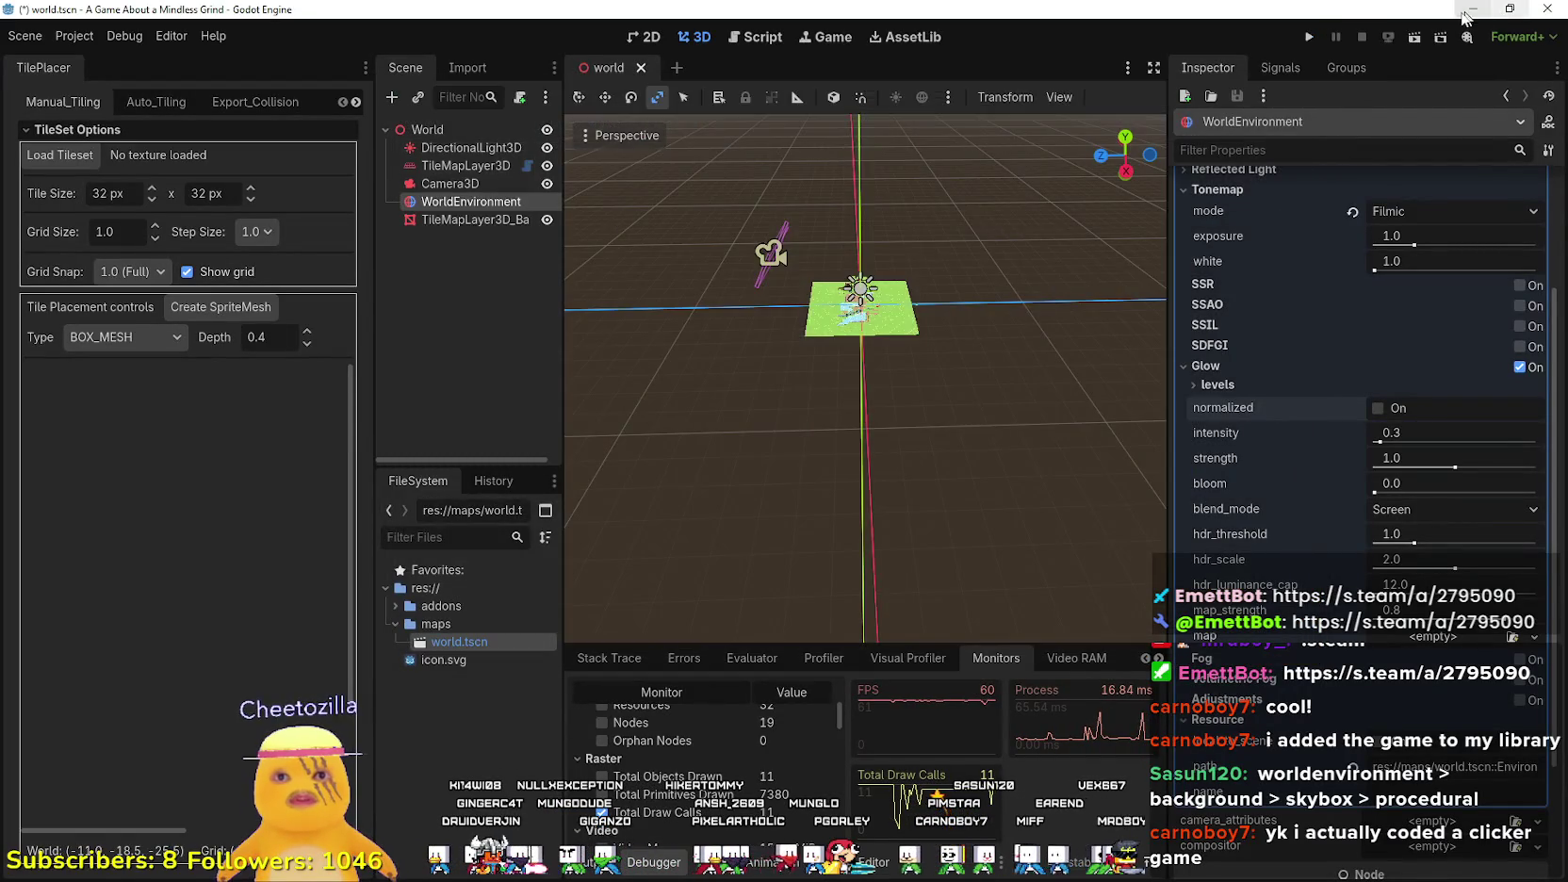
{"action": "left_click", "coordinate": [1476, 13]}
{"action": "left_click", "coordinate": [1357, 115]}
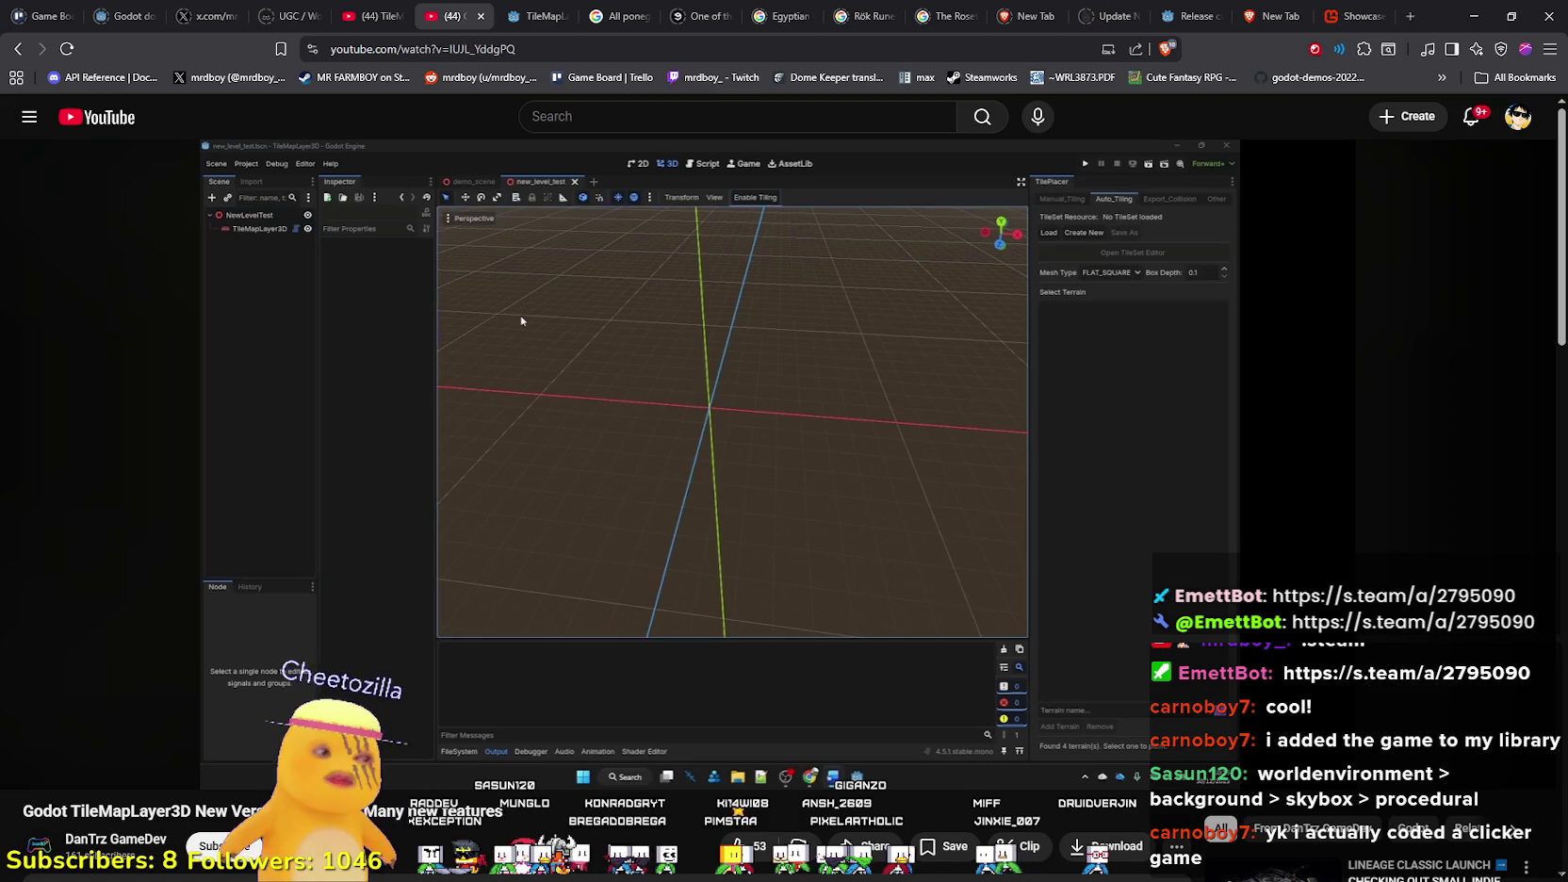
- Switch to the Steam store window with Alt+Tab
{"action": "mouse_move", "coordinate": [1264, 273]}
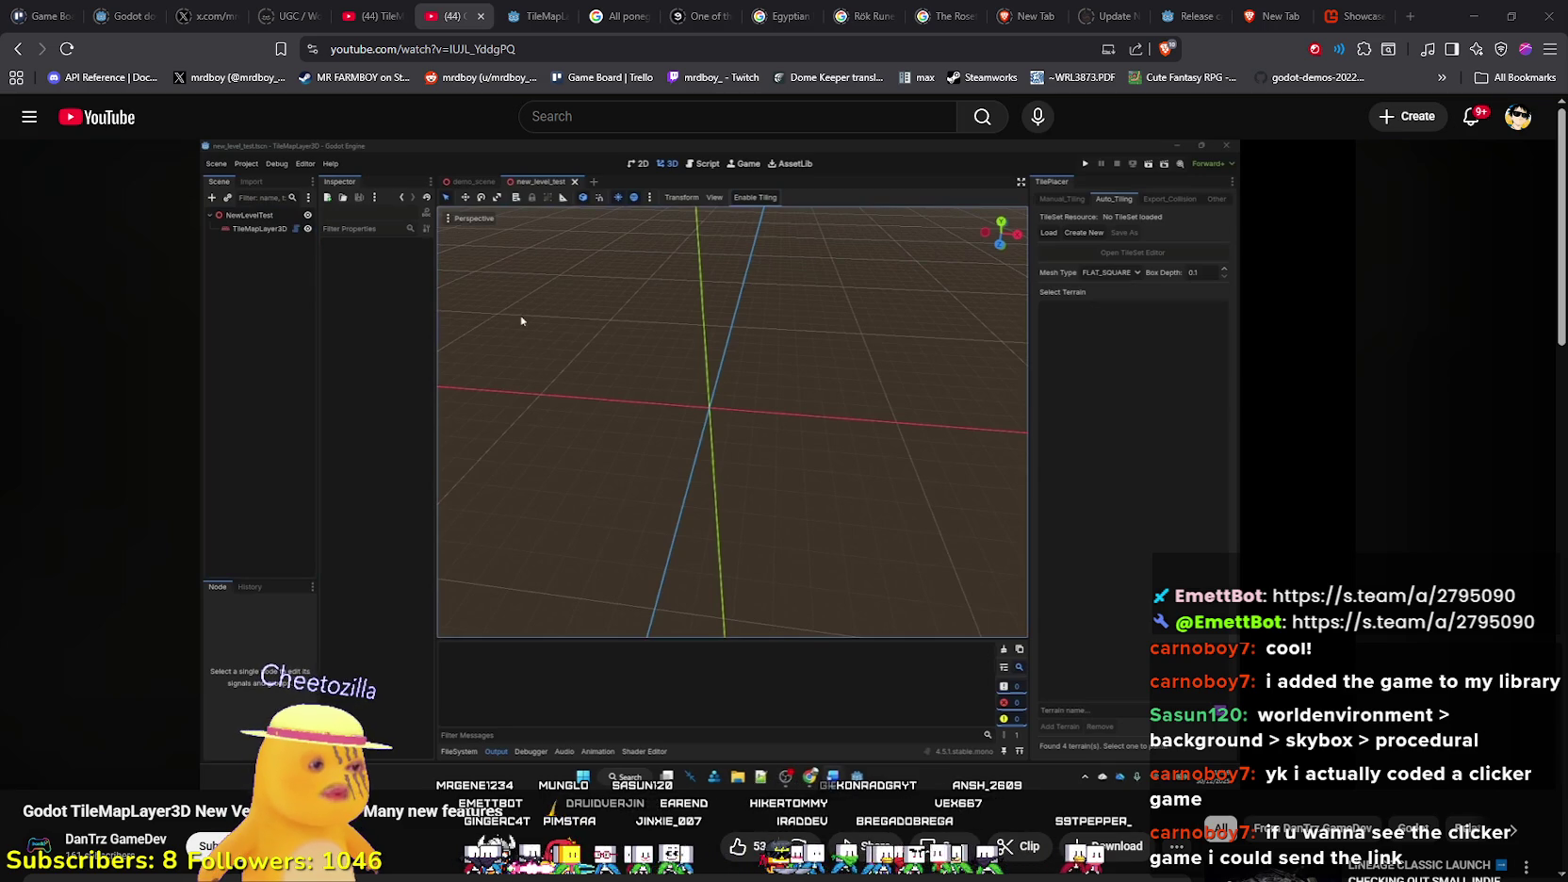
{"action": "key", "text": "alt+Tab"}
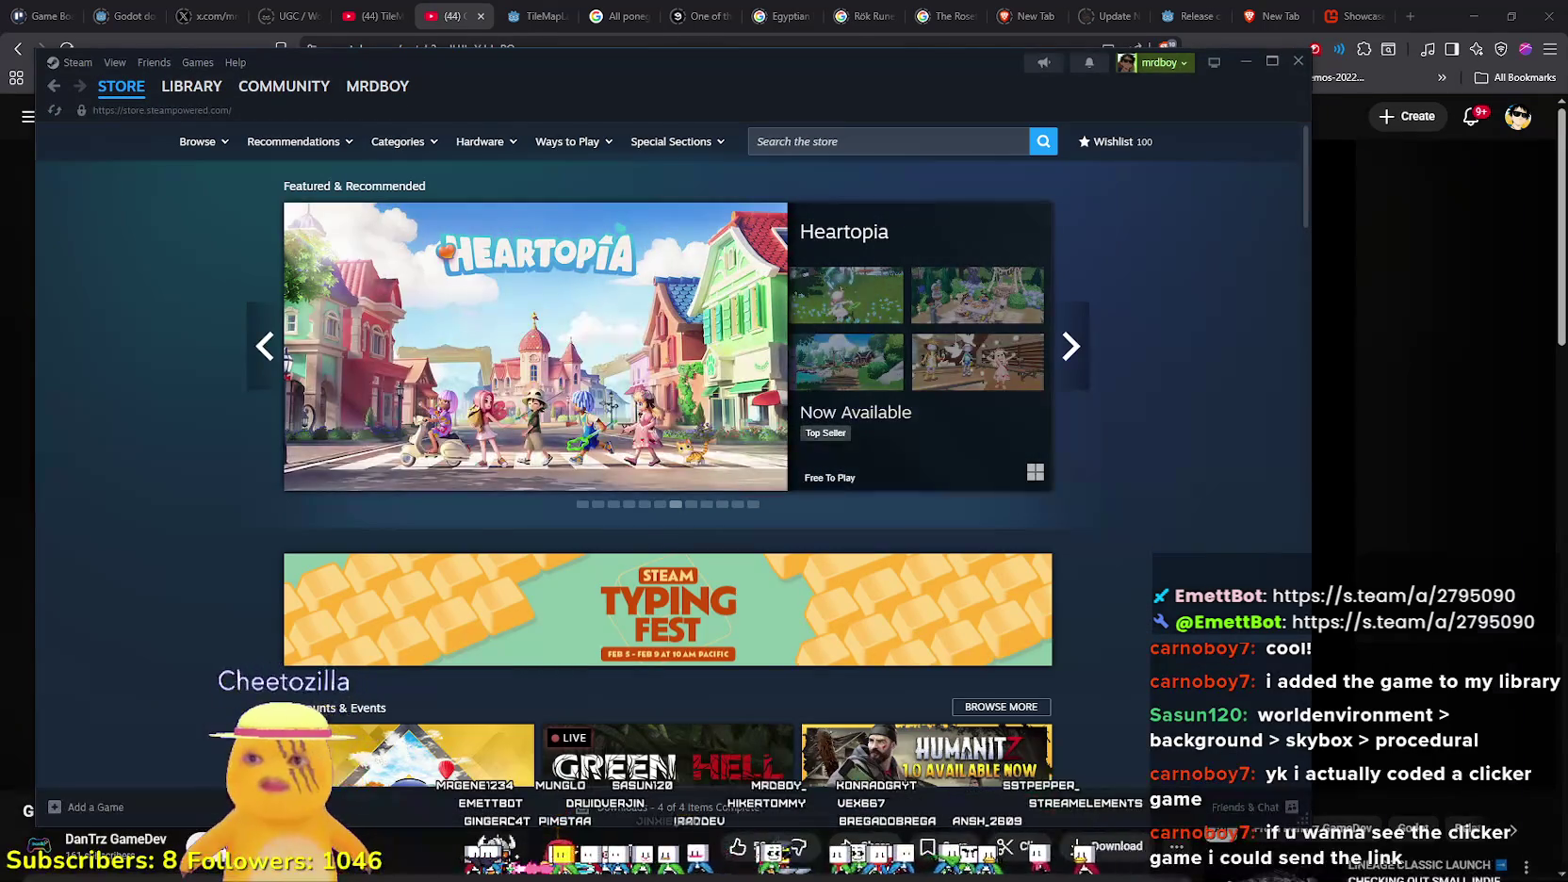
- Leave Steam and resume the YouTube tutorial at 0:28, showing the four-terrain TileSet
{"action": "key", "text": "alt+Tab"}
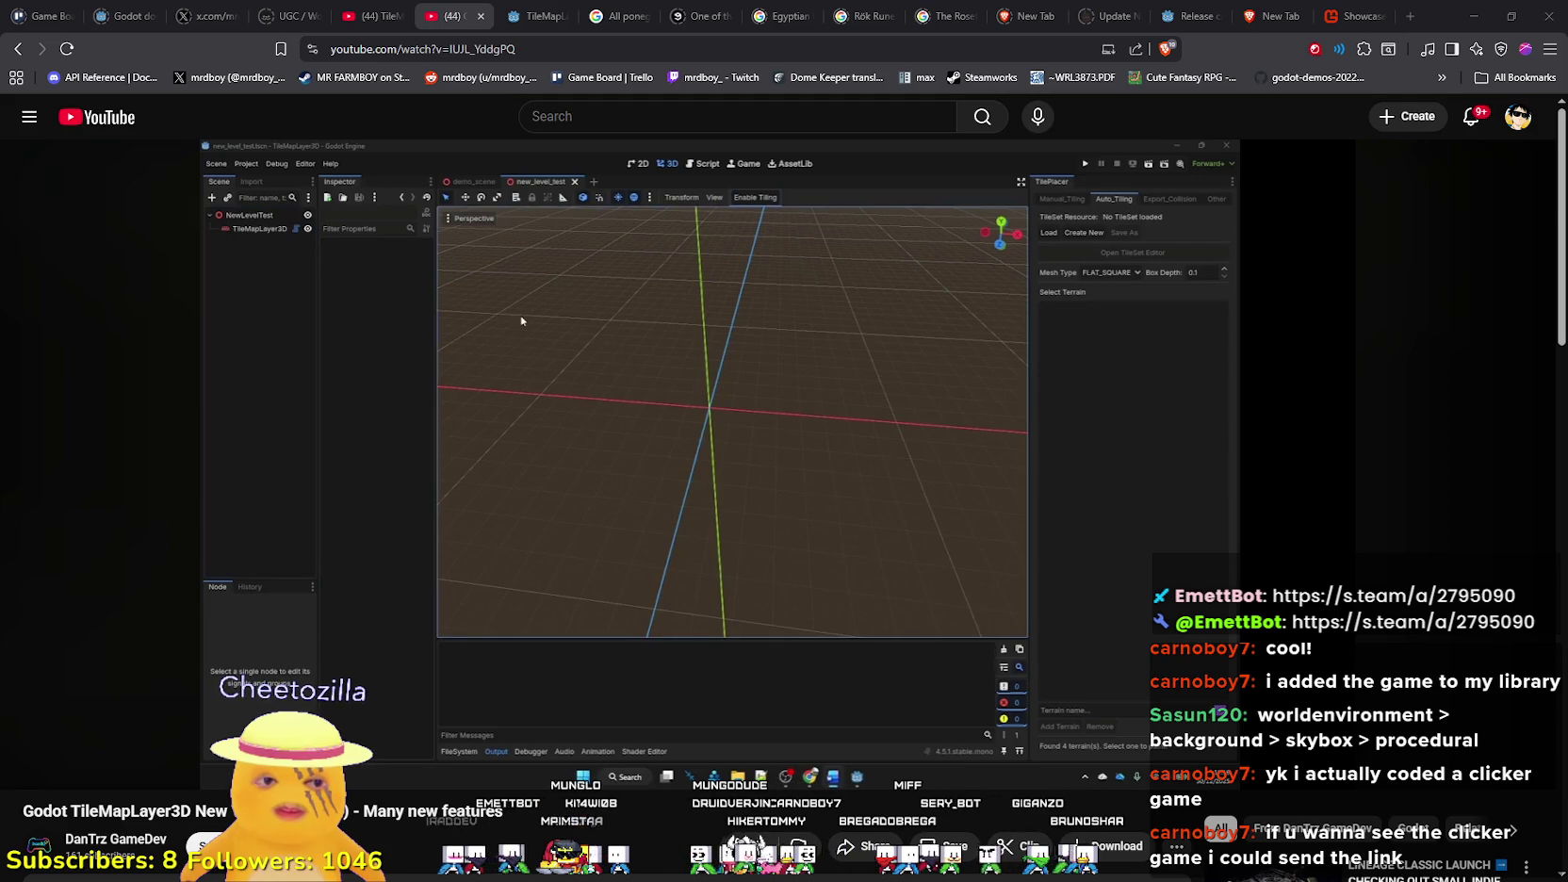
{"action": "left_click", "coordinate": [619, 569]}
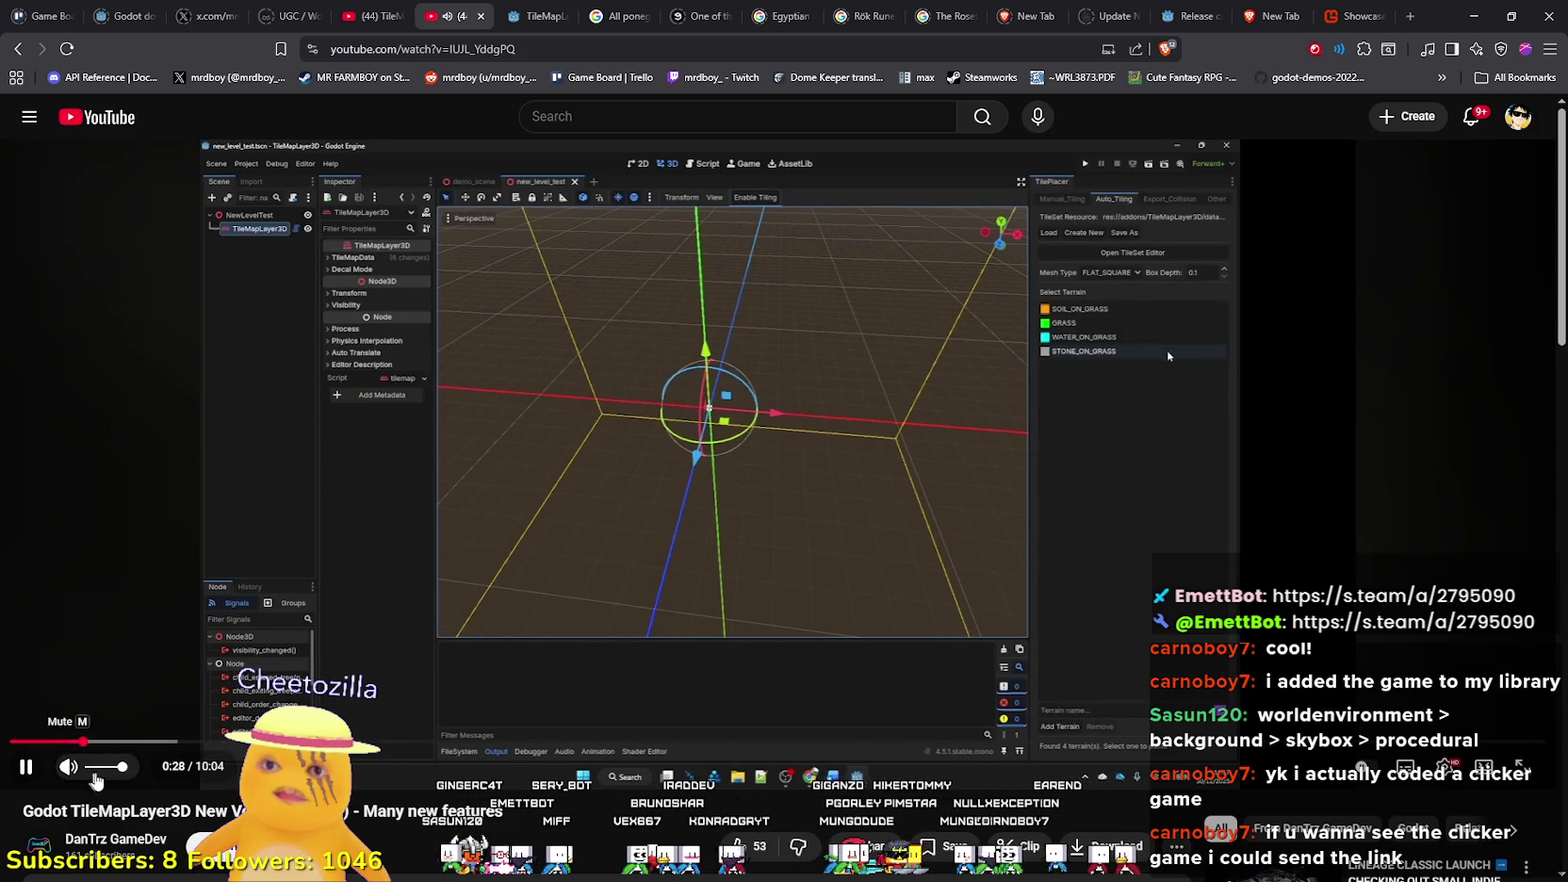
- Check the player settings, then seek past 1:00 to the stone-brick wall-building part
{"action": "left_click", "coordinate": [1444, 766]}
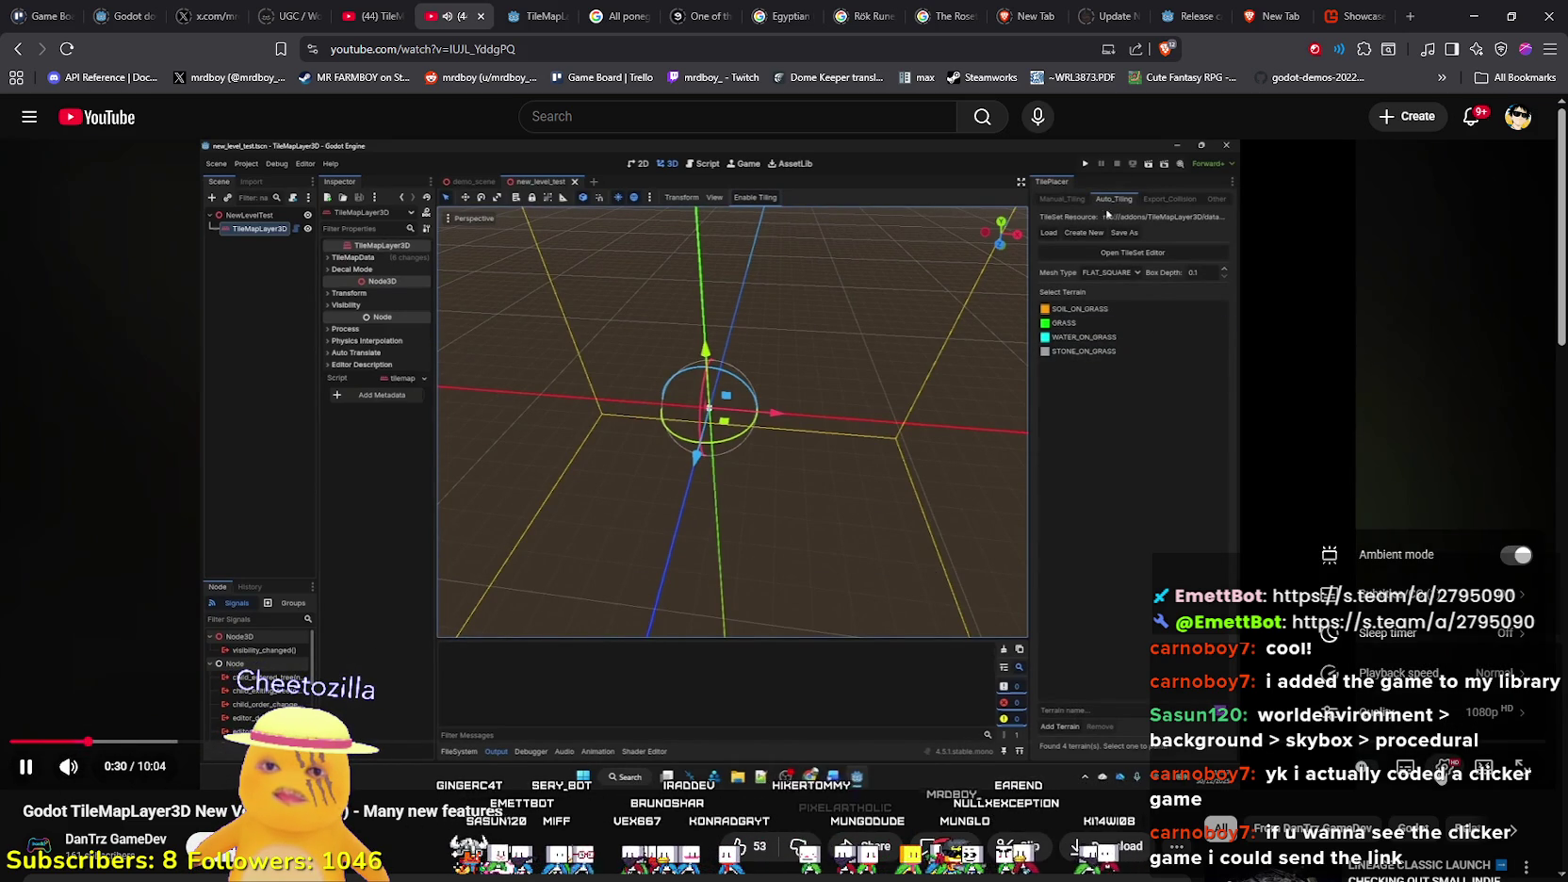
{"action": "left_click", "coordinate": [1444, 767]}
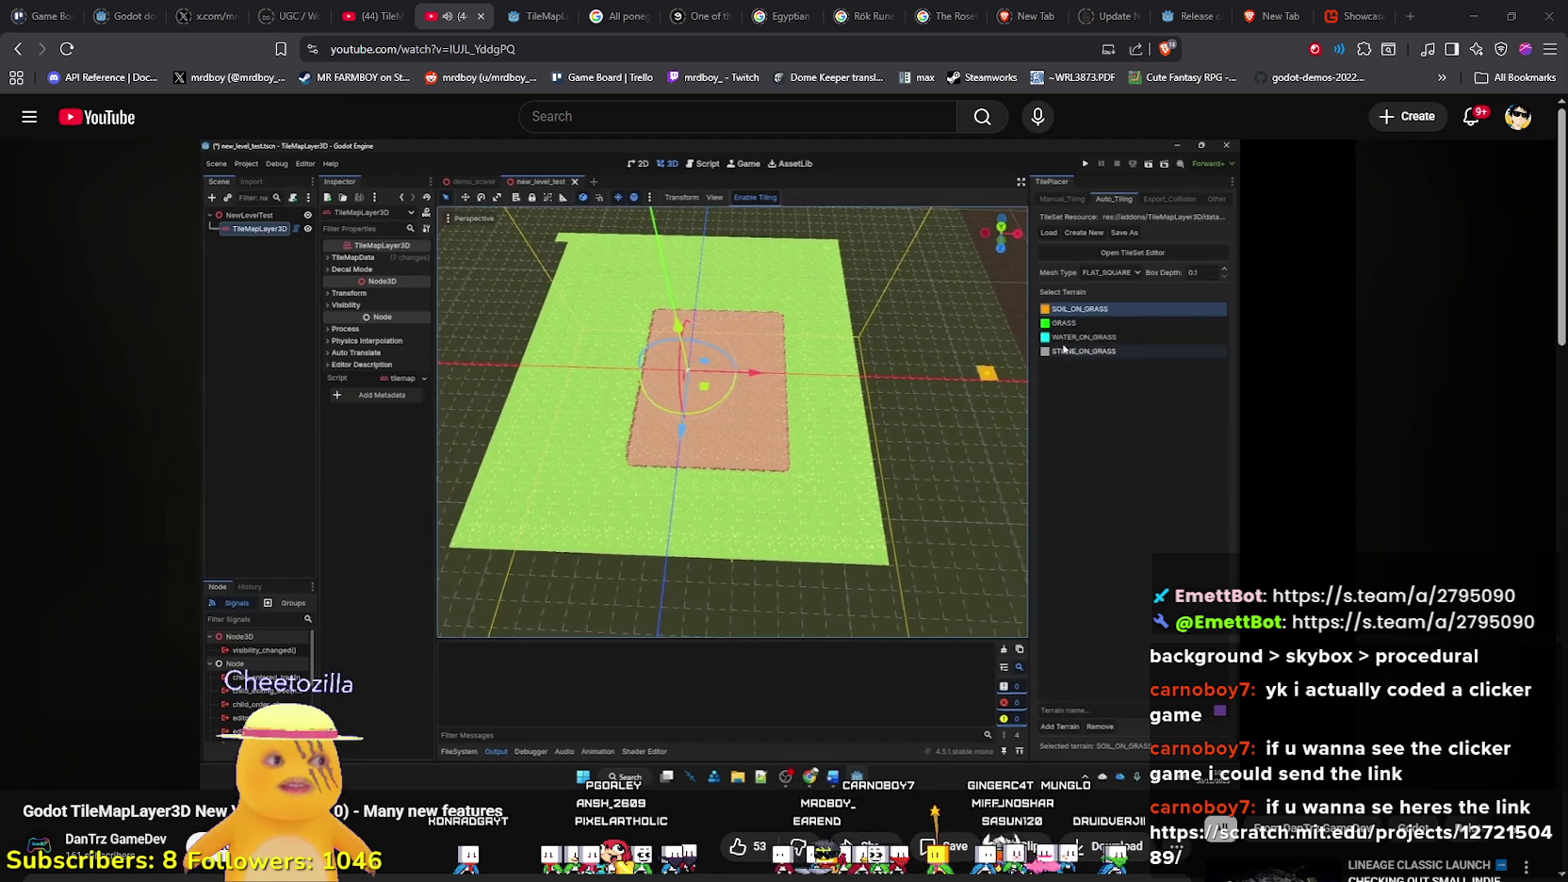
{"action": "mouse_move", "coordinate": [111, 773]}
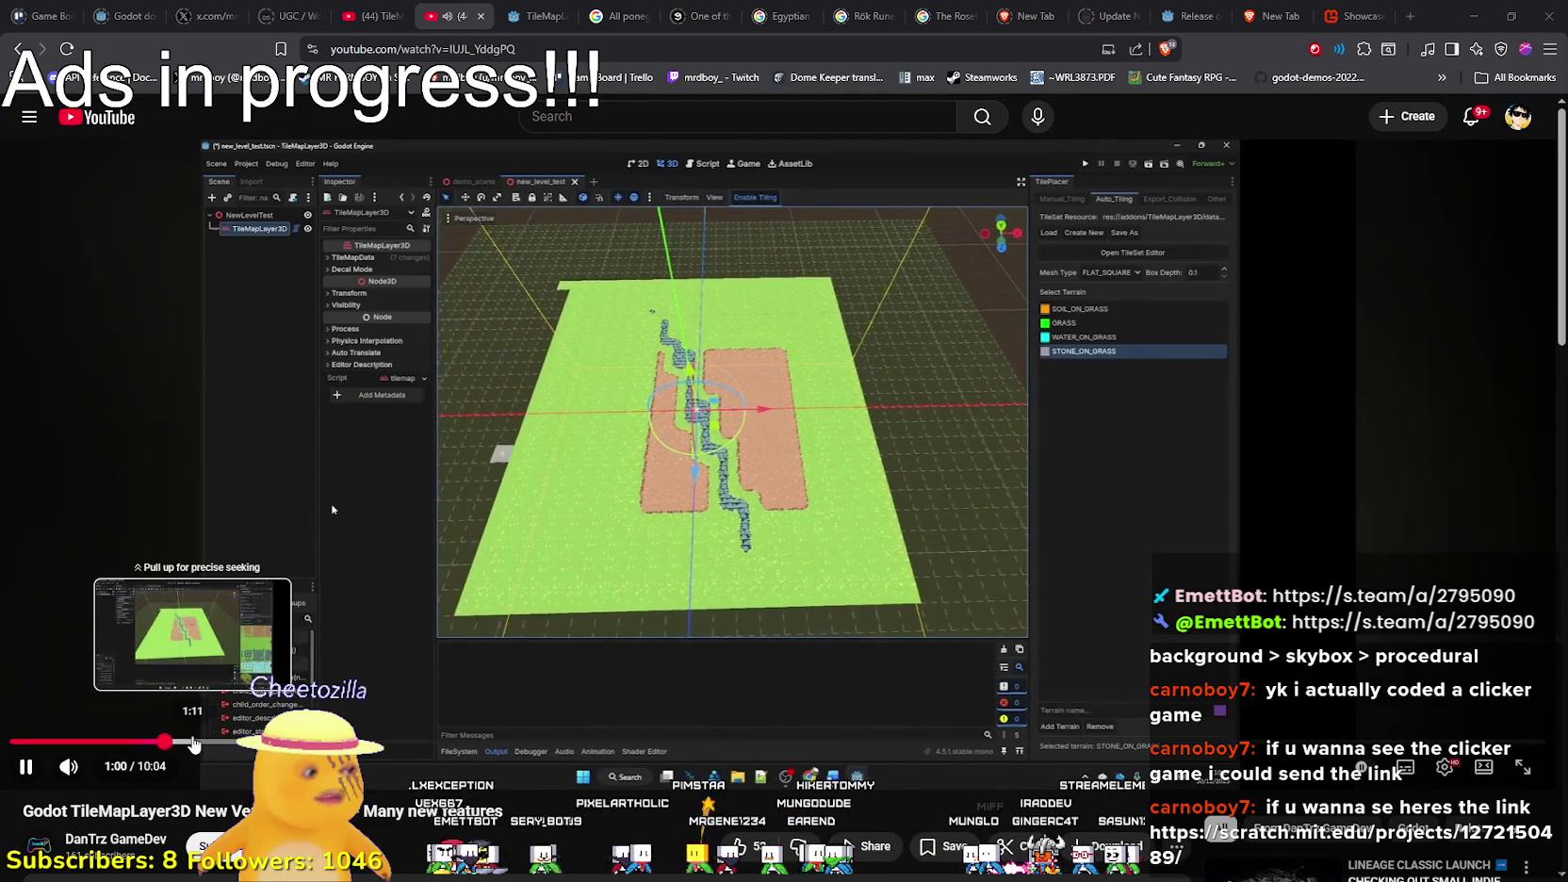
{"action": "left_click", "coordinate": [186, 744]}
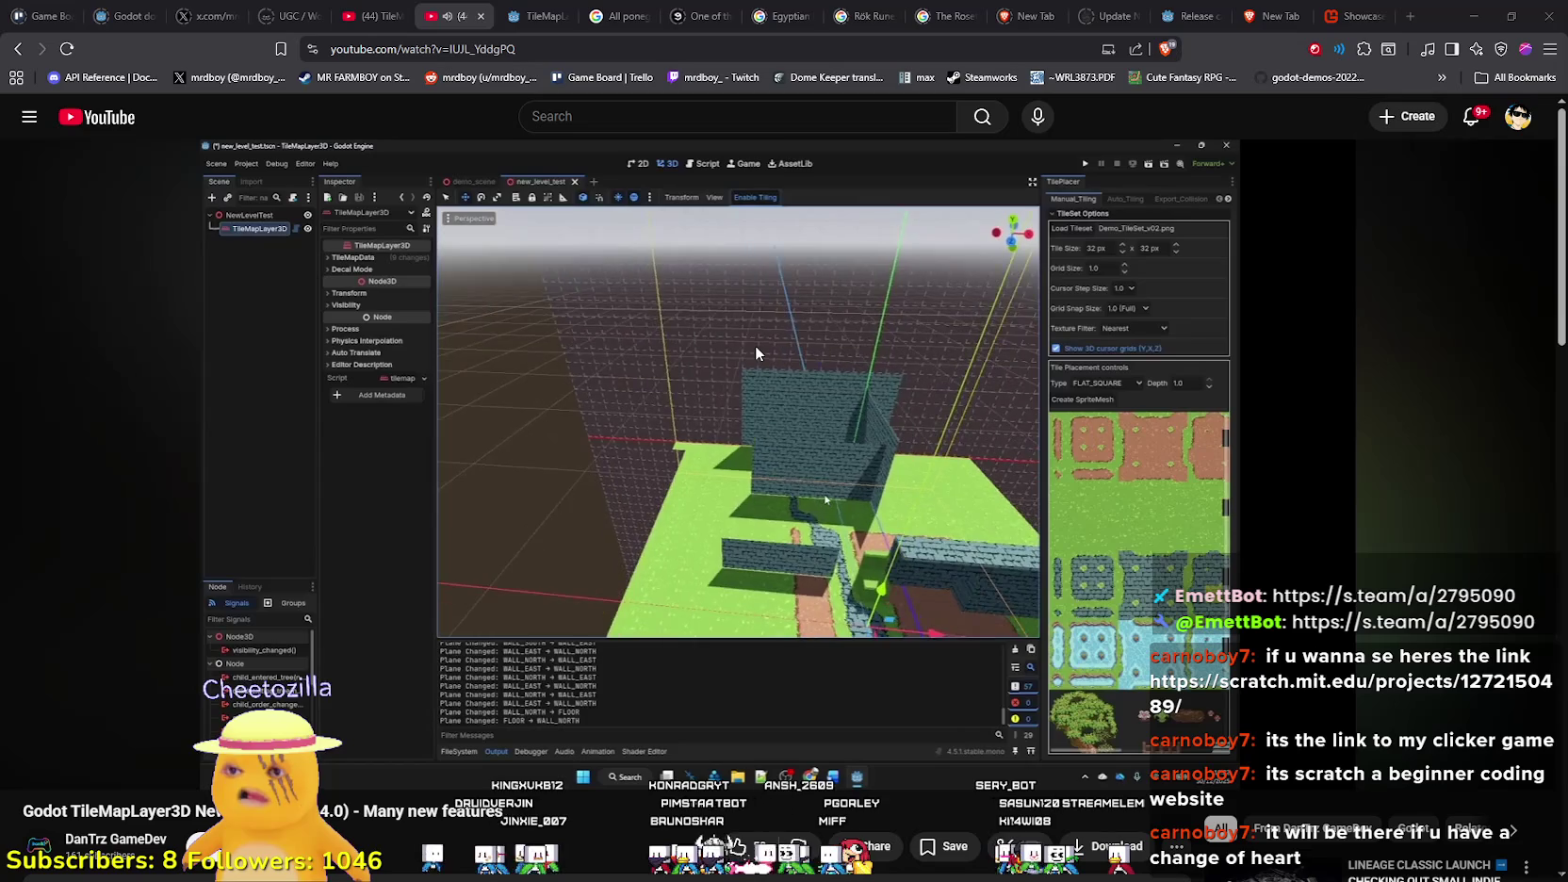
- Jump the tutorial ahead to about 5:20, where stone walls line the dirt paths
{"action": "mouse_move", "coordinate": [755, 343]}
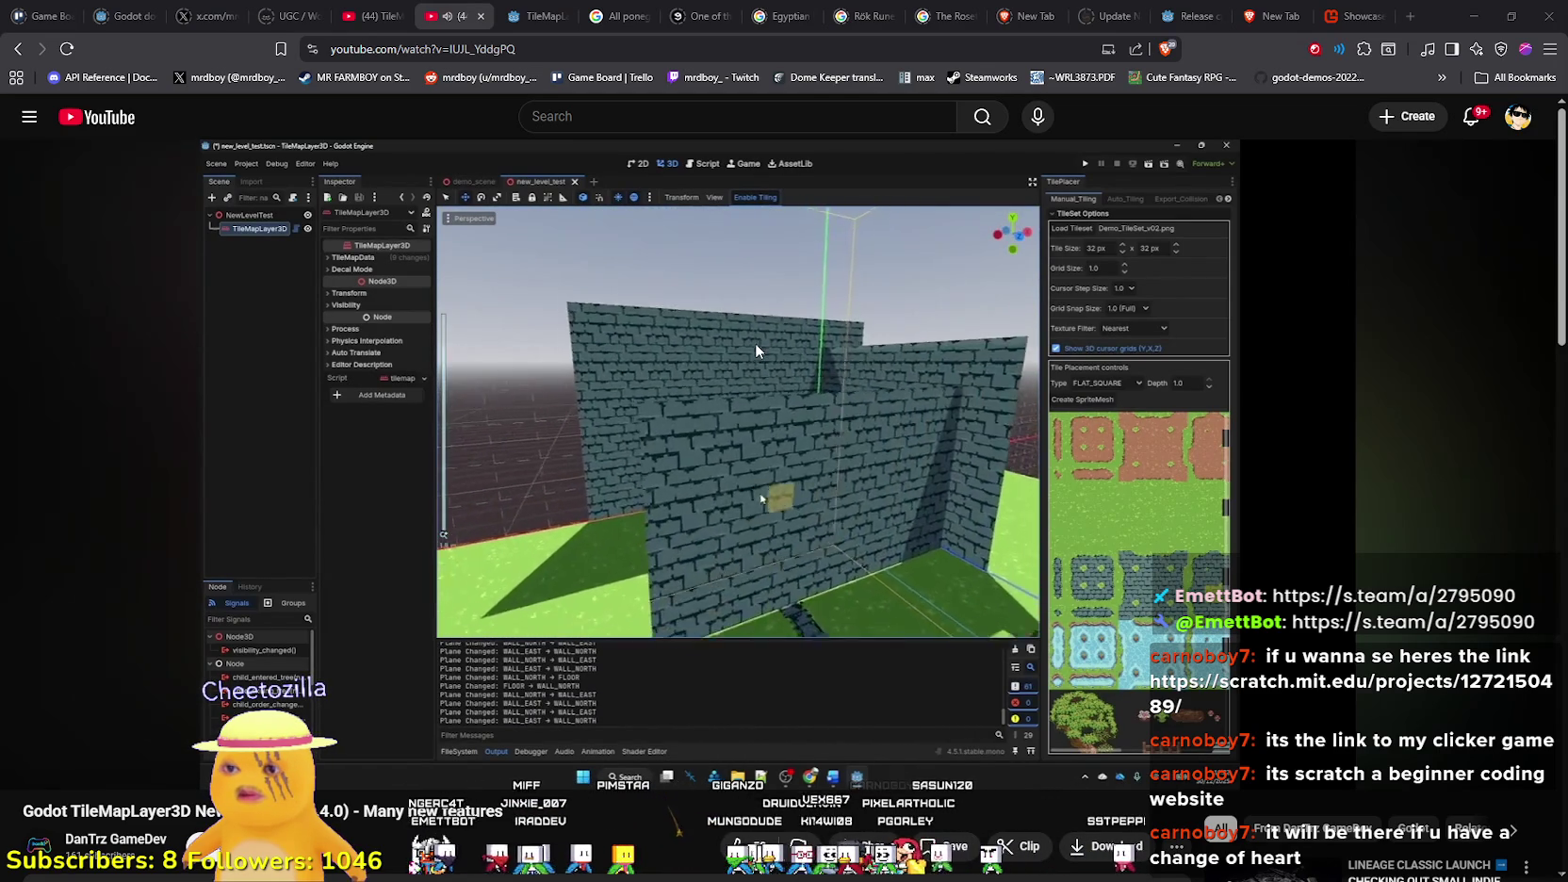
{"action": "mouse_move", "coordinate": [643, 388]}
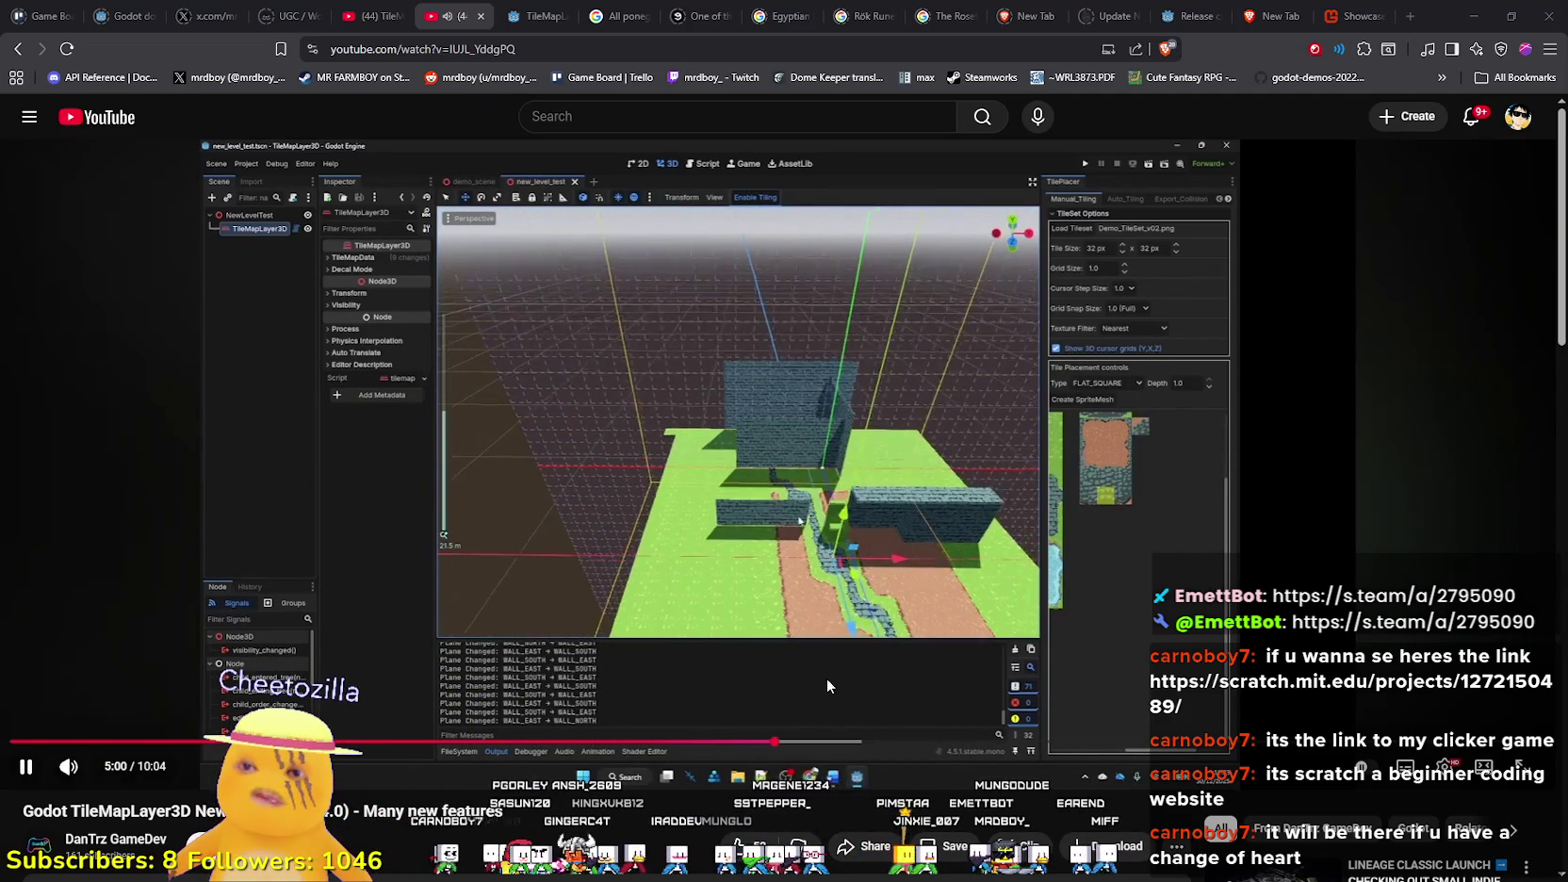
{"action": "left_click", "coordinate": [822, 745]}
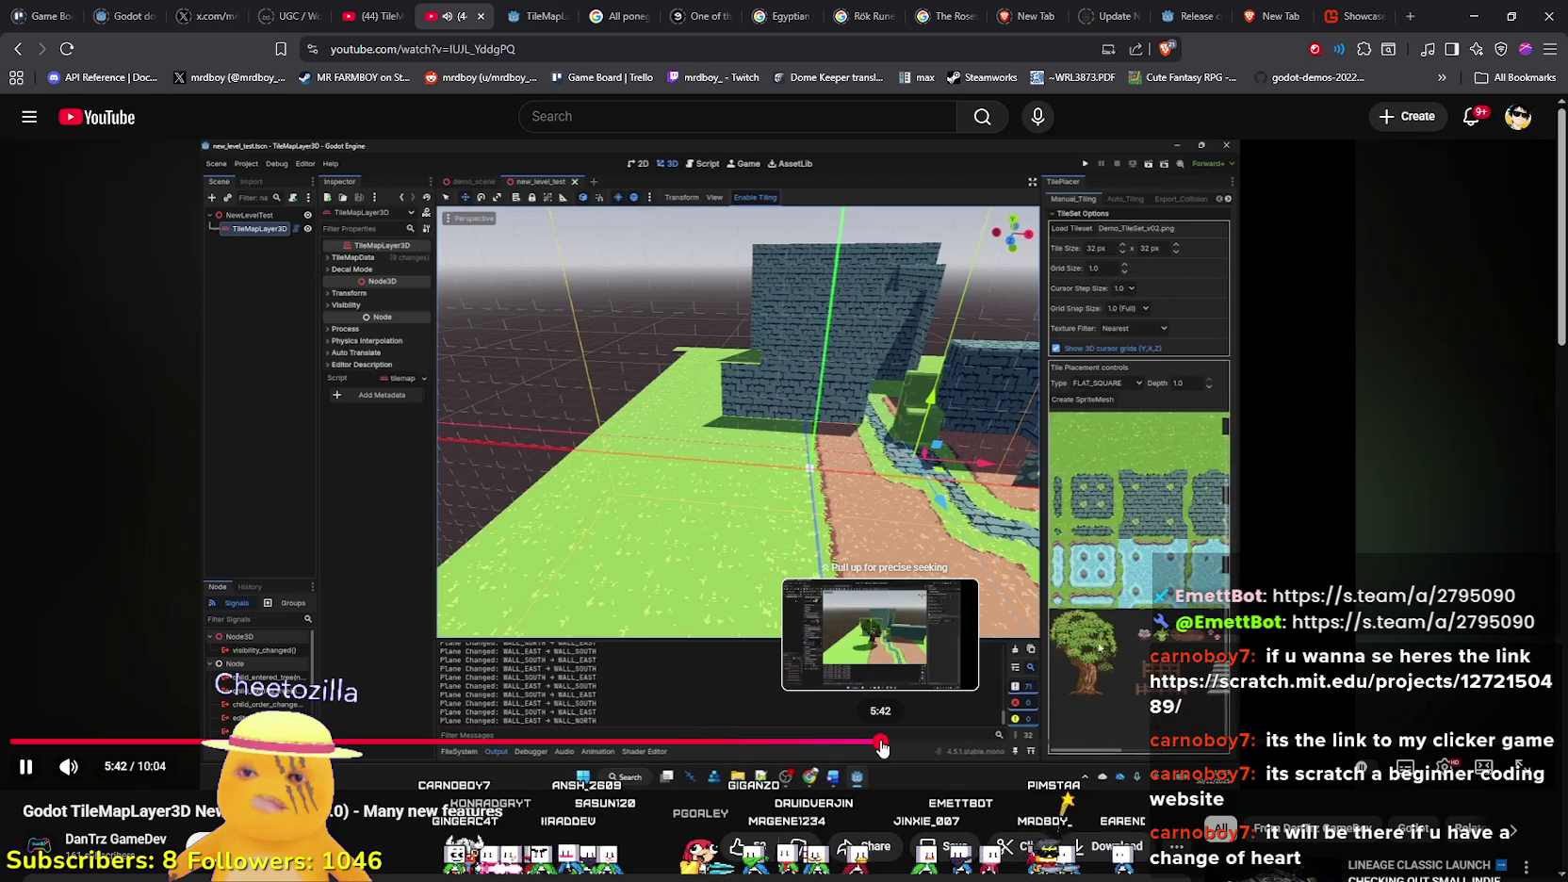
- Review the tree-placement part, pause the video around 5:28, and switch to Godot's world.tscn
{"action": "left_click", "coordinate": [882, 745]}
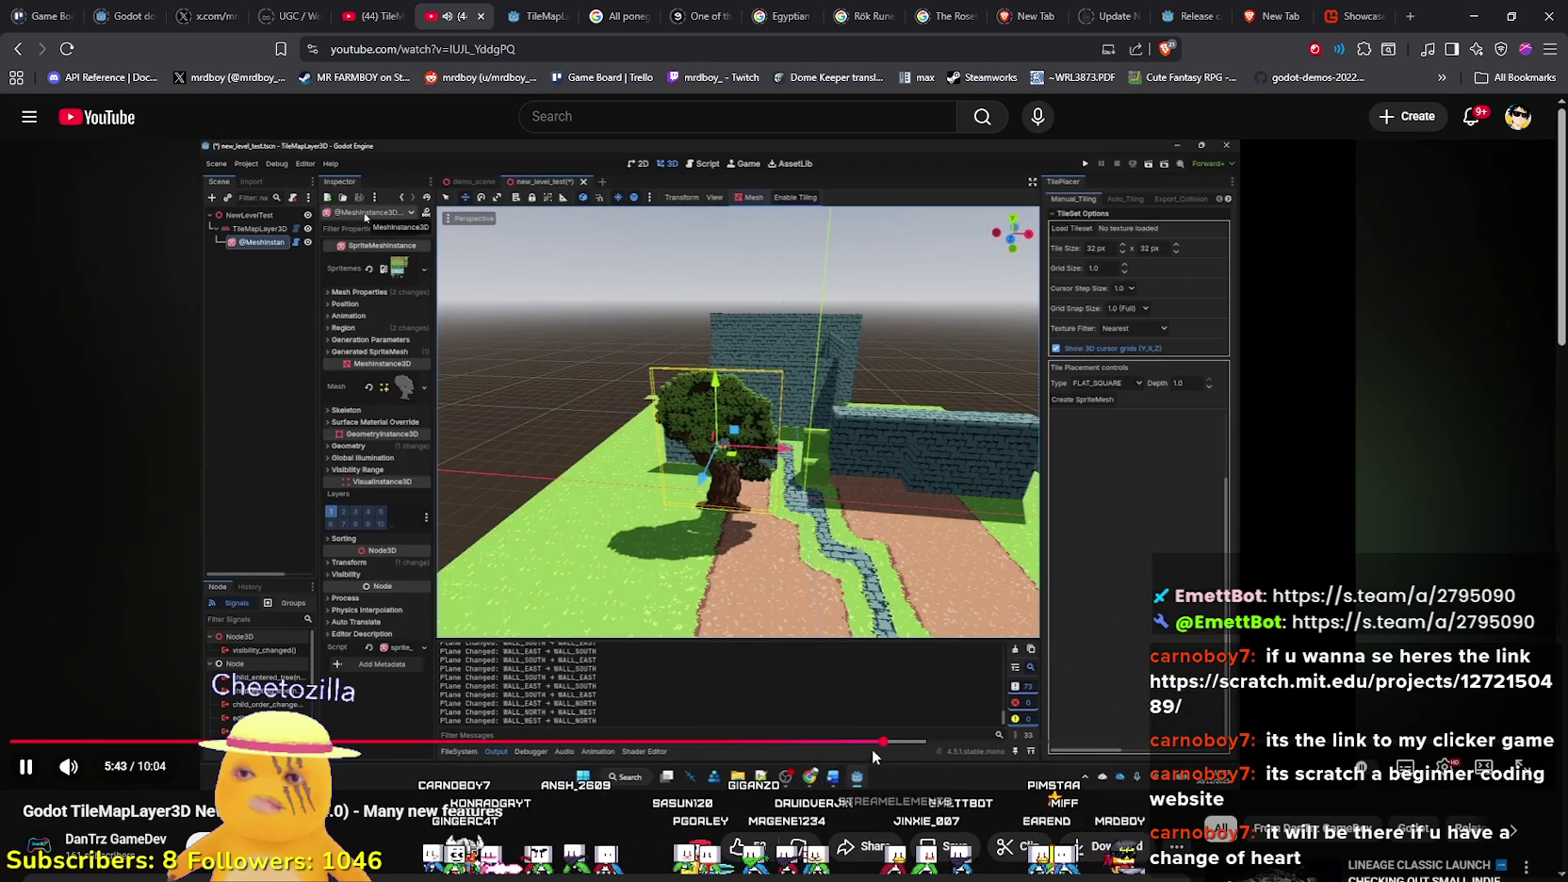
{"action": "left_click", "coordinate": [853, 745]}
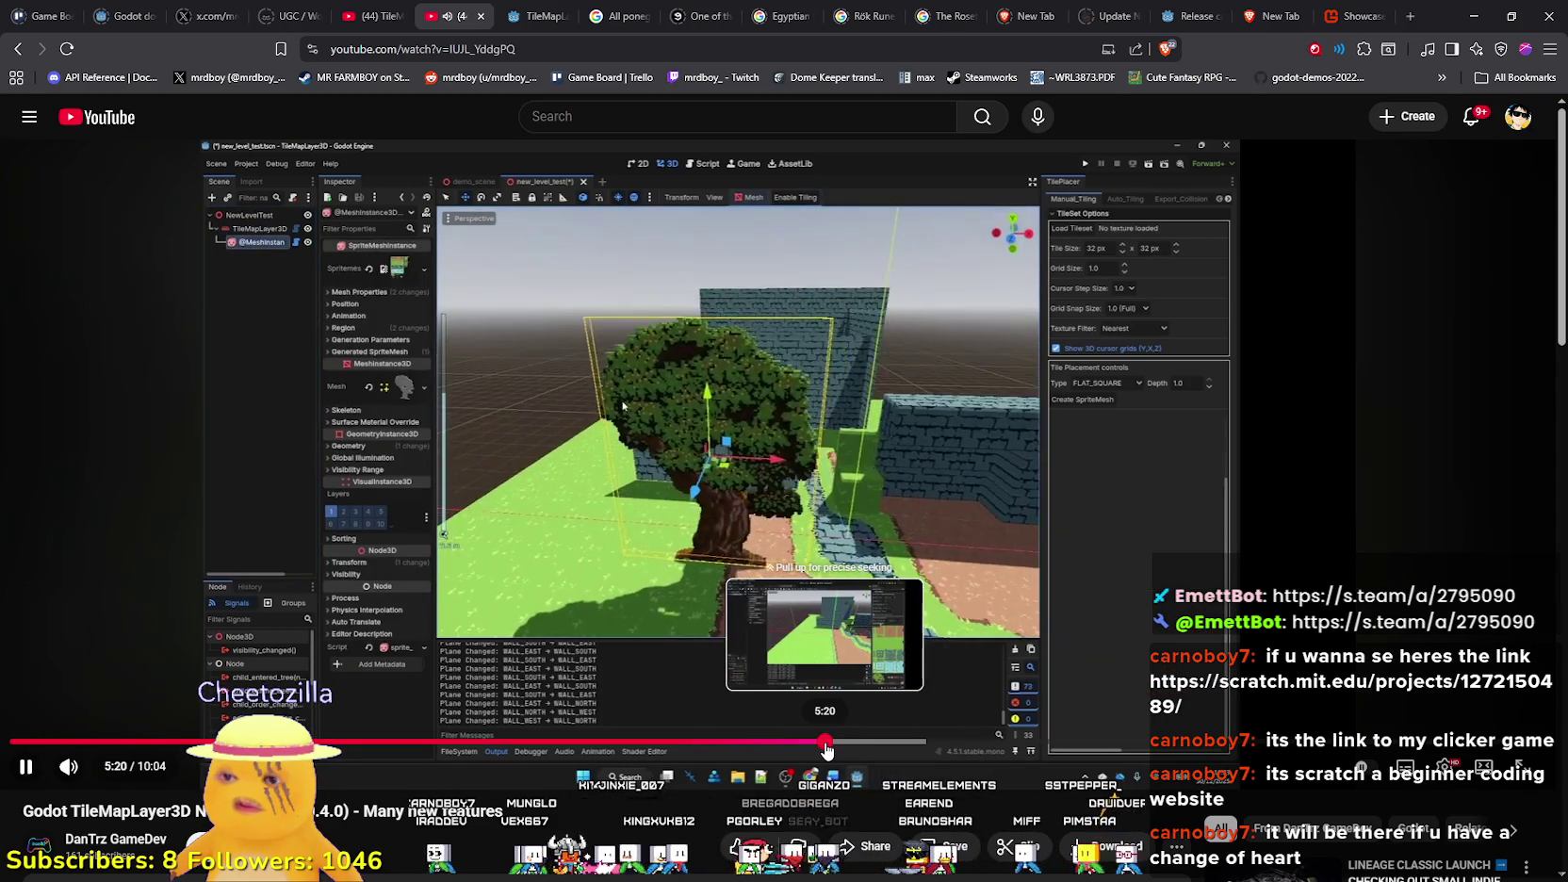
{"action": "left_click", "coordinate": [827, 749]}
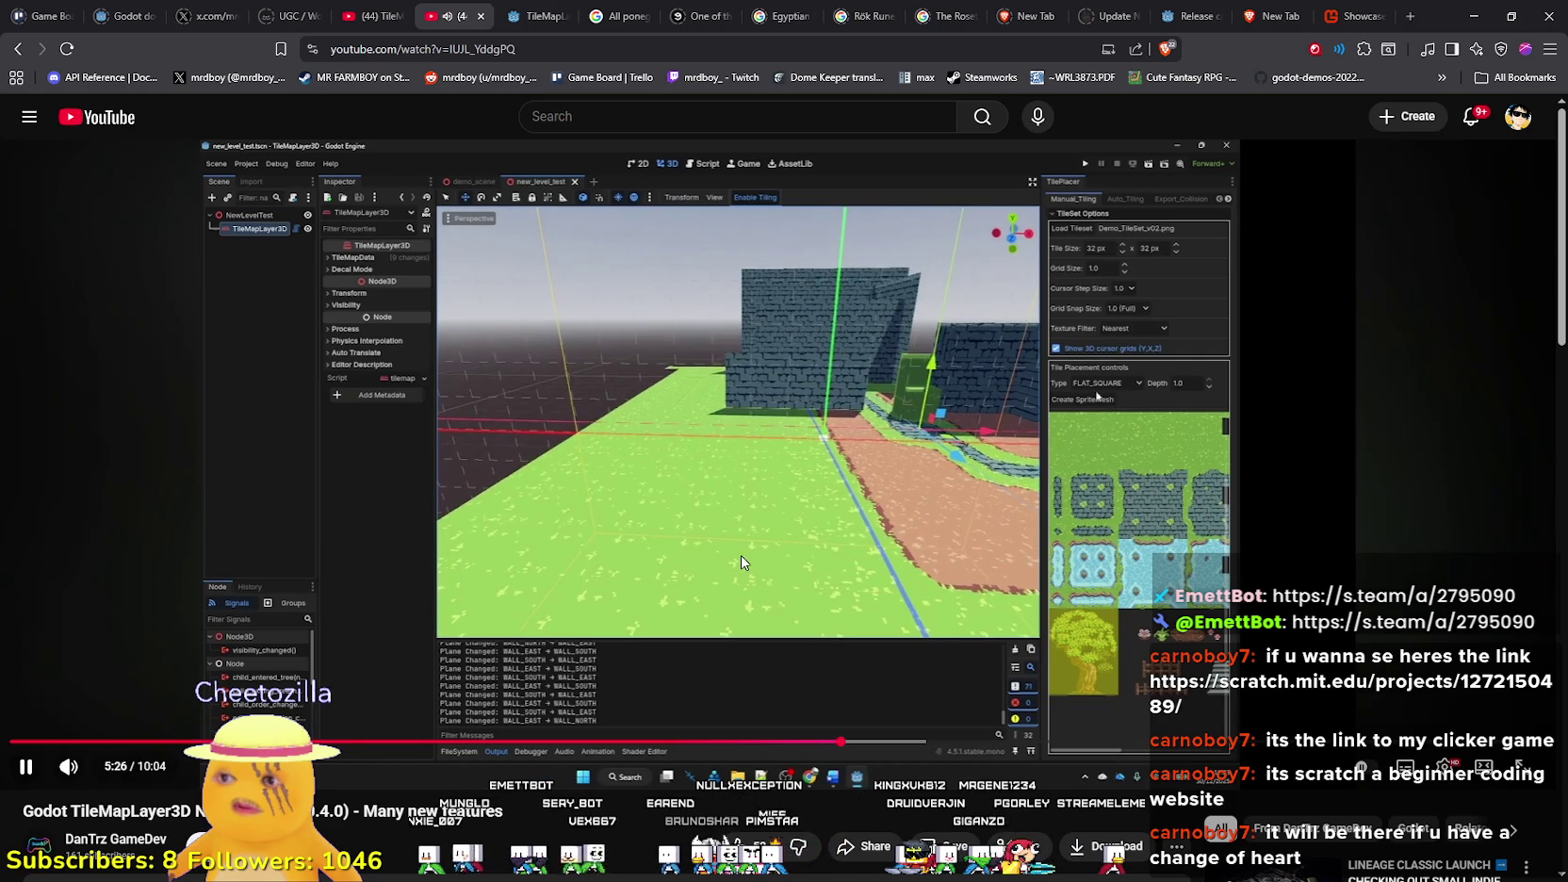
{"action": "left_click", "coordinate": [870, 396]}
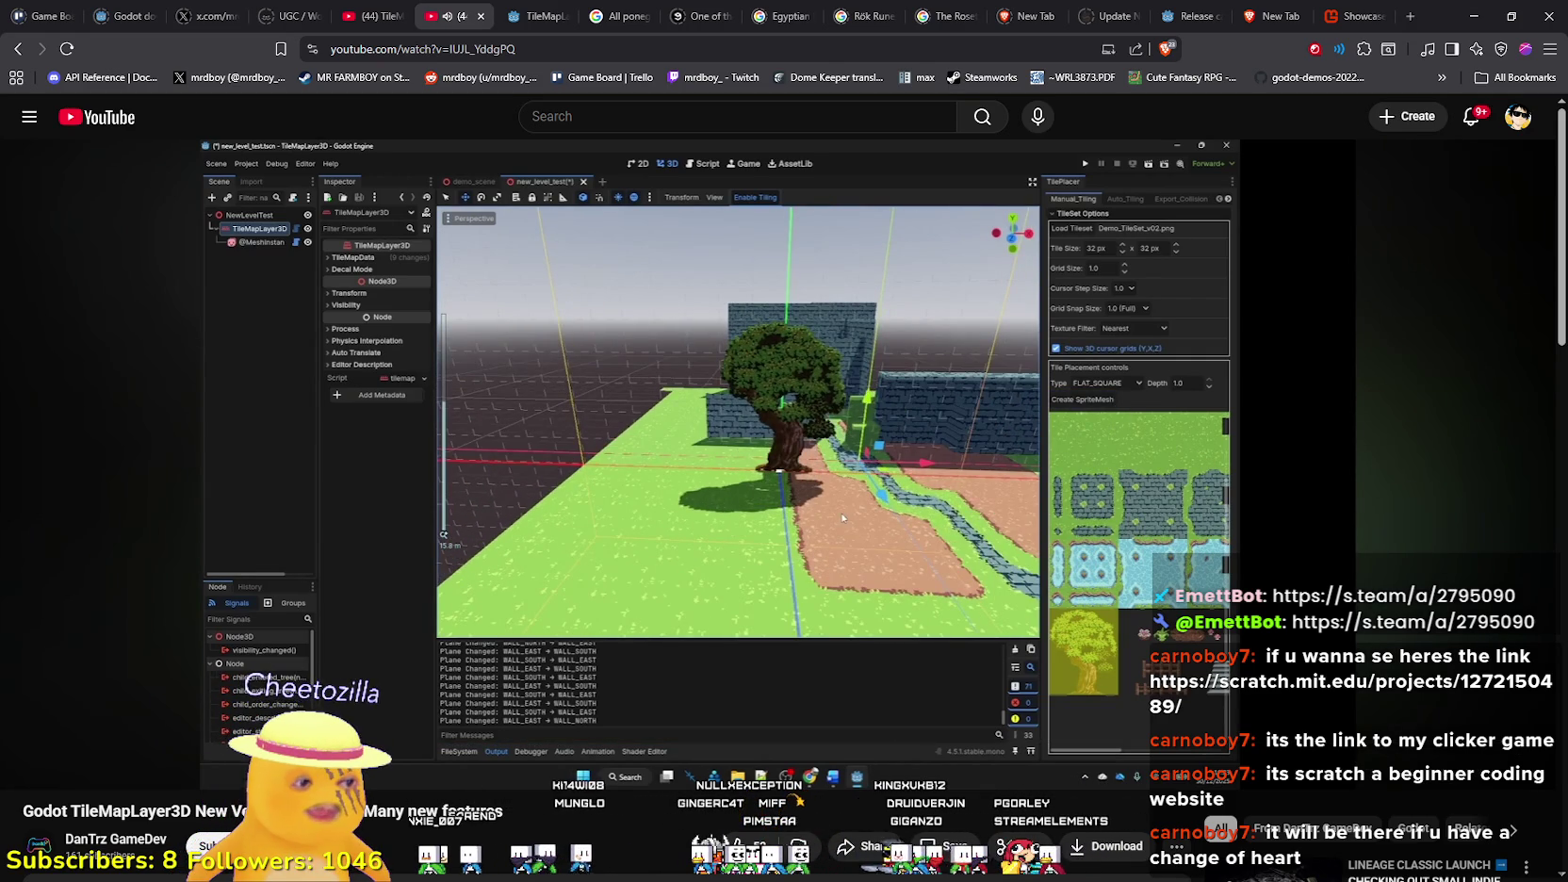
{"action": "key", "text": "alt+Tab"}
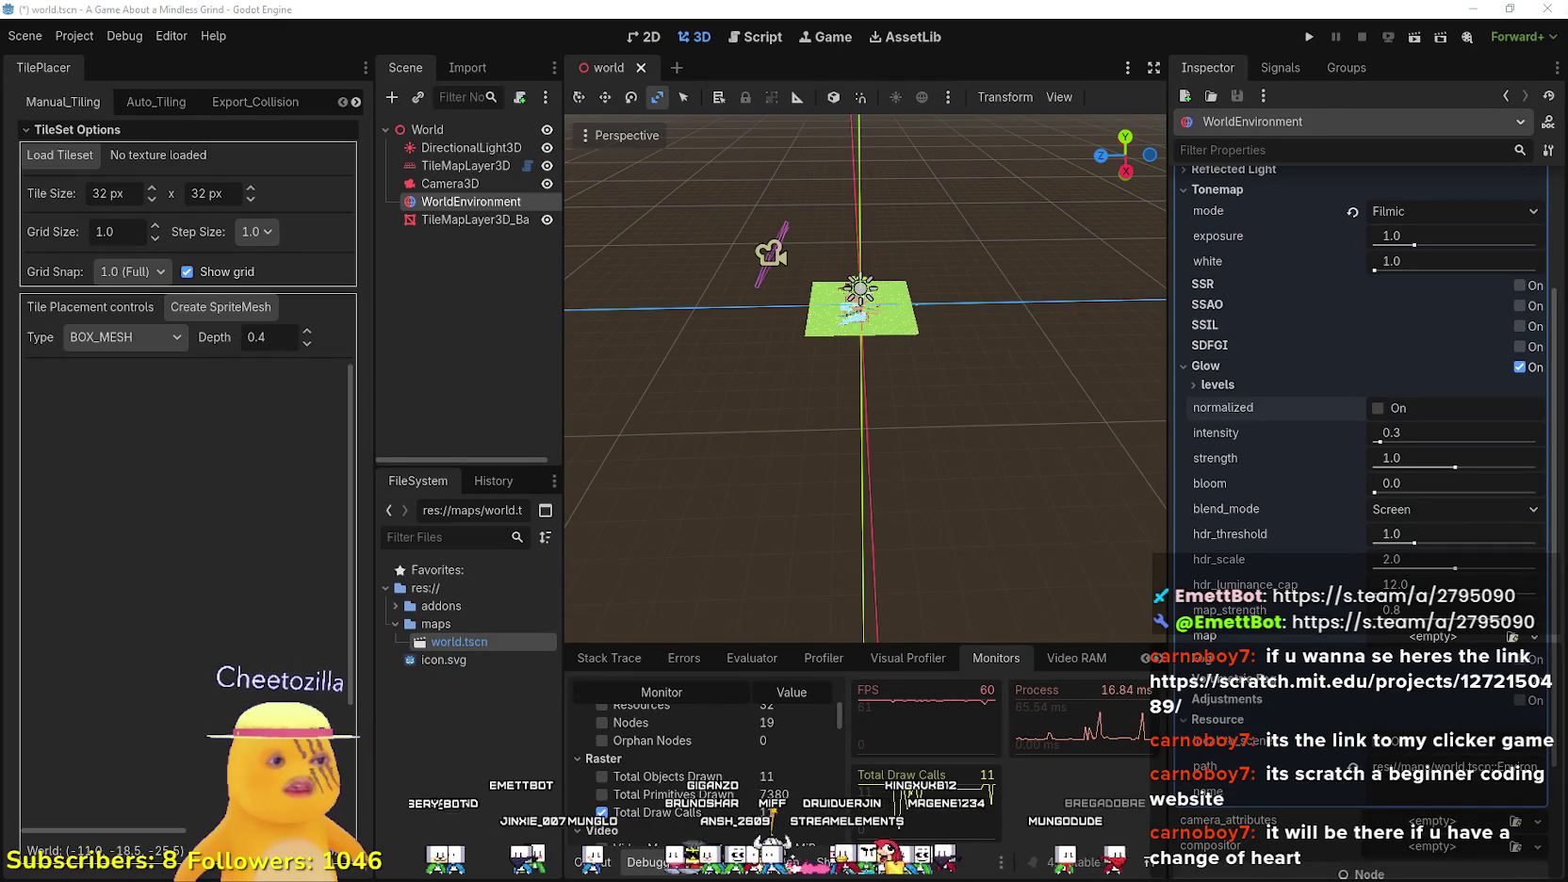
- Fly the viewport forward over the terrain and select the TileMapLayer3D node
{"action": "scroll", "coordinate": [869, 266], "scroll_direction": "down", "scroll_amount": 2}
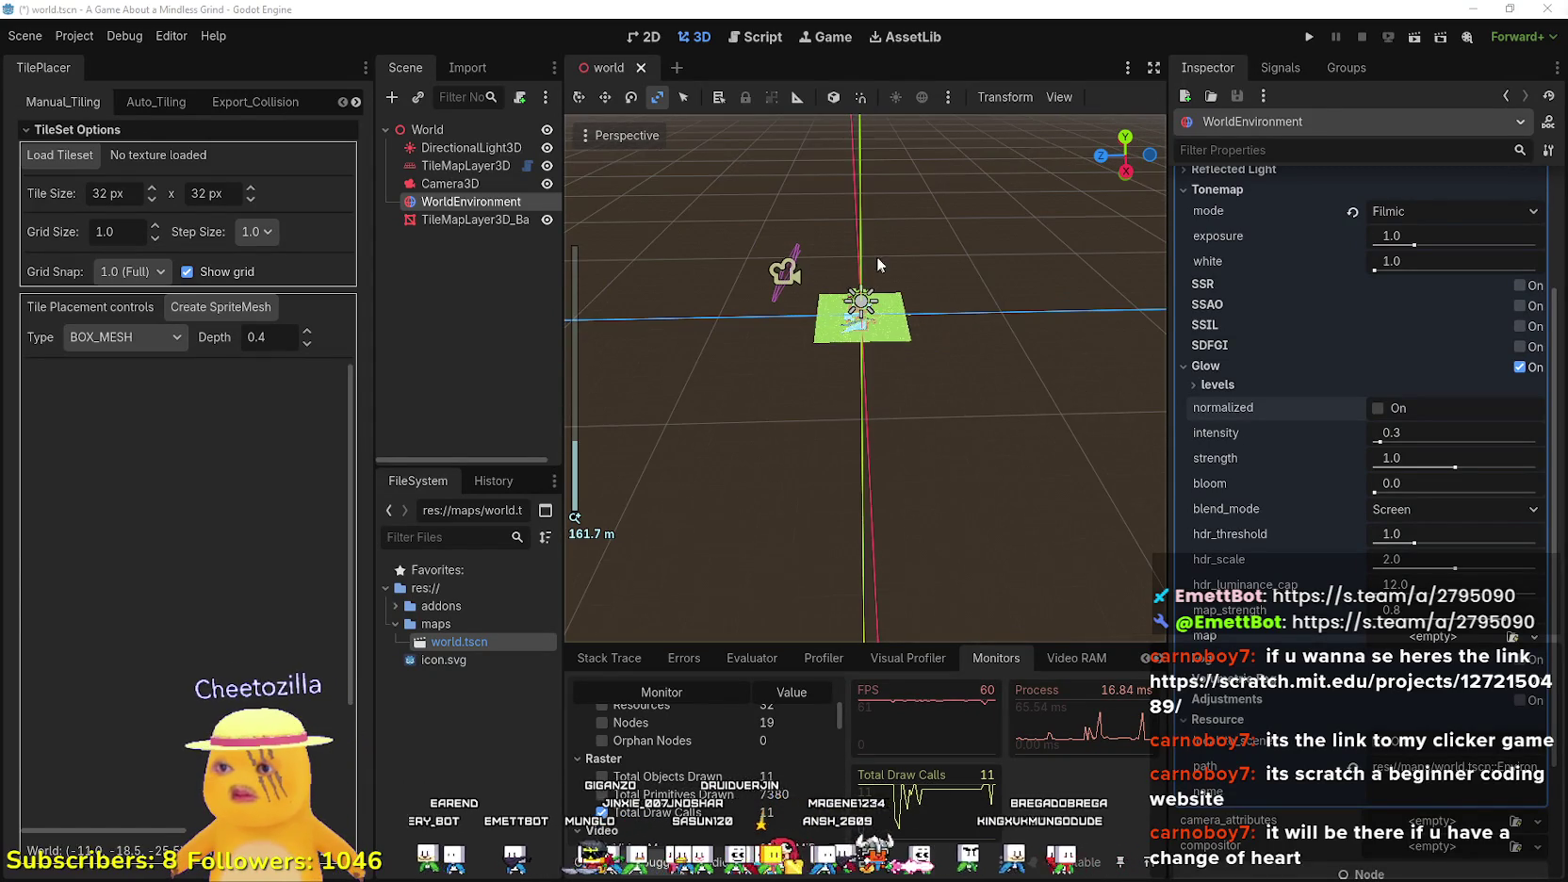
{"action": "scroll", "coordinate": [883, 297], "scroll_direction": "down", "scroll_amount": 3}
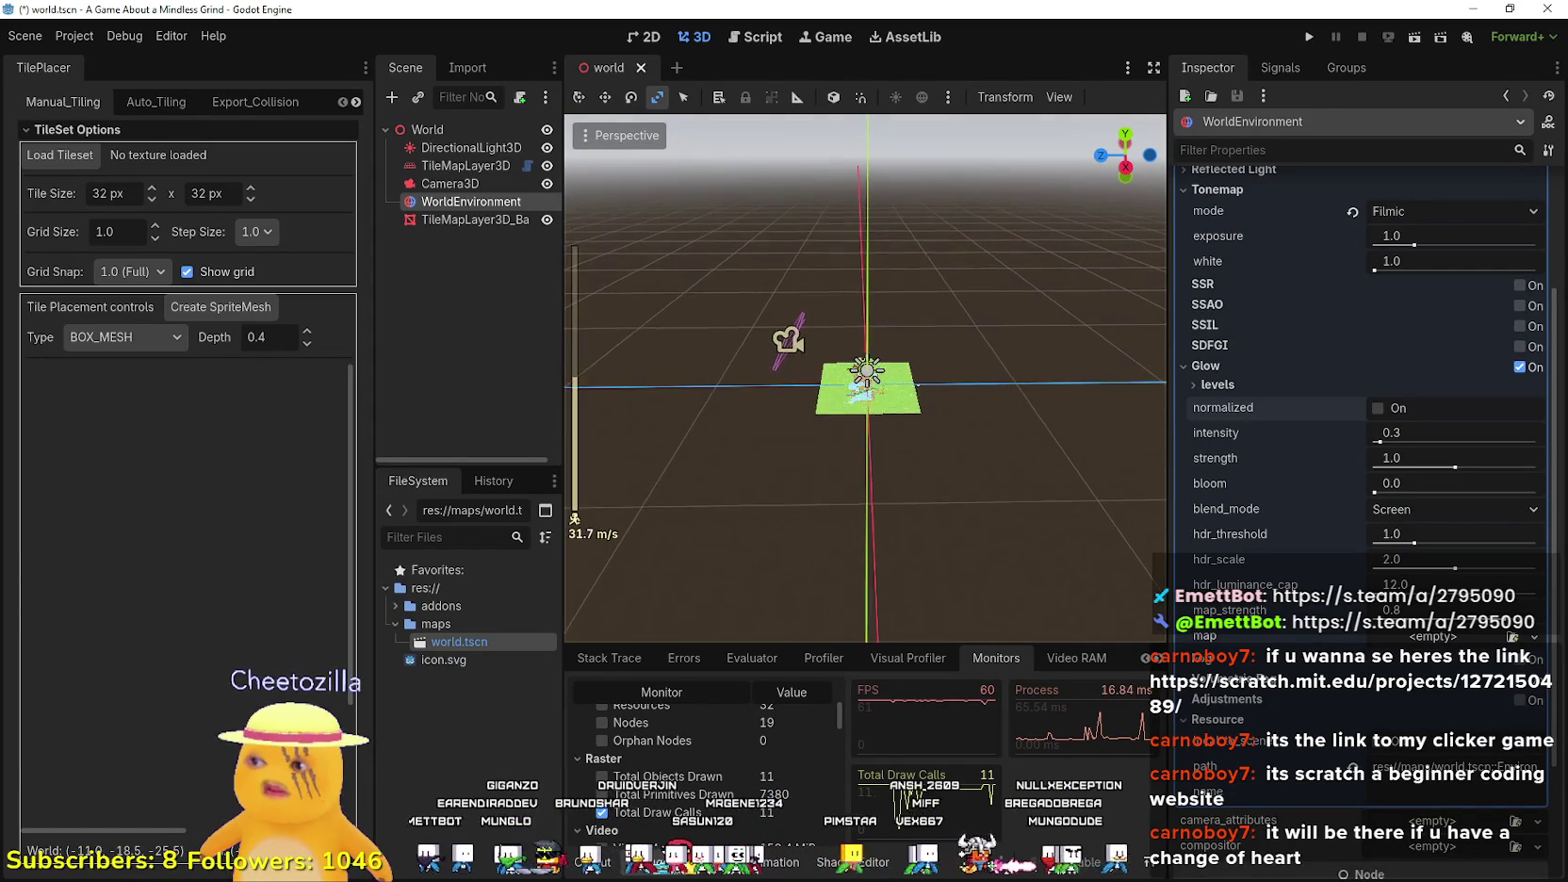
{"action": "key", "text": "w"}
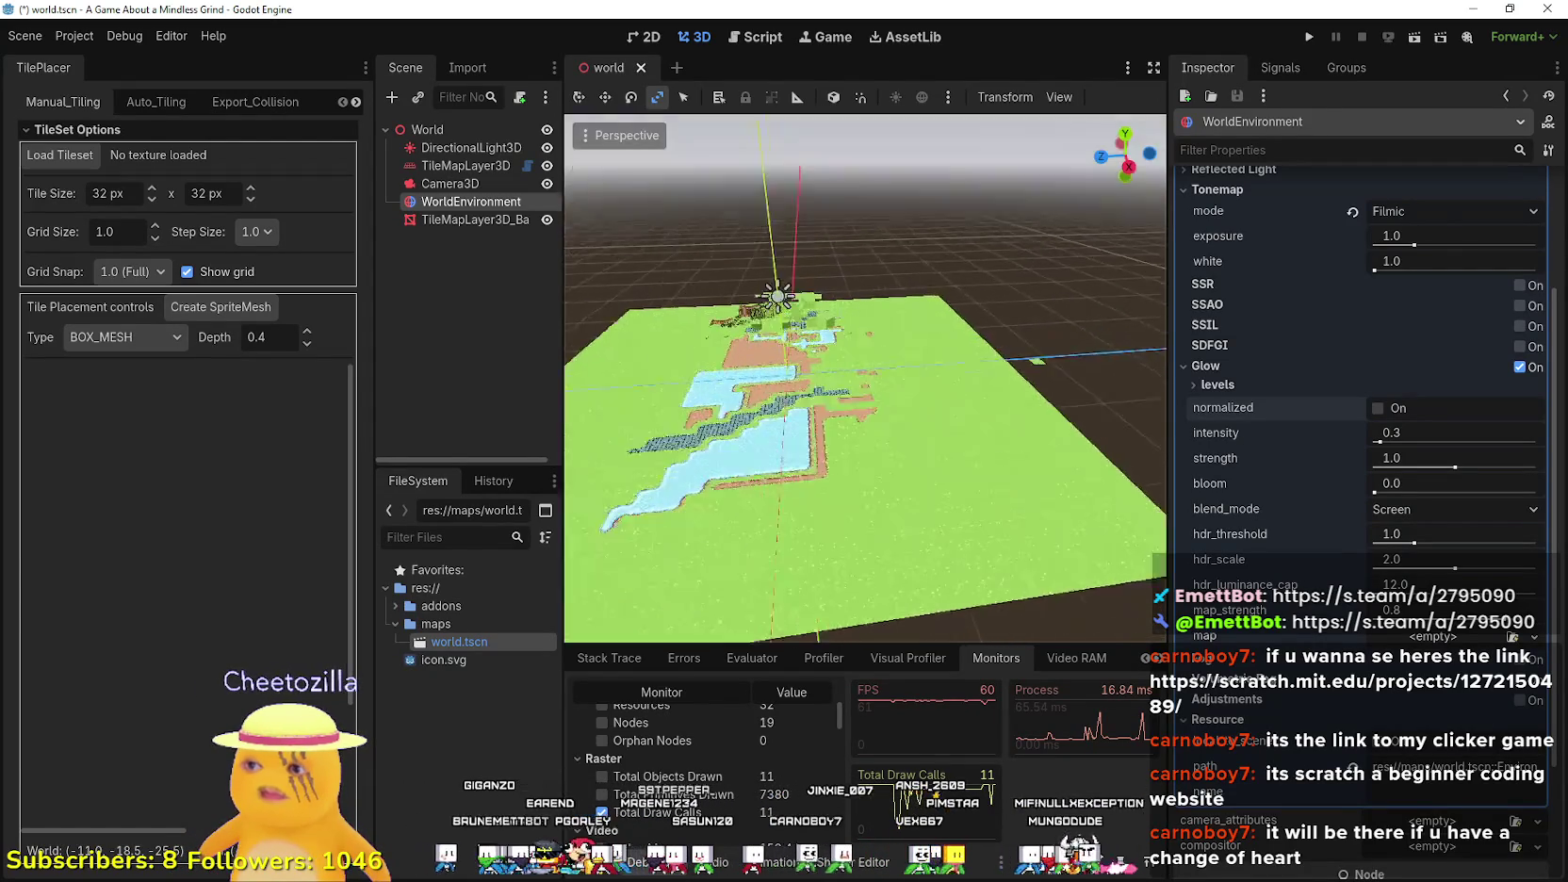
{"action": "left_click", "coordinate": [469, 168]}
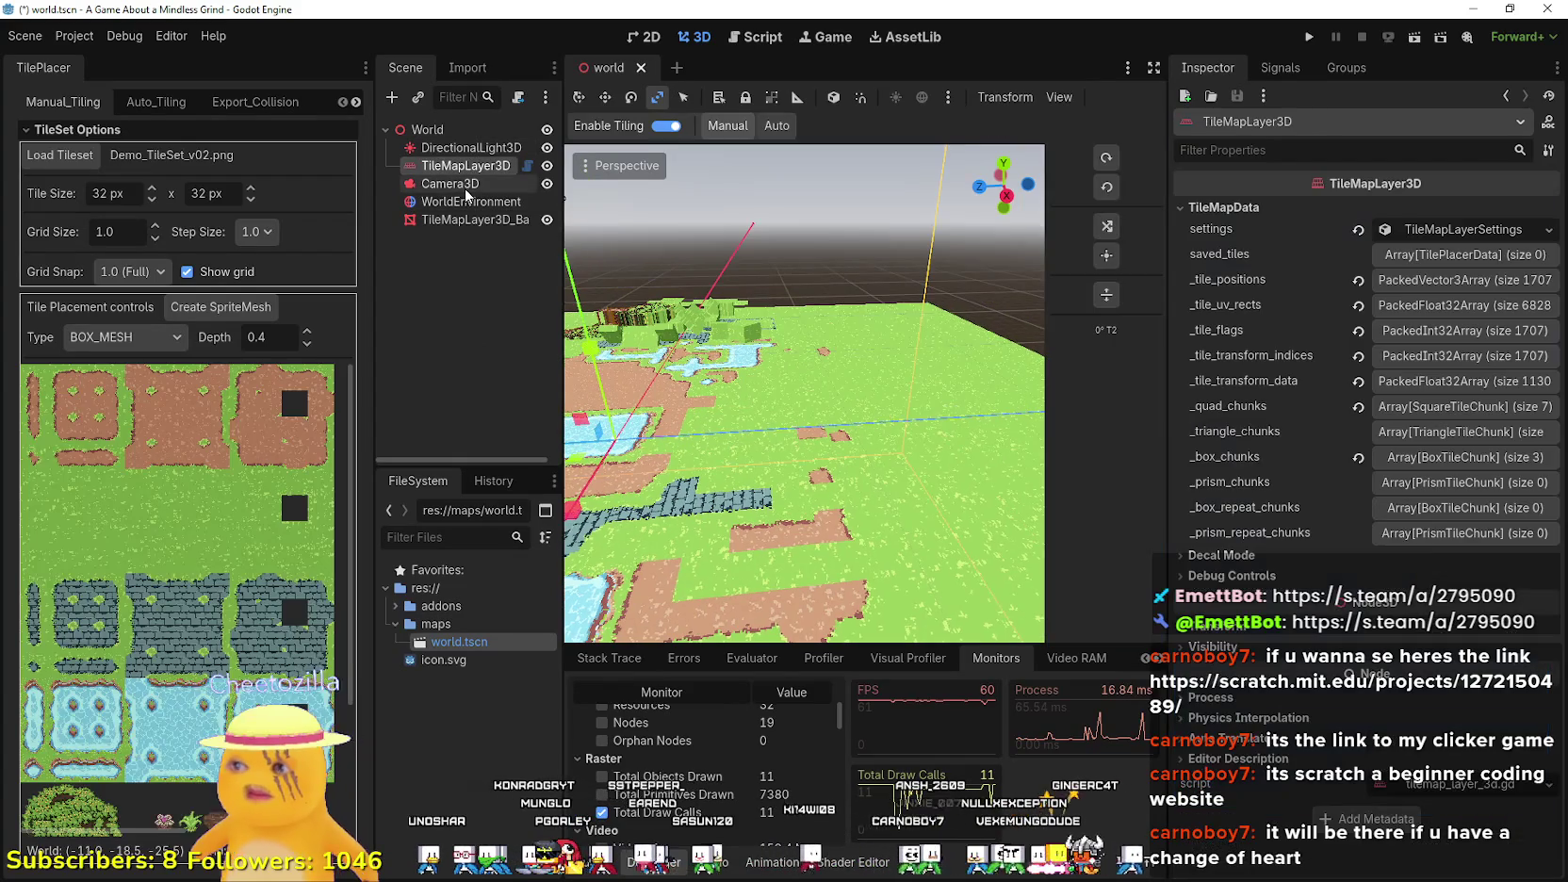
{"action": "scroll", "coordinate": [160, 600], "scroll_direction": "down", "scroll_amount": 1}
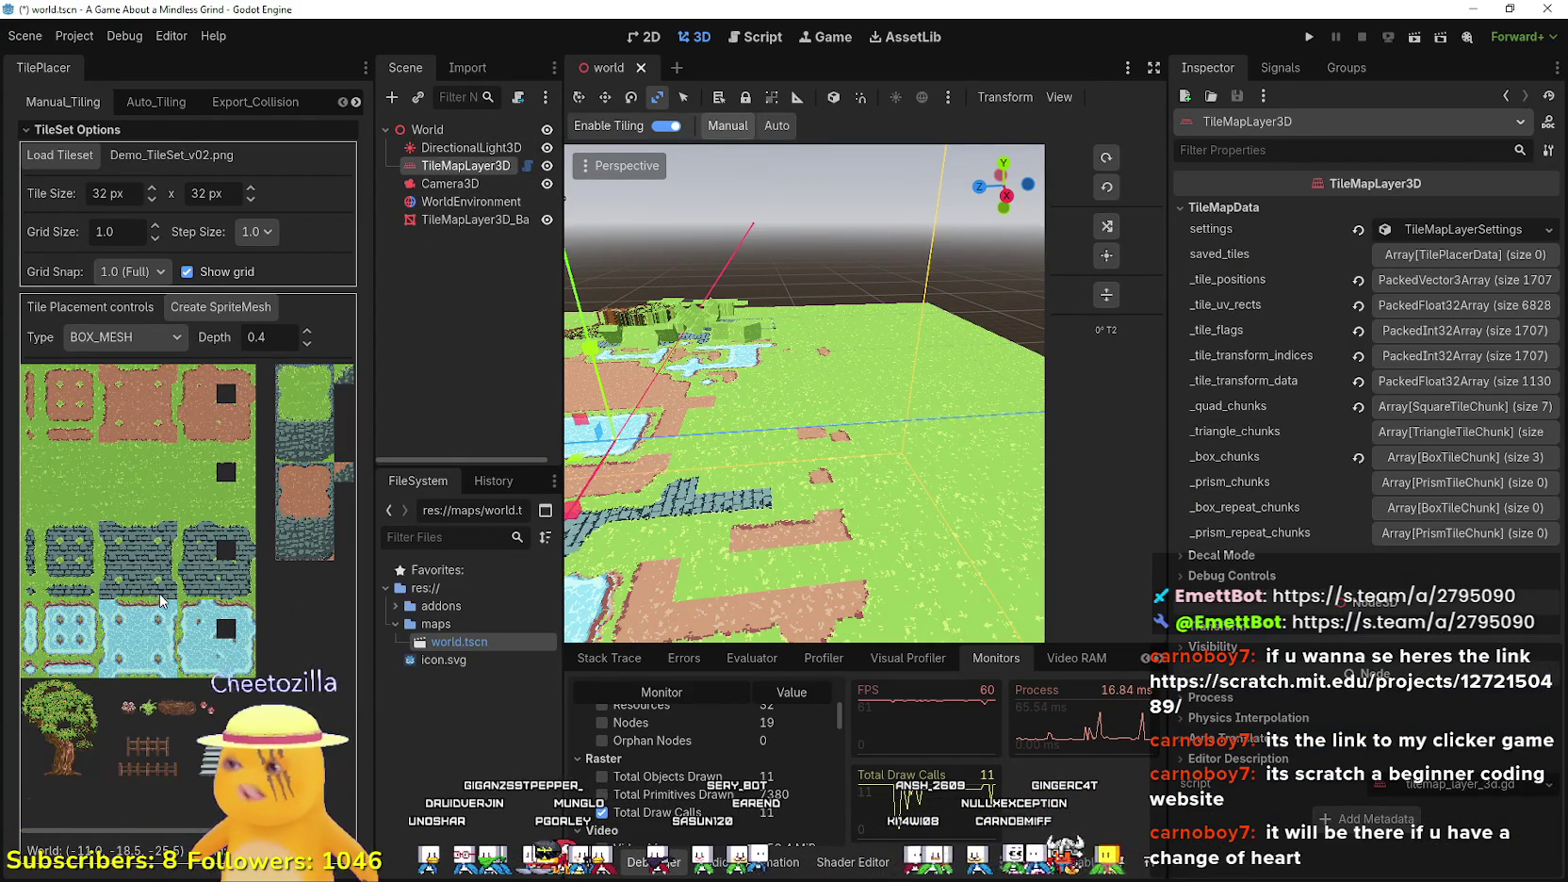
- Set Camera3D to perspective projection (fov 75) with keep_aspect on Keep Height, then reselect TileMapLayer3D
{"action": "left_click", "coordinate": [450, 184]}
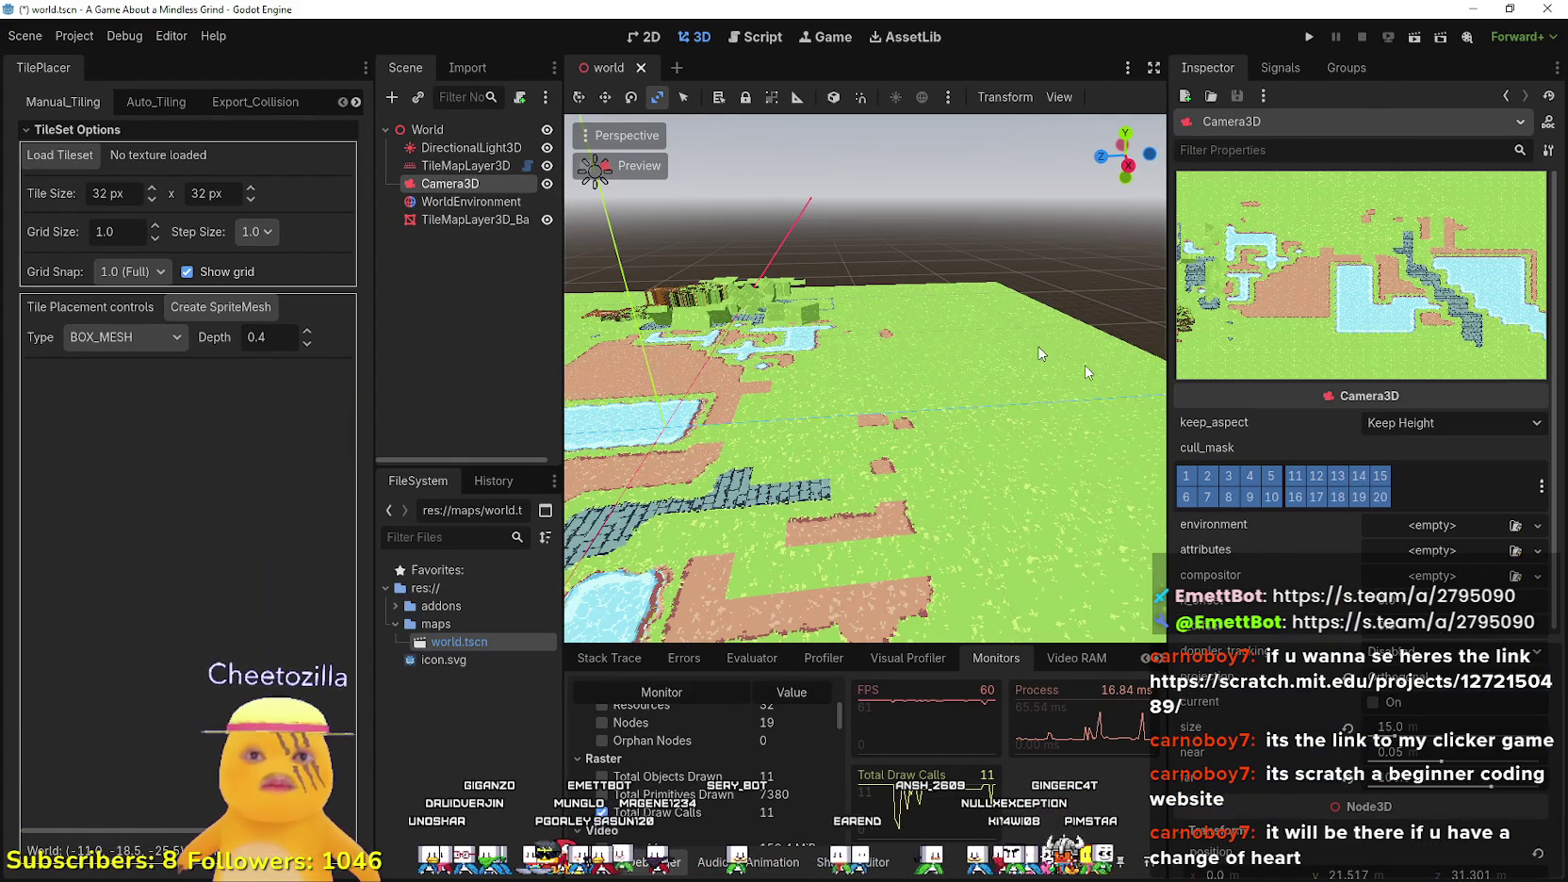
{"action": "left_click", "coordinate": [1405, 423]}
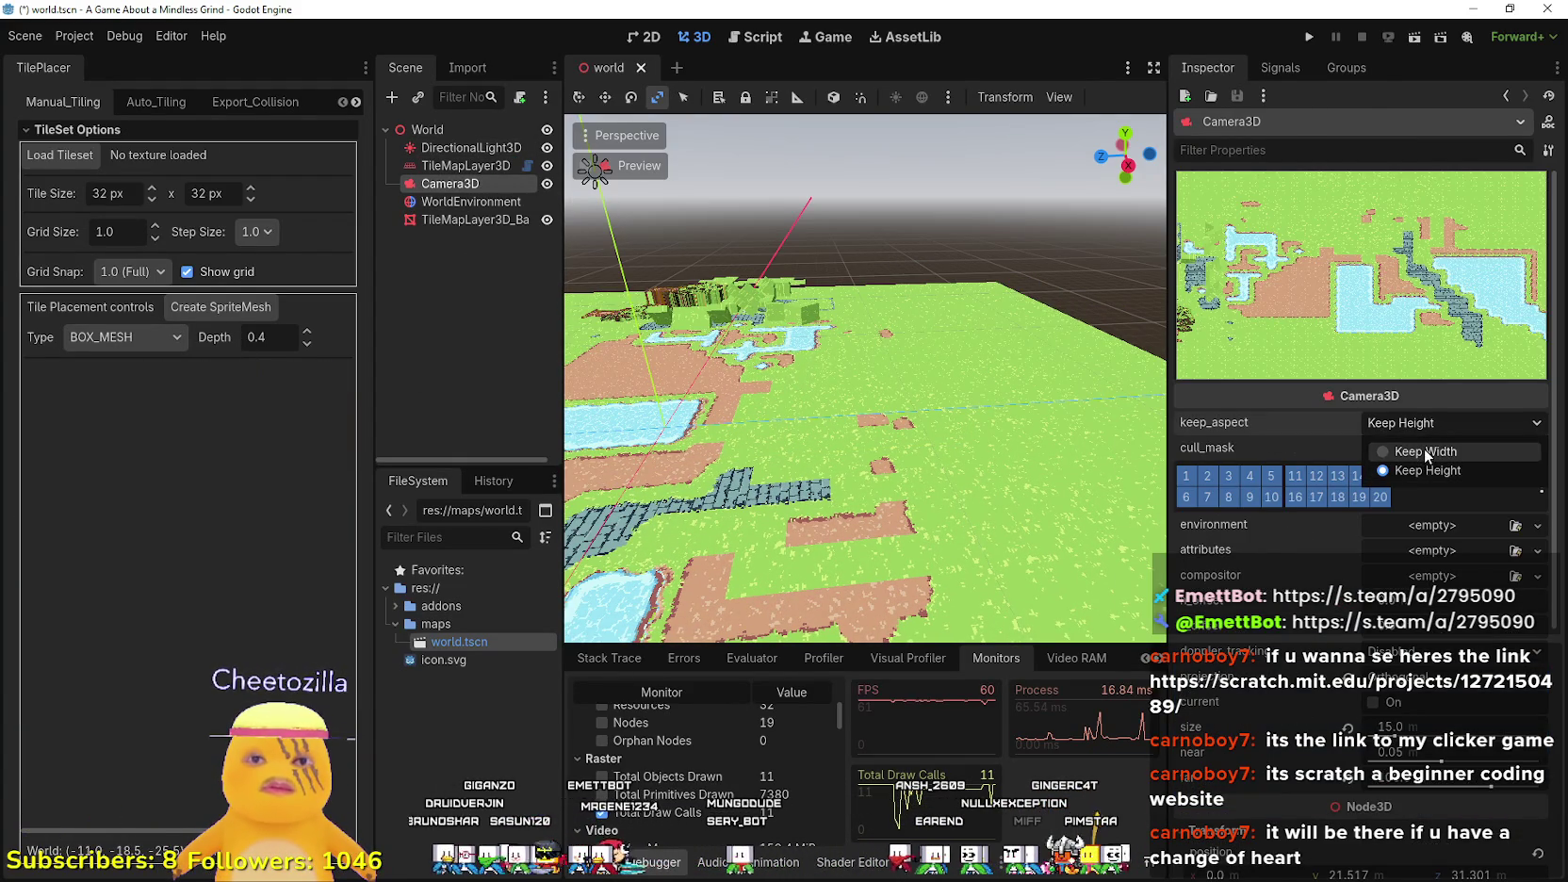
{"action": "left_click", "coordinate": [1424, 451]}
{"action": "left_click", "coordinate": [1418, 421]}
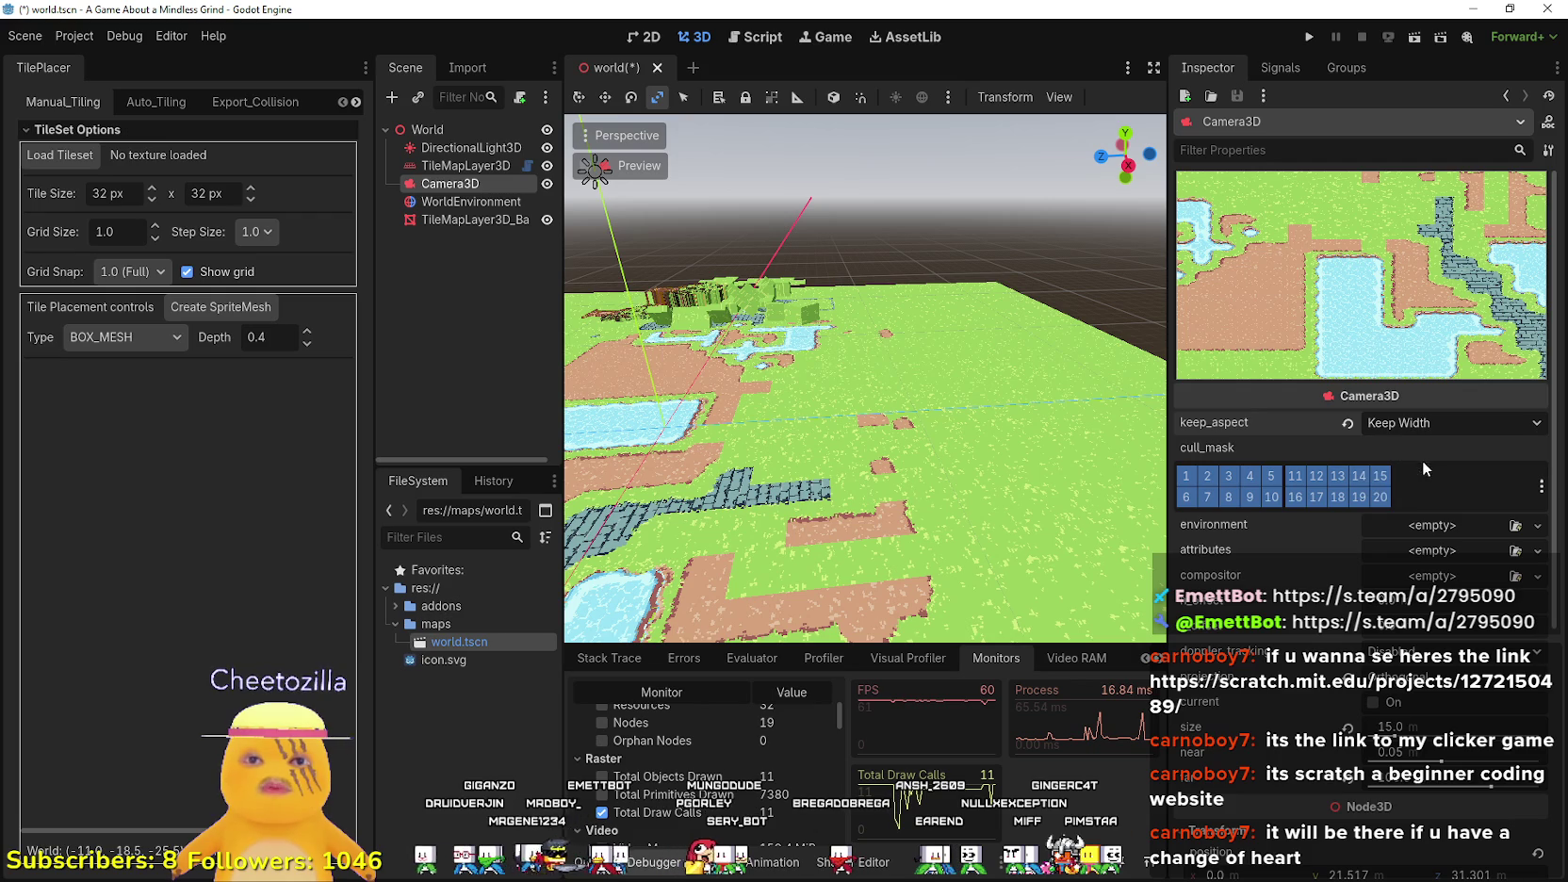
{"action": "left_click", "coordinate": [1411, 691]}
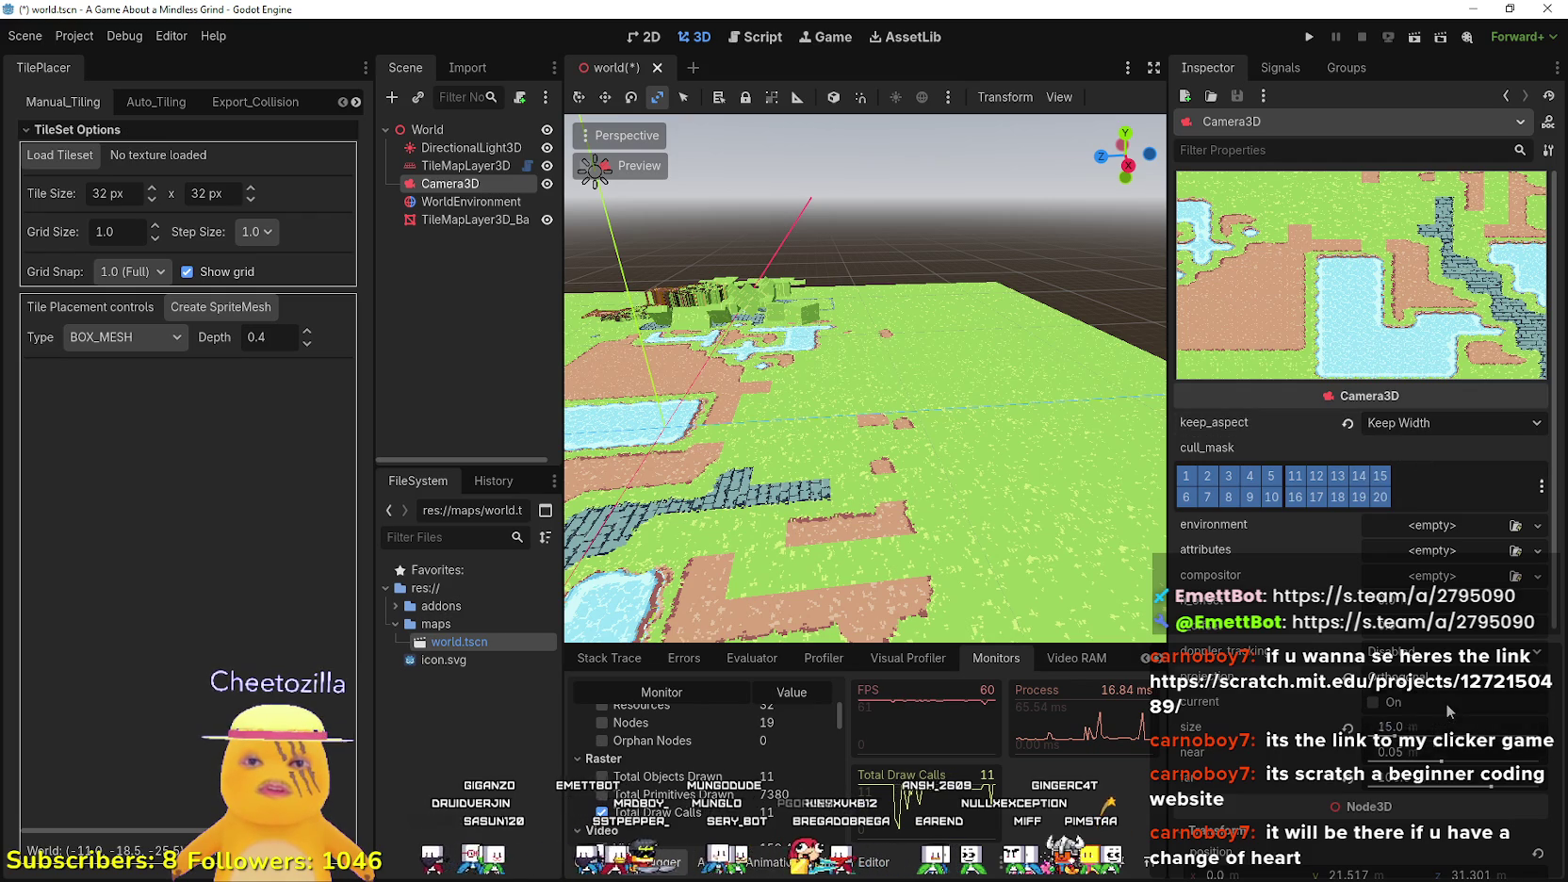
{"action": "left_click", "coordinate": [1348, 424]}
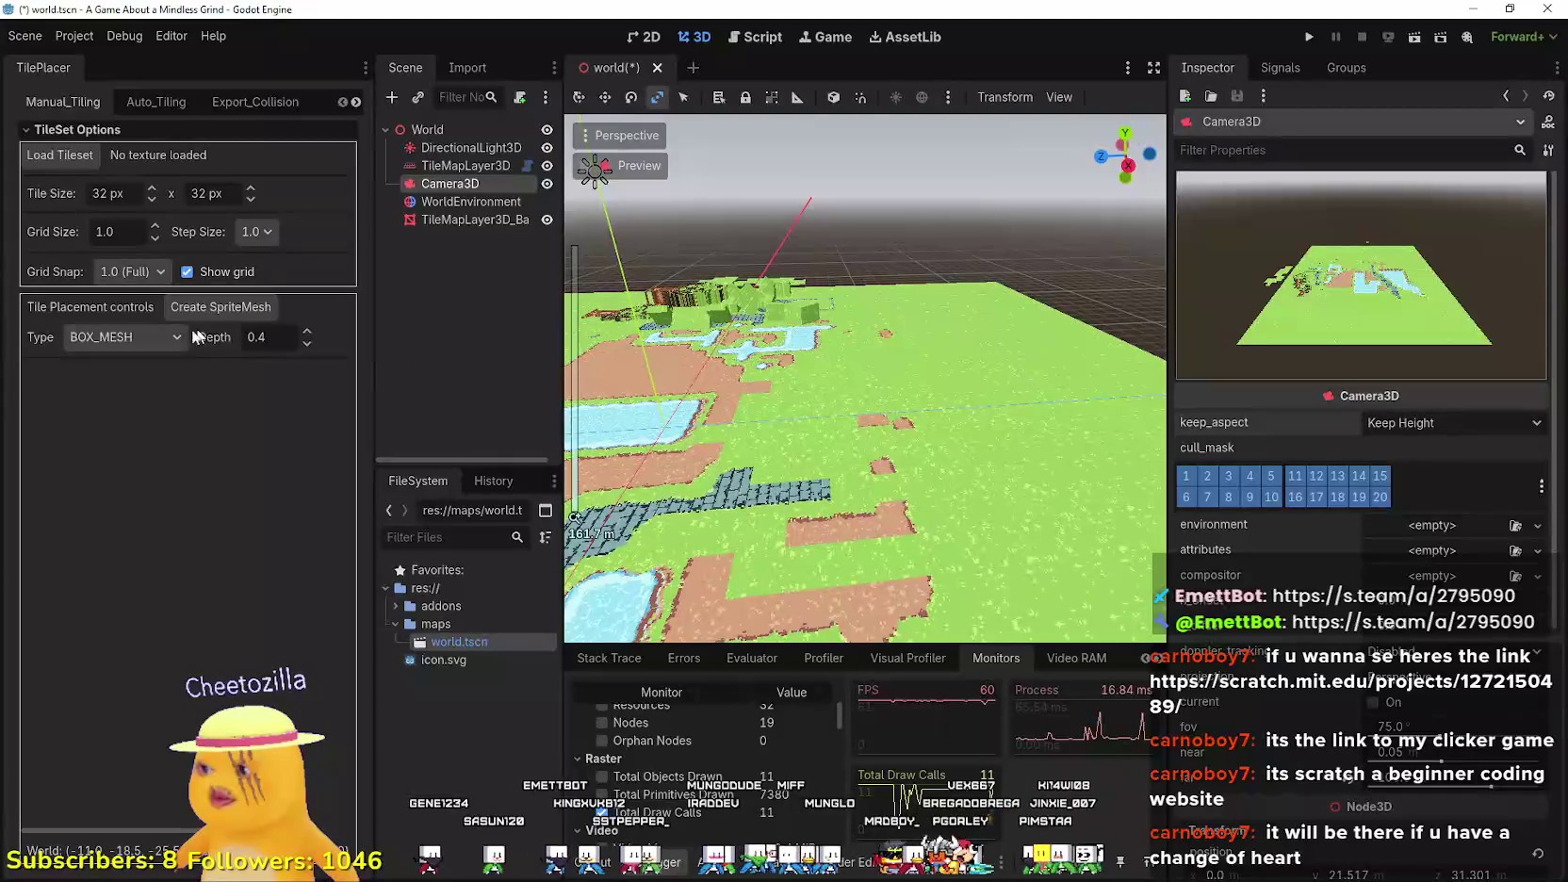
{"action": "left_click", "coordinate": [465, 166]}
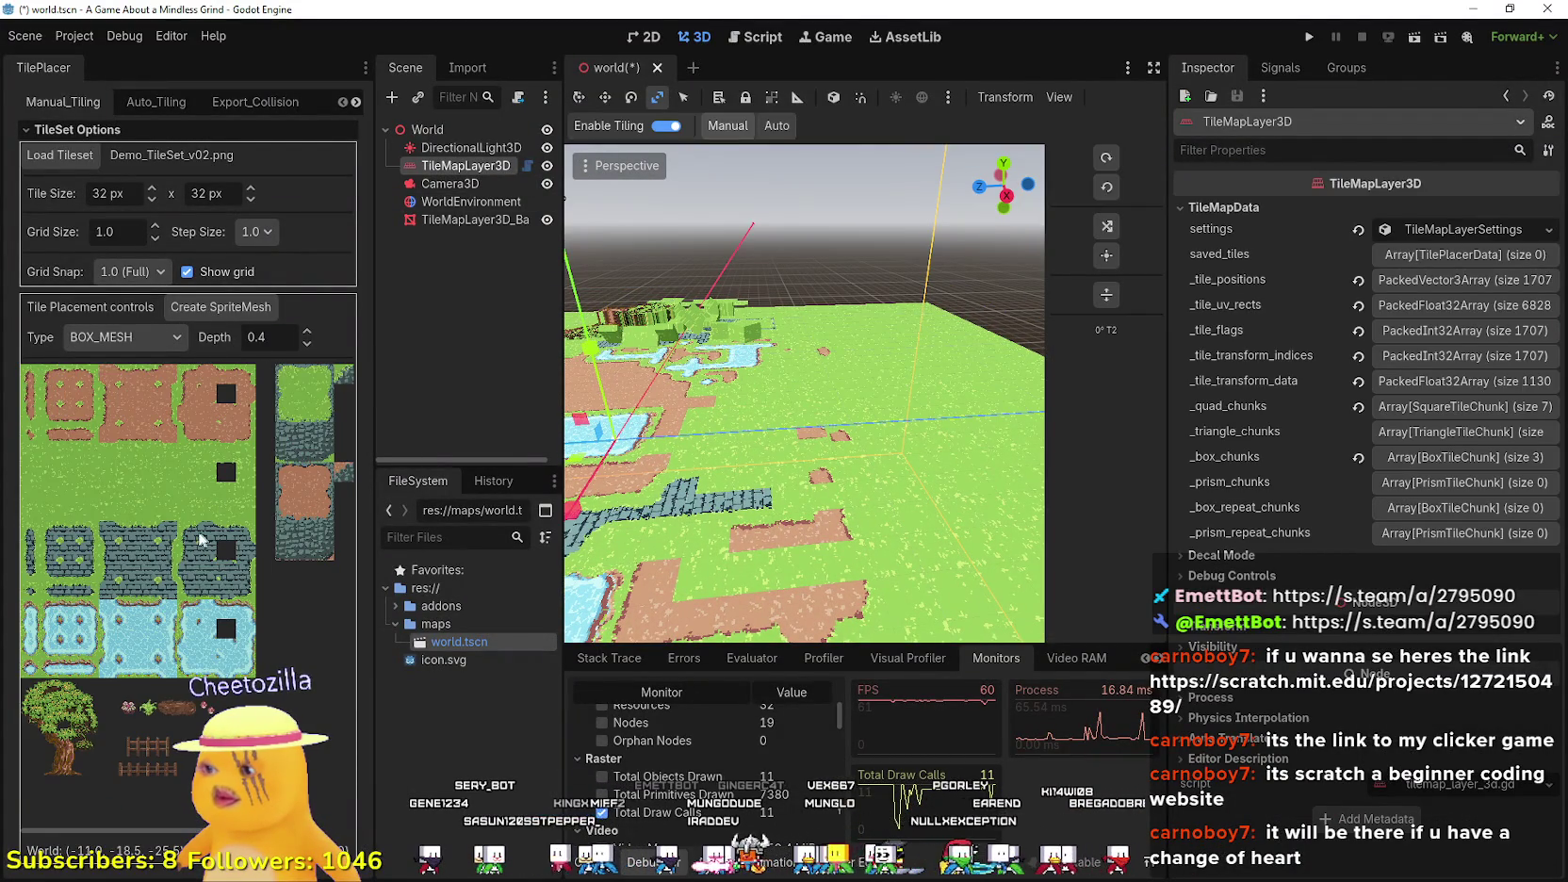
{"action": "scroll", "coordinate": [201, 539], "scroll_direction": "down", "scroll_amount": 1}
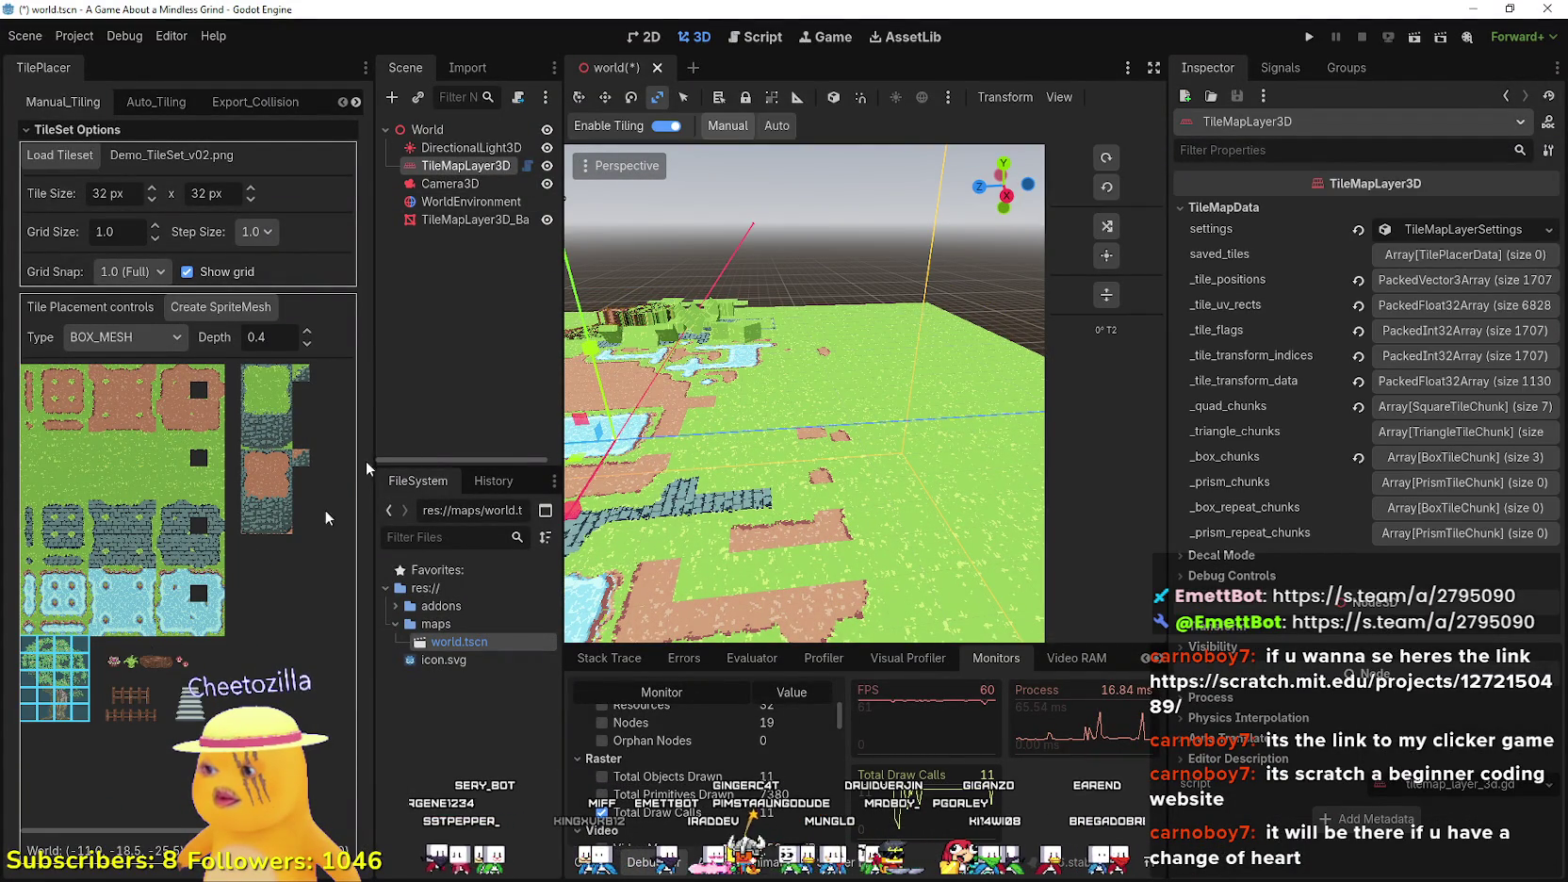
{"action": "left_click", "coordinate": [233, 307]}
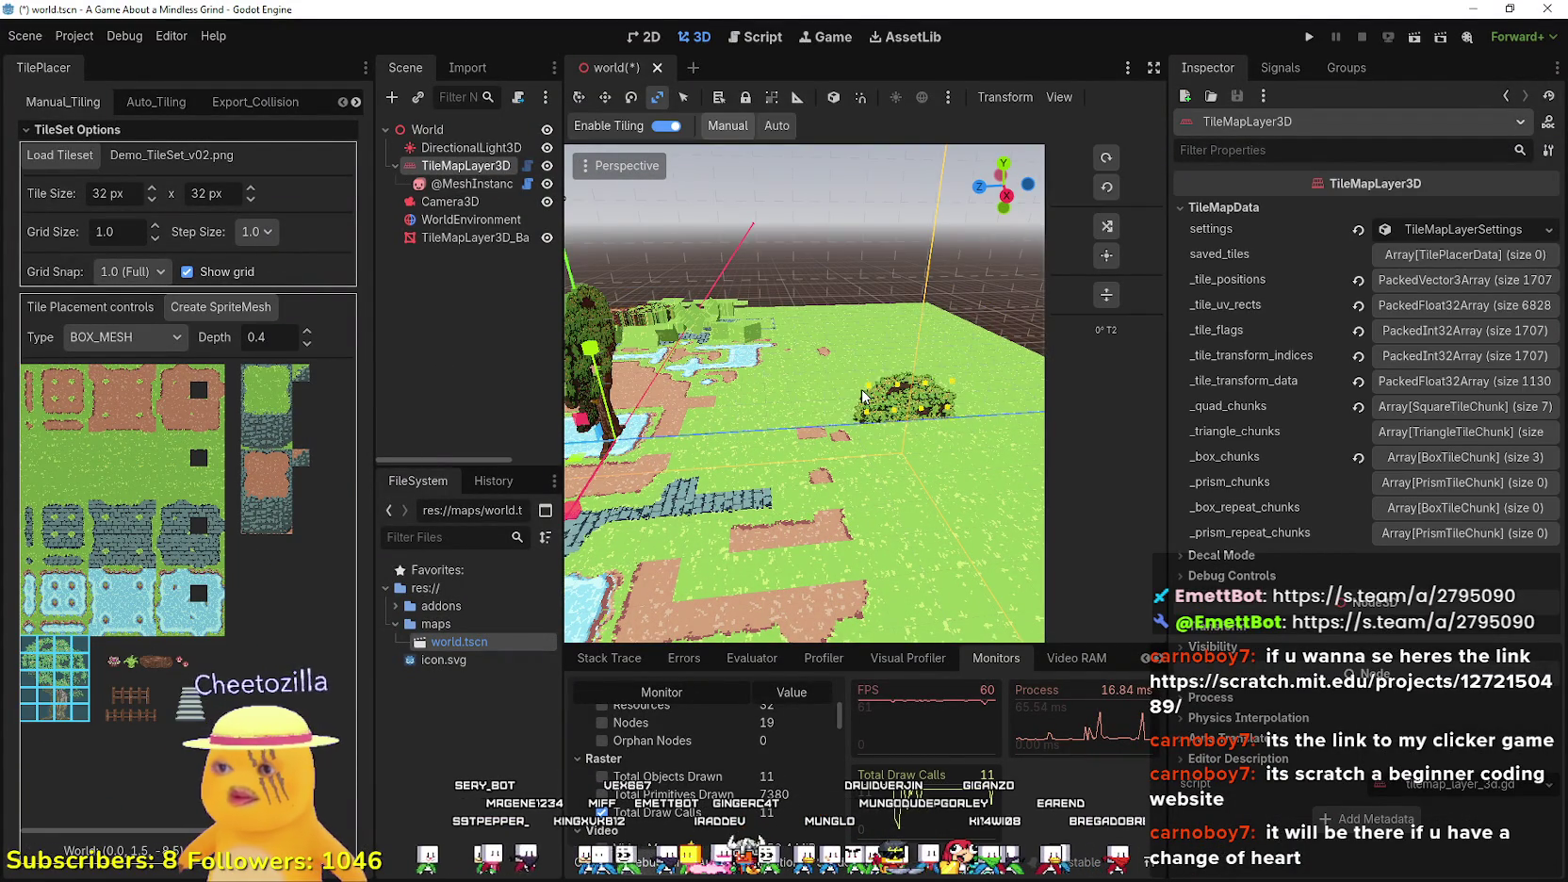
{"action": "scroll", "coordinate": [755, 396], "scroll_direction": "down", "scroll_amount": 5}
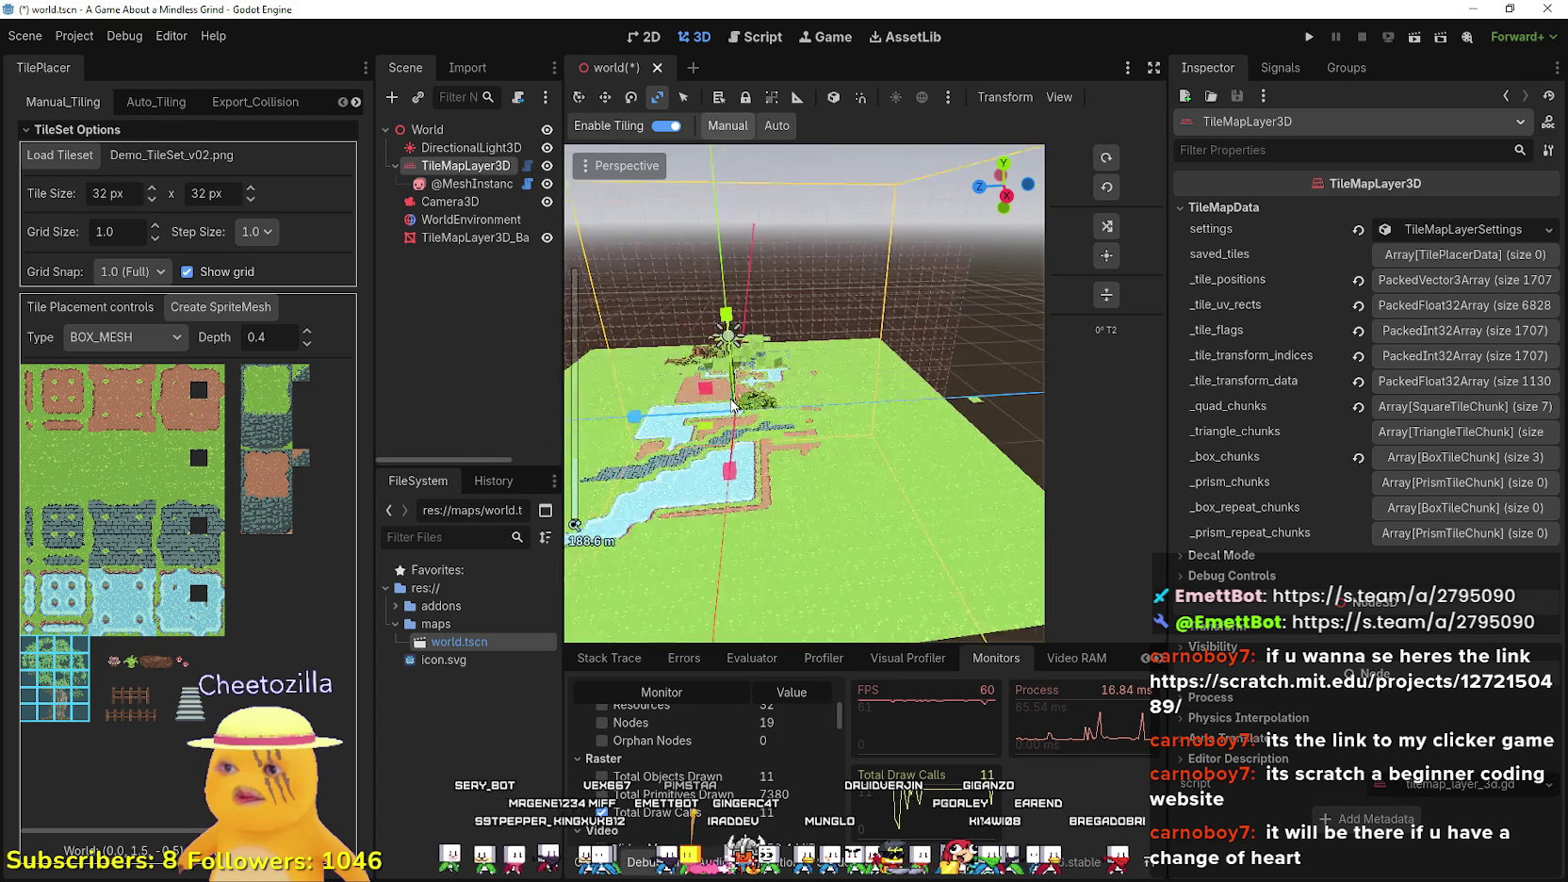
{"action": "double_click", "coordinate": [441, 184]}
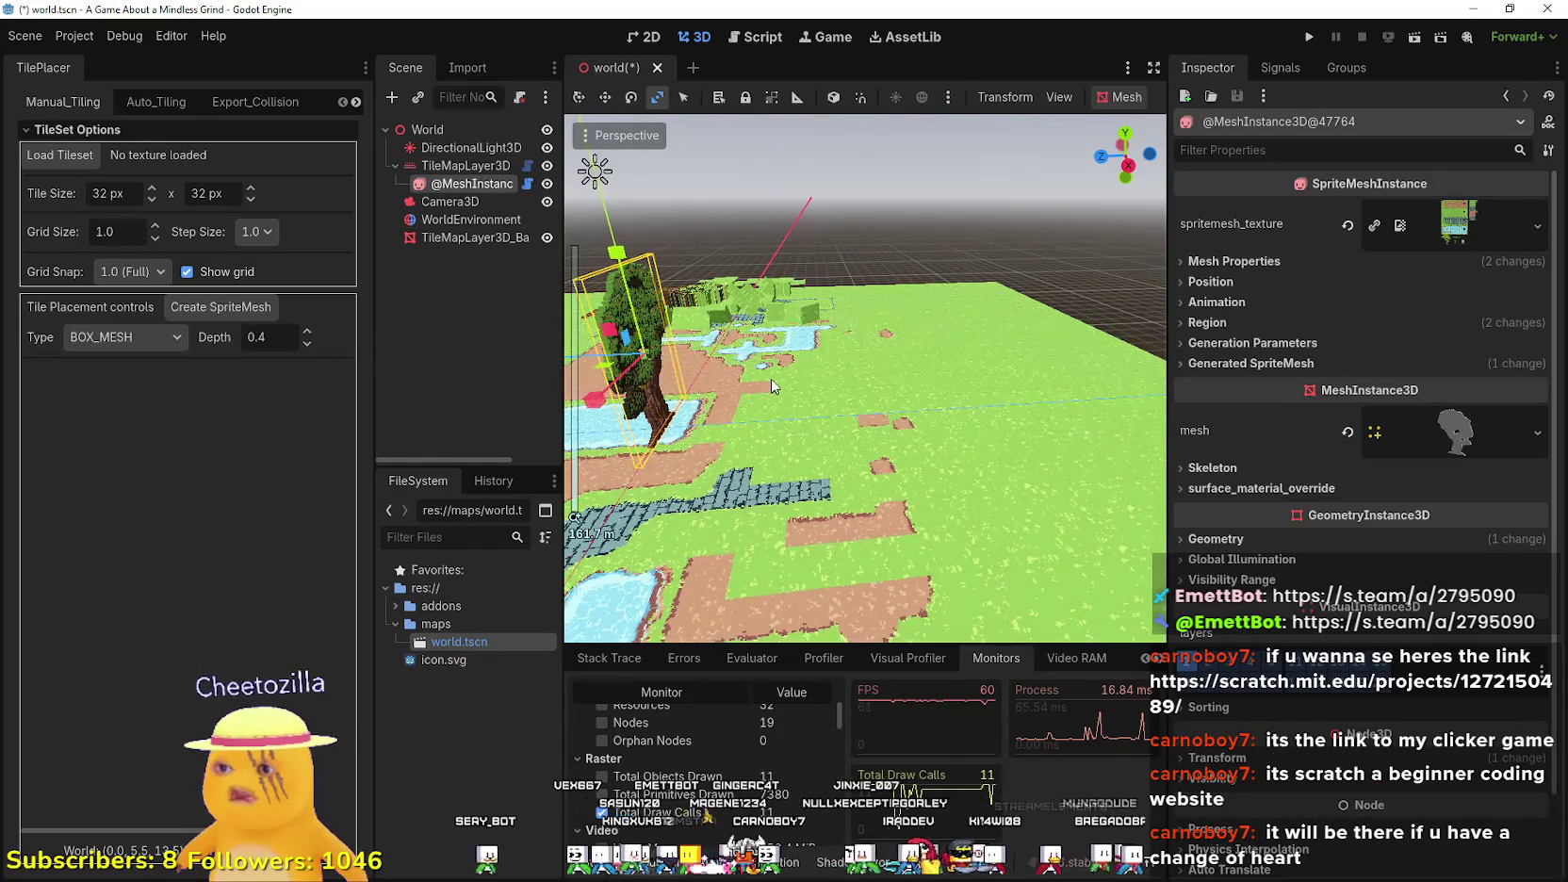
- Play-test the world, using the game camera override to fly around the tree and water
{"action": "mouse_move", "coordinate": [769, 377]}
{"action": "left_mouse_down"}
{"action": "mouse_move", "coordinate": [660, 388]}
{"action": "mouse_move", "coordinate": [726, 381]}
{"action": "left_mouse_up"}
{"action": "left_click_drag", "start_coordinate": [830, 226], "coordinate": [879, 222]}
{"action": "left_click", "coordinate": [1310, 39]}
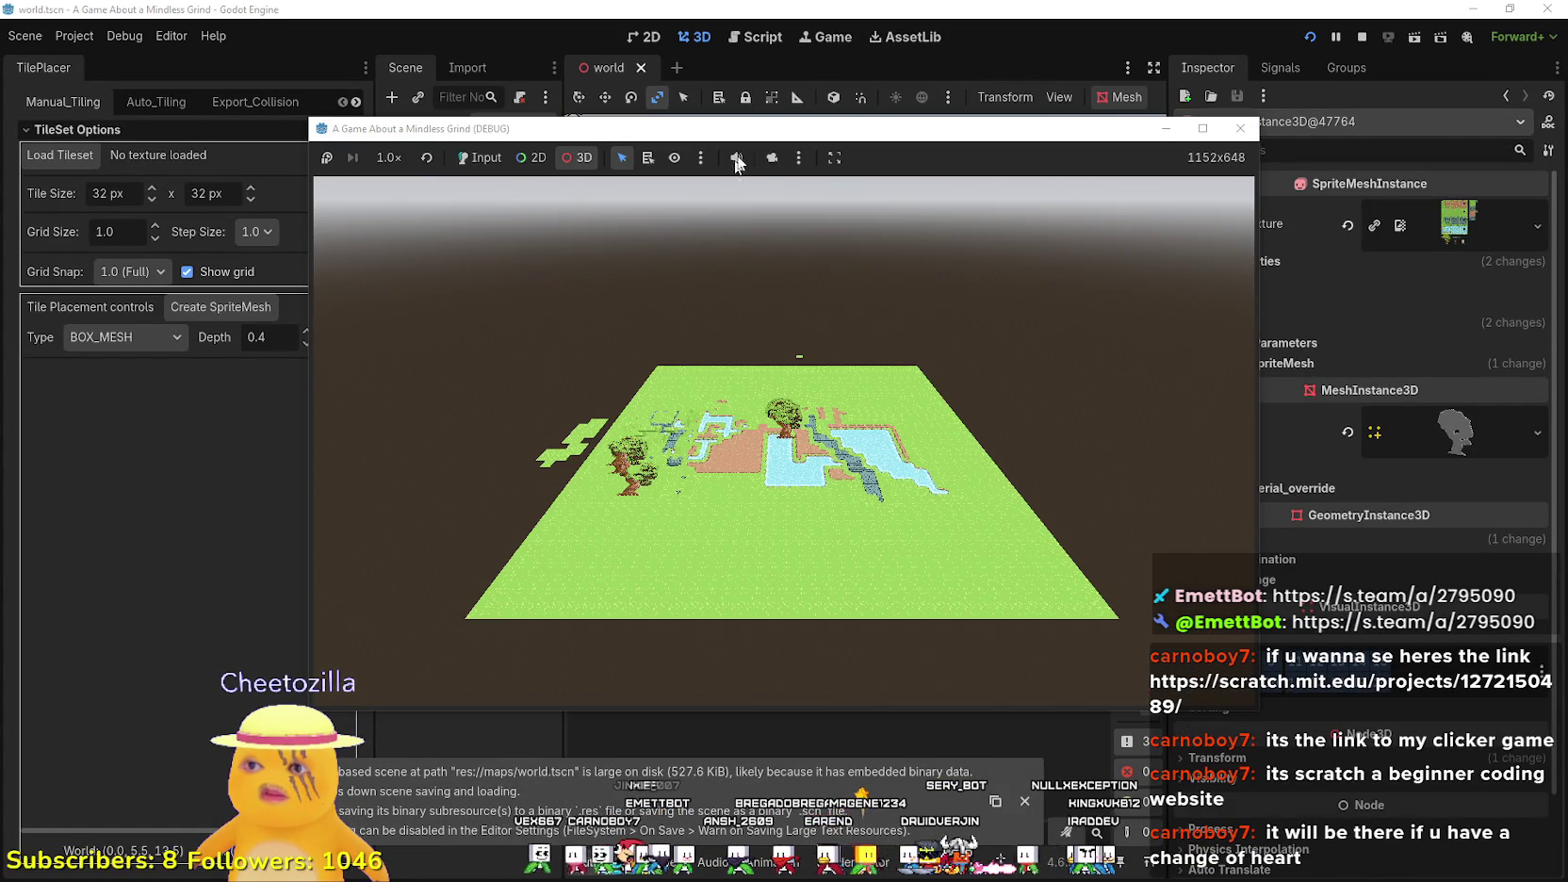
{"action": "left_click", "coordinate": [769, 157]}
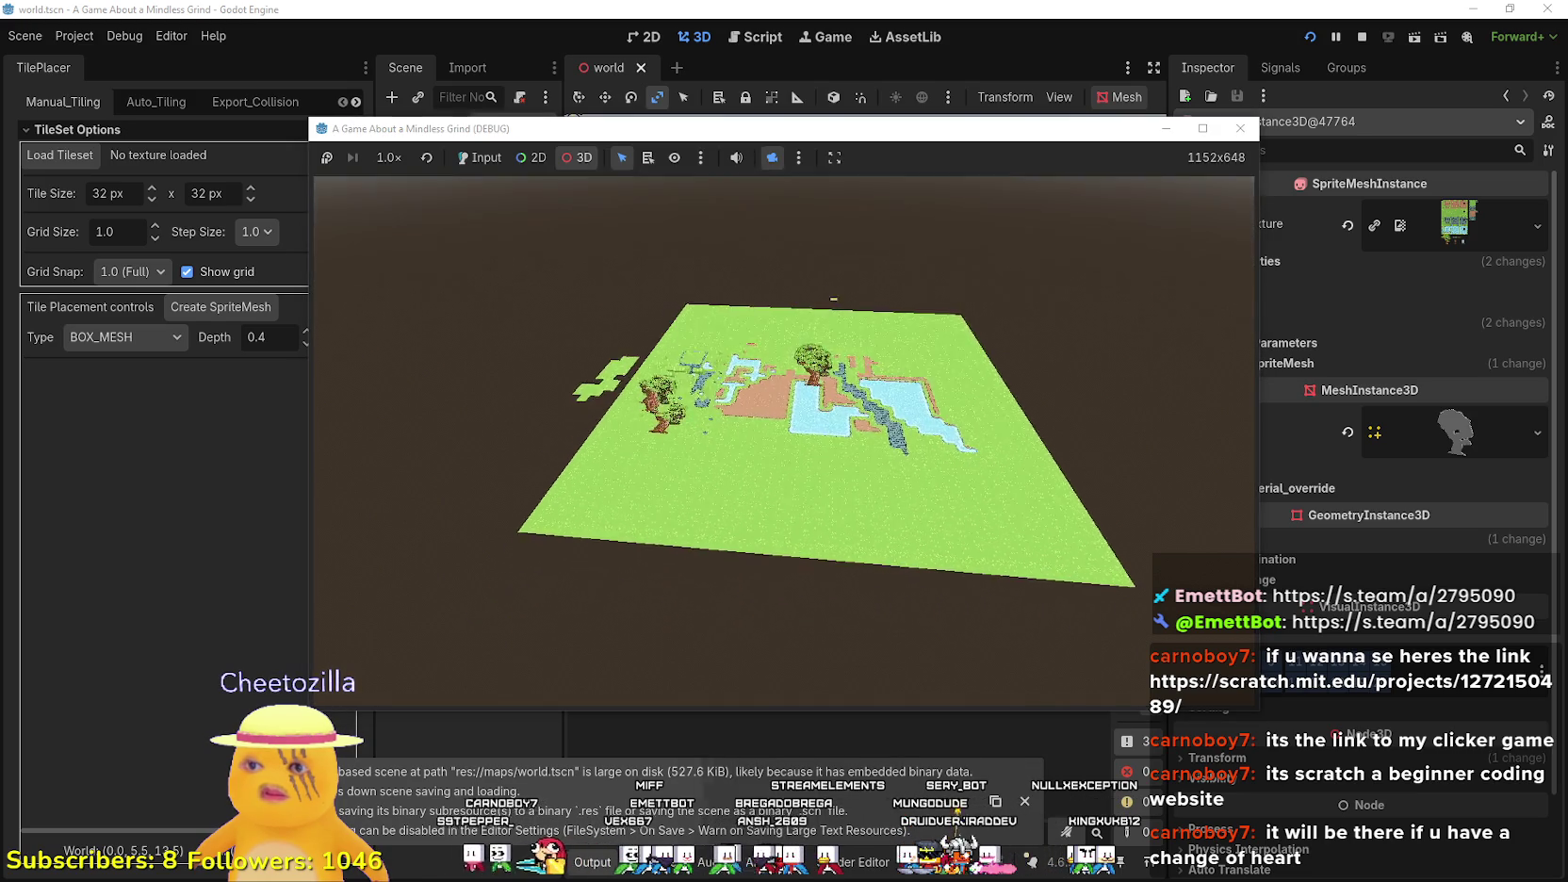
{"action": "scroll", "coordinate": [784, 442], "scroll_direction": "down", "scroll_amount": 5}
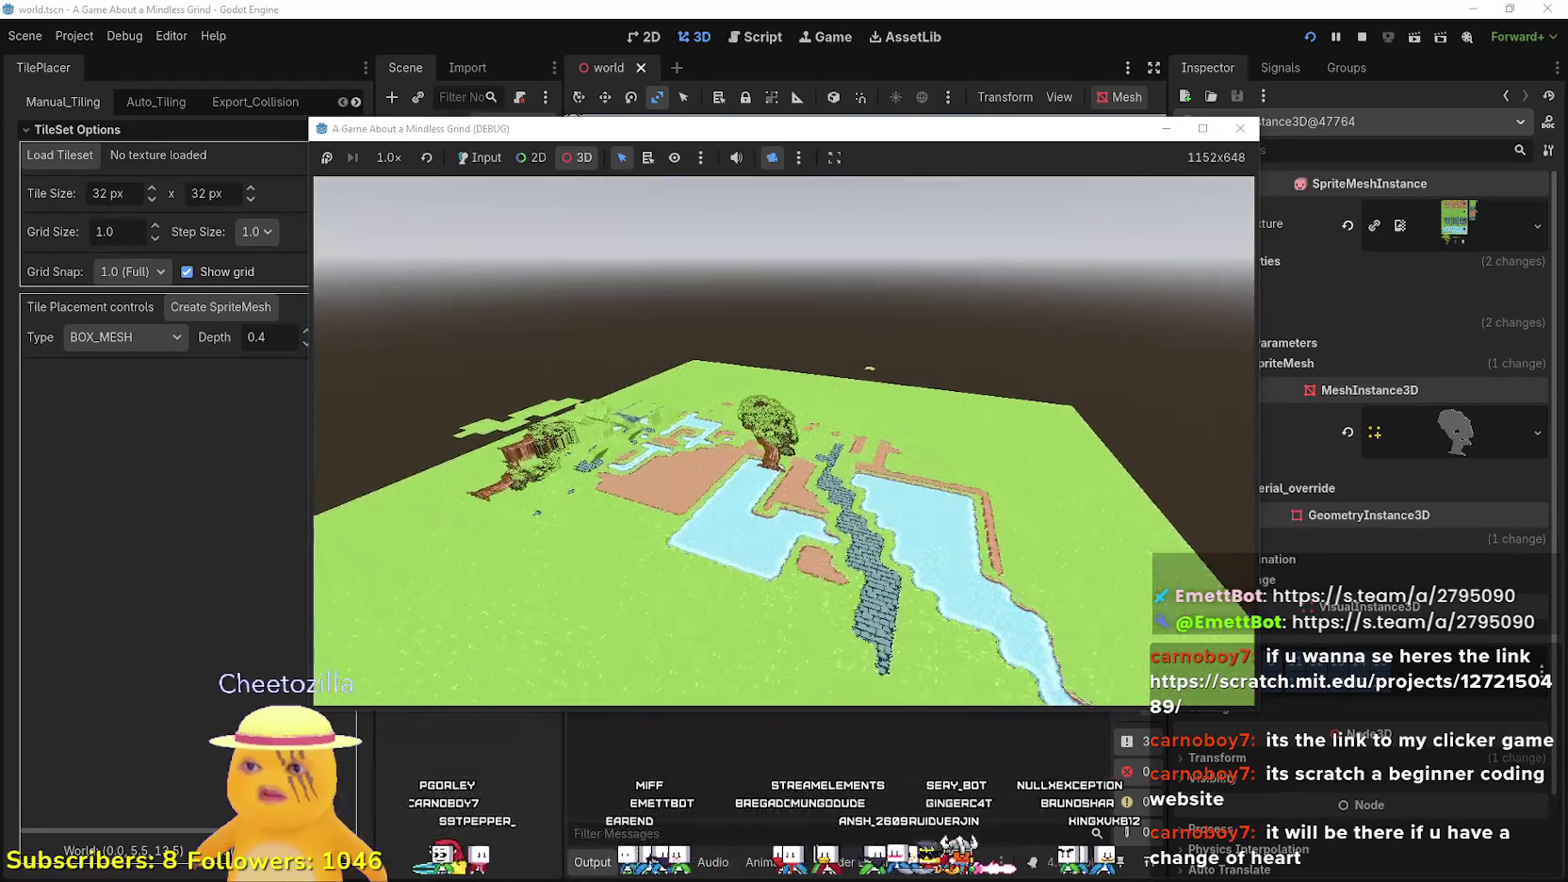
{"action": "scroll", "coordinate": [784, 441], "scroll_direction": "down", "scroll_amount": 5}
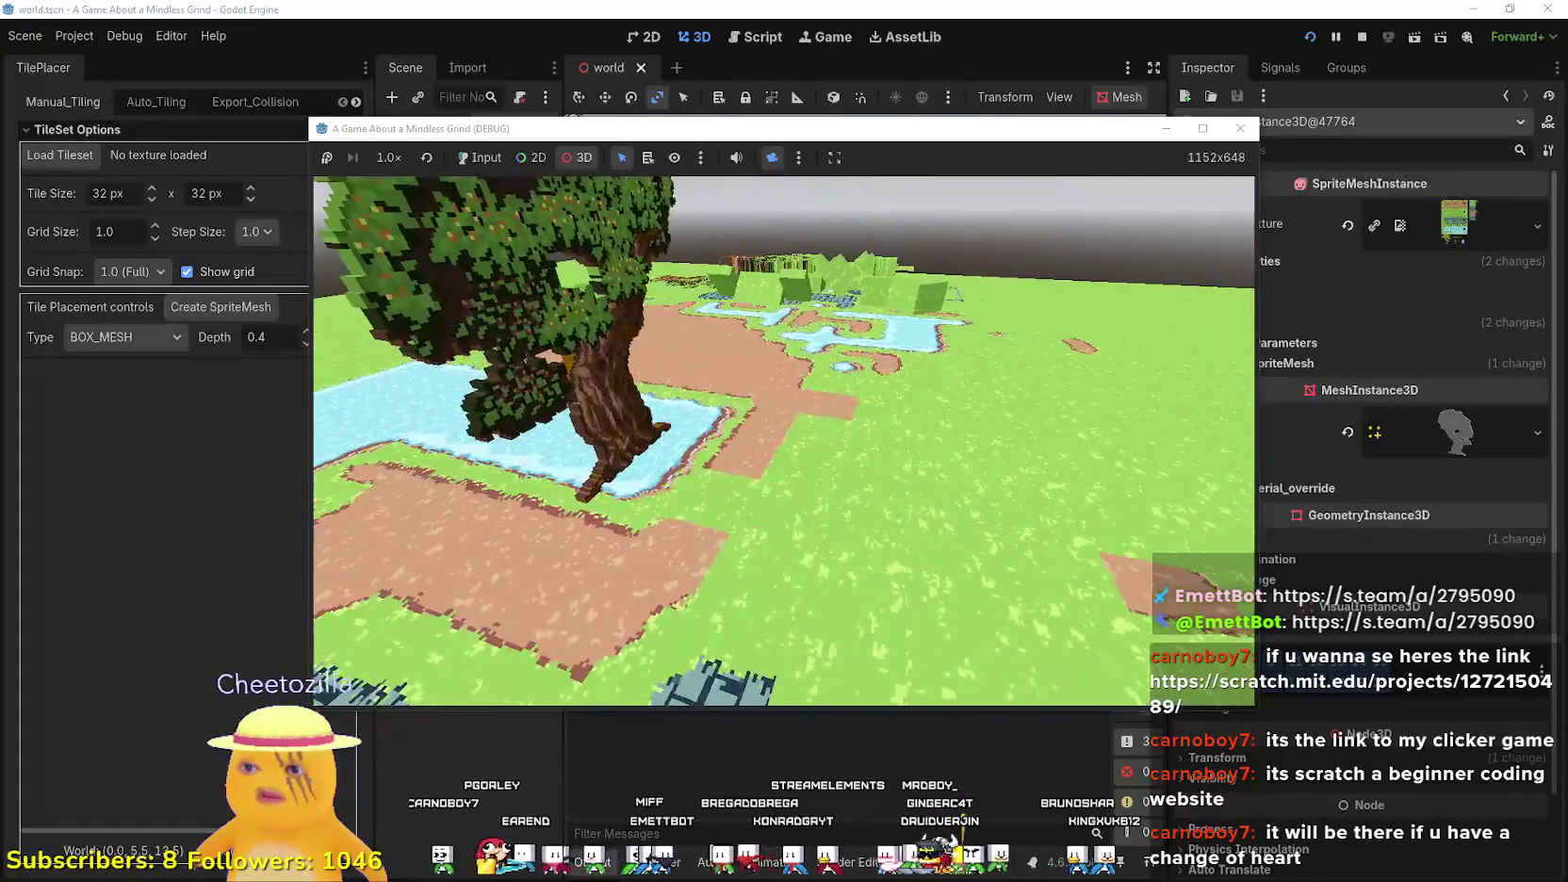
{"action": "scroll", "coordinate": [785, 442], "scroll_direction": "down", "scroll_amount": 8}
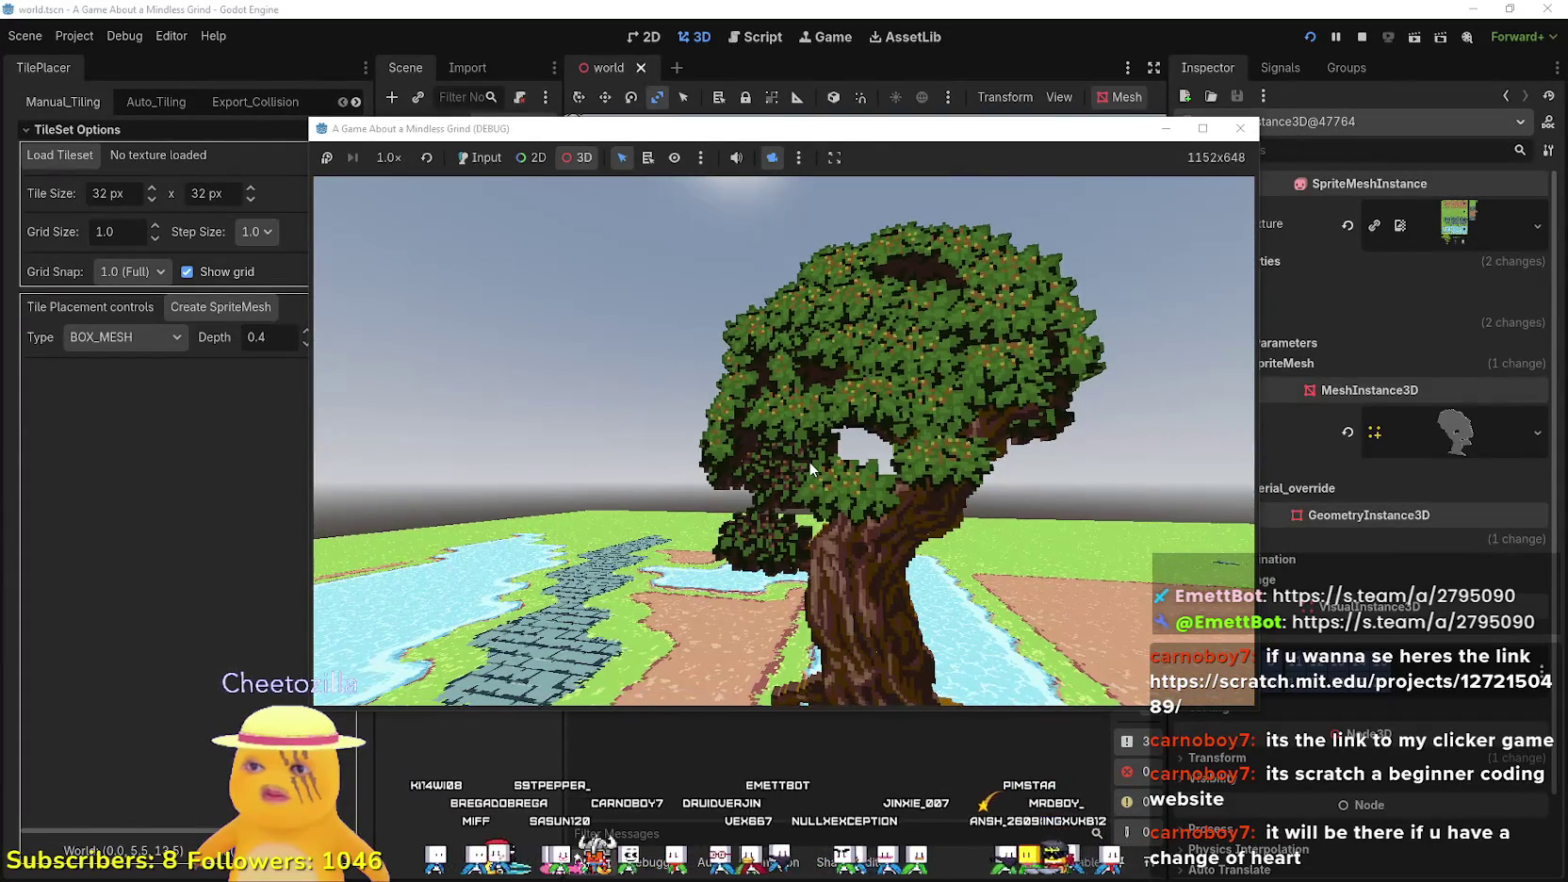
- Stop the game and scale the tree mesh flat into a thin slab
{"action": "key", "text": "F8"}
{"action": "mouse_move", "coordinate": [717, 426]}
{"action": "left_mouse_down"}
{"action": "mouse_move", "coordinate": [952, 339]}
{"action": "mouse_move", "coordinate": [1176, 328]}
{"action": "left_mouse_up"}
{"action": "mouse_move", "coordinate": [885, 354]}
{"action": "left_mouse_down"}
{"action": "mouse_move", "coordinate": [1084, 340]}
{"action": "mouse_move", "coordinate": [799, 370]}
{"action": "mouse_move", "coordinate": [817, 374]}
{"action": "left_mouse_up"}
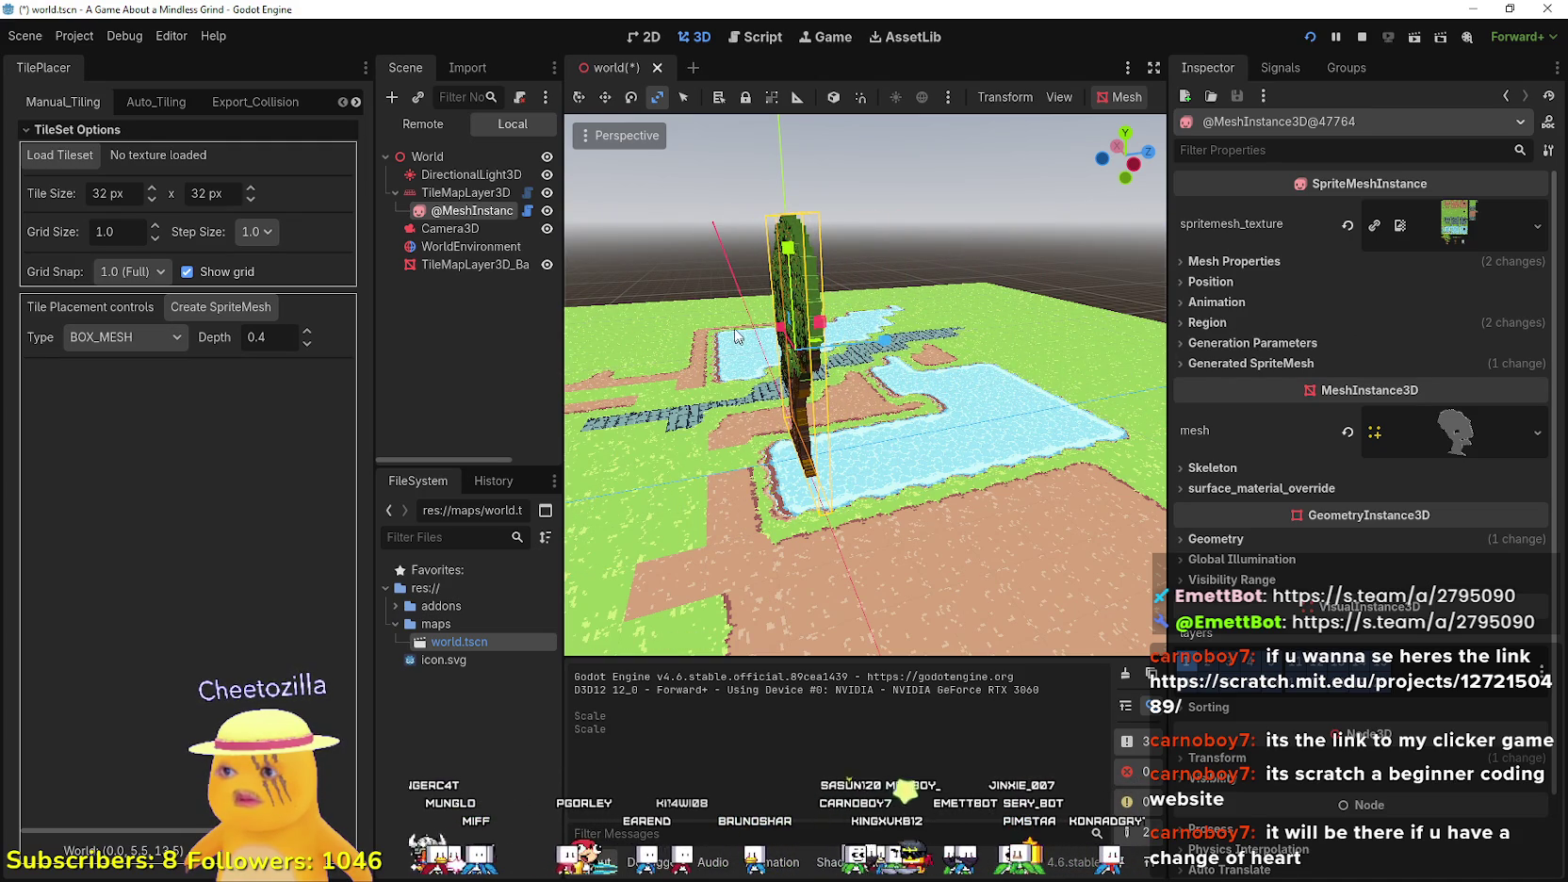
- Expand the tree's Mesh Properties and Position, nudge the offset, then revert it to zero
{"action": "mouse_move", "coordinate": [627, 283]}
{"action": "left_mouse_down"}
{"action": "mouse_move", "coordinate": [697, 254]}
{"action": "mouse_move", "coordinate": [735, 292]}
{"action": "left_mouse_up"}
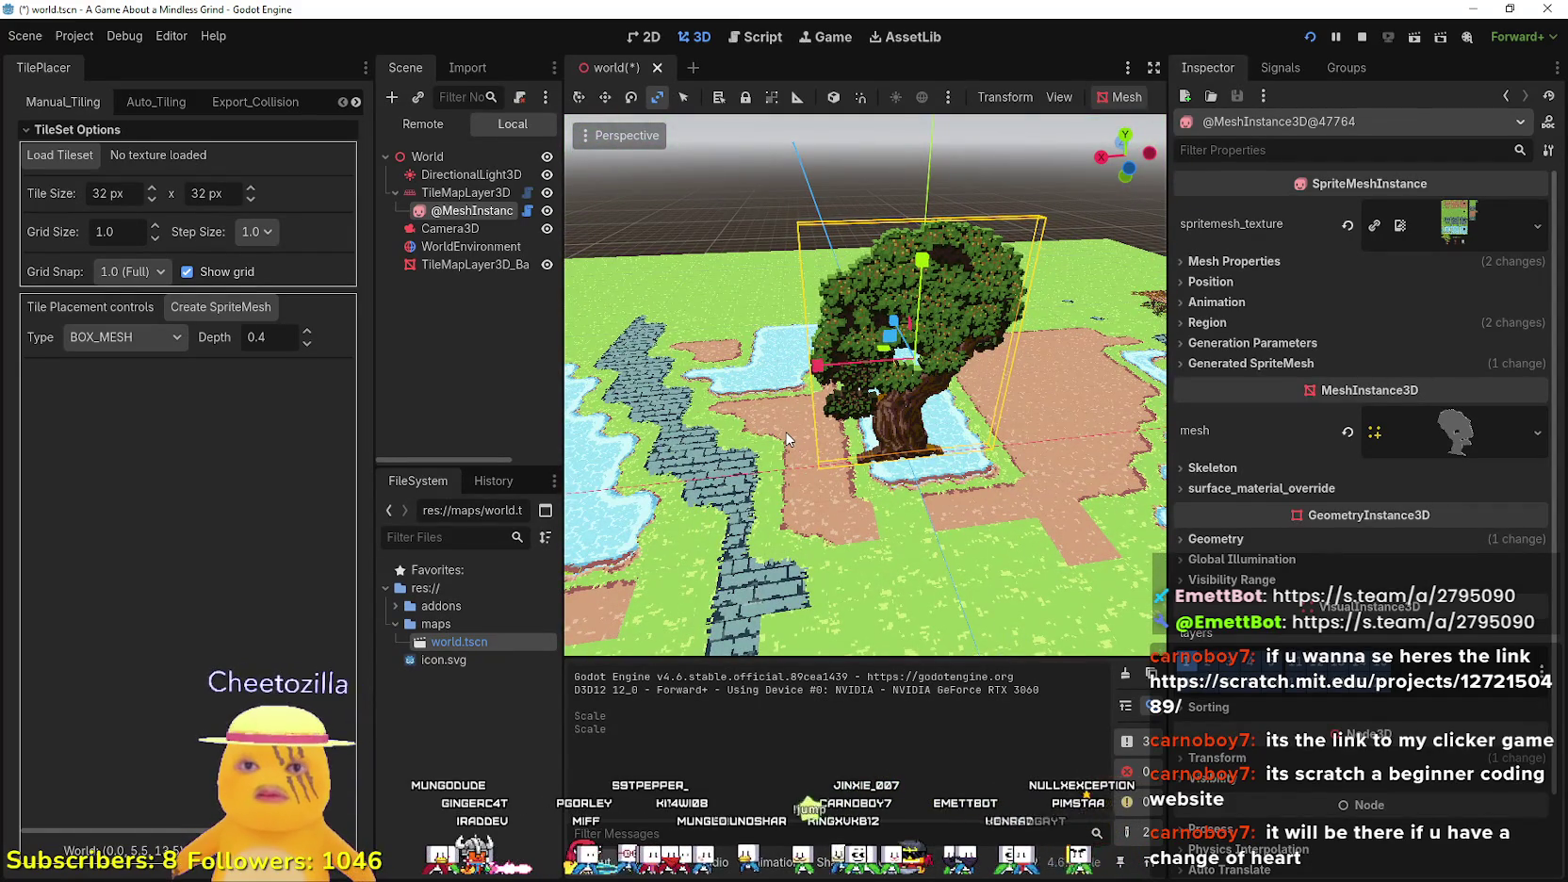
{"action": "left_click", "coordinate": [1301, 260]}
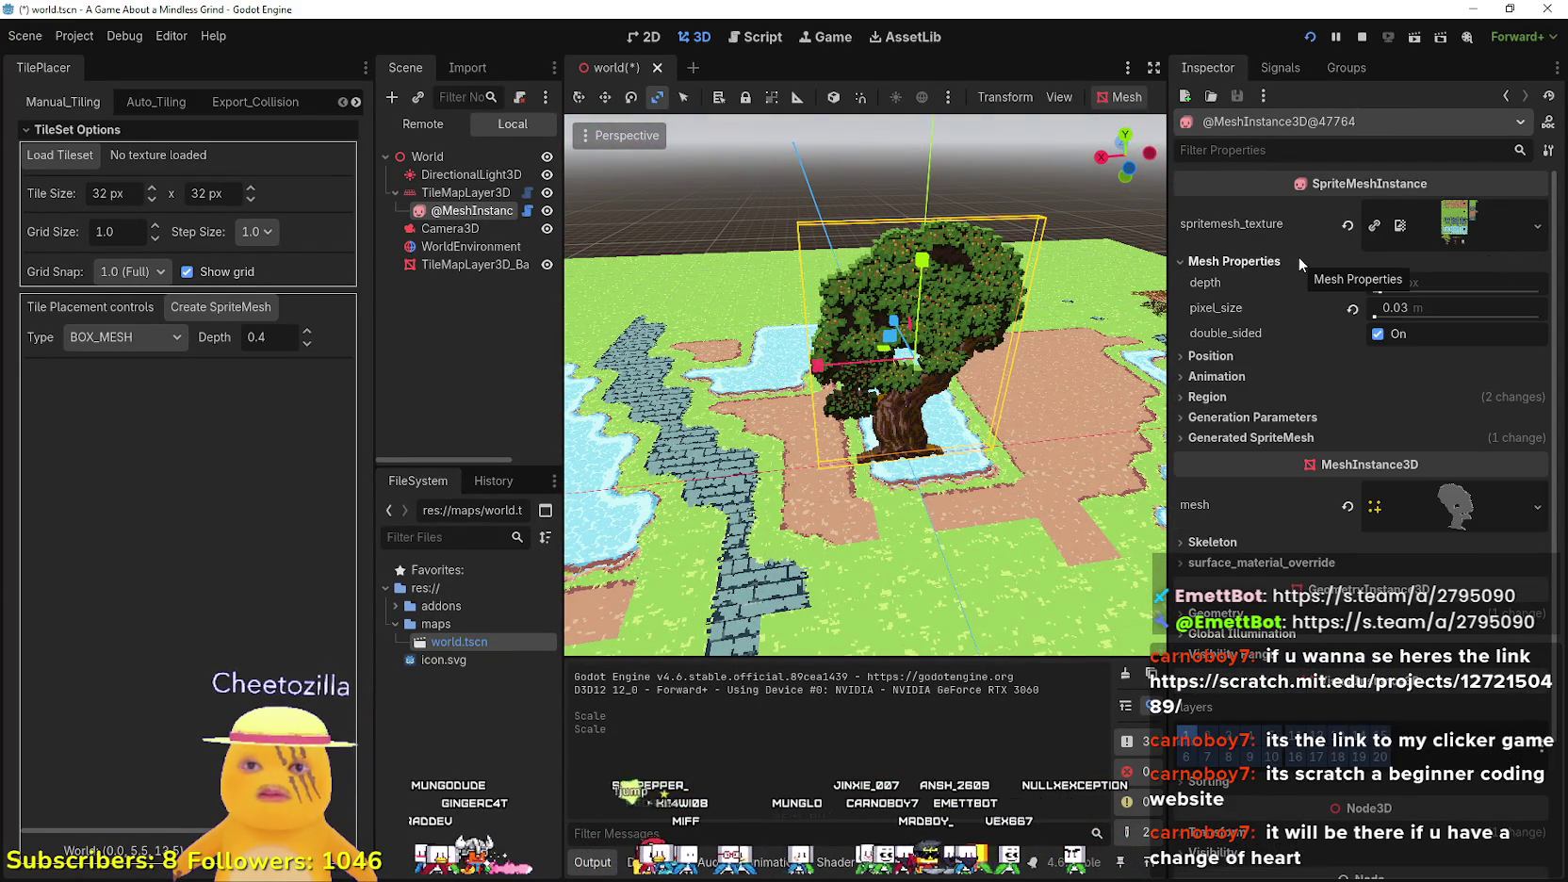
{"action": "left_click", "coordinate": [1210, 356]}
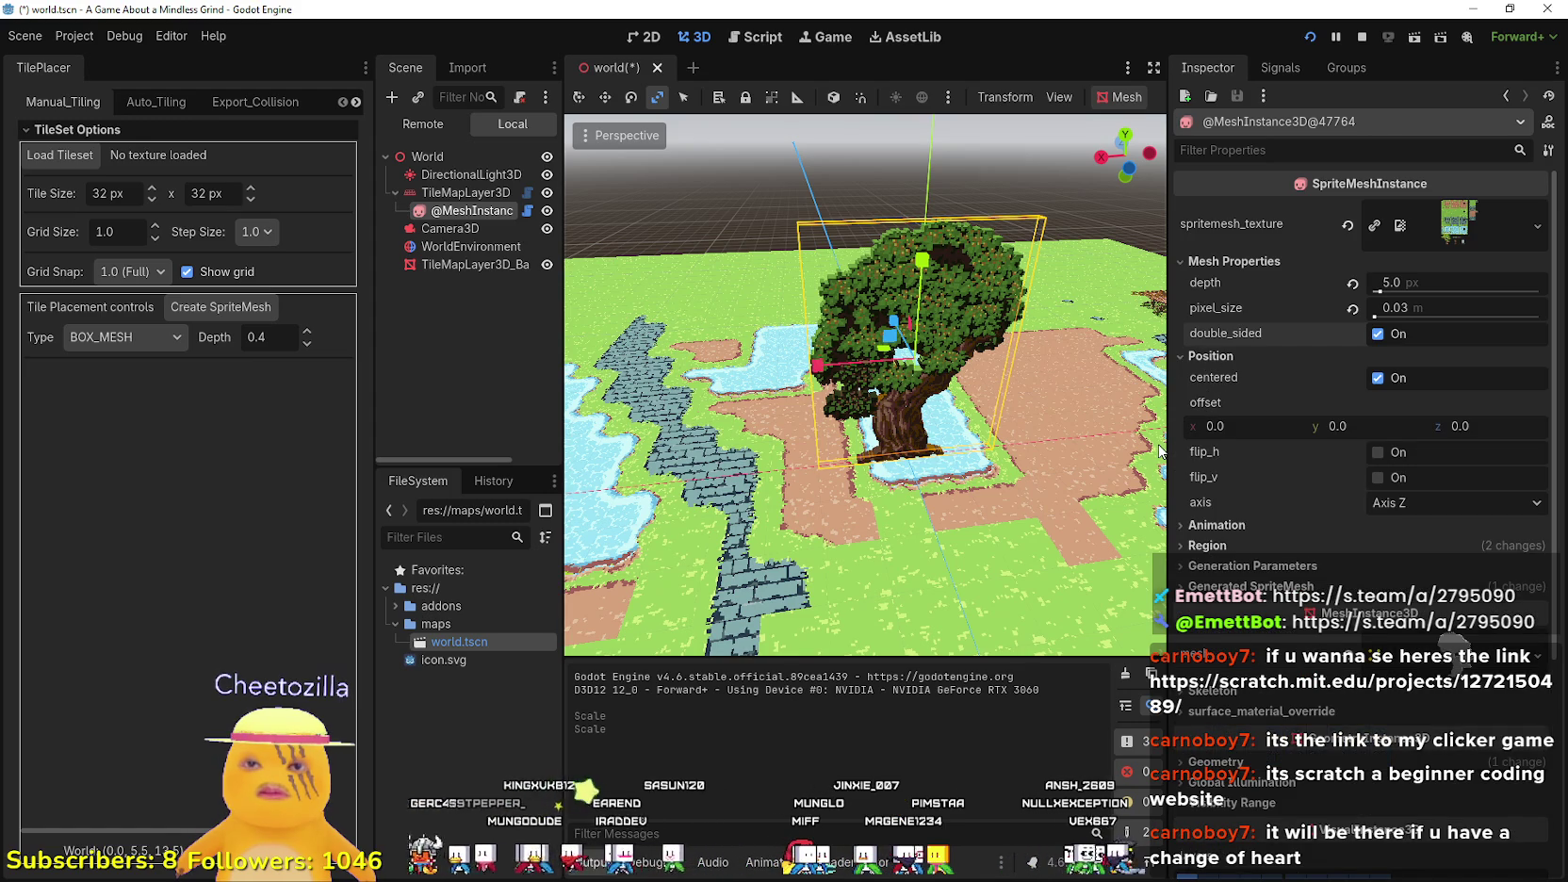
{"action": "left_click_drag", "start_coordinate": [1209, 428], "coordinate": [1214, 429]}
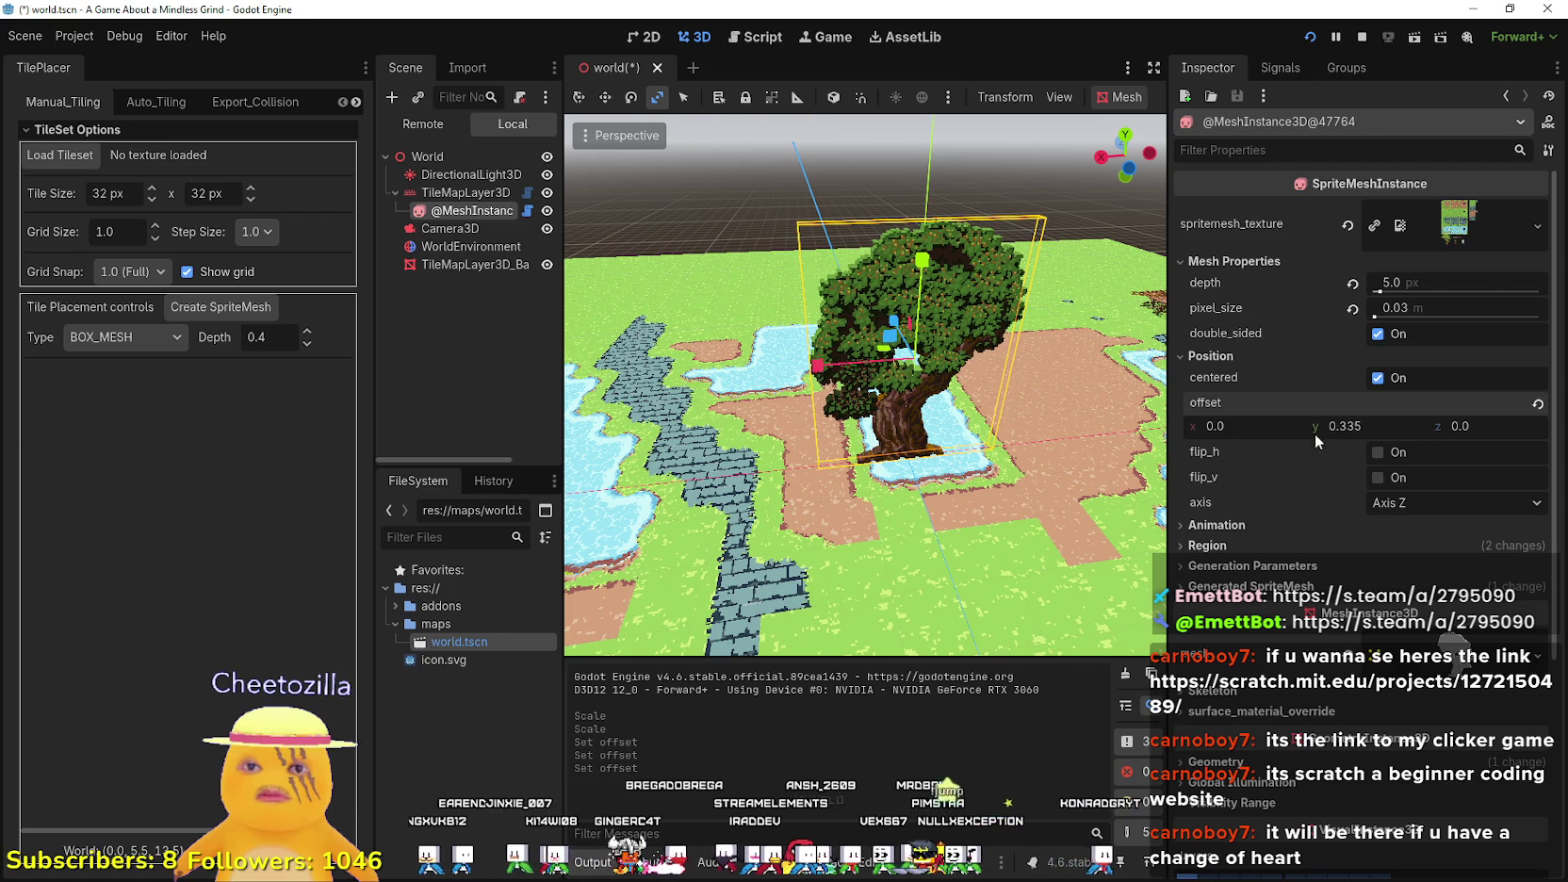
{"action": "right_click", "coordinate": [403, 389]}
{"action": "key", "text": "Escape"}
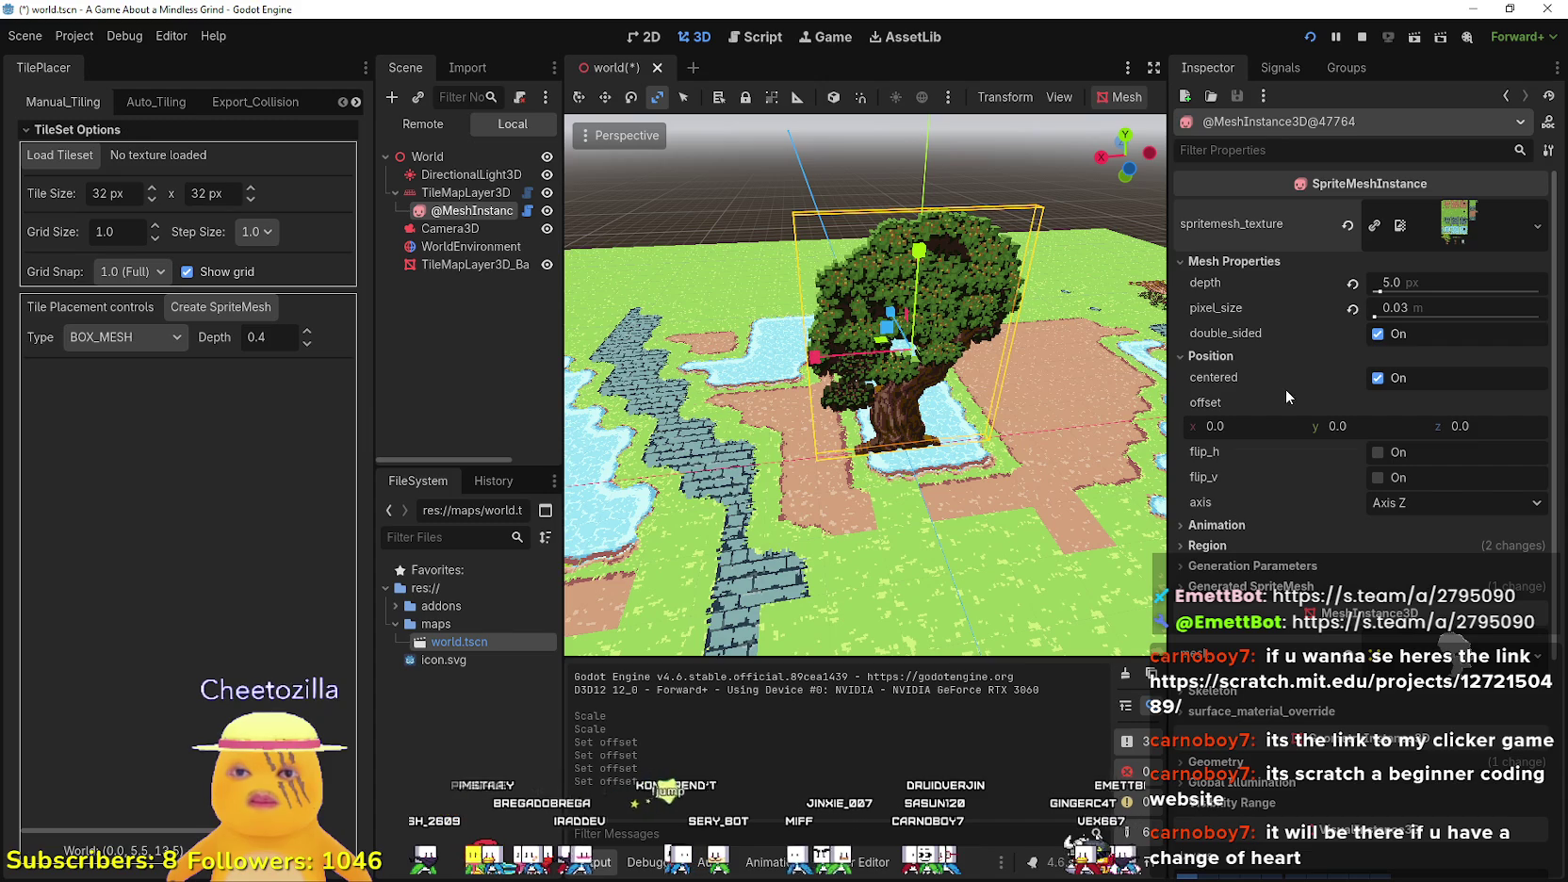
- Rotate the tree about 128 degrees around its vertical axis and bring the YouTube tutorial back
{"action": "left_click", "coordinate": [1196, 525]}
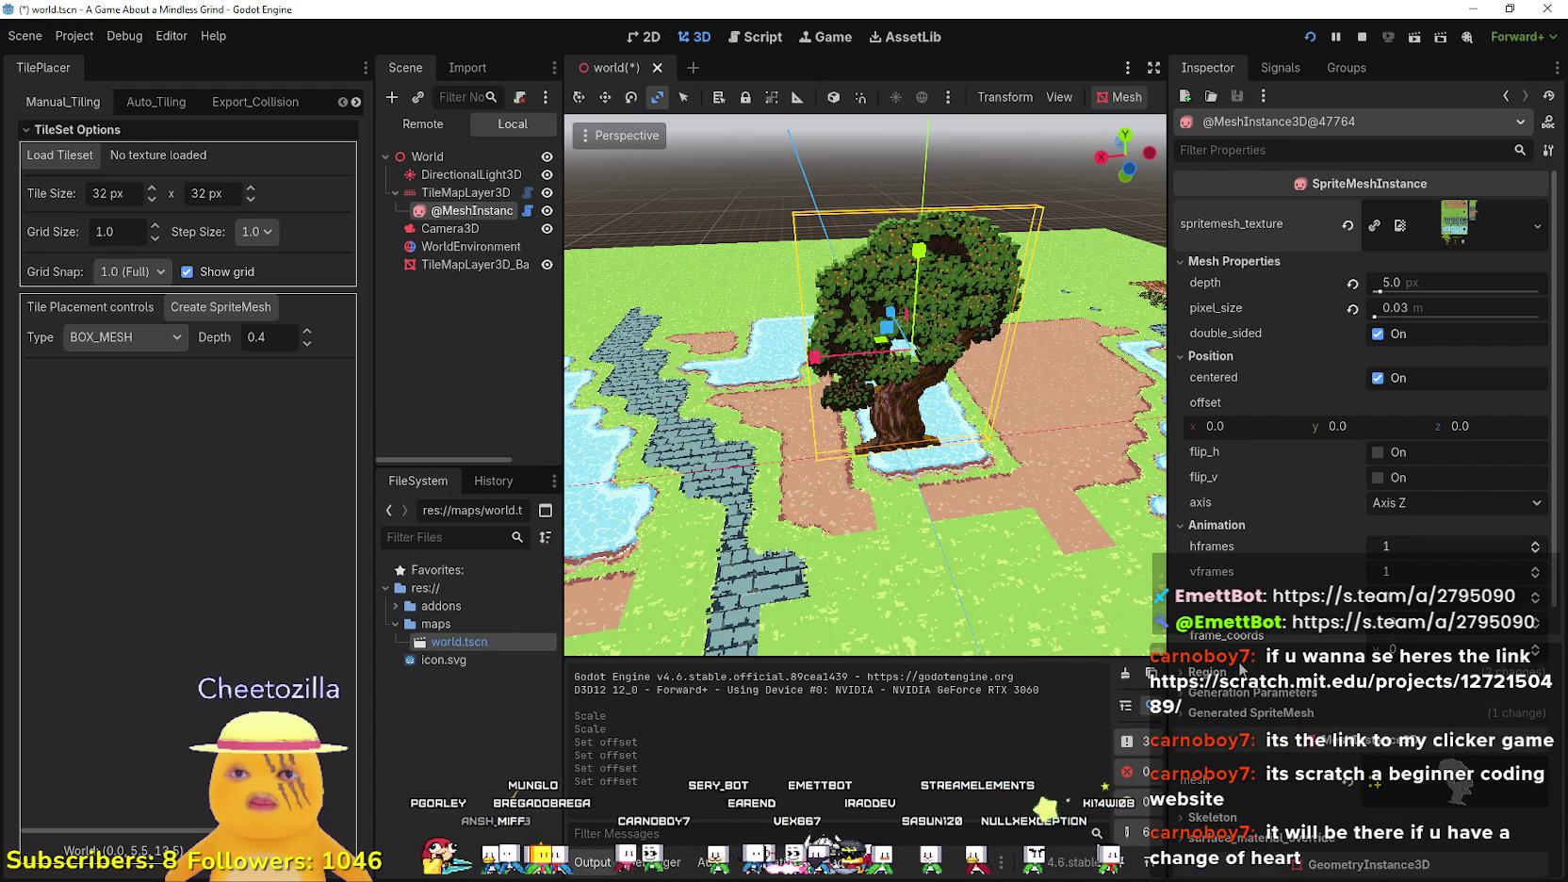
{"action": "scroll", "coordinate": [1241, 667], "scroll_direction": "down", "scroll_amount": 5}
{"action": "scroll", "coordinate": [1240, 667], "scroll_direction": "down", "scroll_amount": 2}
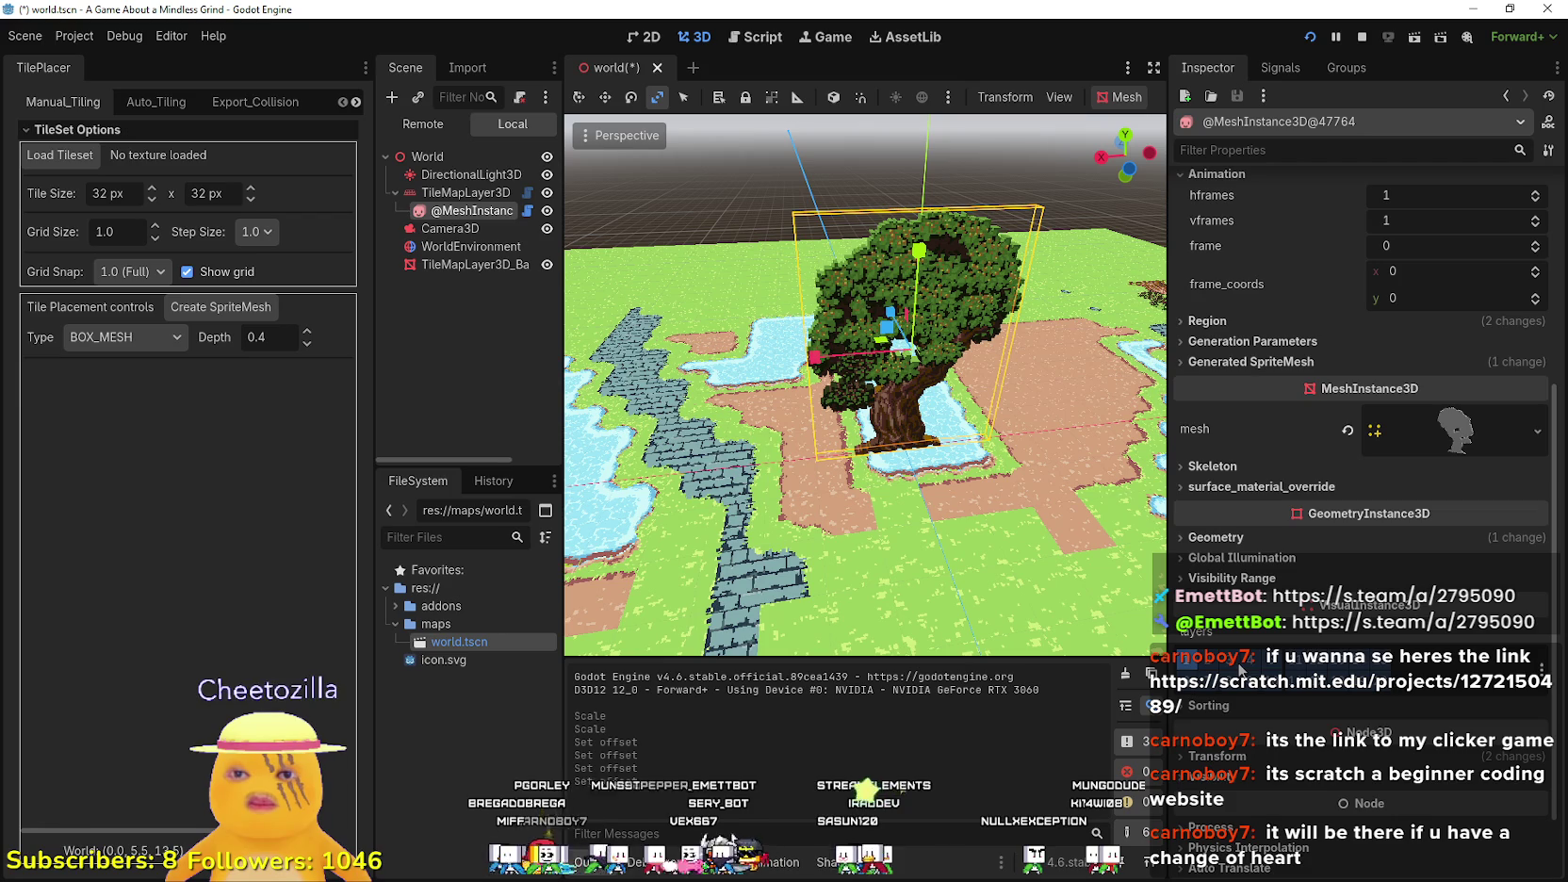
{"action": "scroll", "coordinate": [1234, 608], "scroll_direction": "down", "scroll_amount": 2}
{"action": "left_click", "coordinate": [632, 97]}
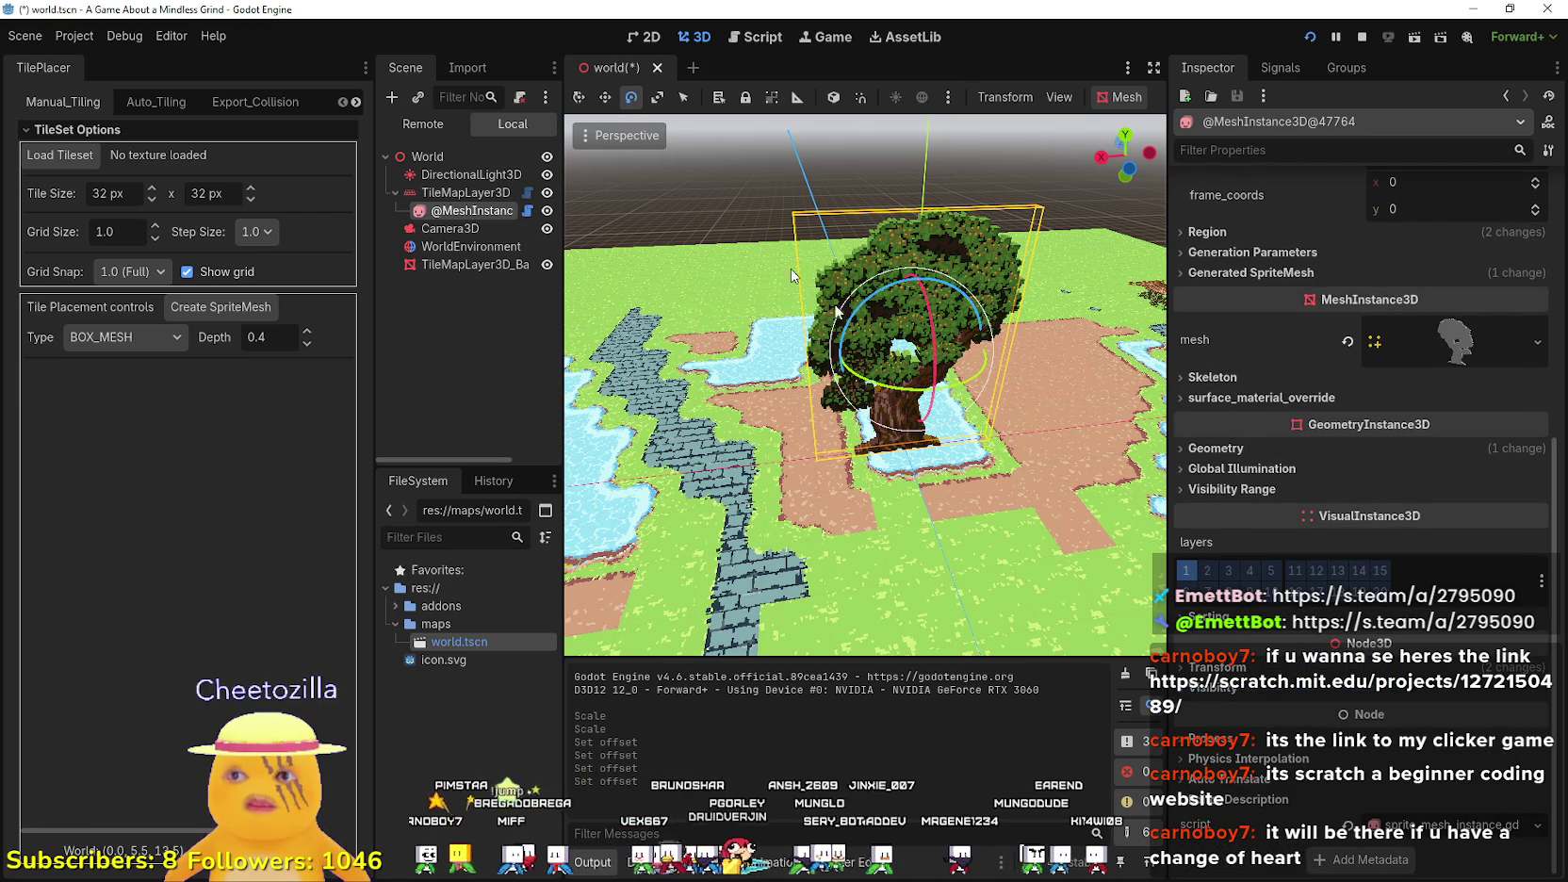
{"action": "mouse_move", "coordinate": [861, 384]}
{"action": "left_mouse_down"}
{"action": "mouse_move", "coordinate": [994, 385]}
{"action": "mouse_move", "coordinate": [853, 370]}
{"action": "mouse_move", "coordinate": [876, 377]}
{"action": "left_mouse_up"}
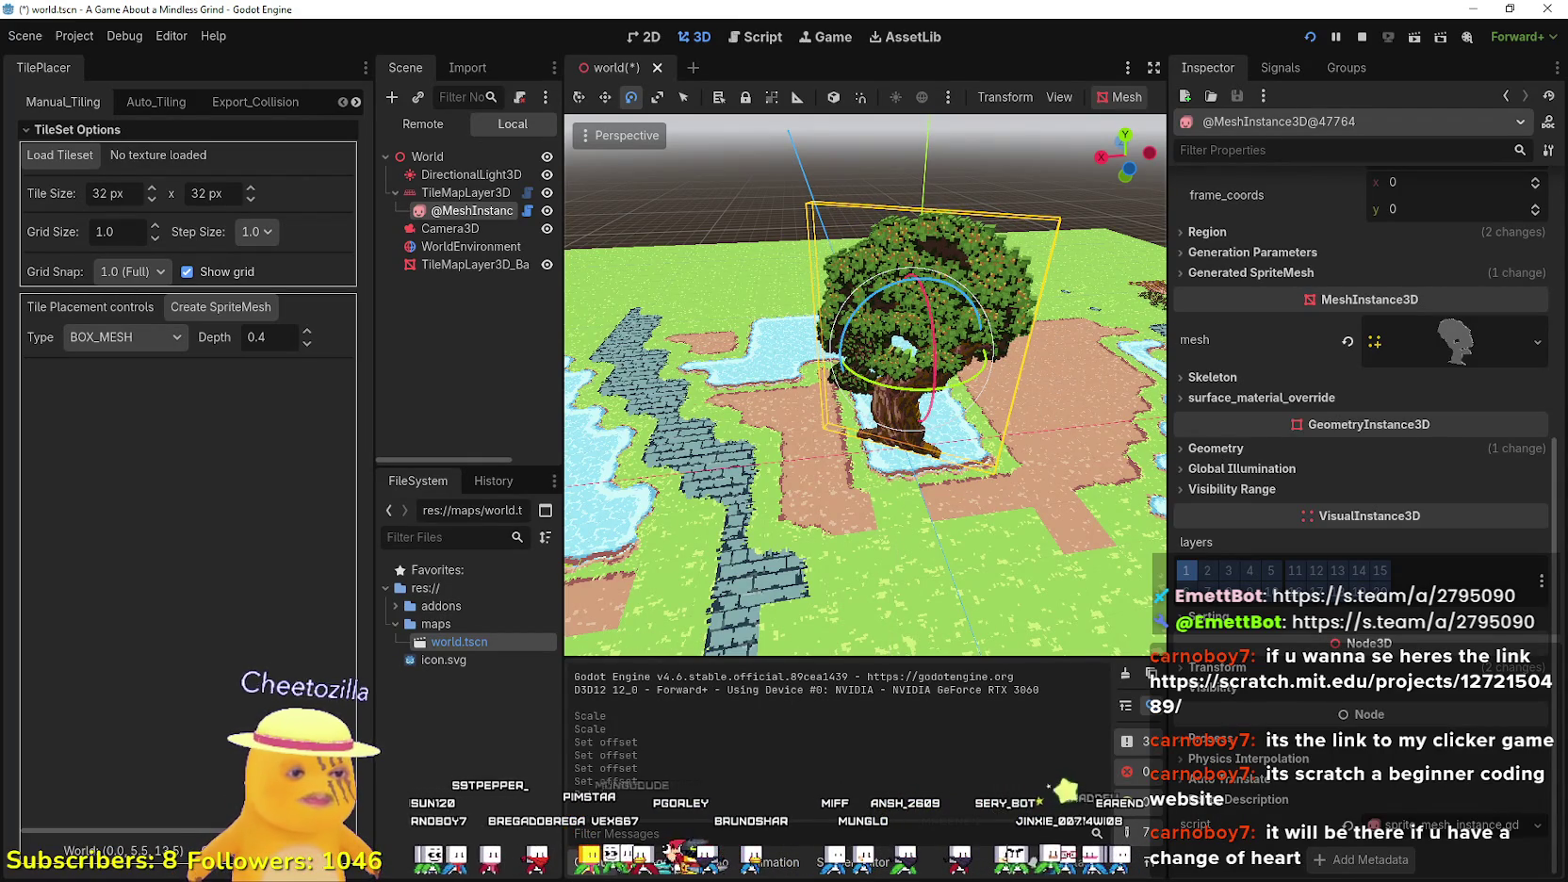
{"action": "key", "text": "alt+Tab"}
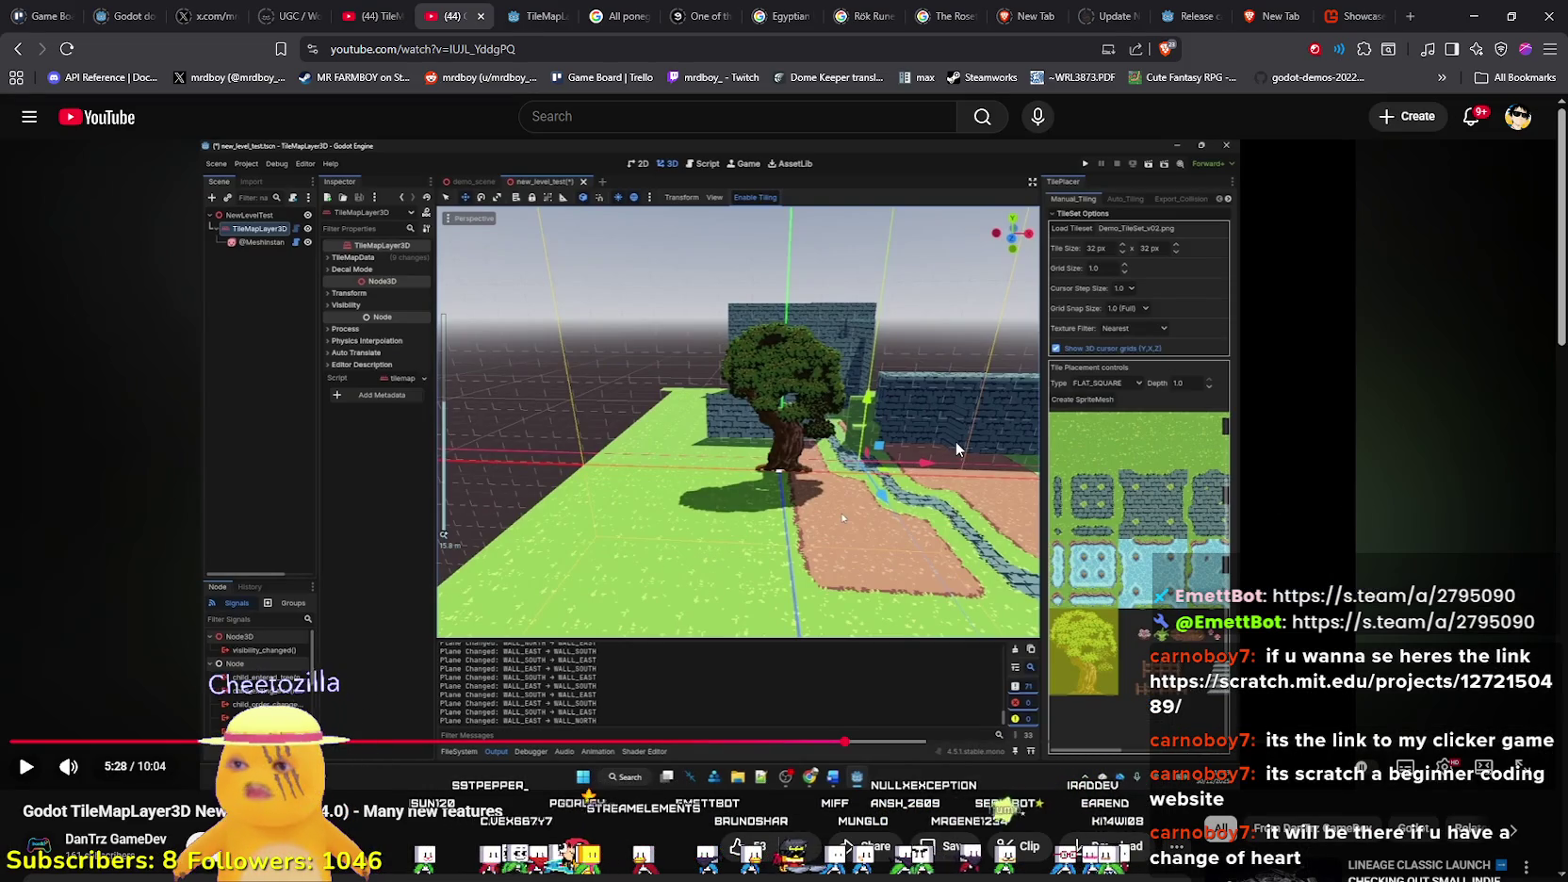
- Resume the tutorial and watch its section on the SpriteMesh depth property
{"action": "left_click", "coordinate": [807, 532]}
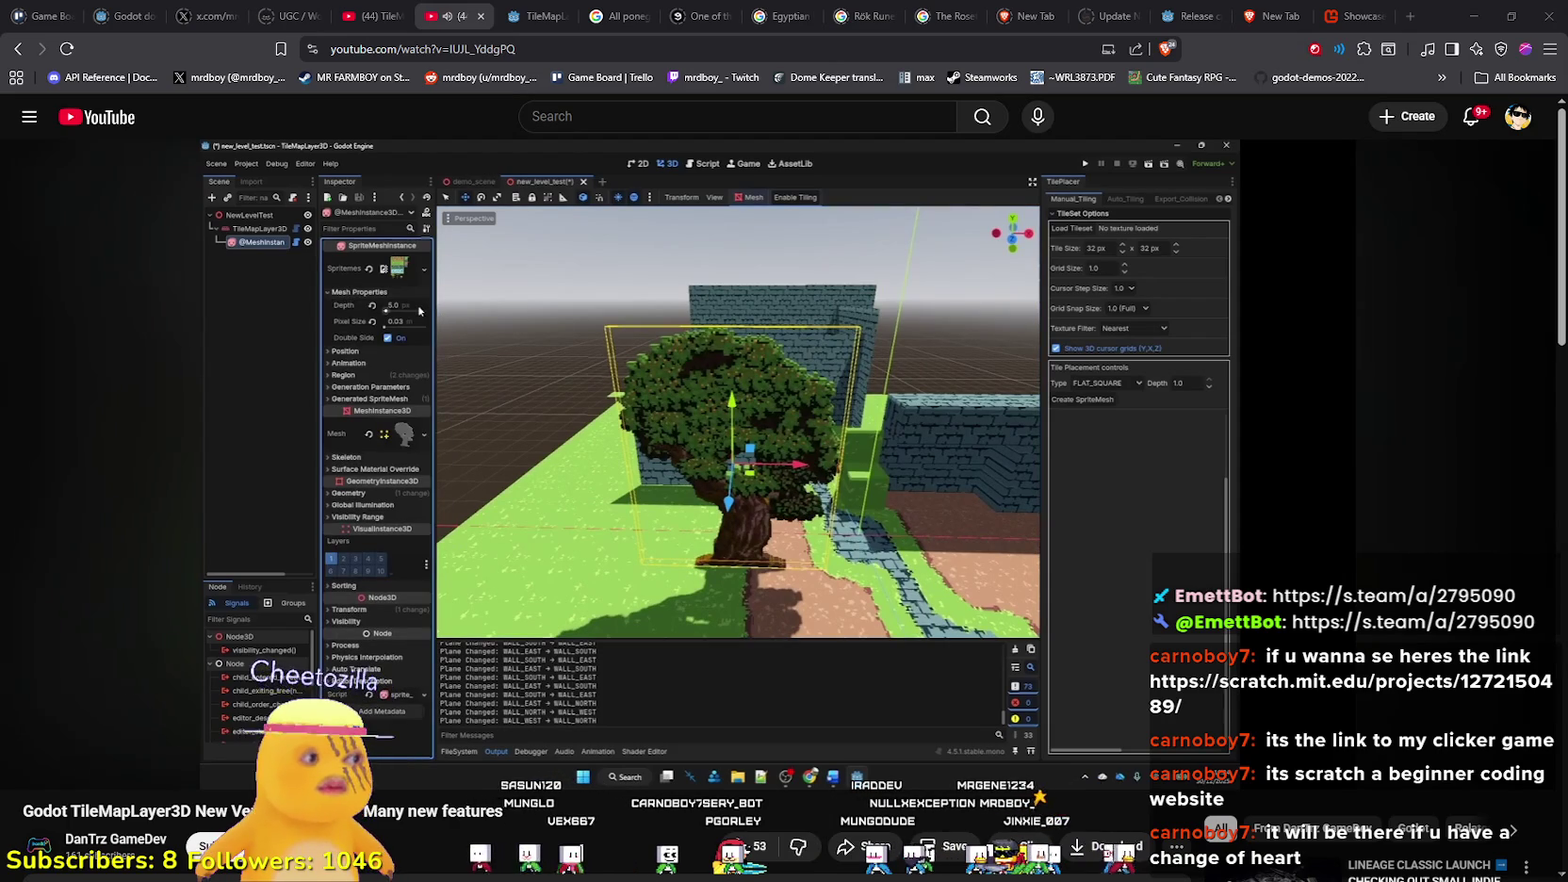
{"action": "mouse_move", "coordinate": [750, 609]}
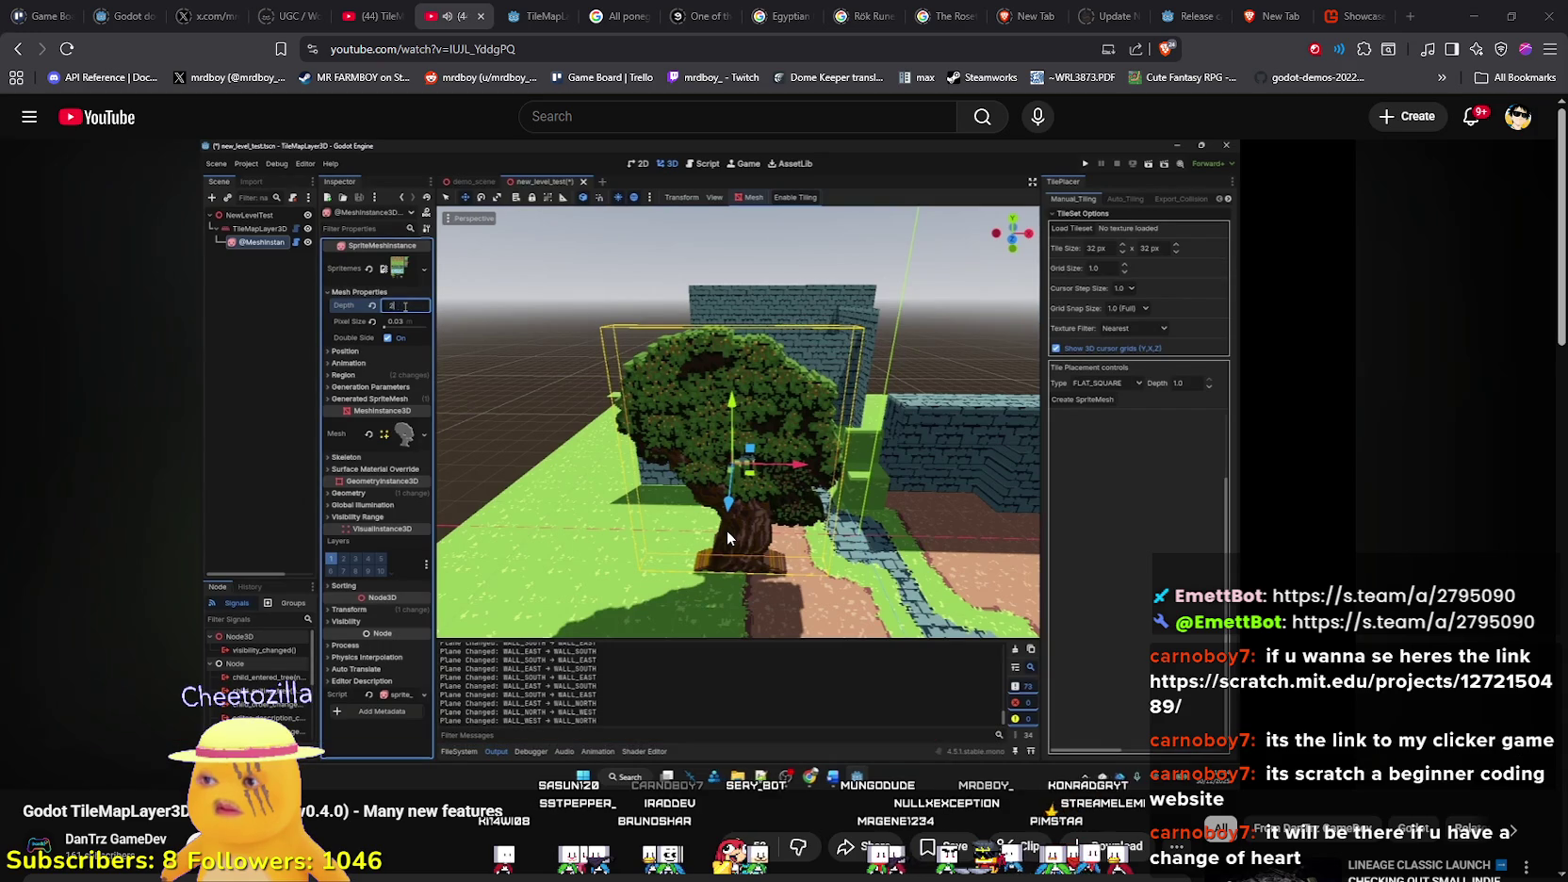
{"action": "mouse_move", "coordinate": [808, 570]}
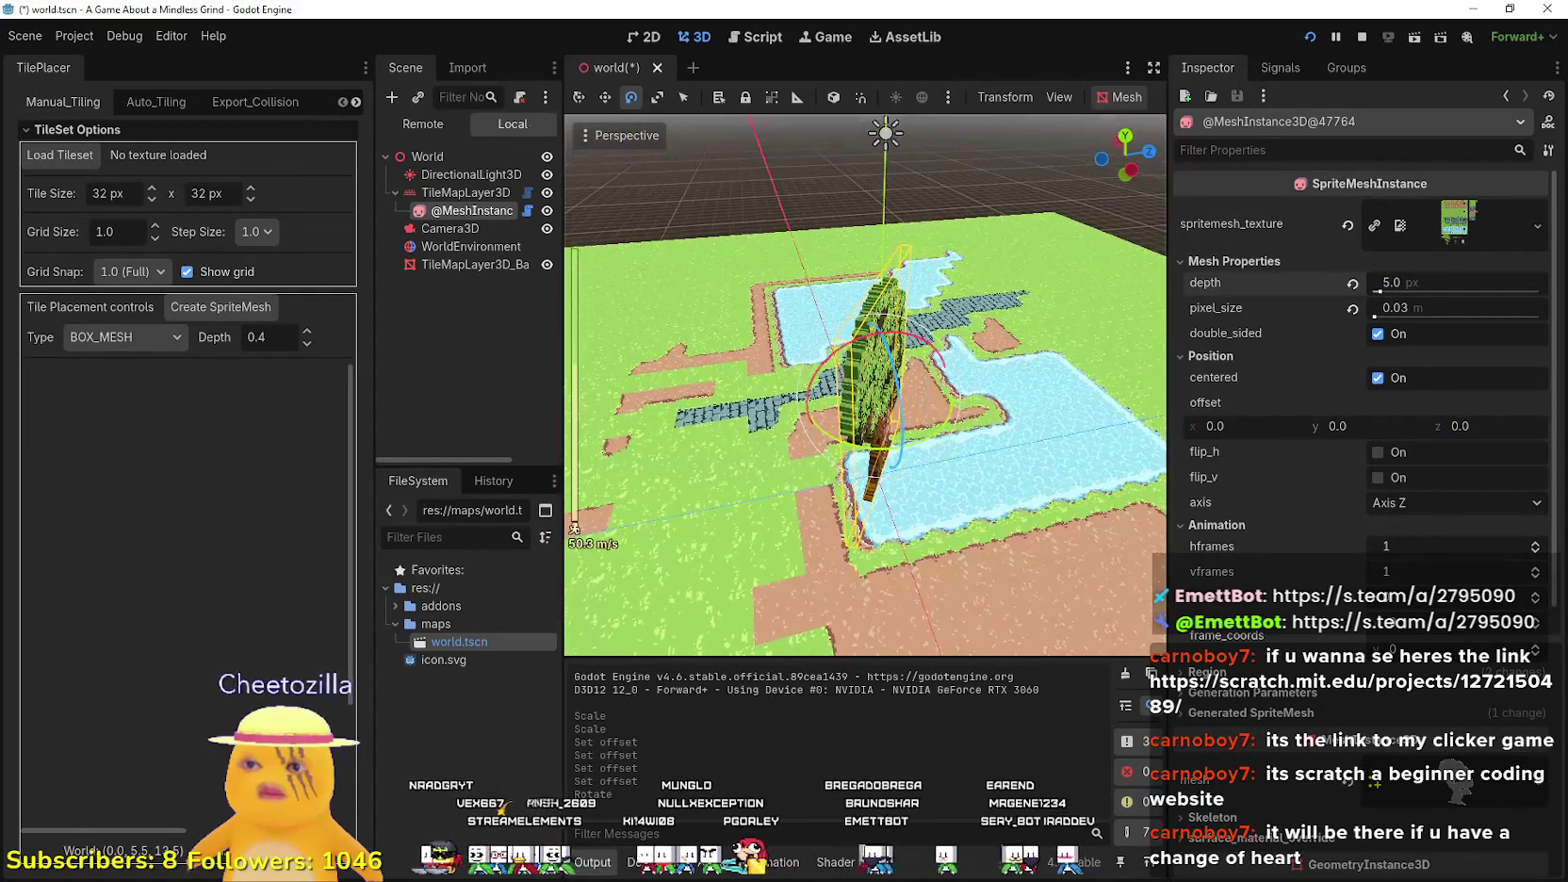
- Enter a tree mesh depth of 60 px in the Inspector's Mesh Properties
{"action": "scroll", "coordinate": [793, 457], "scroll_direction": "up", "scroll_amount": 2}
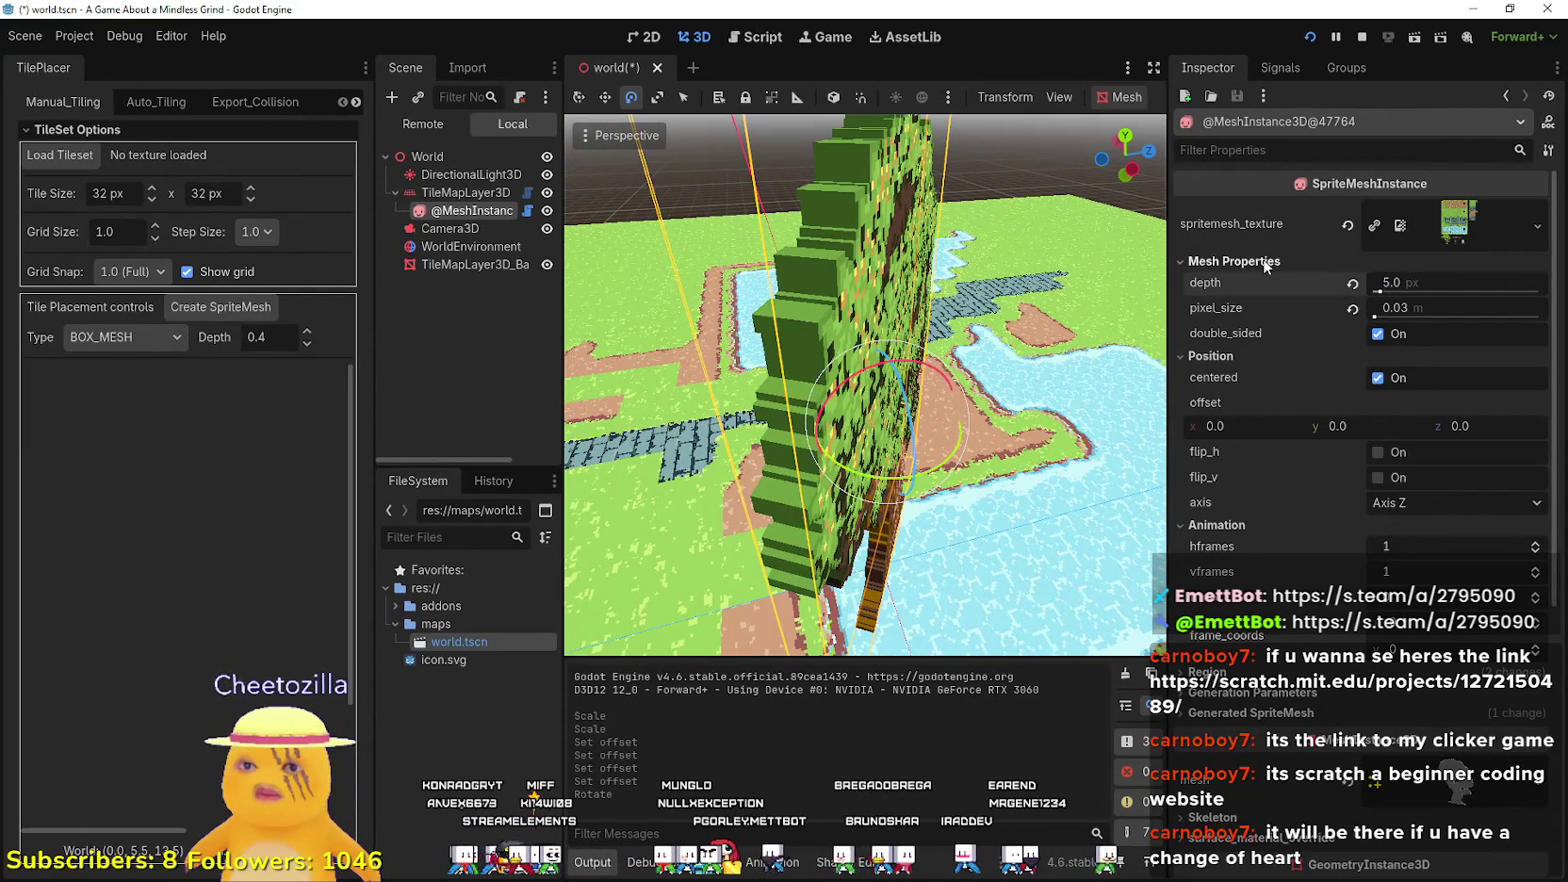
{"action": "left_click", "coordinate": [1423, 282]}
{"action": "type", "text": "60"}
{"action": "key", "text": "Return"}
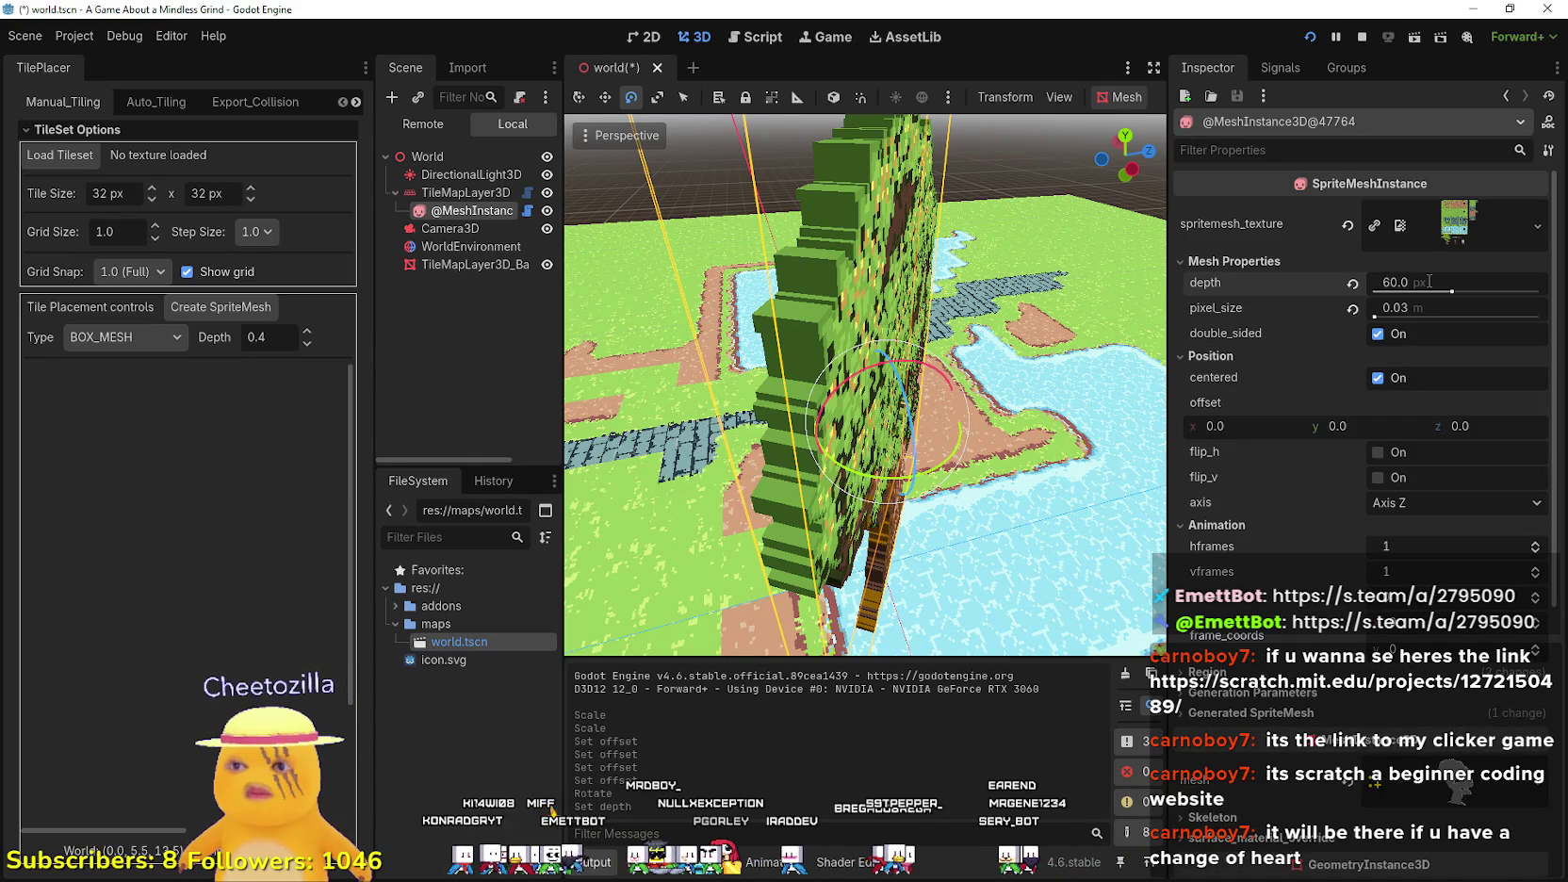
{"action": "scroll", "coordinate": [984, 319], "scroll_direction": "down", "scroll_amount": 5}
{"action": "scroll", "coordinate": [984, 320], "scroll_direction": "up", "scroll_amount": 6}
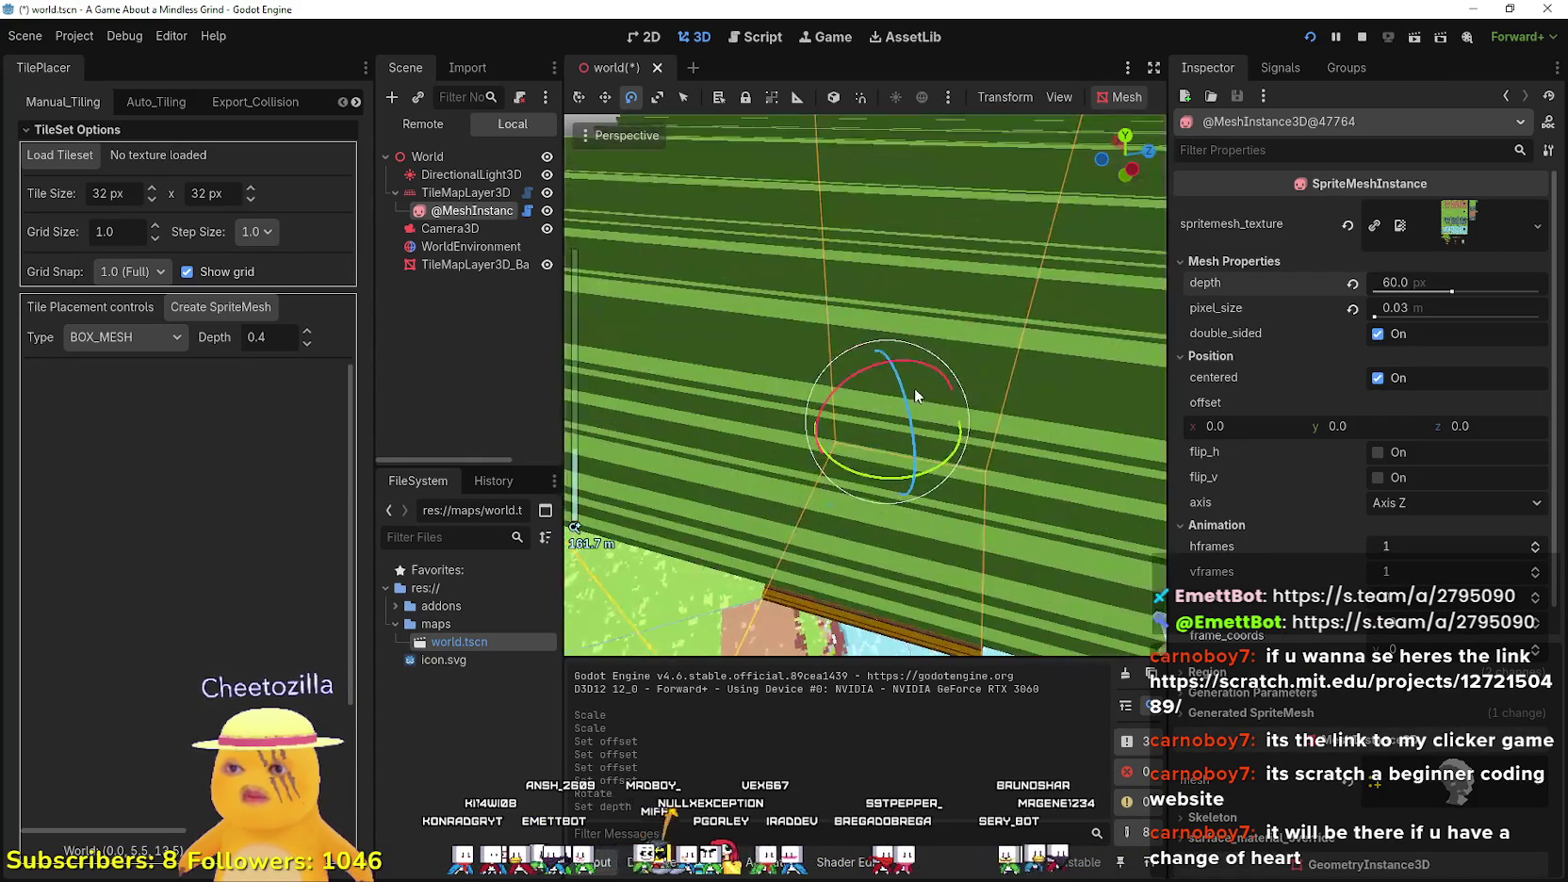
{"action": "scroll", "coordinate": [914, 387], "scroll_direction": "down", "scroll_amount": 5}
{"action": "scroll", "coordinate": [914, 387], "scroll_direction": "up", "scroll_amount": 5}
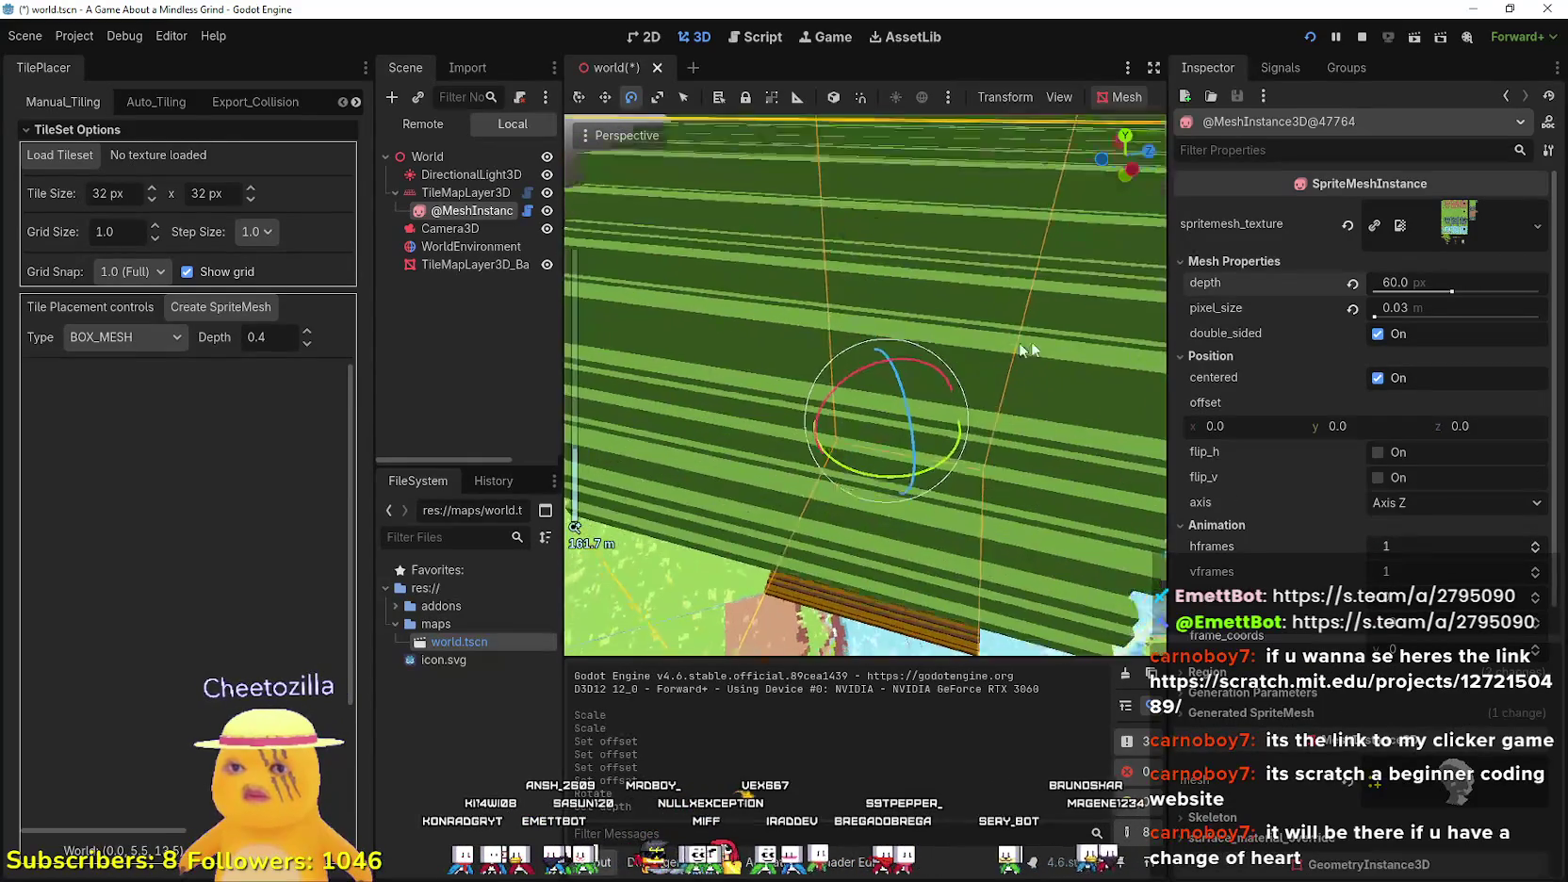
- Change the tree mesh depth to 30 px and open the Debugger's Monitors
{"action": "left_click", "coordinate": [1430, 267]}
{"action": "left_click", "coordinate": [1427, 269]}
{"action": "left_click", "coordinate": [1448, 281]}
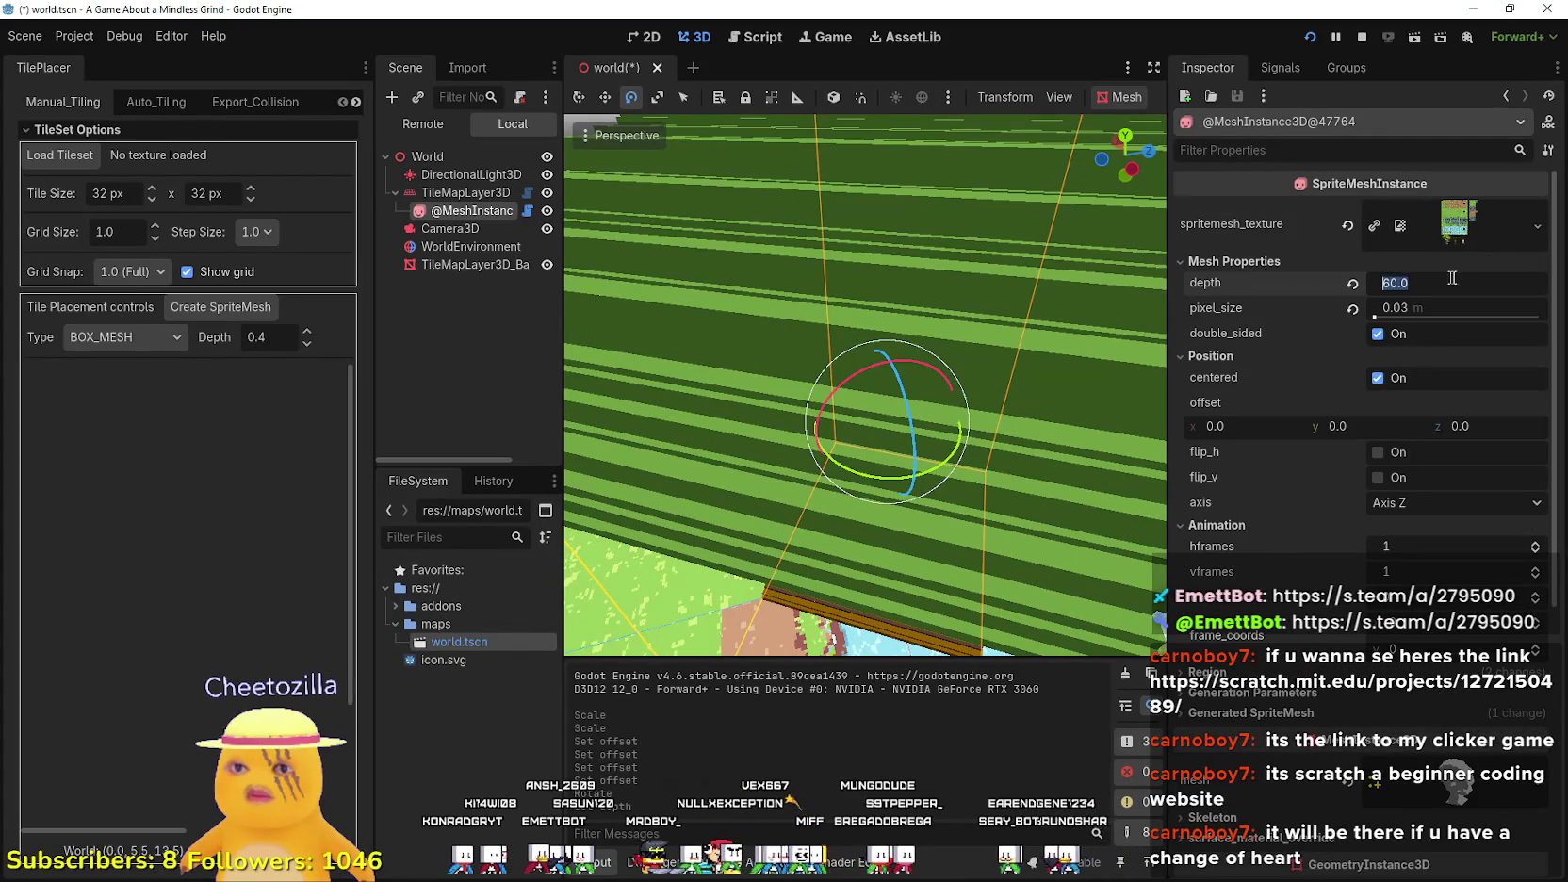
{"action": "type", "text": "30"}
{"action": "key", "text": "Return"}
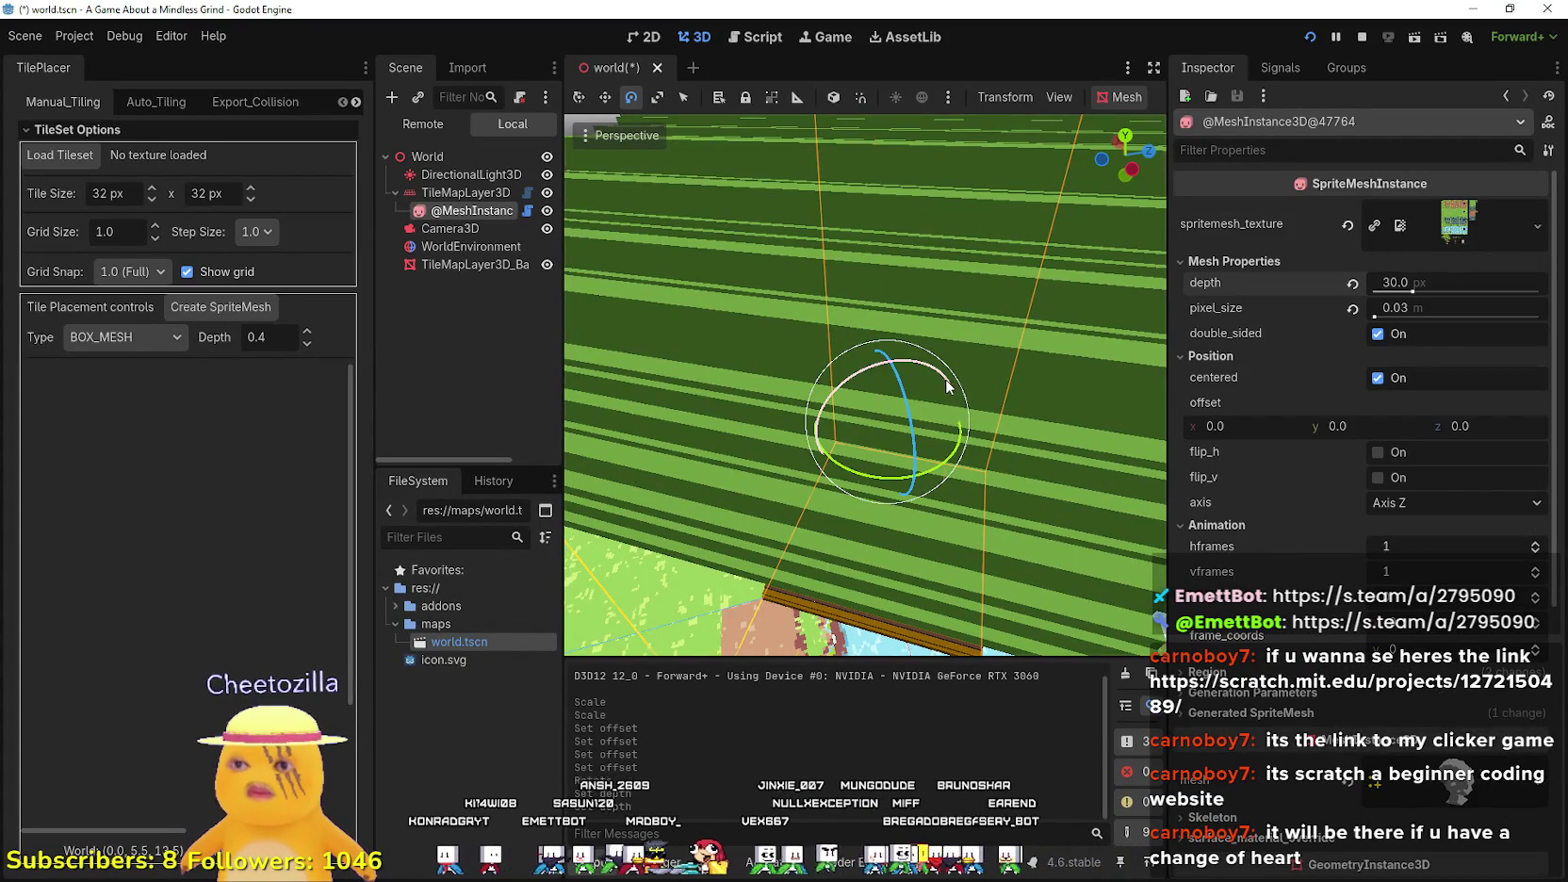
{"action": "scroll", "coordinate": [946, 379], "scroll_direction": "down", "scroll_amount": 5}
{"action": "scroll", "coordinate": [881, 432], "scroll_direction": "up", "scroll_amount": 4}
{"action": "scroll", "coordinate": [882, 432], "scroll_direction": "down", "scroll_amount": 5}
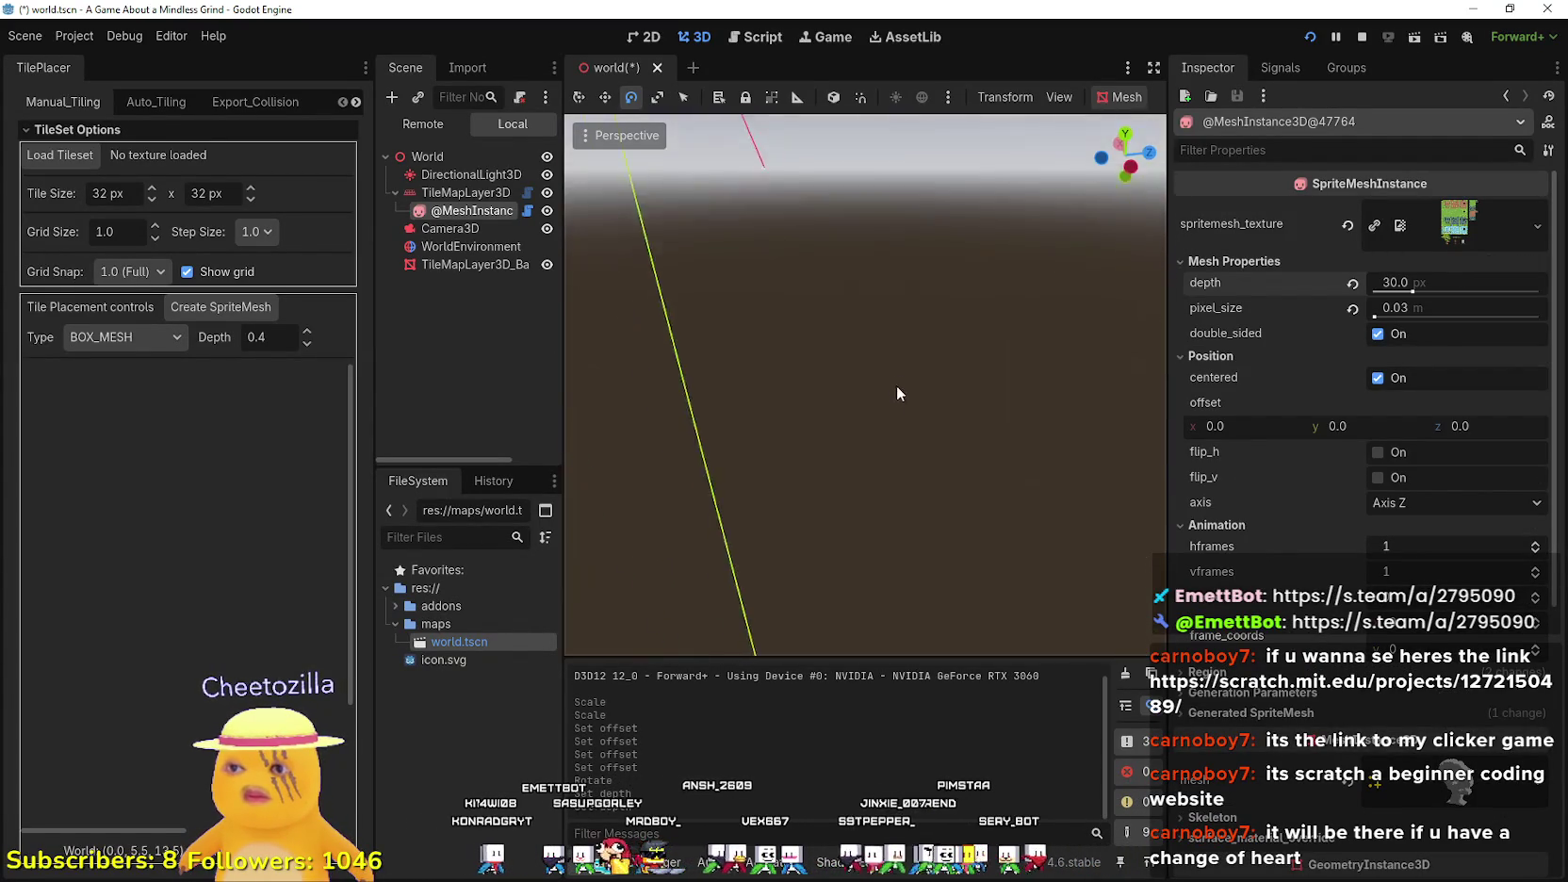
{"action": "scroll", "coordinate": [877, 373], "scroll_direction": "up", "scroll_amount": 5}
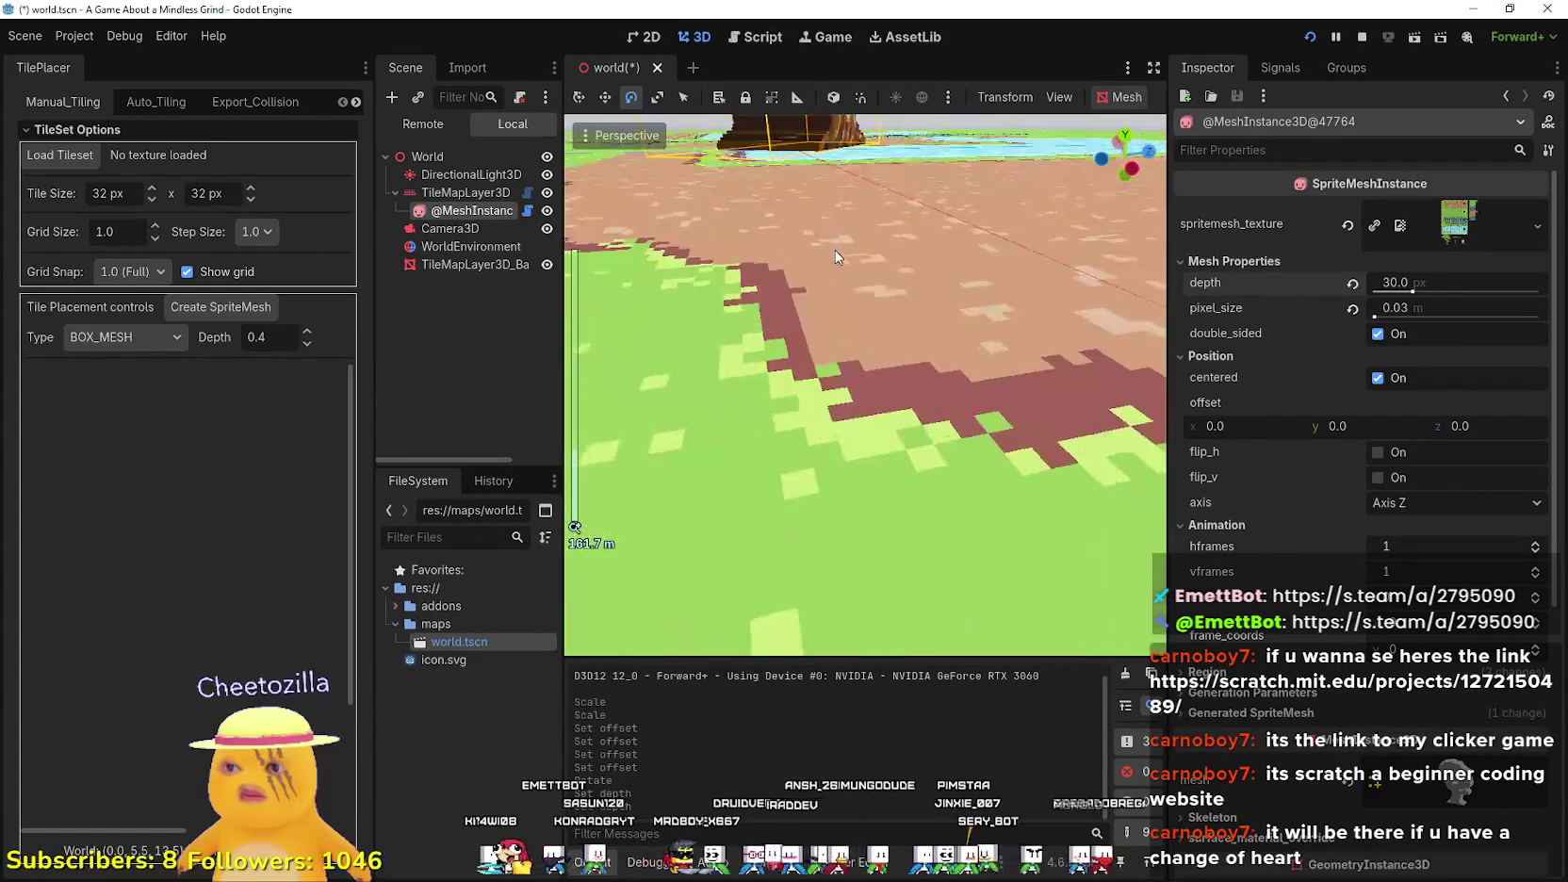
{"action": "scroll", "coordinate": [877, 372], "scroll_direction": "down", "scroll_amount": 4}
{"action": "scroll", "coordinate": [876, 372], "scroll_direction": "up", "scroll_amount": 3}
{"action": "scroll", "coordinate": [785, 456], "scroll_direction": "up", "scroll_amount": 4}
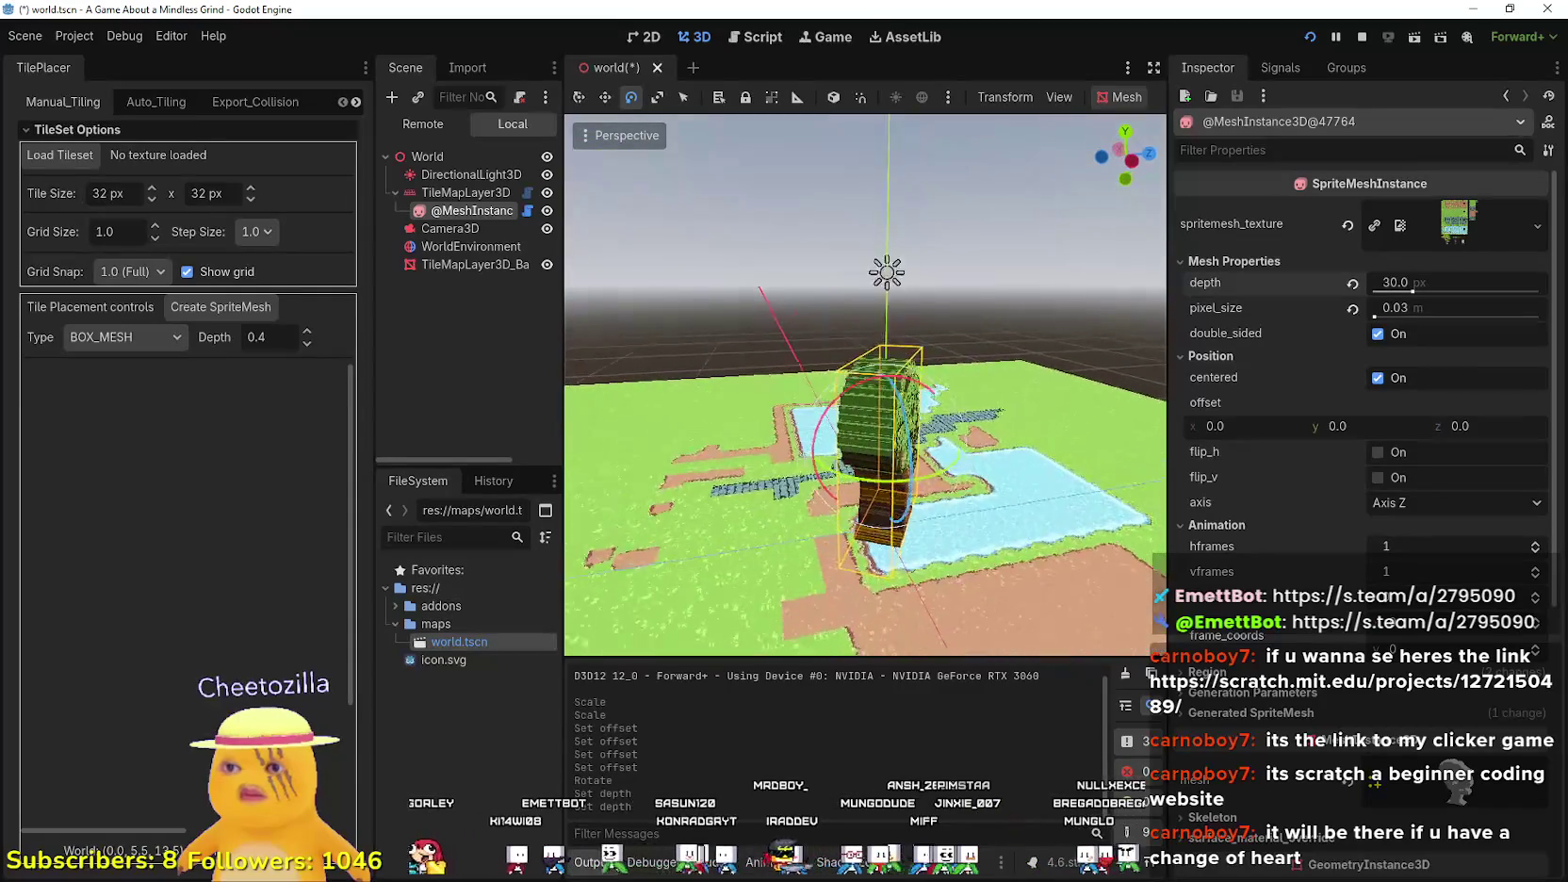
{"action": "scroll", "coordinate": [785, 457], "scroll_direction": "down", "scroll_amount": 2}
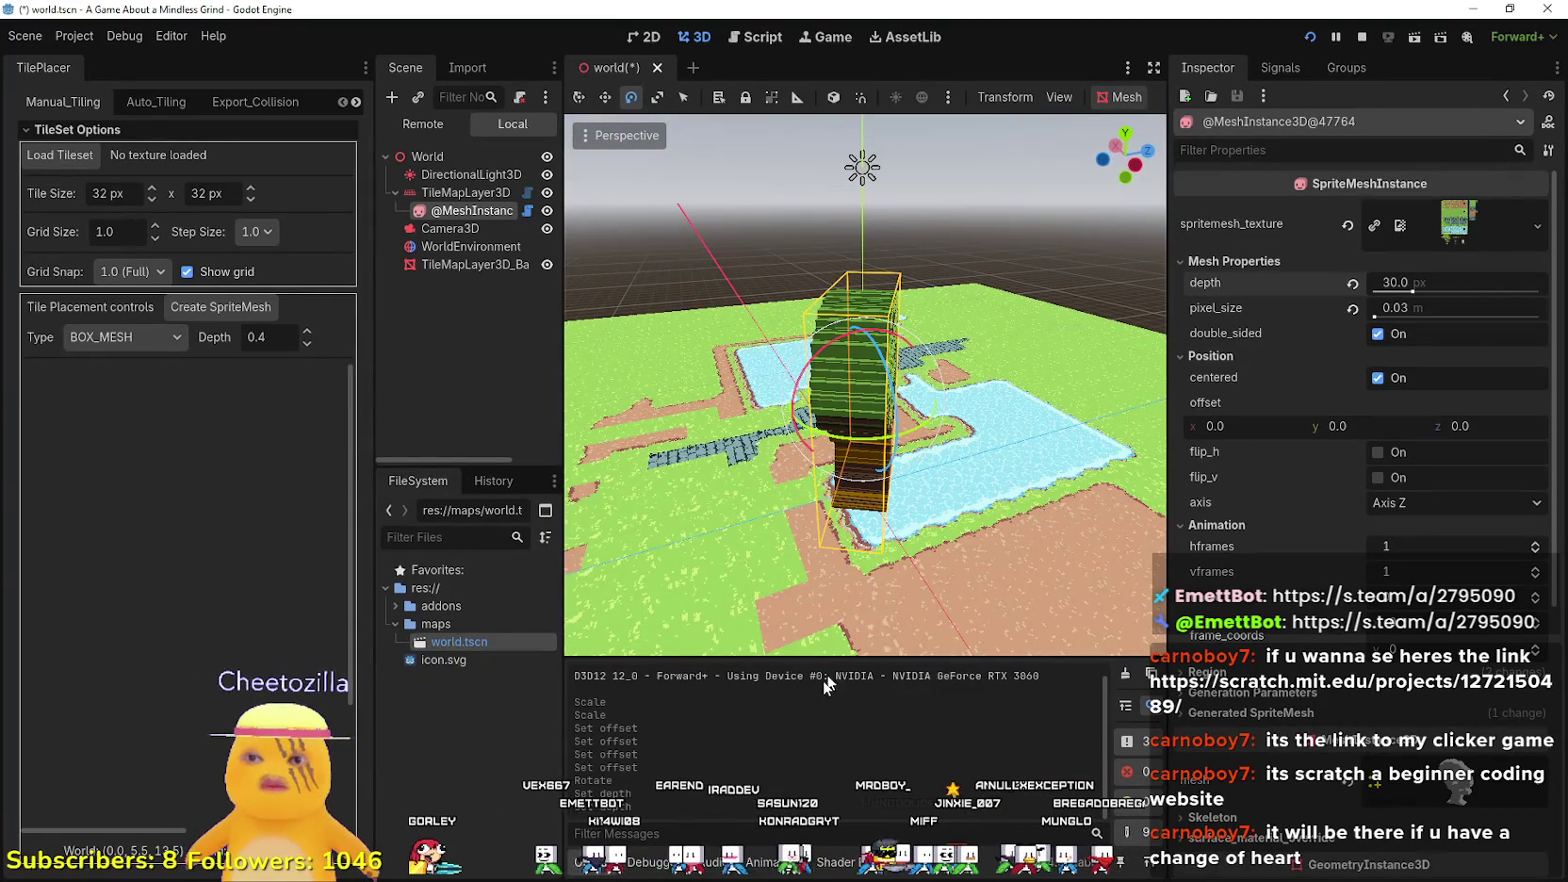
{"action": "left_click", "coordinate": [660, 873]}
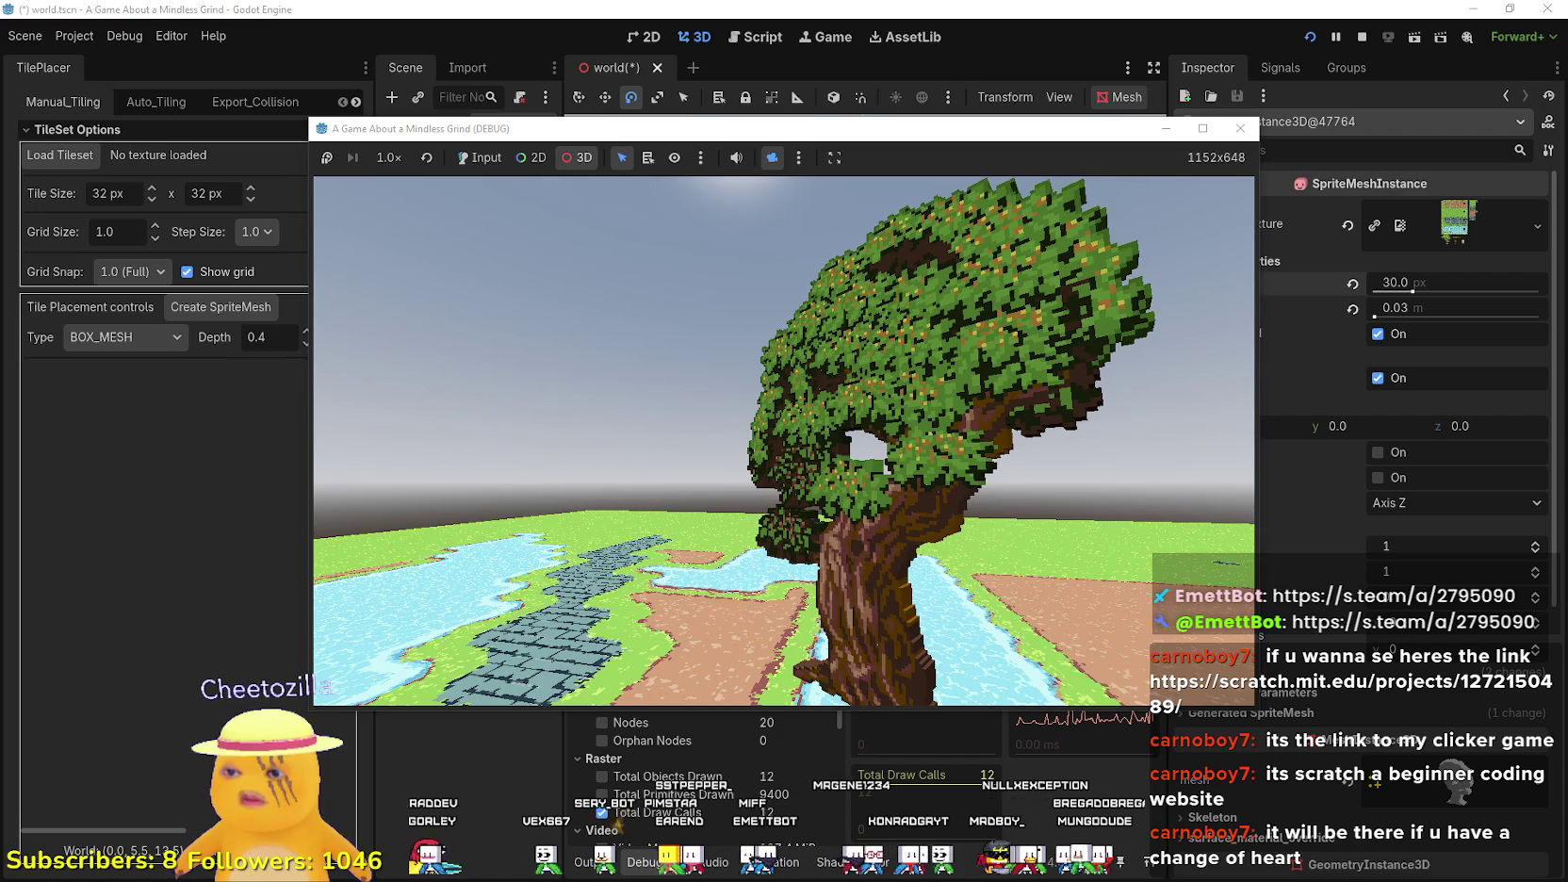
- Reposition the game camera beside the tree trunk, then save the scene and restart the game
{"action": "left_click", "coordinate": [766, 507]}
{"action": "key", "text": "s"}
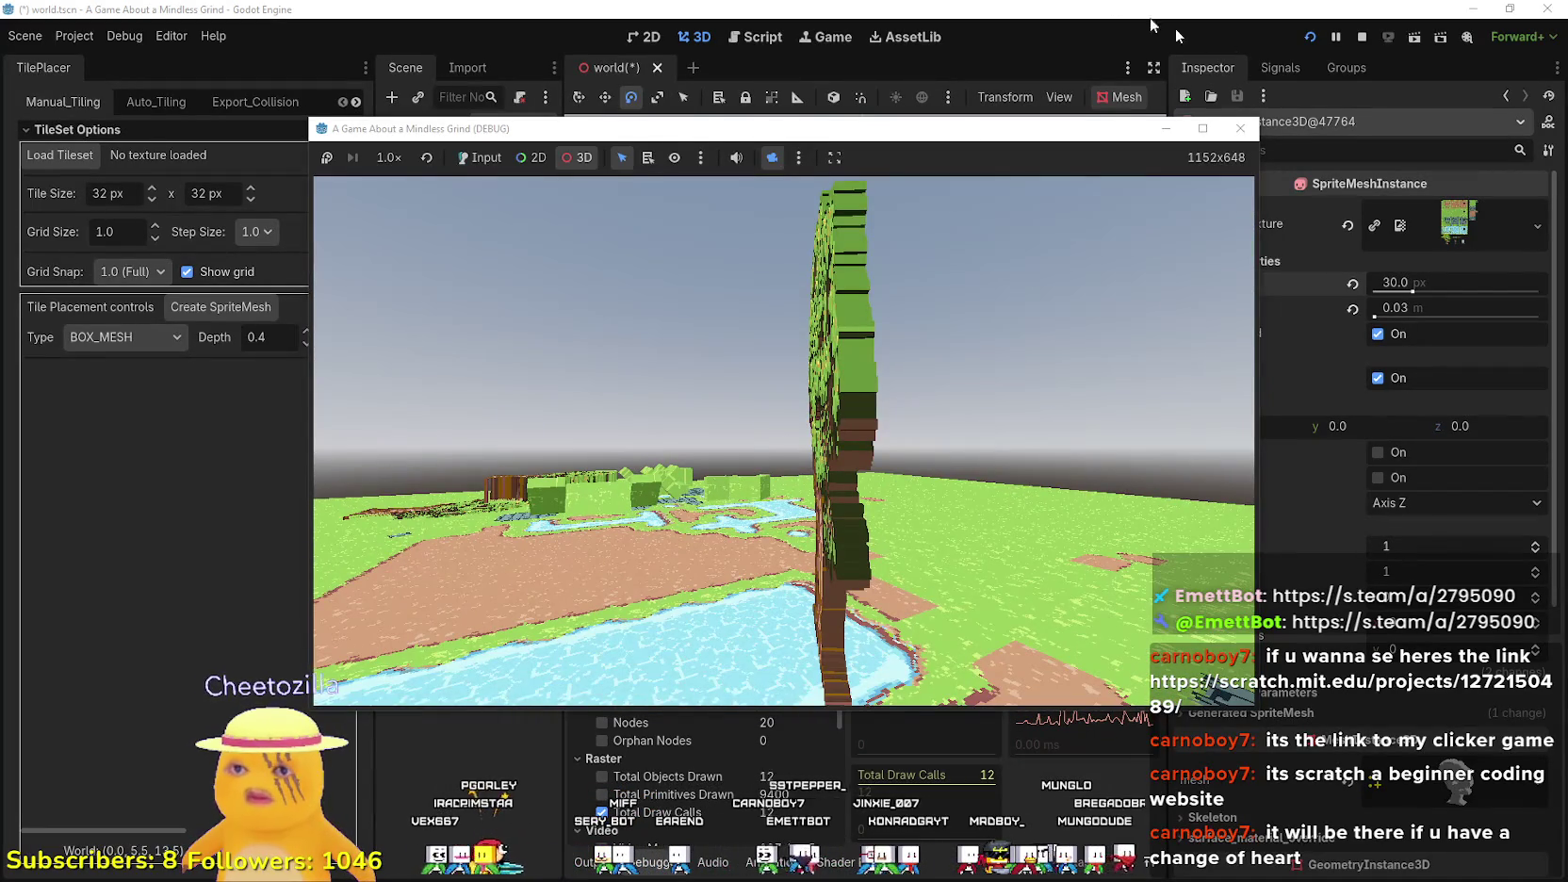
{"action": "left_click", "coordinate": [1312, 38]}
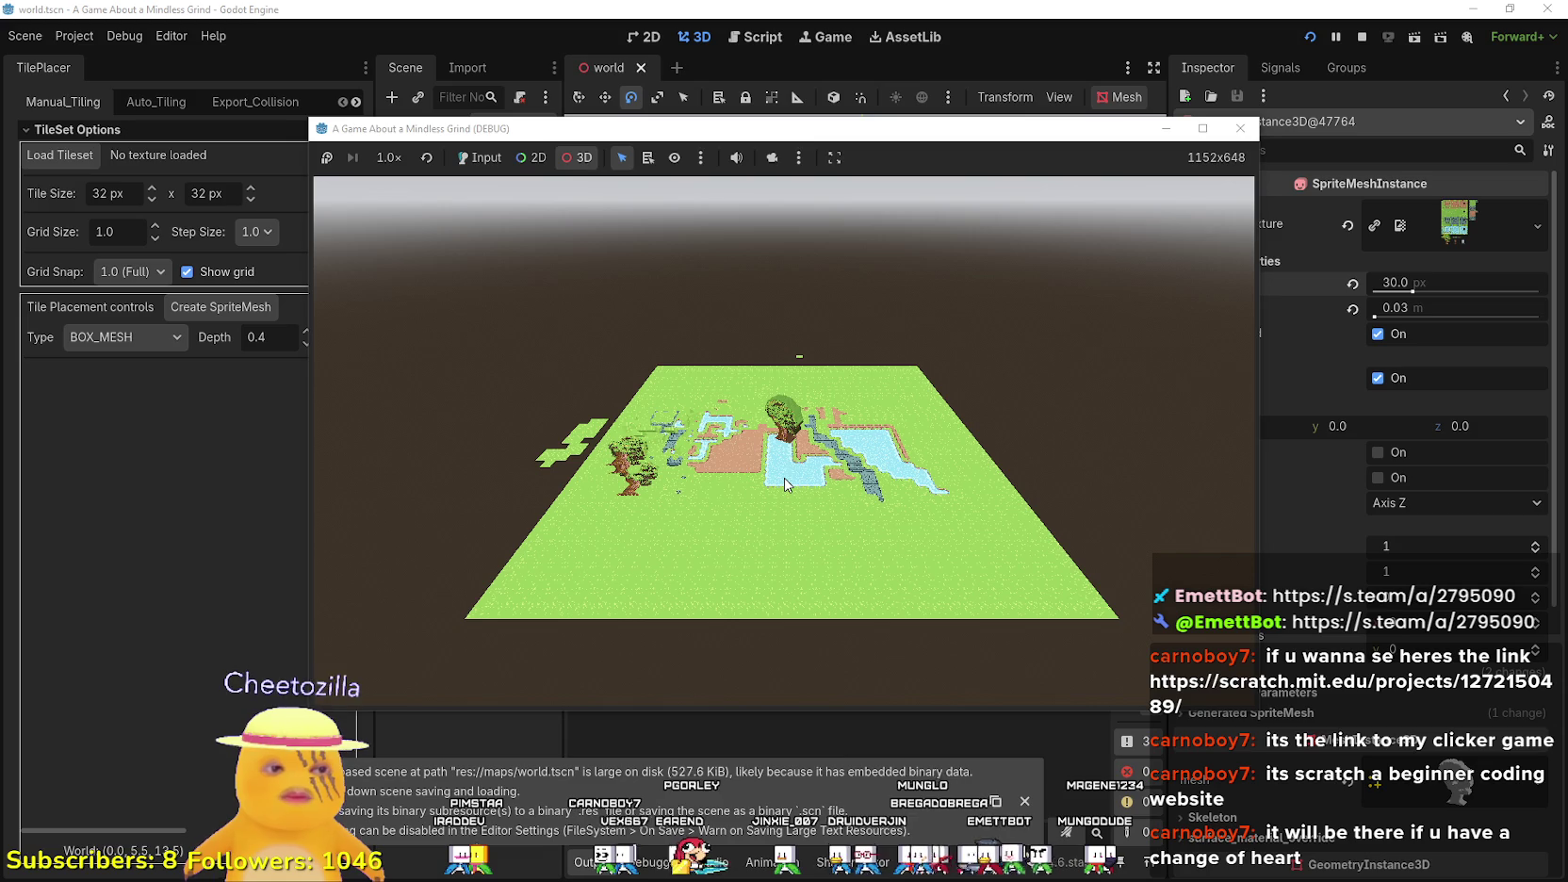
- Take over the game camera and zoom in around the tall 30 px tree to inspect it
{"action": "left_click", "coordinate": [779, 159]}
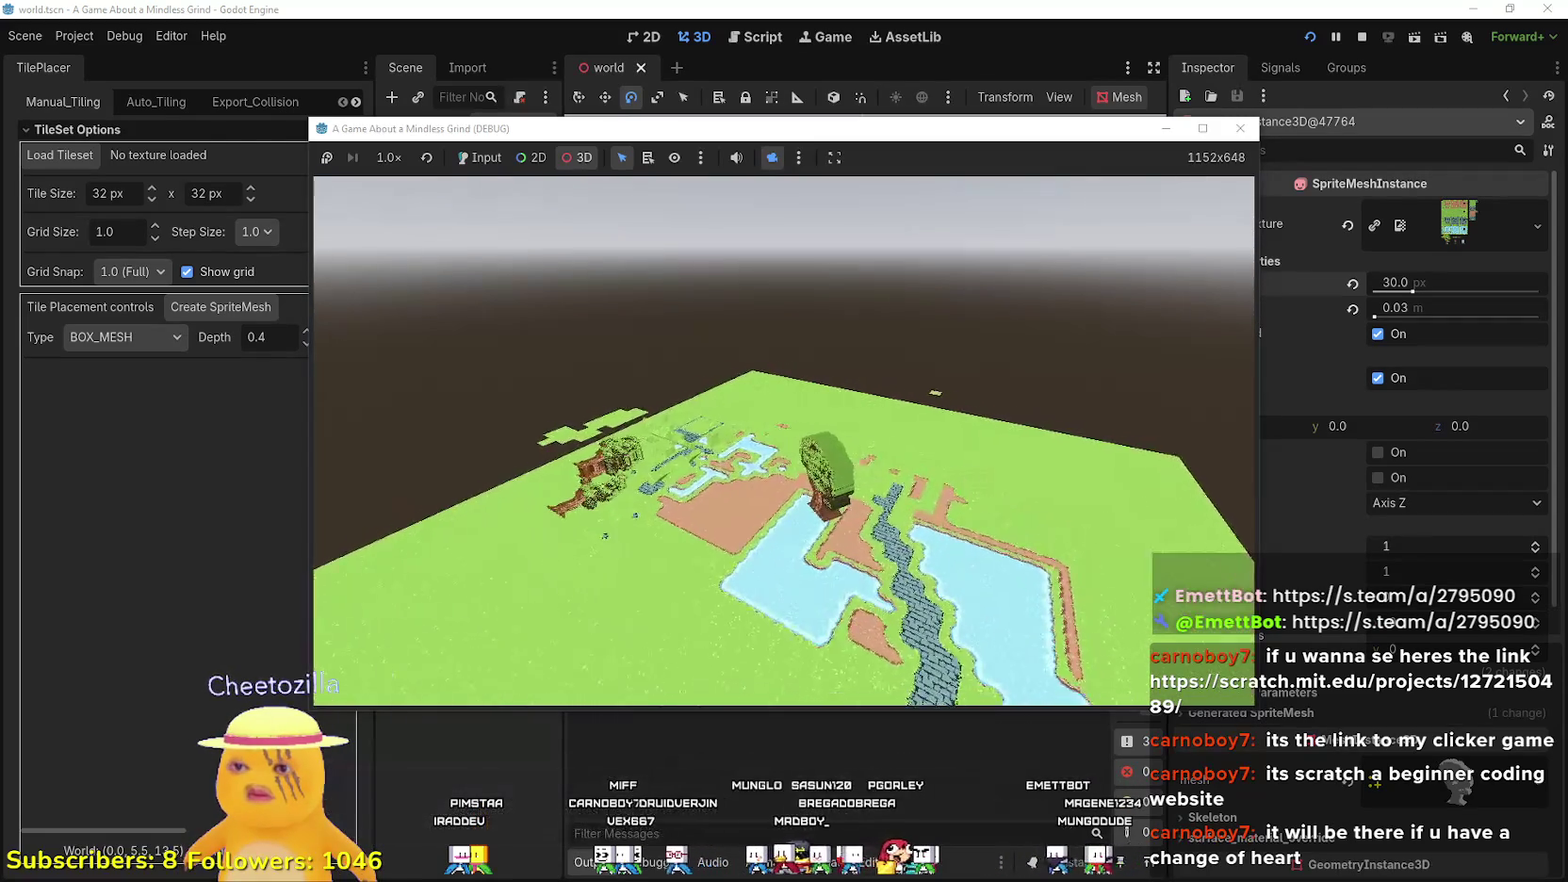
{"action": "scroll", "coordinate": [784, 441], "scroll_direction": "up", "scroll_amount": 5}
{"action": "scroll", "coordinate": [784, 442], "scroll_direction": "up", "scroll_amount": 5}
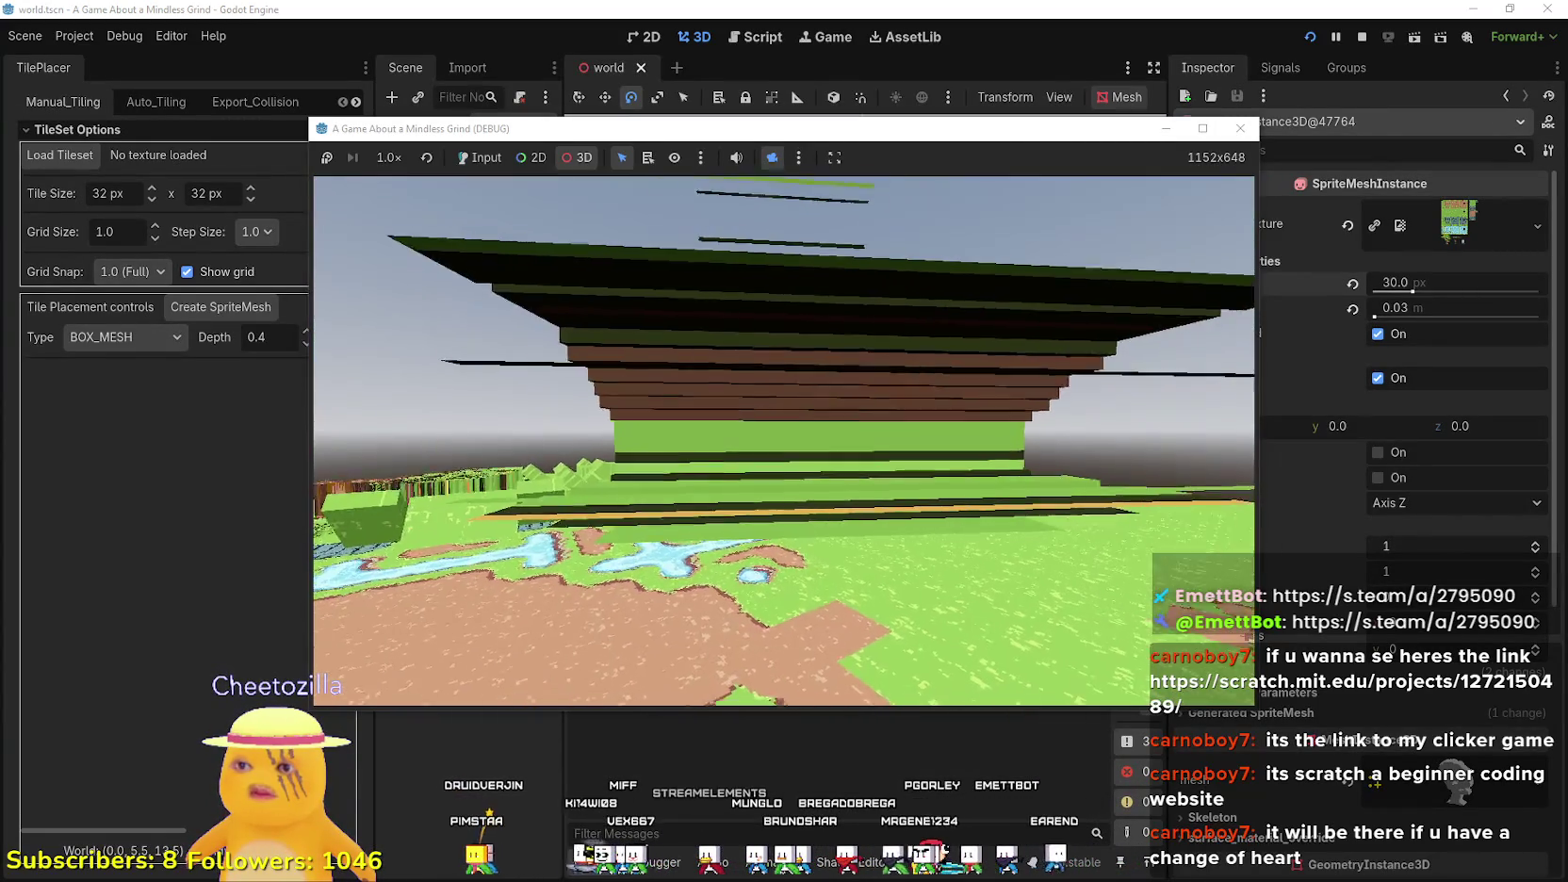
{"action": "scroll", "coordinate": [784, 441], "scroll_direction": "up", "scroll_amount": 5}
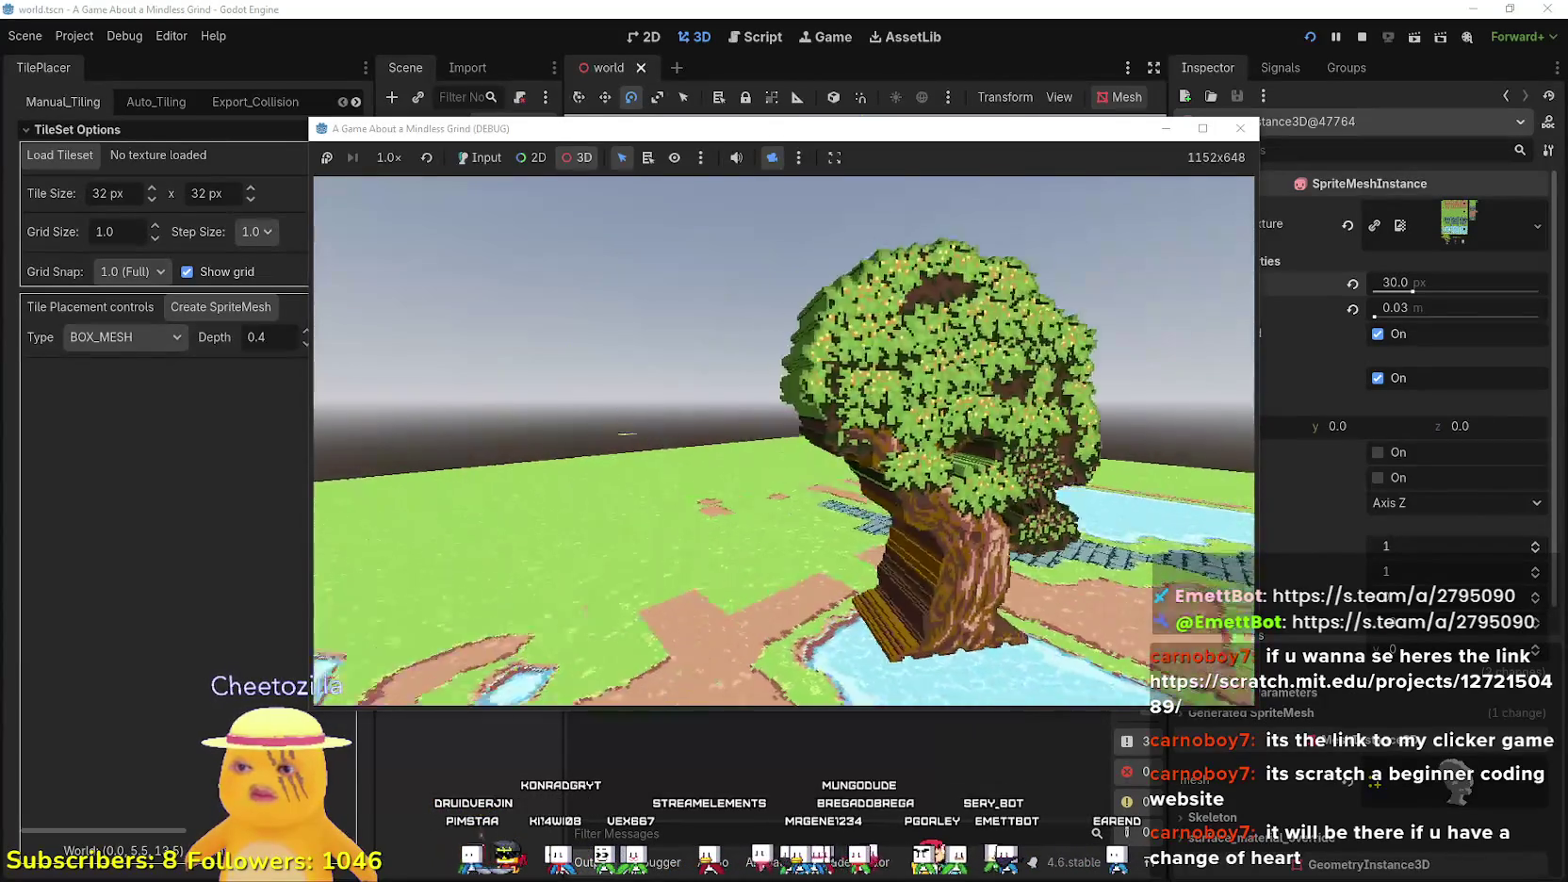
{"action": "left_click", "coordinate": [754, 795]}
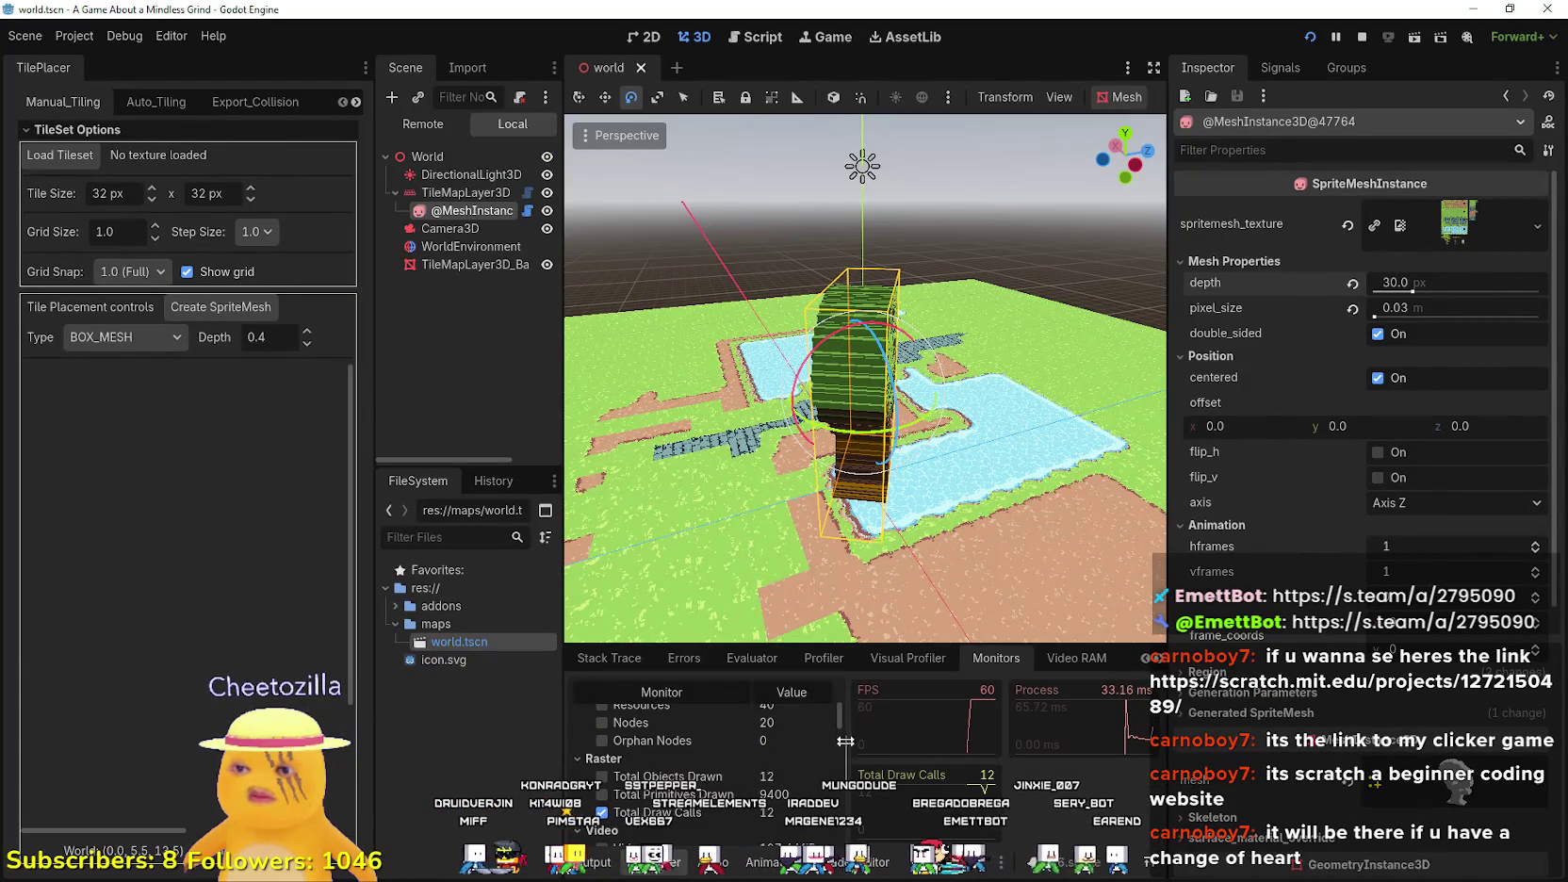
{"action": "key", "text": "alt+Tab"}
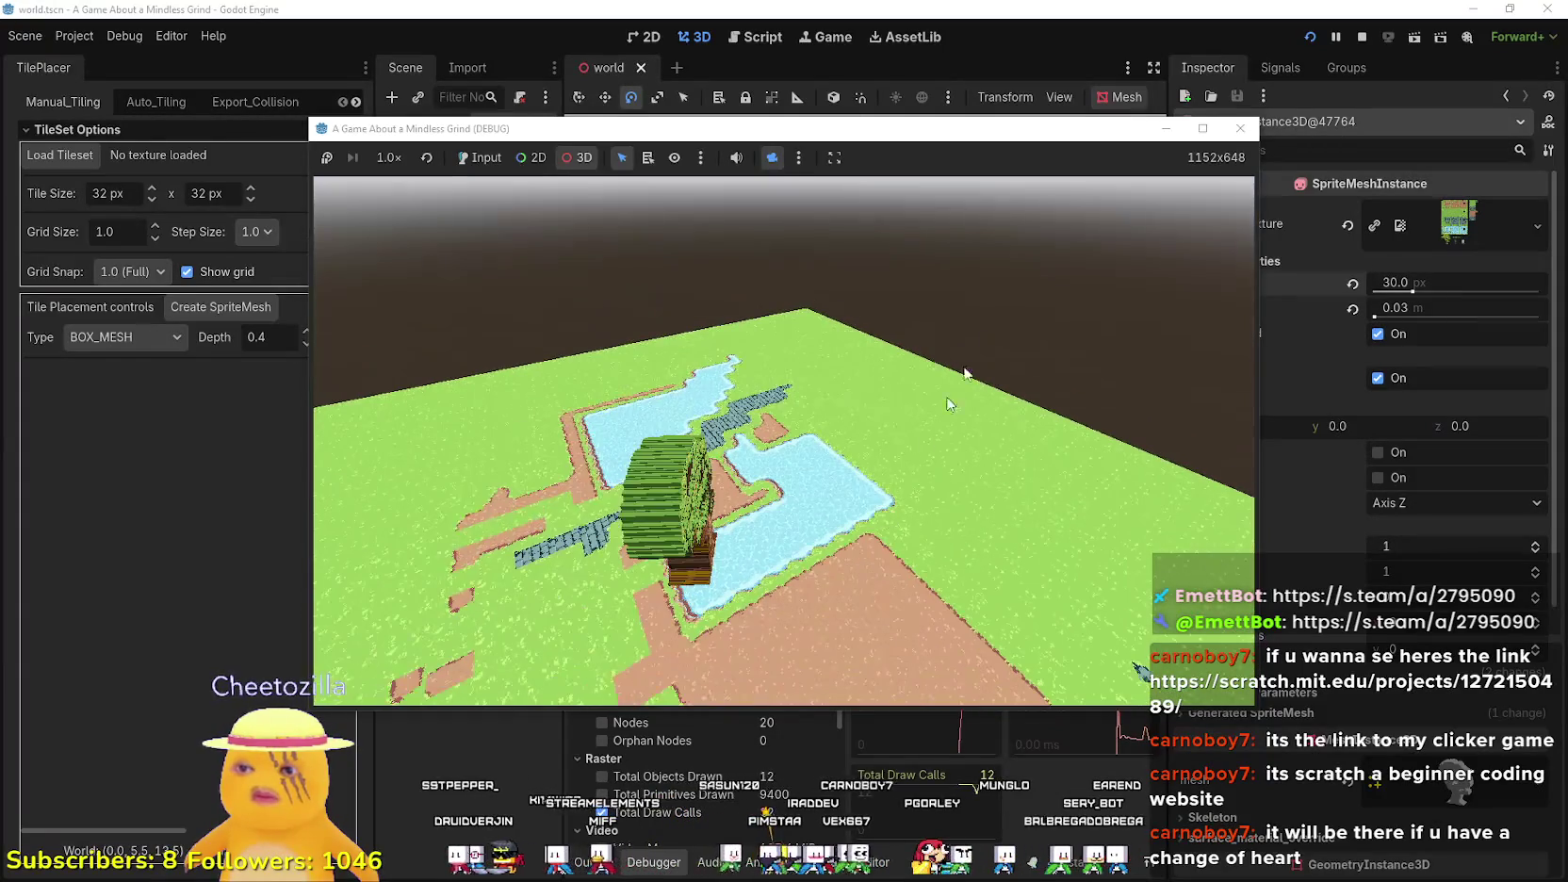
- Stop the game and set Display > Window V-Sync Mode to Disabled in Project Settings
{"action": "left_click", "coordinate": [1362, 36]}
{"action": "left_click", "coordinate": [74, 36]}
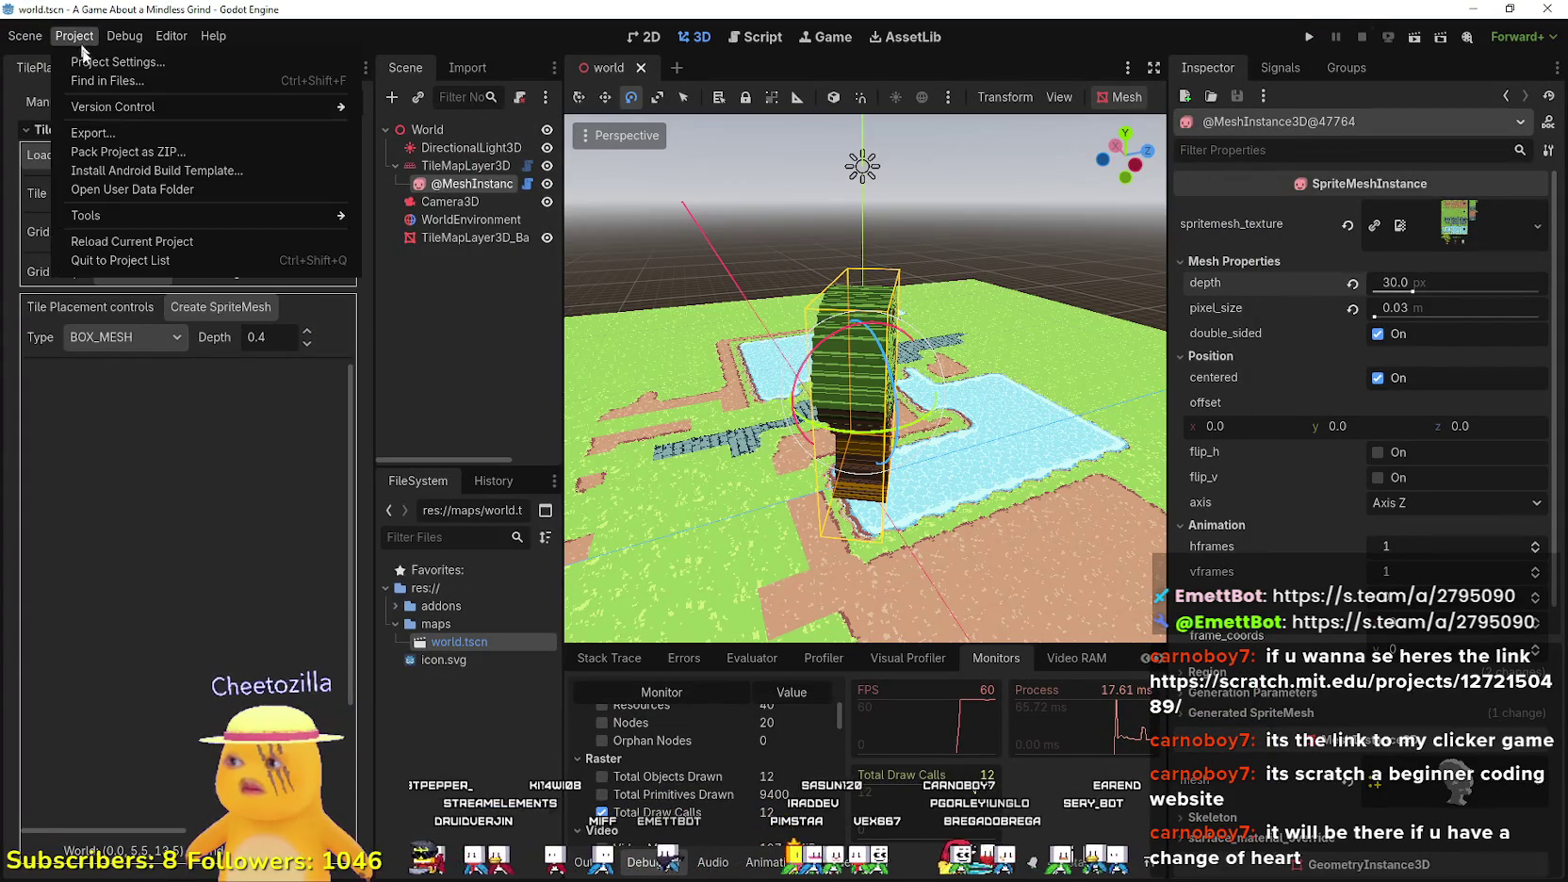
{"action": "left_click", "coordinate": [123, 56]}
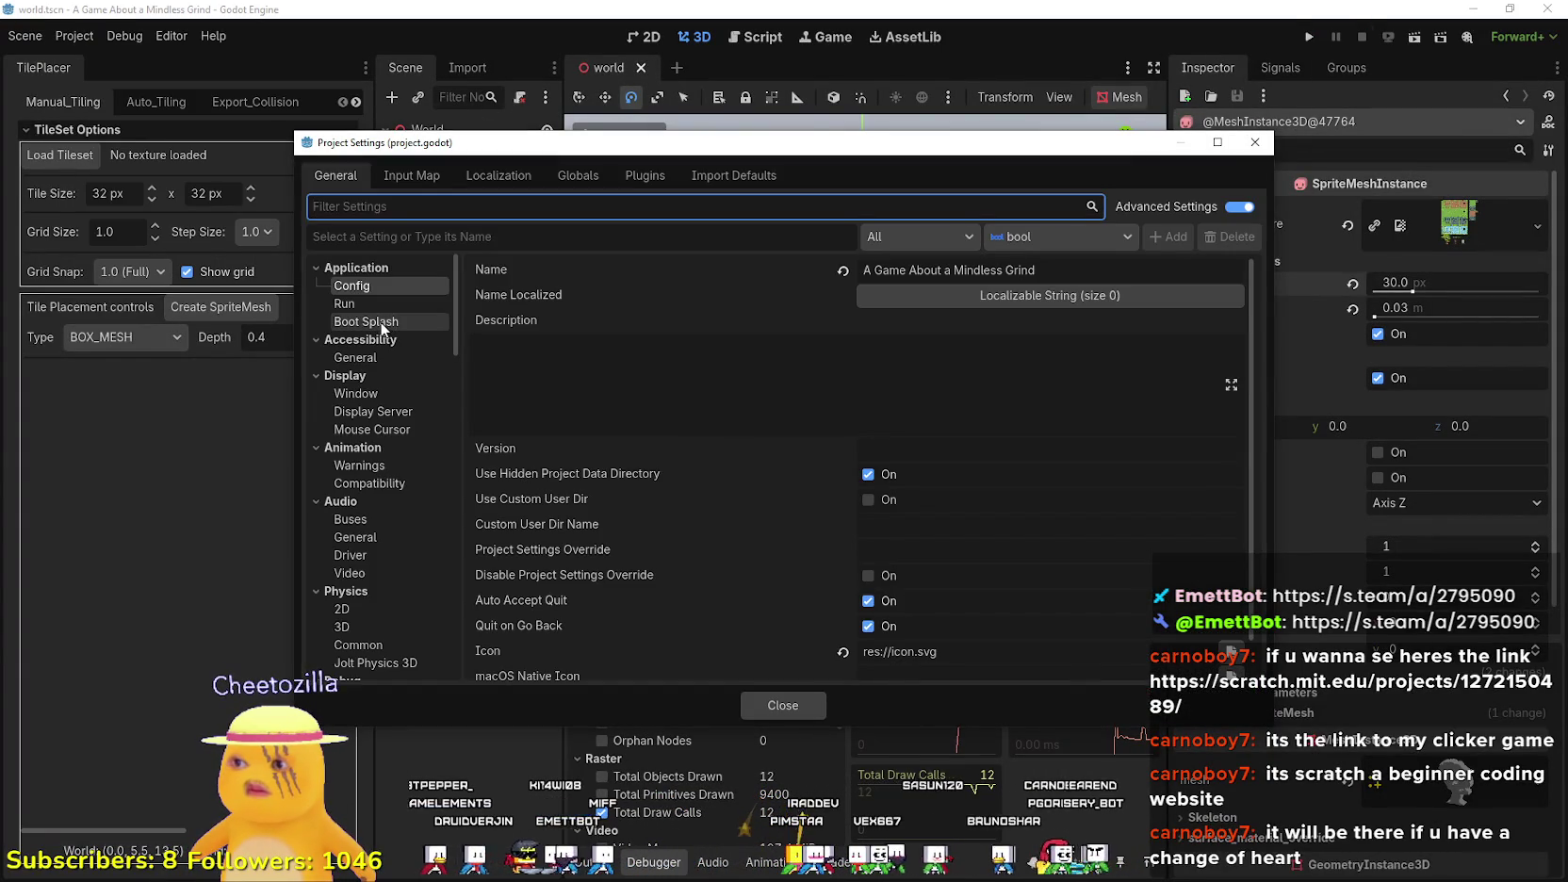
{"action": "left_click", "coordinate": [381, 399]}
{"action": "scroll", "coordinate": [910, 535], "scroll_direction": "down", "scroll_amount": 10}
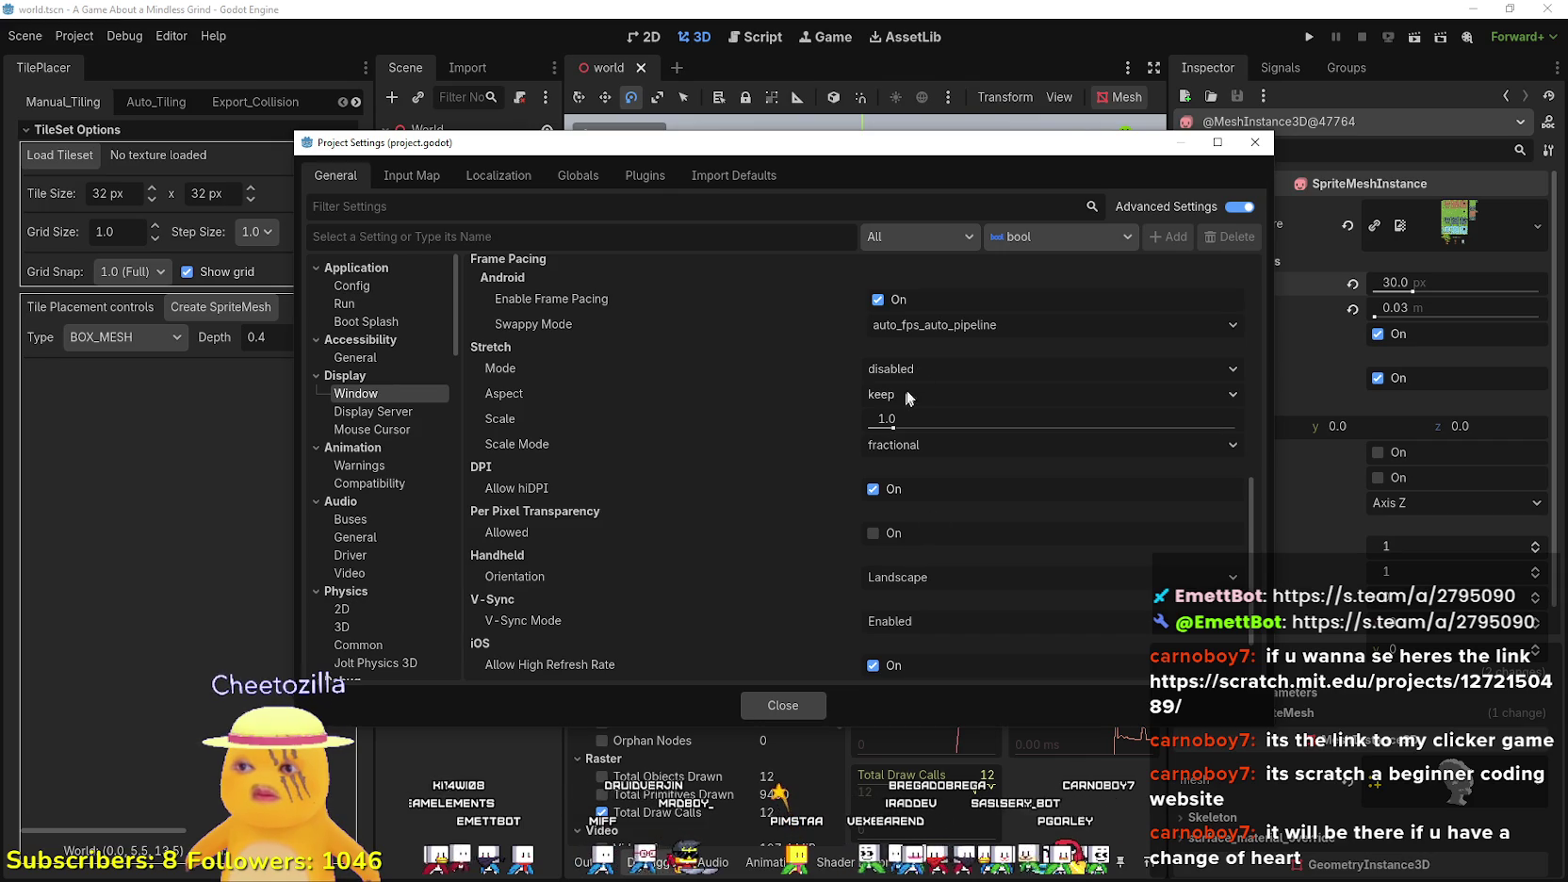
{"action": "scroll", "coordinate": [896, 528], "scroll_direction": "down", "scroll_amount": 2}
{"action": "left_click", "coordinate": [910, 544]}
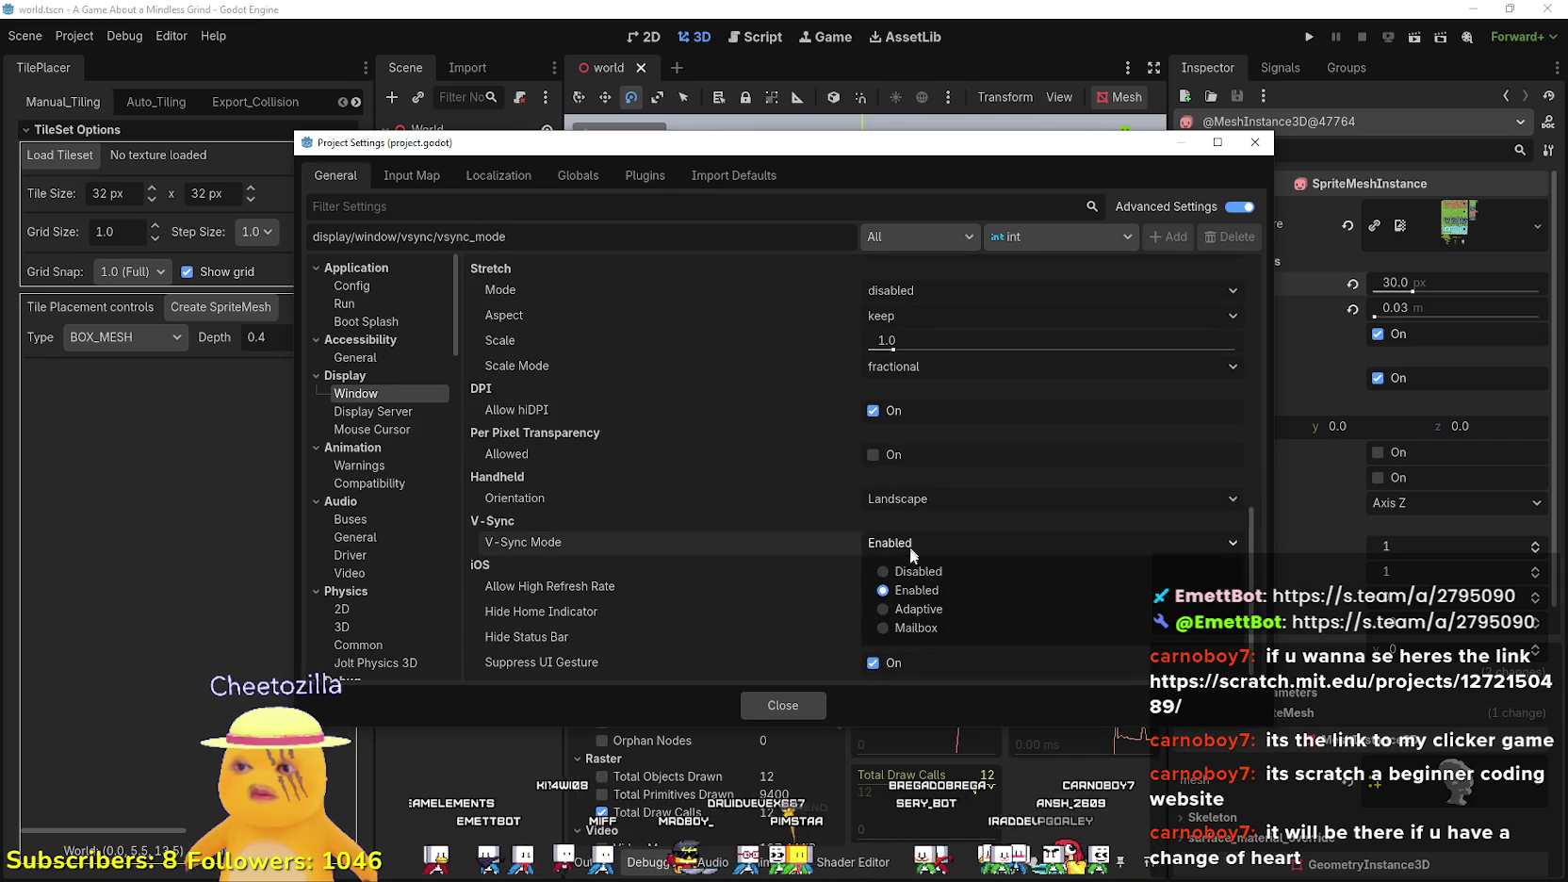
{"action": "left_click", "coordinate": [920, 572]}
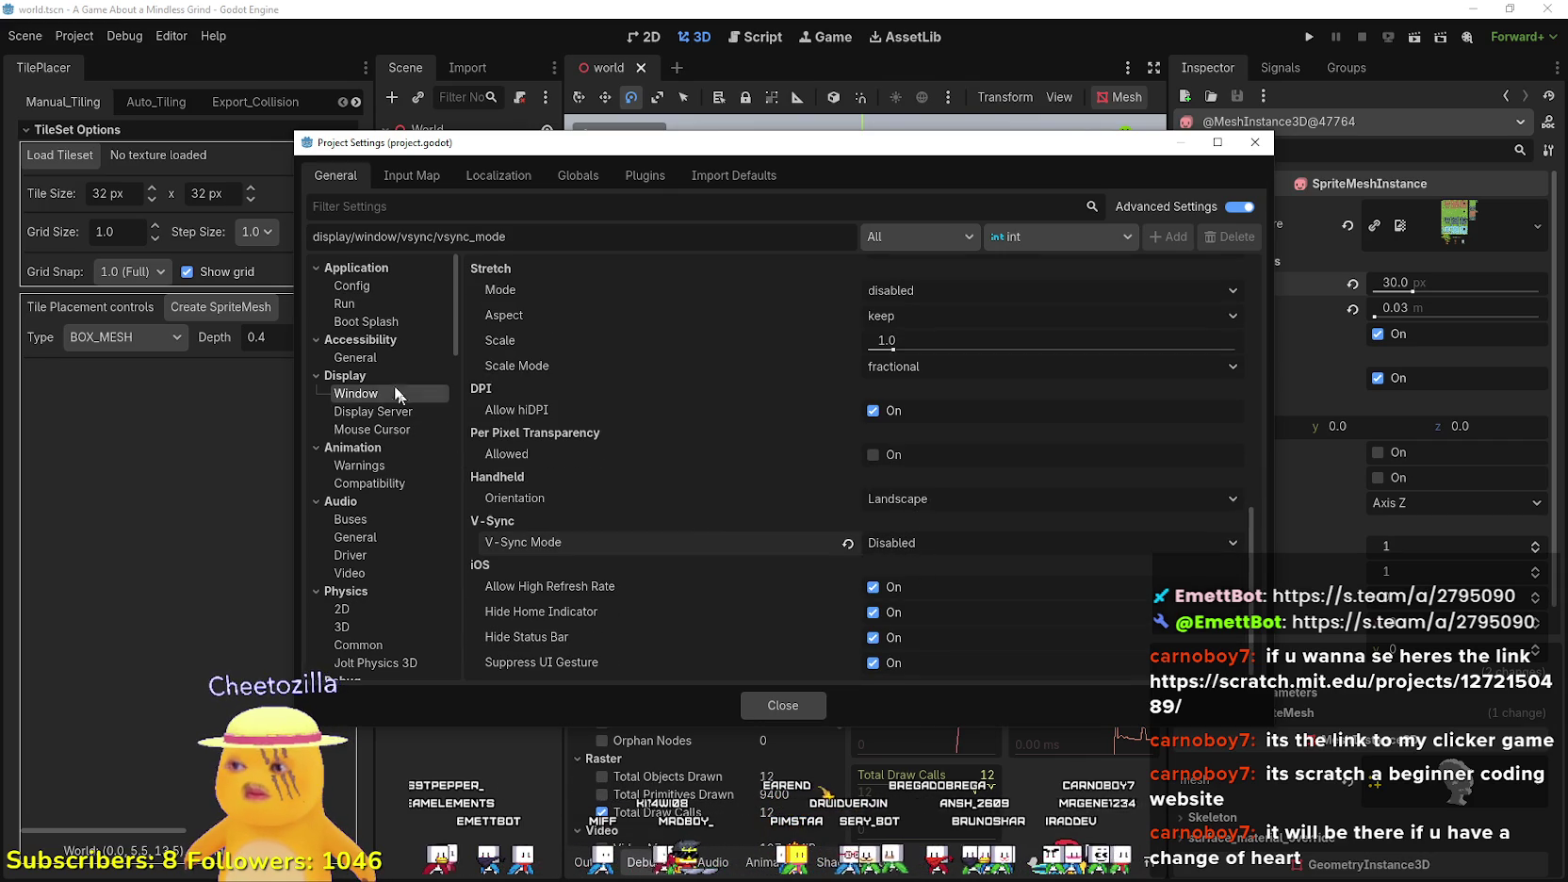
{"action": "left_click", "coordinate": [1255, 142]}
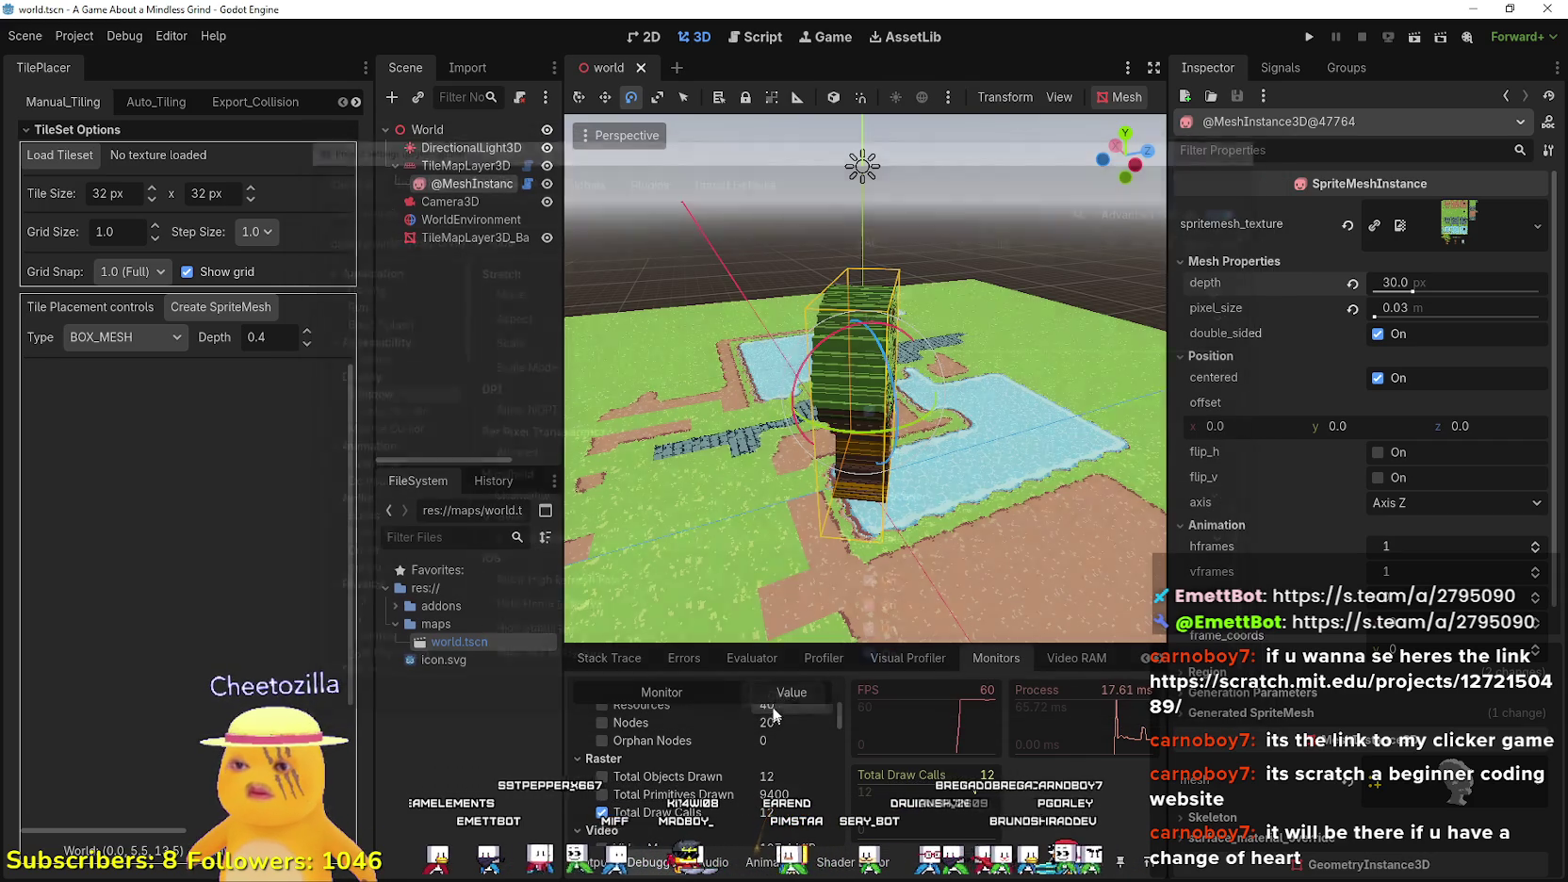
- Run the game with camera override, show Debugger Monitors, and move the game window up-right
{"action": "left_click", "coordinate": [1308, 44]}
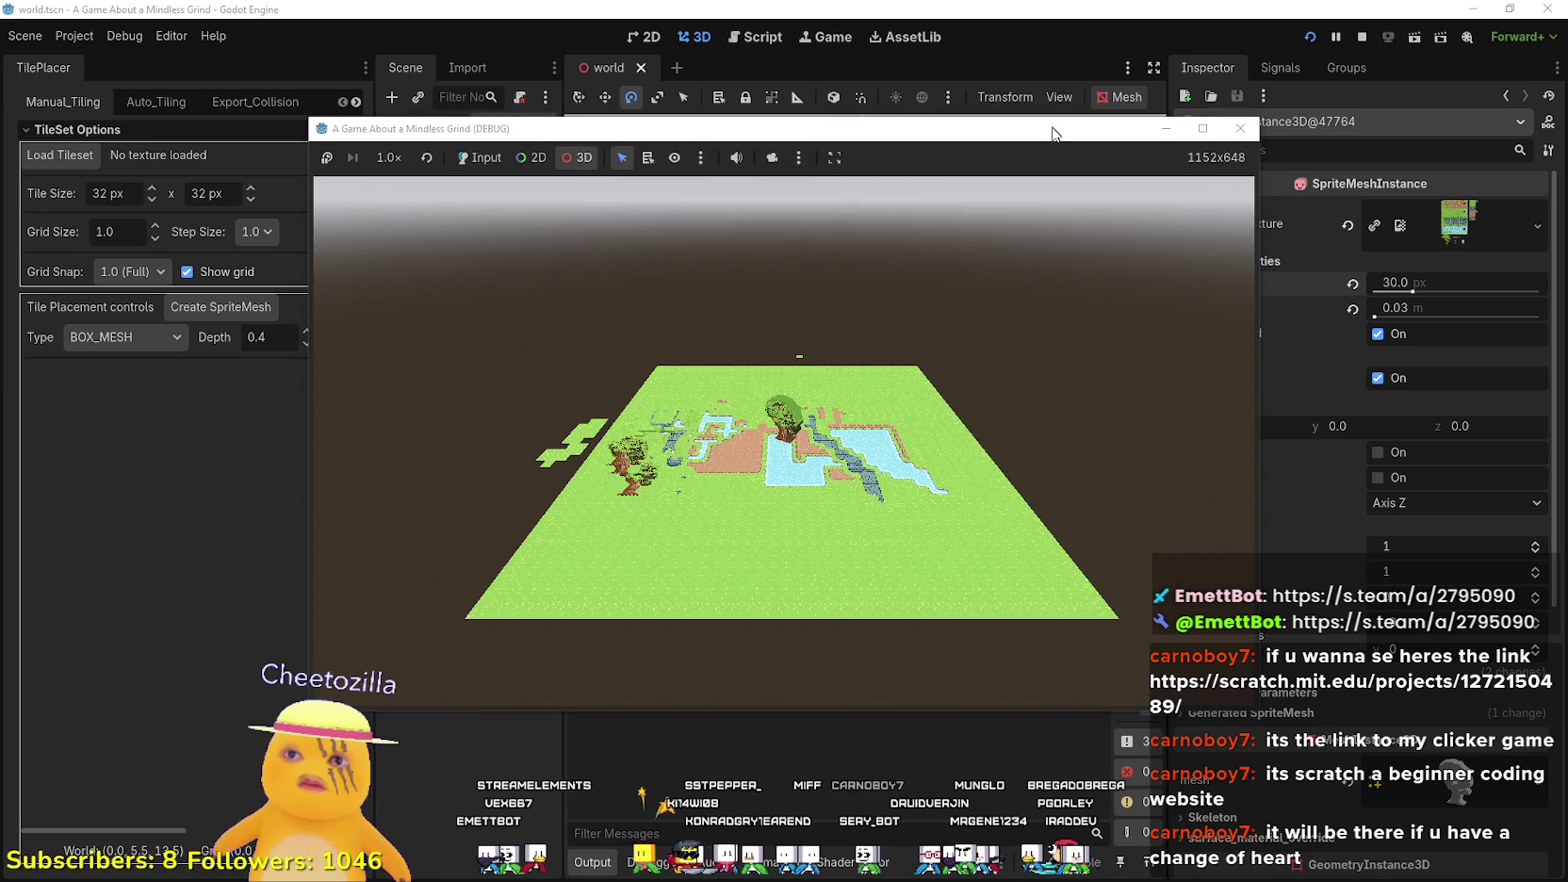
{"action": "left_click", "coordinate": [773, 160]}
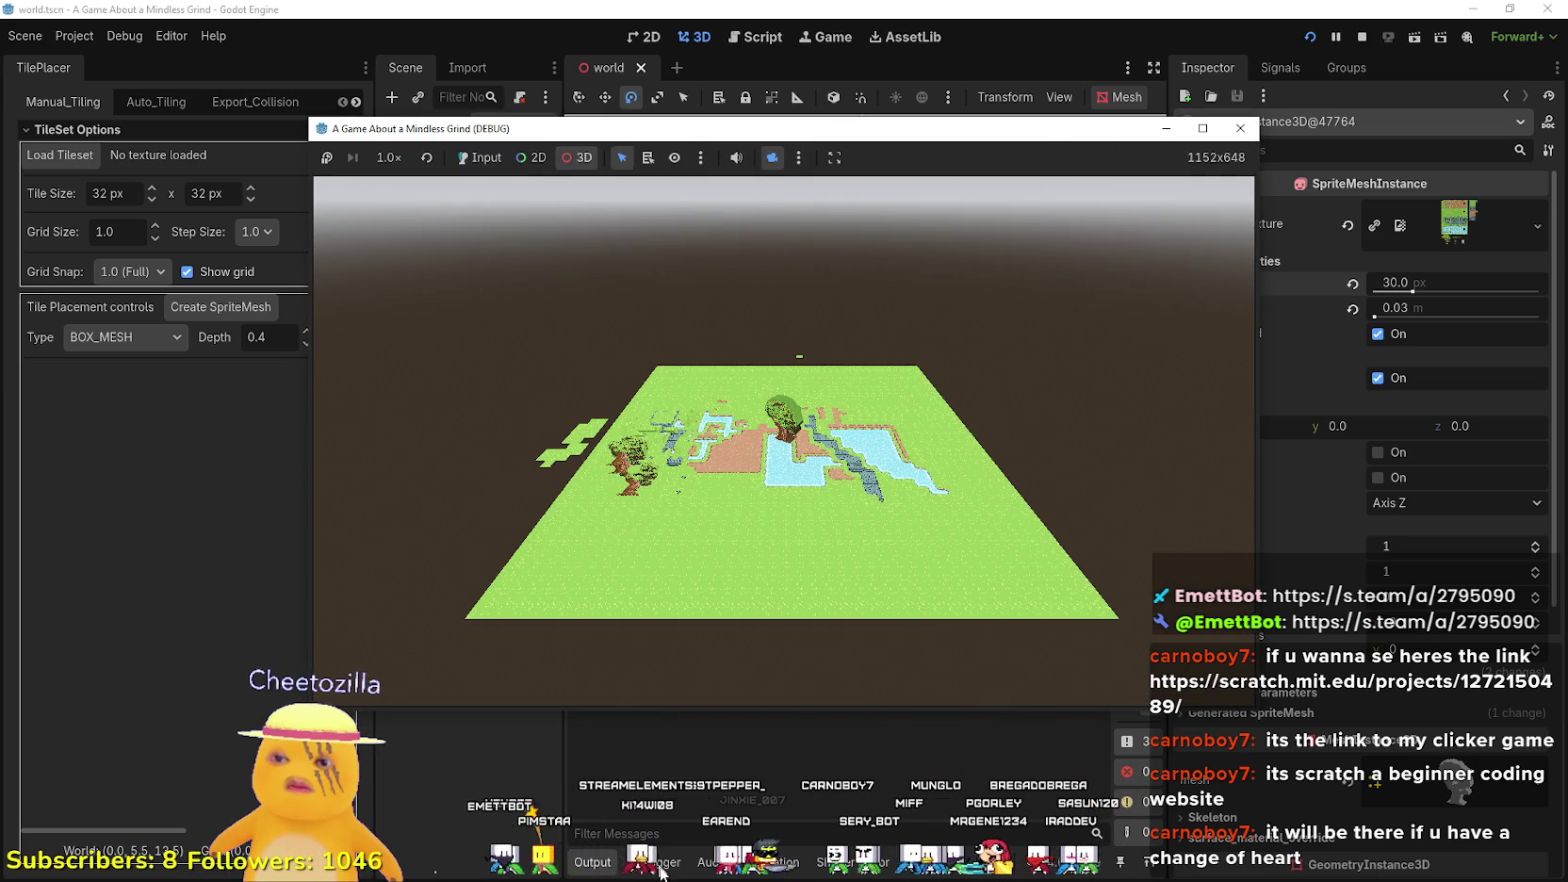
{"action": "left_click", "coordinate": [663, 861]}
{"action": "scroll", "coordinate": [794, 804], "scroll_direction": "down", "scroll_amount": 5}
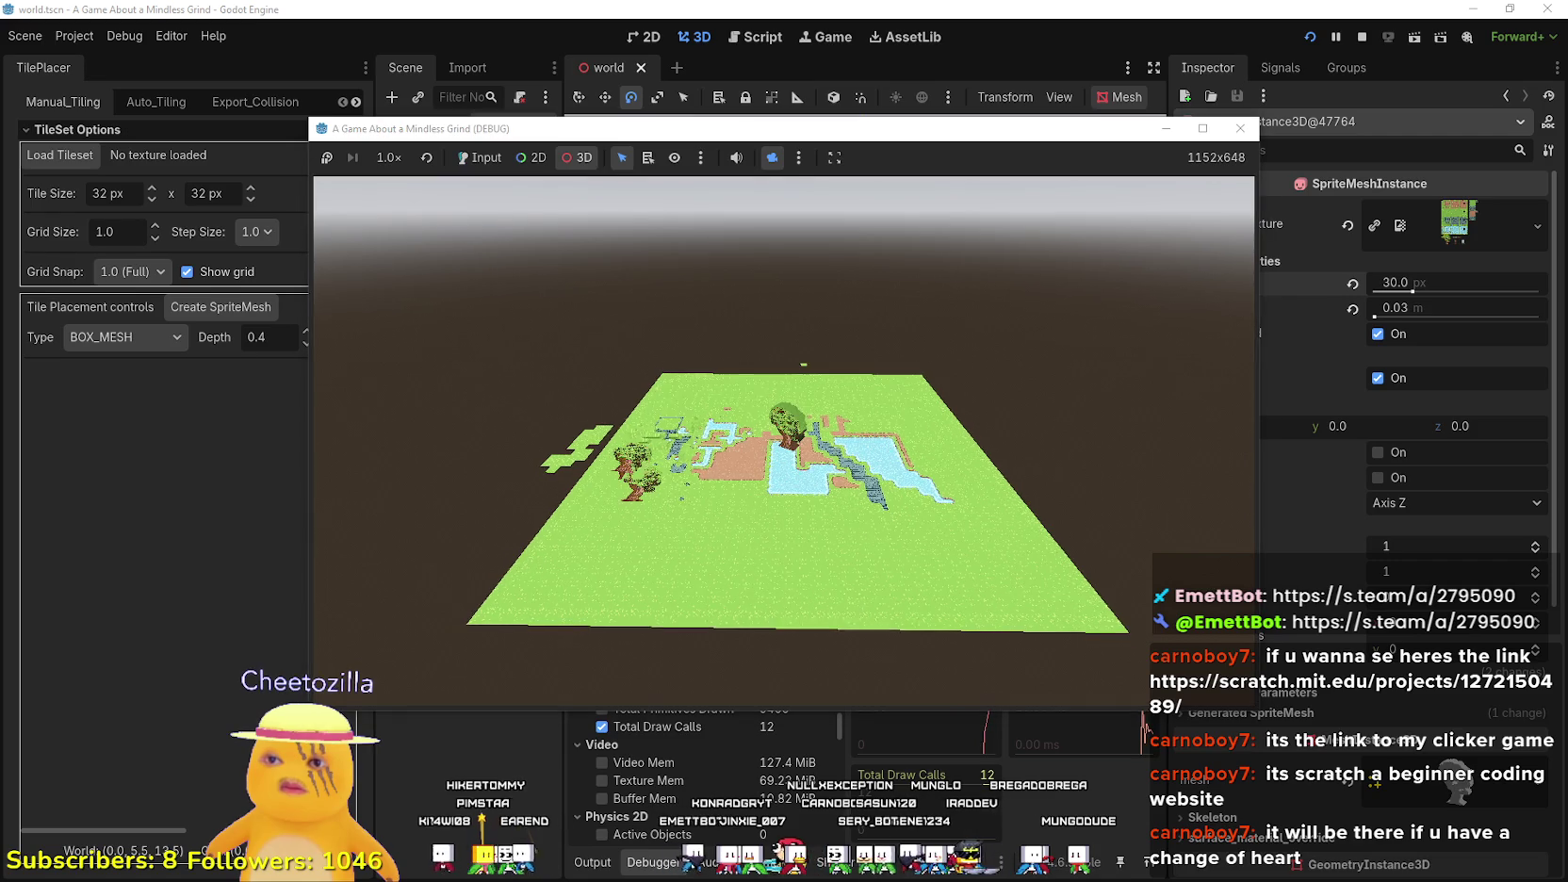
{"action": "mouse_move", "coordinate": [806, 138]}
{"action": "left_mouse_down"}
{"action": "mouse_move", "coordinate": [910, 31]}
{"action": "mouse_move", "coordinate": [878, 55]}
{"action": "left_mouse_up"}
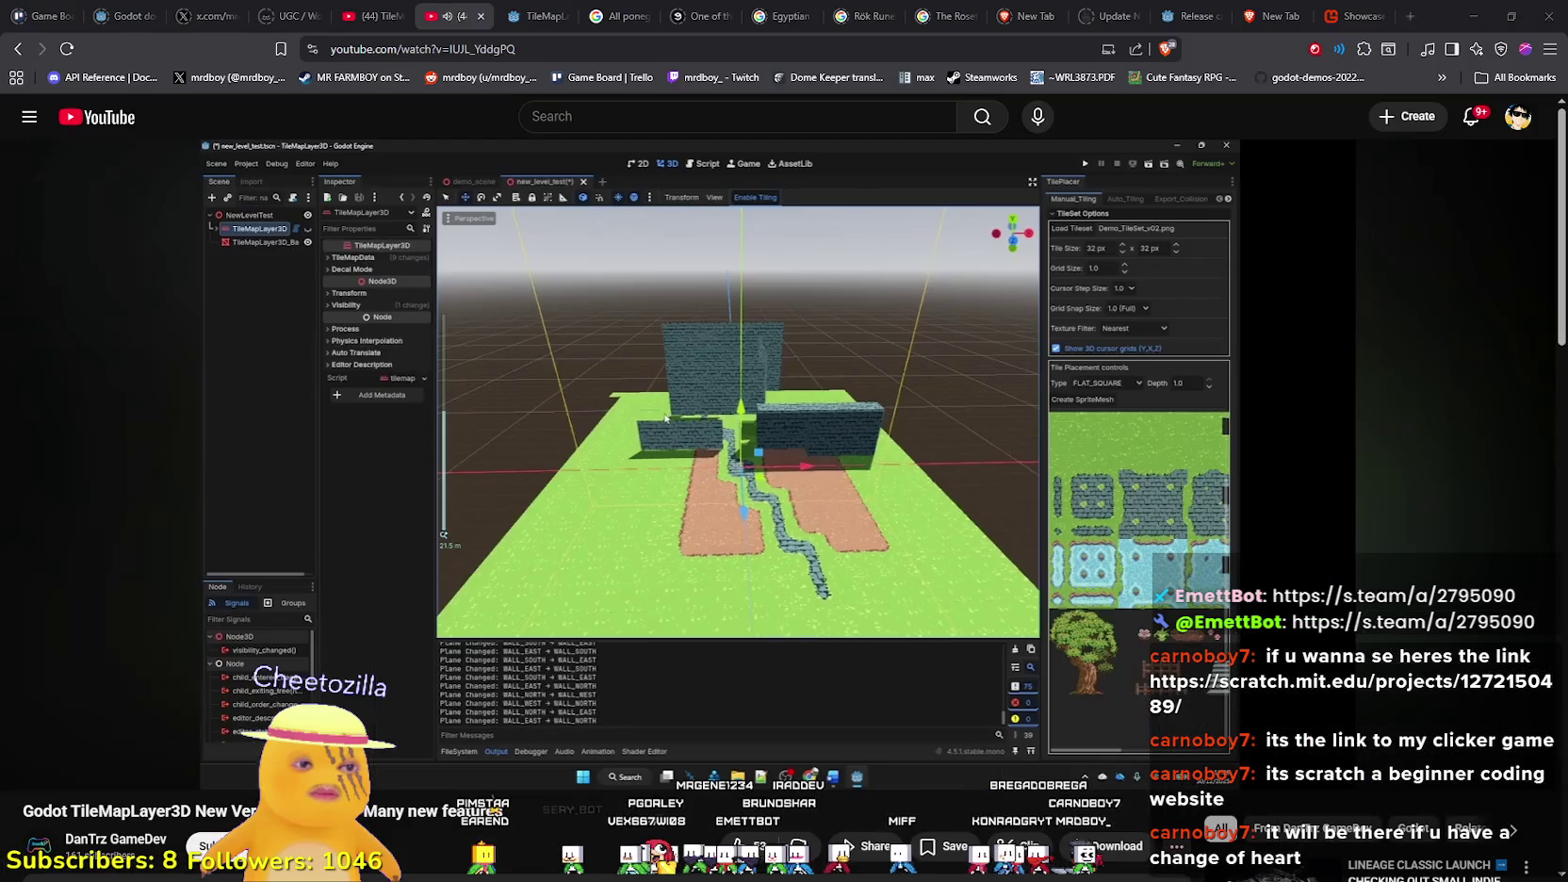
- Pause and resume the TileMapLayer3D tutorial, watch it fullscreen, exit, then minimize the browser
{"action": "left_click", "coordinate": [999, 422]}
{"action": "left_click", "coordinate": [815, 425]}
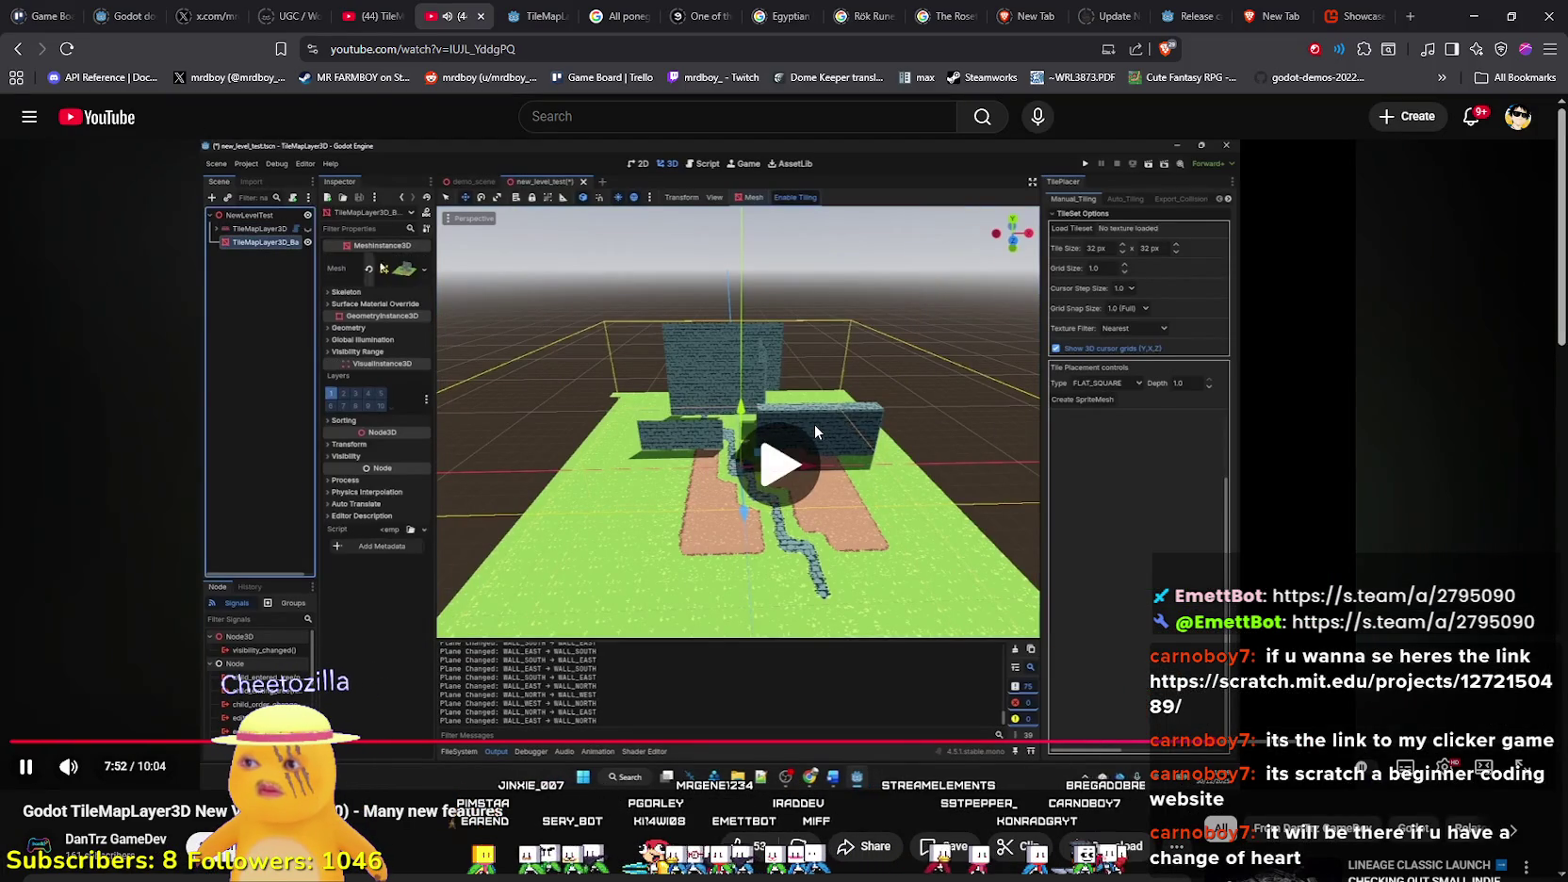
{"action": "double_click", "coordinate": [815, 424]}
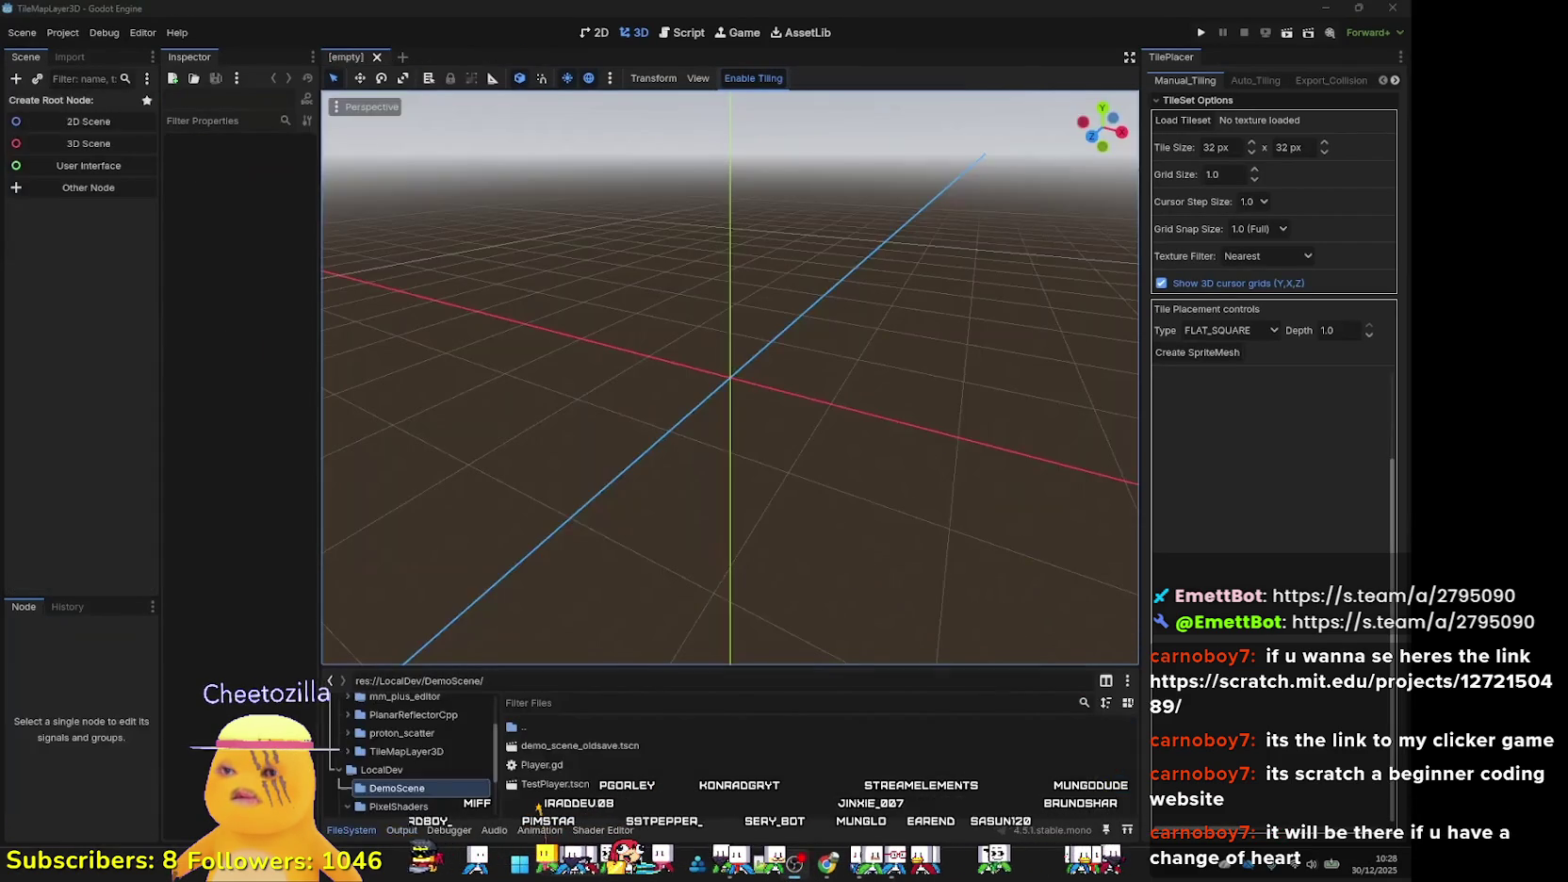
{"action": "double_click", "coordinate": [437, 254]}
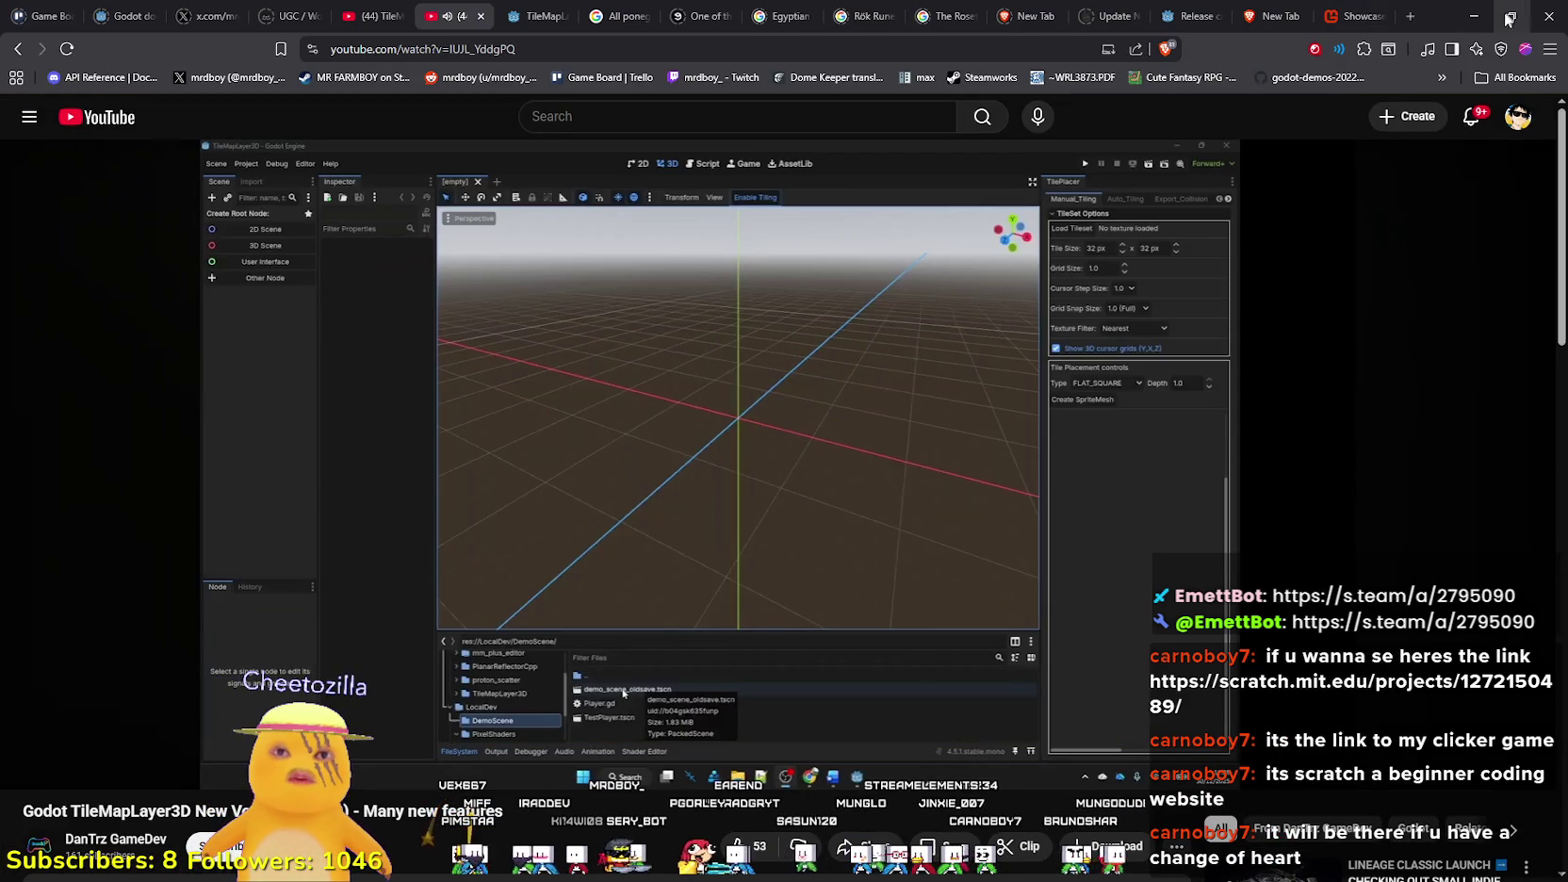
{"action": "left_click", "coordinate": [1490, 19]}
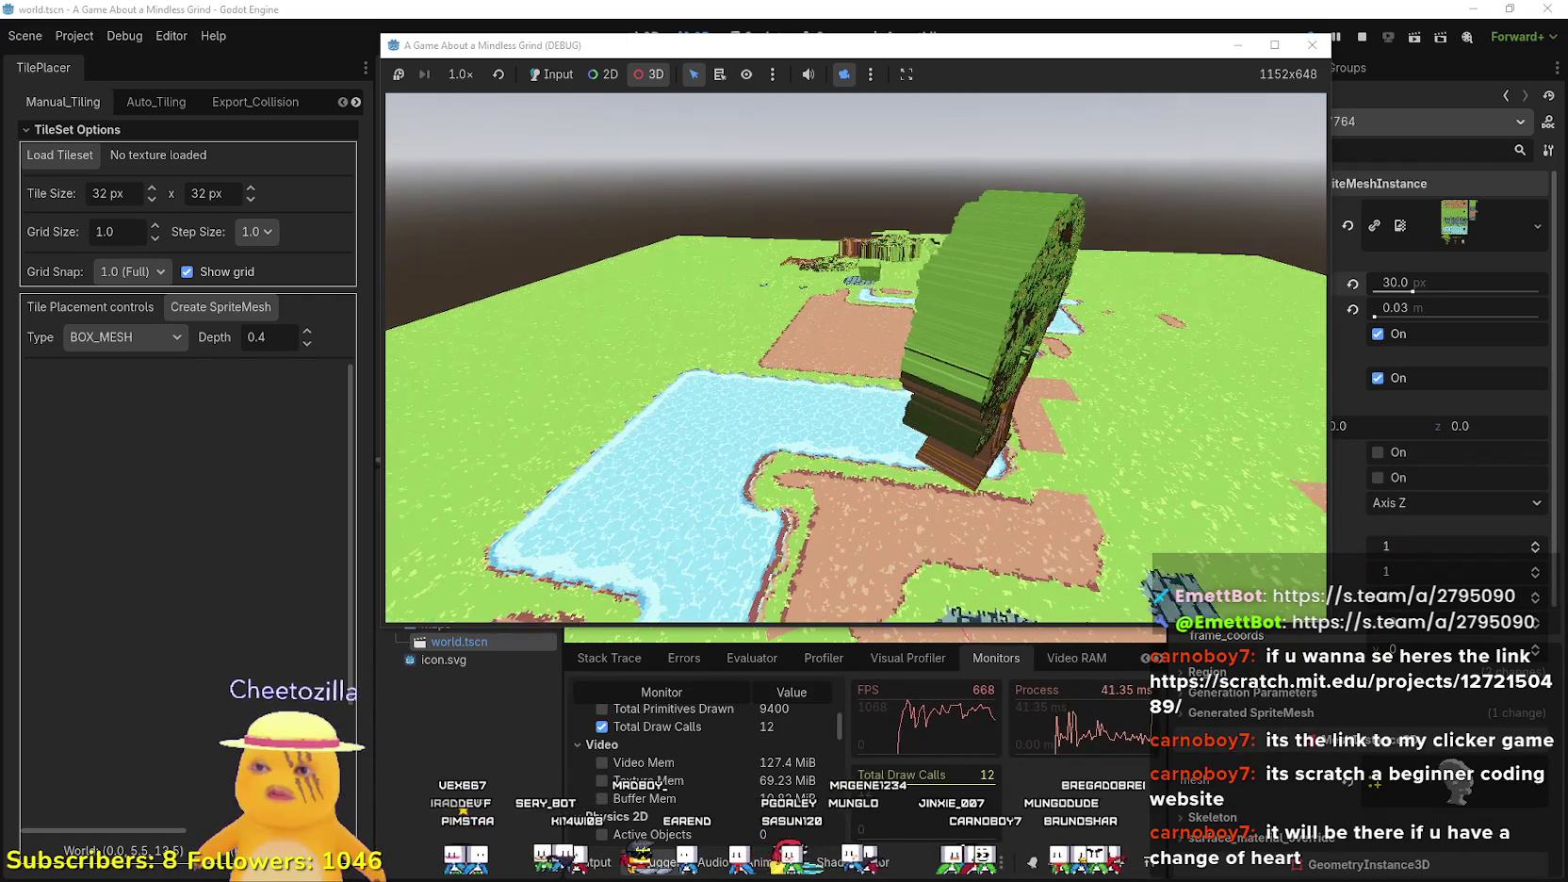
- Stop the game, select TileMapLayer3D_Baked and zoom over it, then reselect TileMapLayer3D
{"action": "left_click", "coordinate": [1362, 37]}
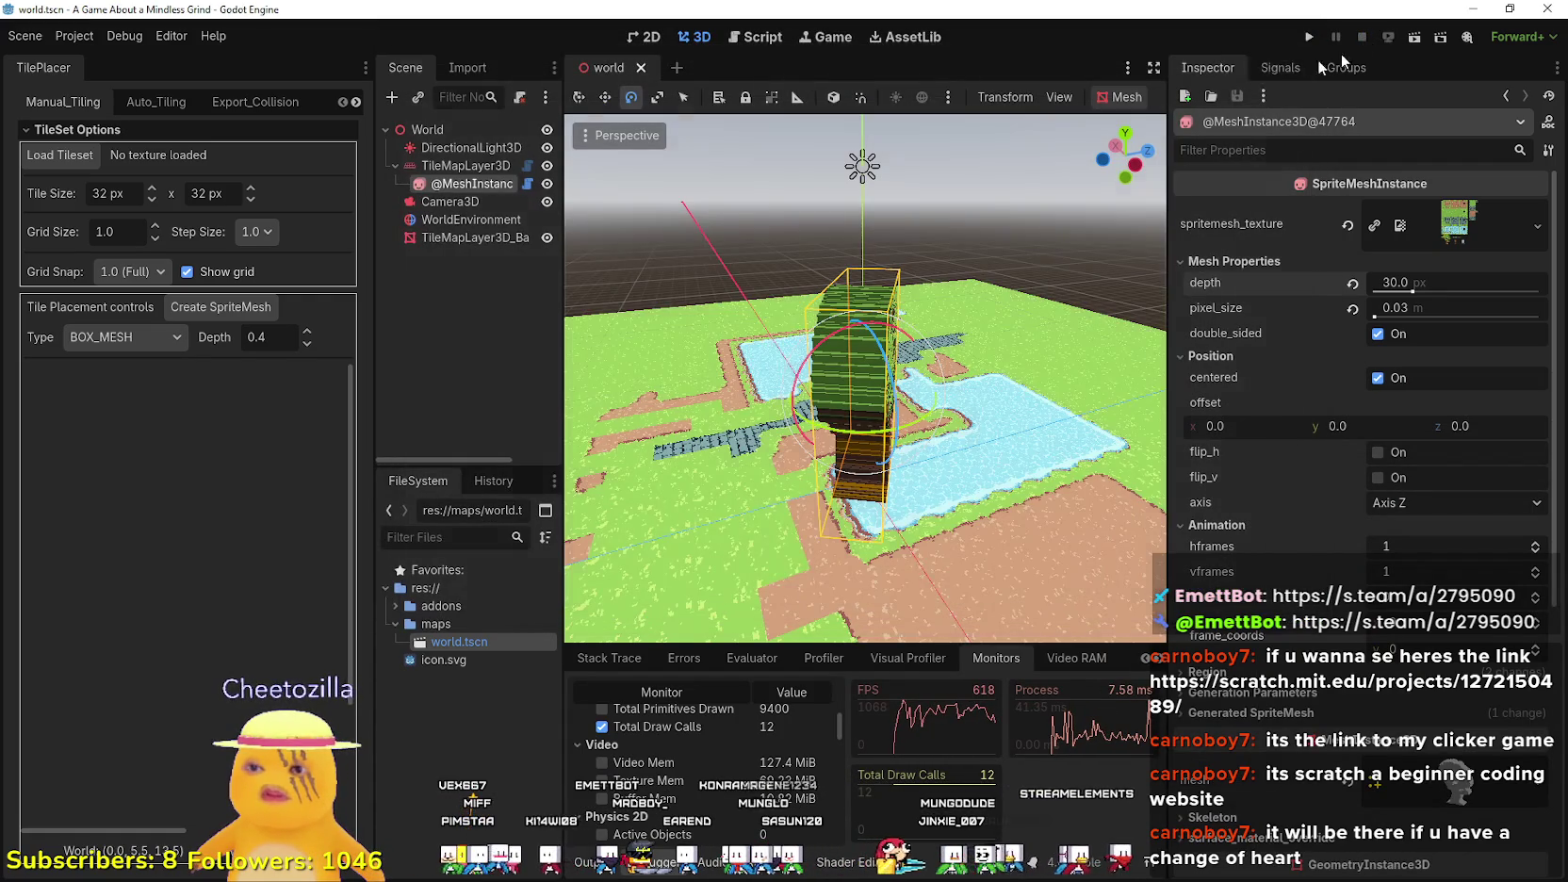
{"action": "left_click", "coordinate": [465, 239]}
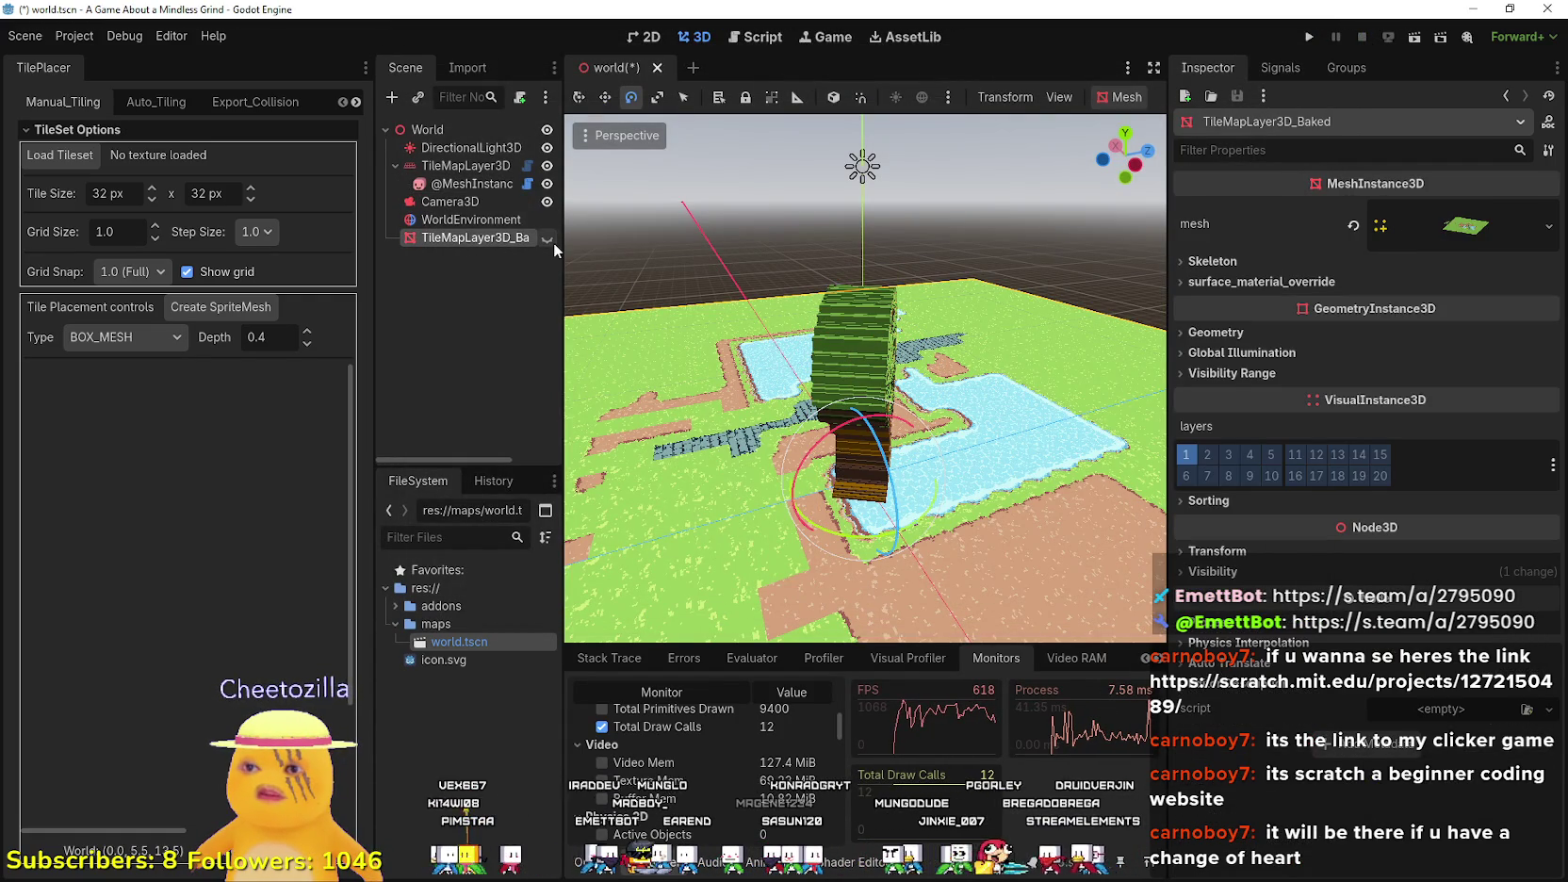
{"action": "scroll", "coordinate": [849, 370], "scroll_direction": "down", "scroll_amount": 5}
{"action": "scroll", "coordinate": [849, 370], "scroll_direction": "up", "scroll_amount": 5}
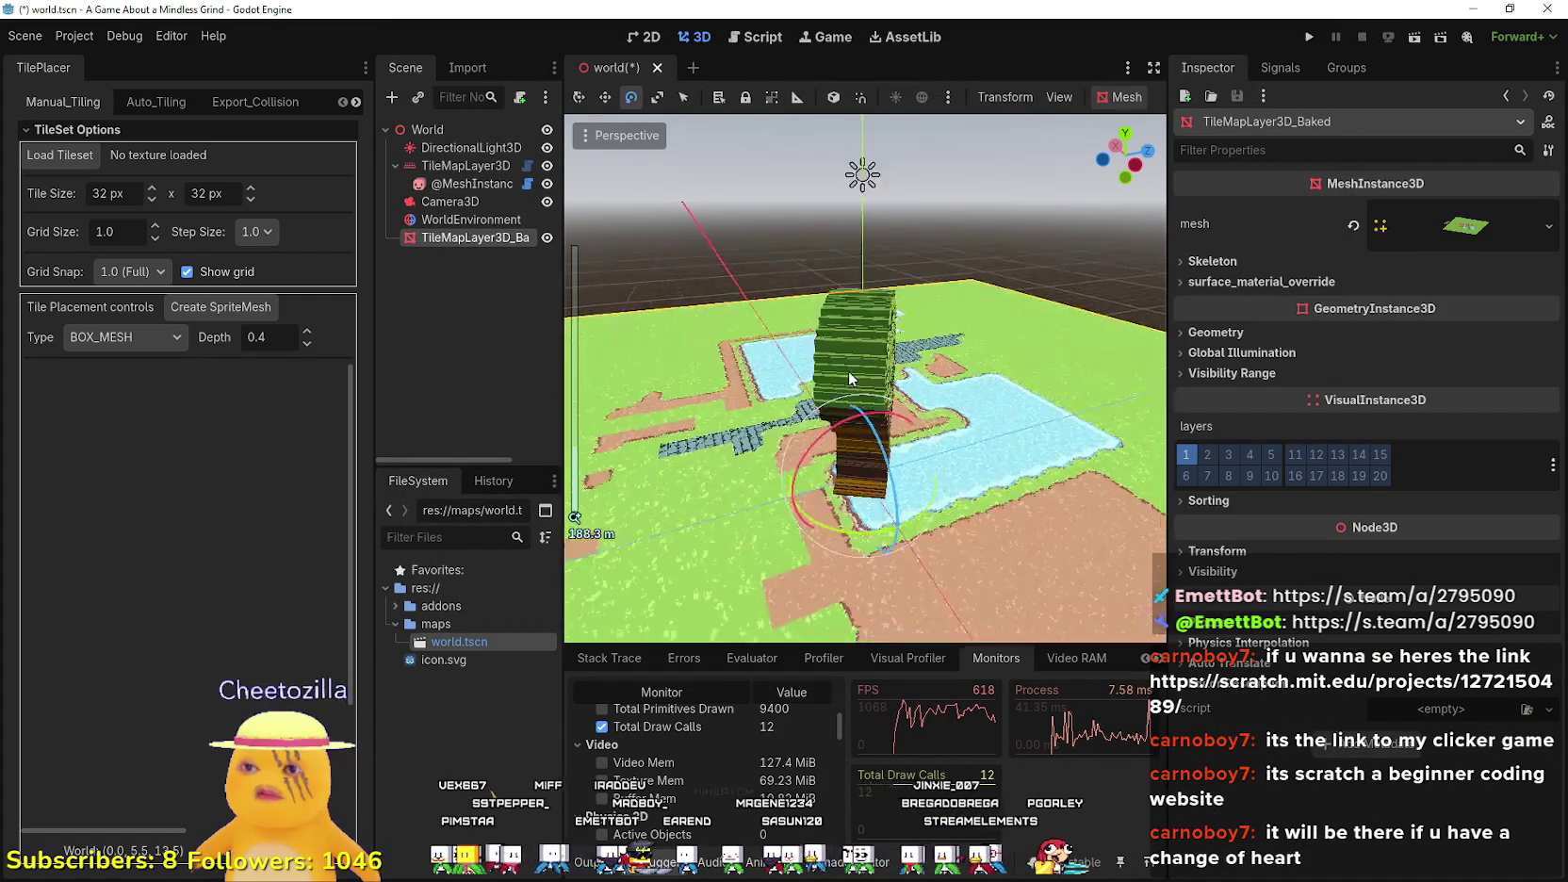
{"action": "scroll", "coordinate": [848, 370], "scroll_direction": "down", "scroll_amount": 3}
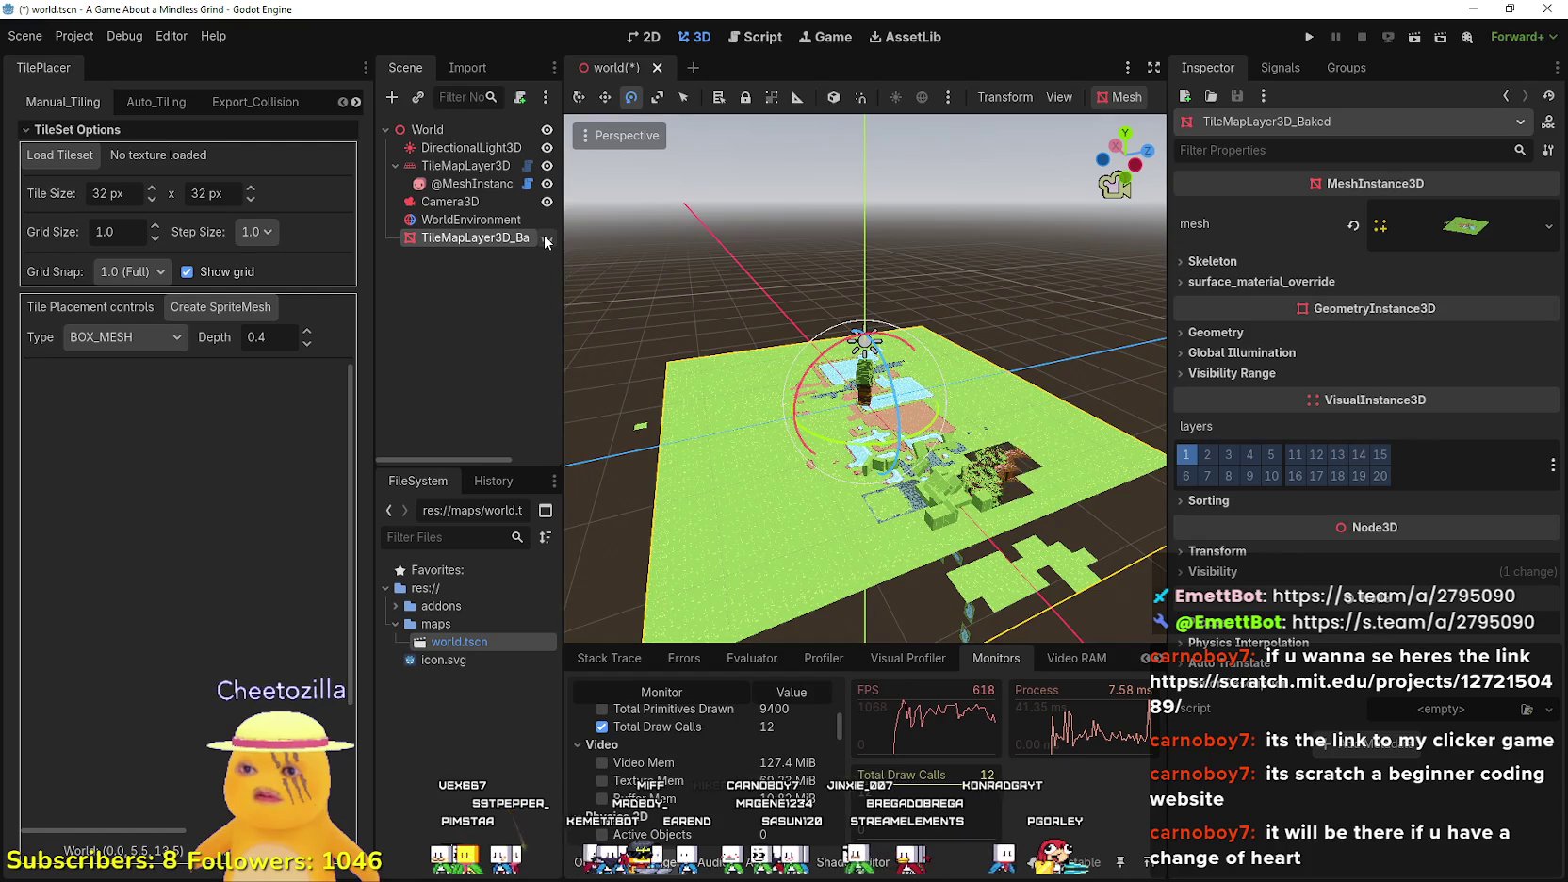
{"action": "scroll", "coordinate": [888, 378], "scroll_direction": "up", "scroll_amount": 3}
{"action": "scroll", "coordinate": [888, 378], "scroll_direction": "up", "scroll_amount": 5}
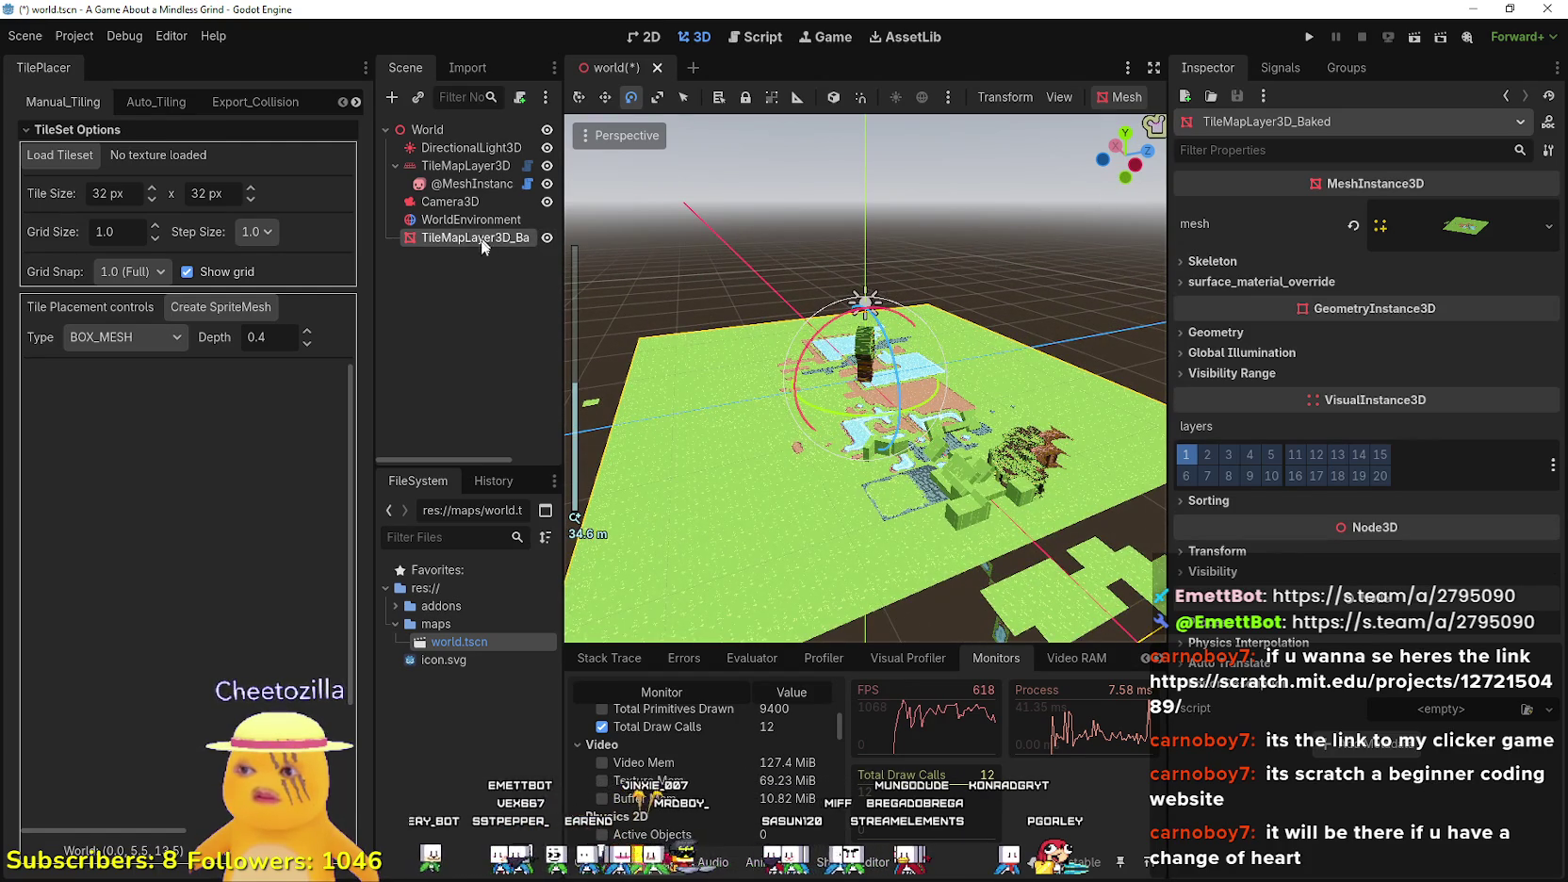
{"action": "left_click", "coordinate": [466, 167]}
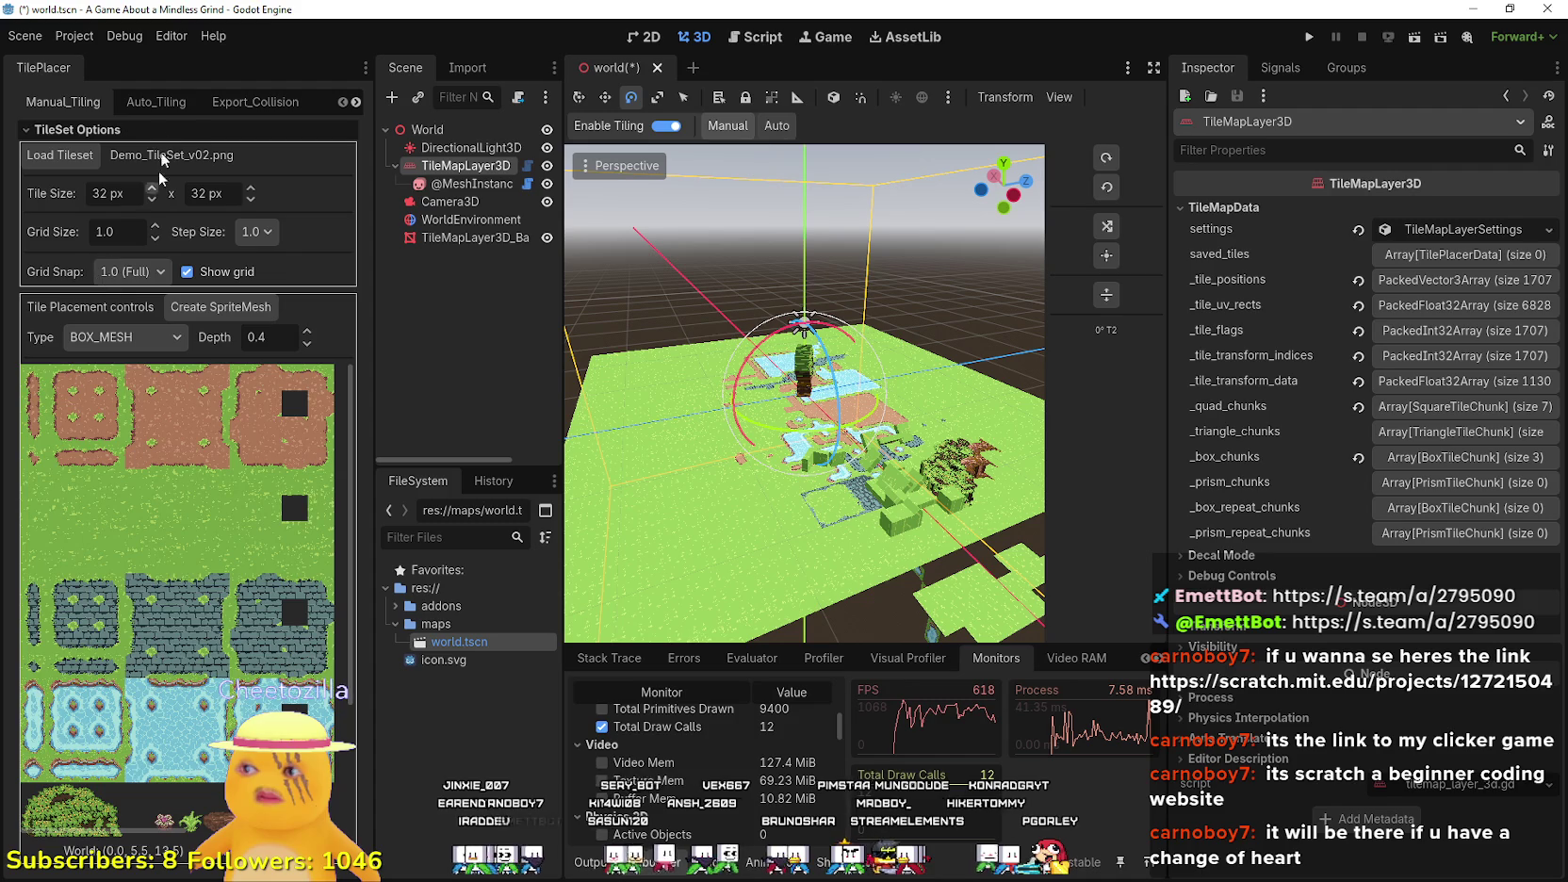
- Browse the tile placer tabs back to Manual_Tiling with the tileset atlas, then switch to the browser
{"action": "left_click", "coordinate": [160, 103]}
{"action": "left_click", "coordinate": [243, 104]}
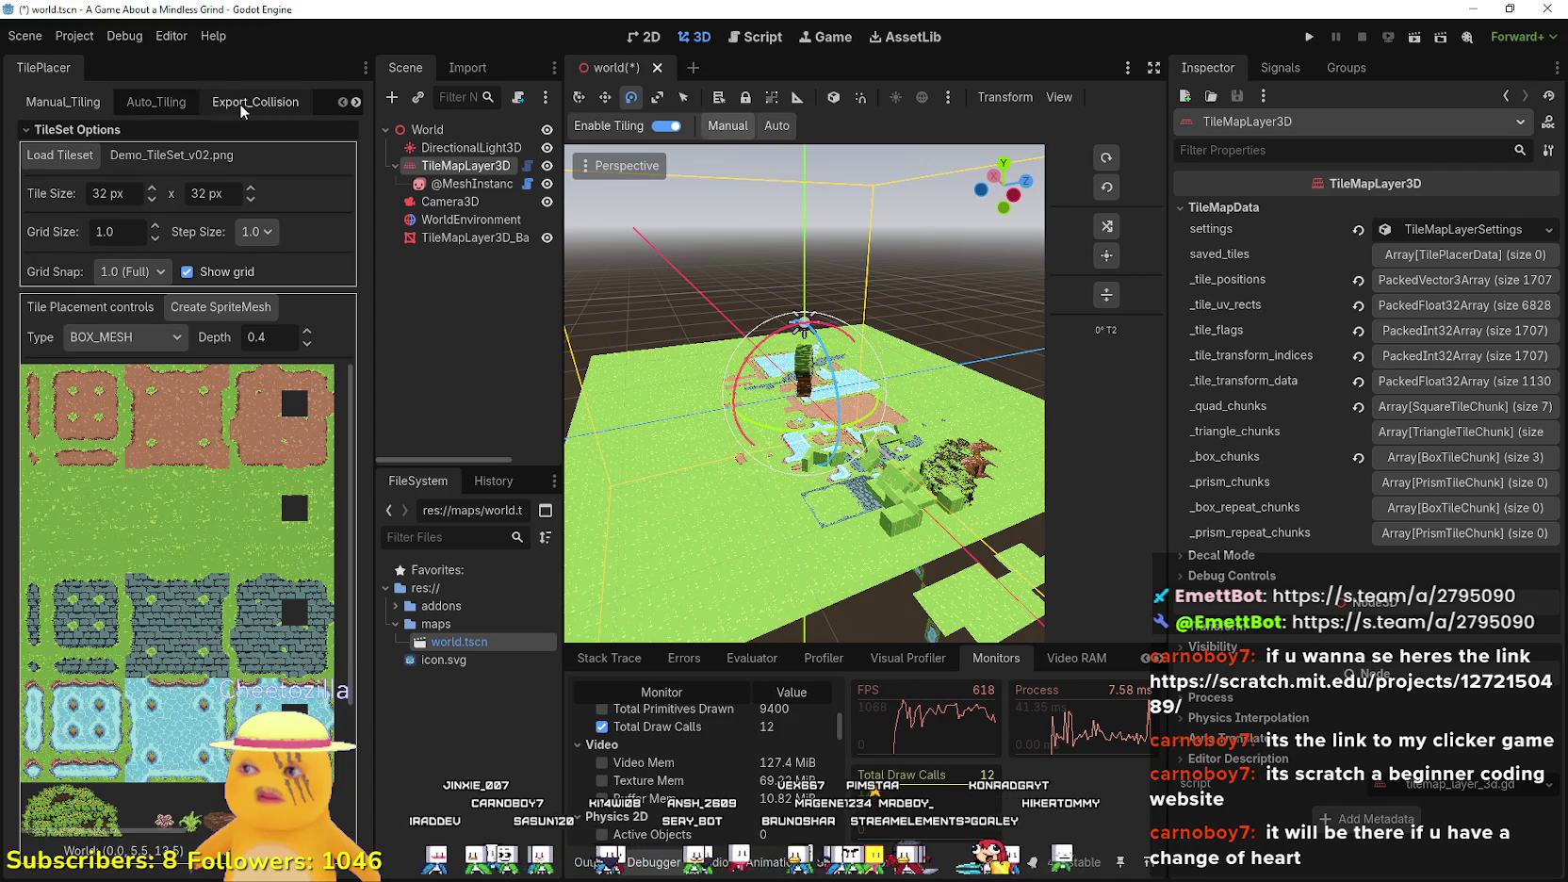
{"action": "left_click", "coordinate": [357, 105]}
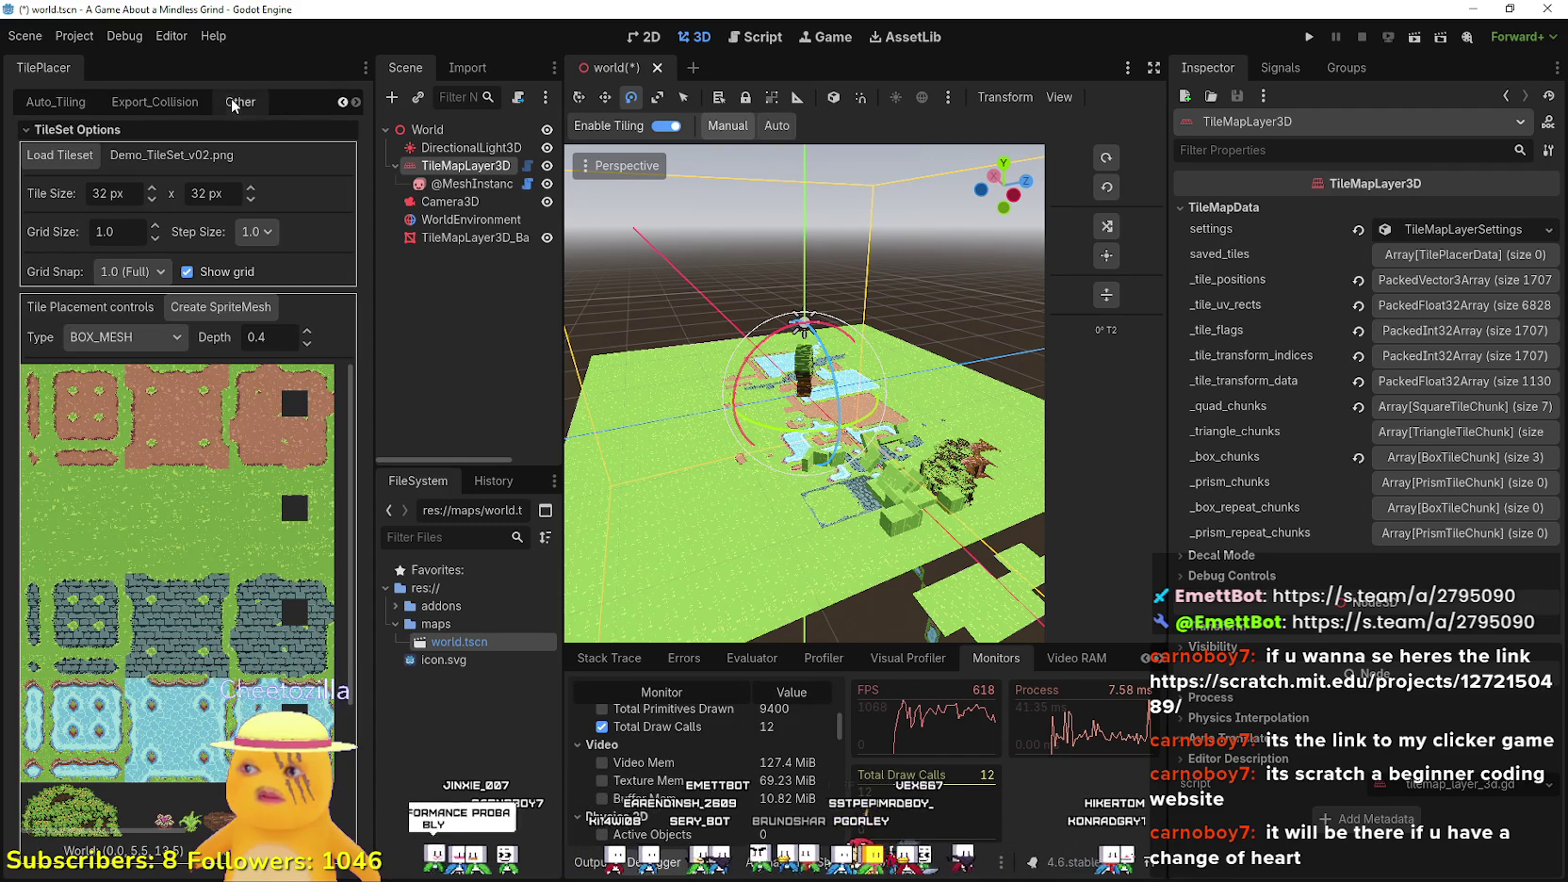
{"action": "left_click", "coordinate": [240, 104]}
{"action": "left_click", "coordinate": [39, 105]}
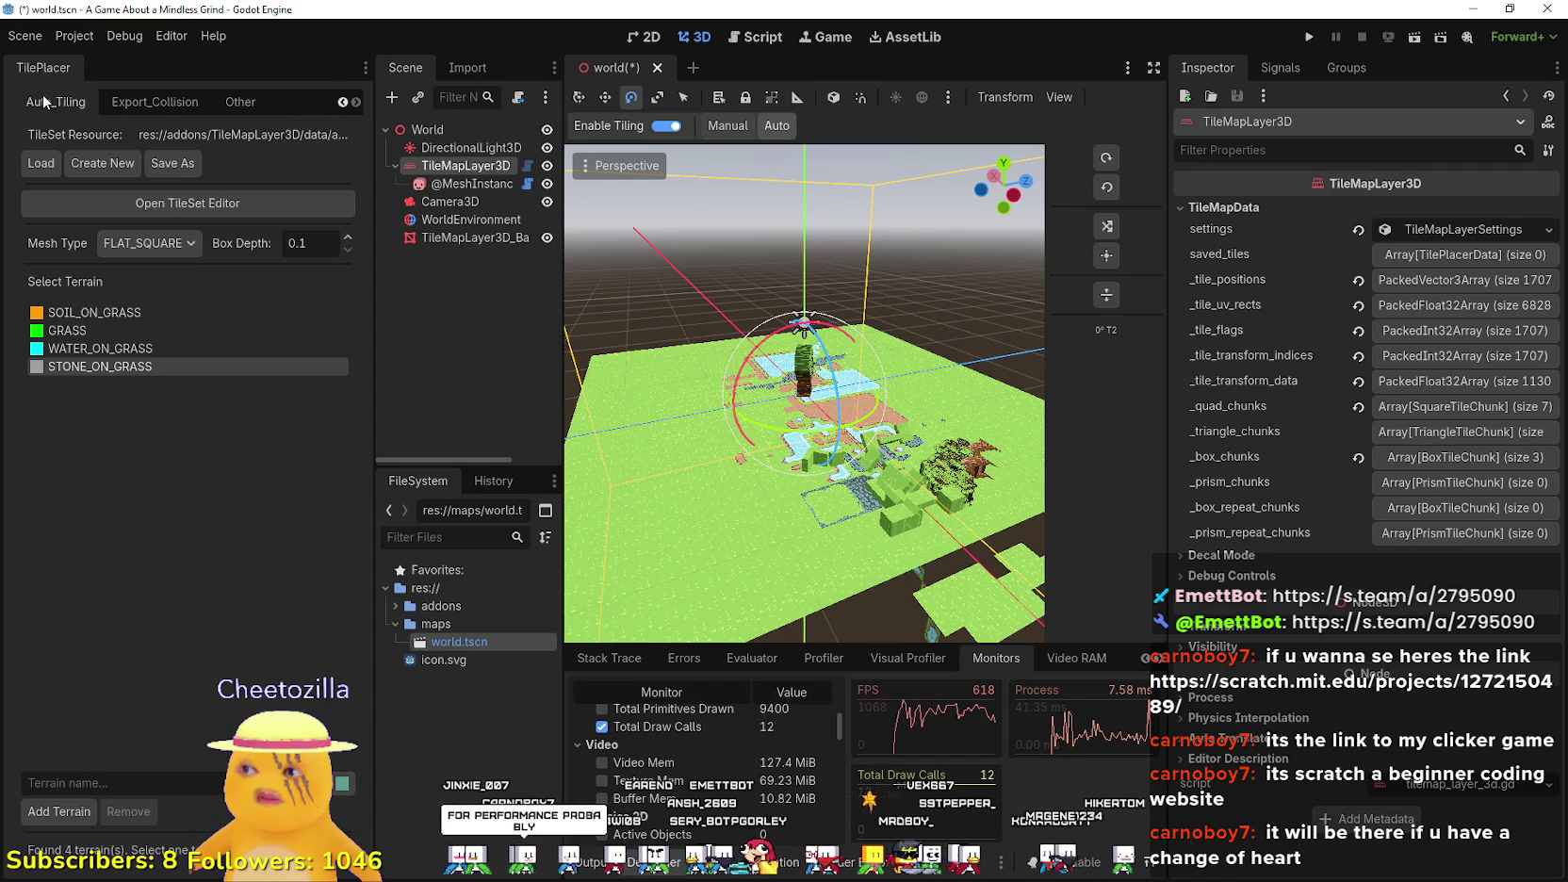
{"action": "left_click", "coordinate": [342, 102]}
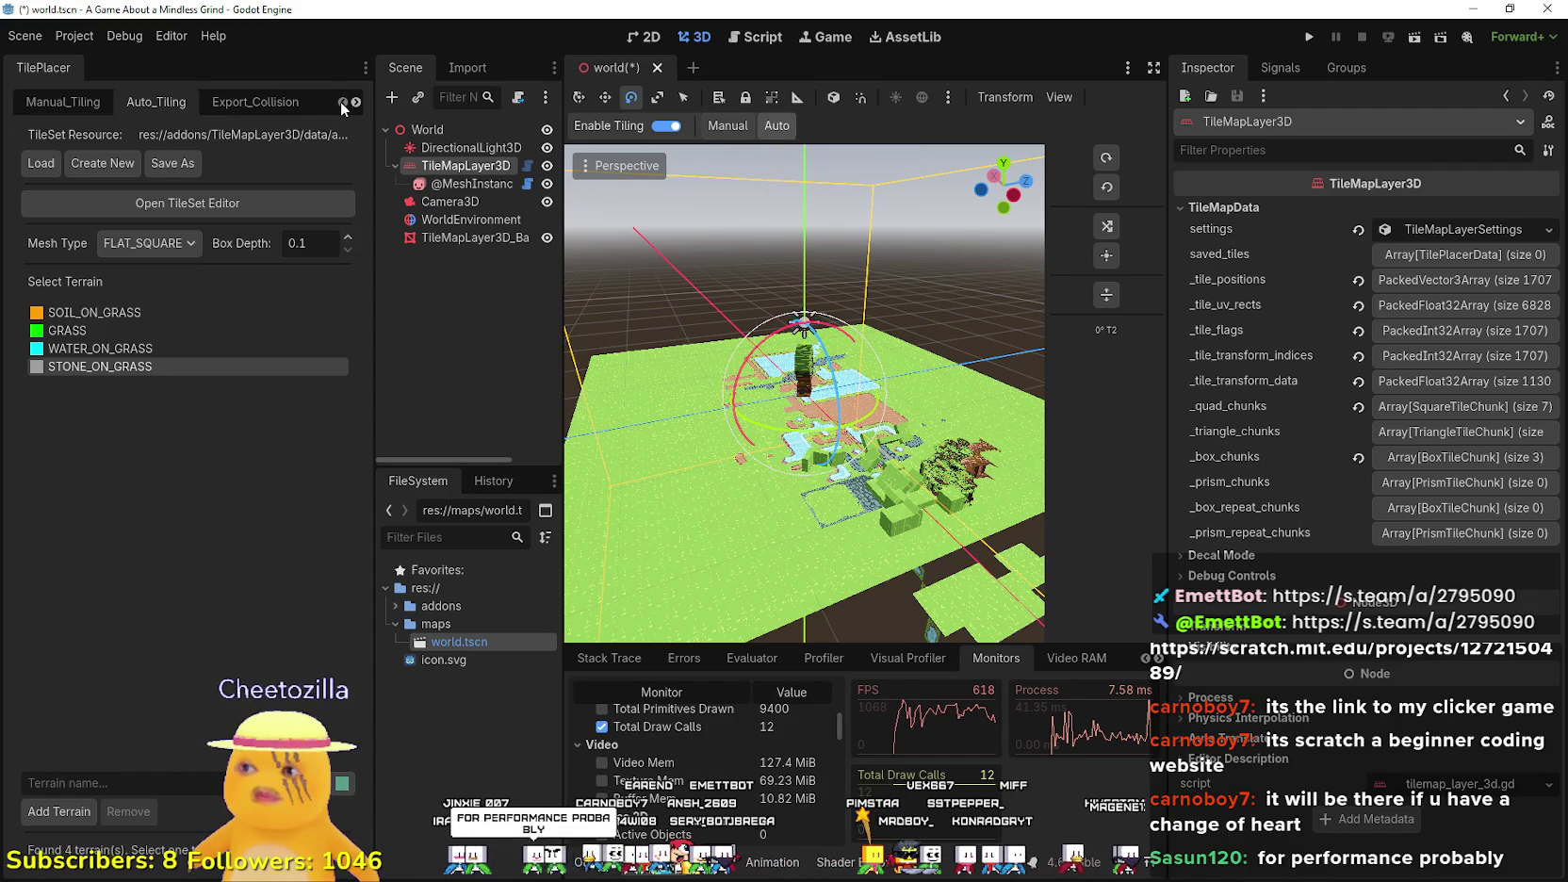
{"action": "left_click", "coordinate": [100, 104]}
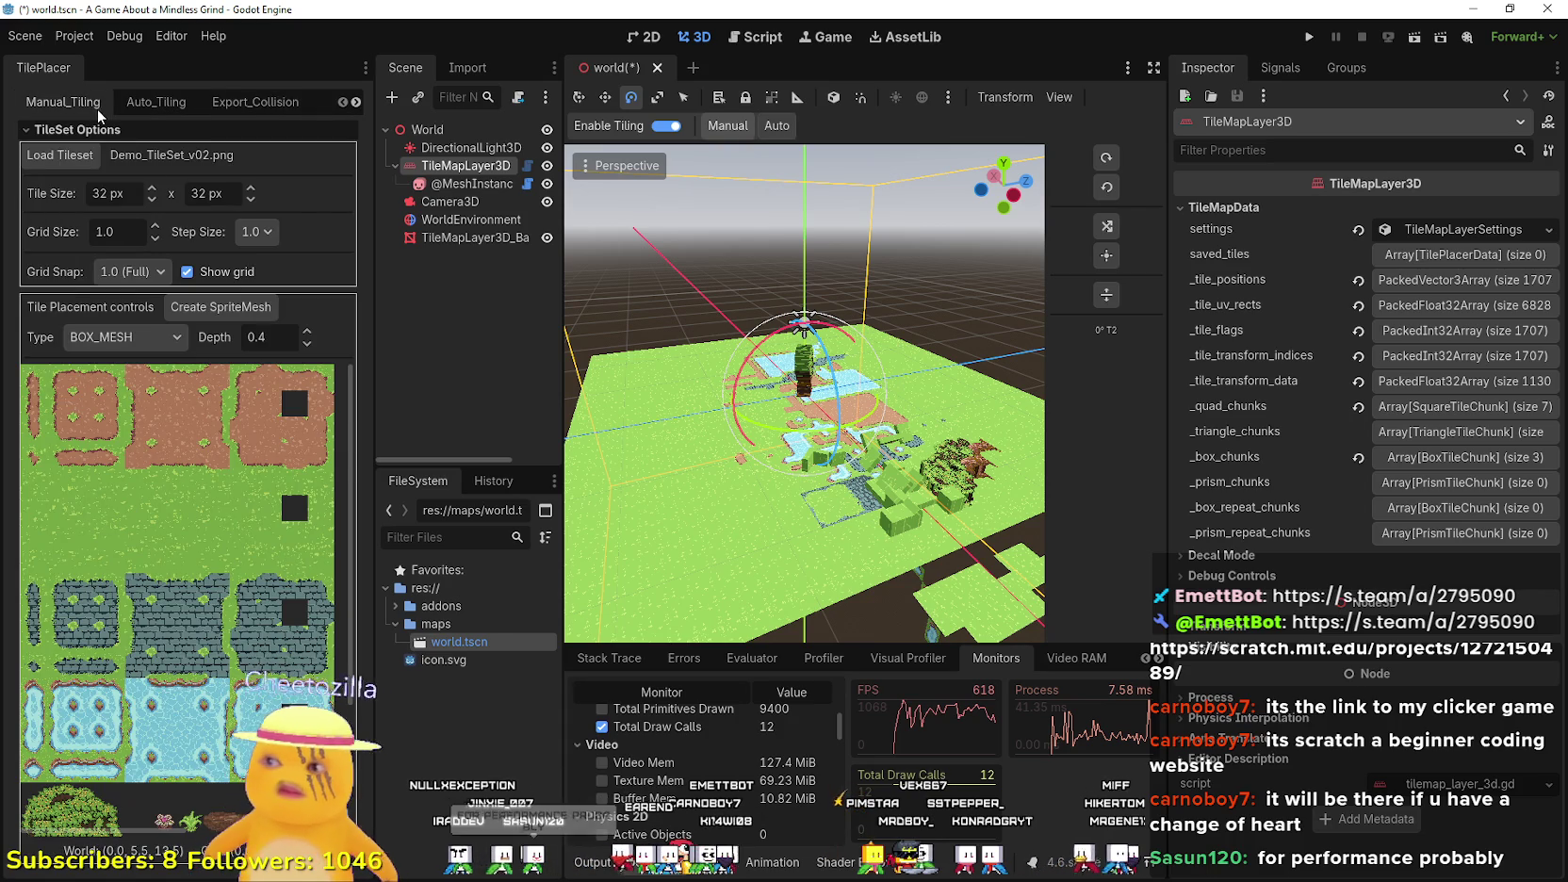
{"action": "key", "text": "alt+Tab"}
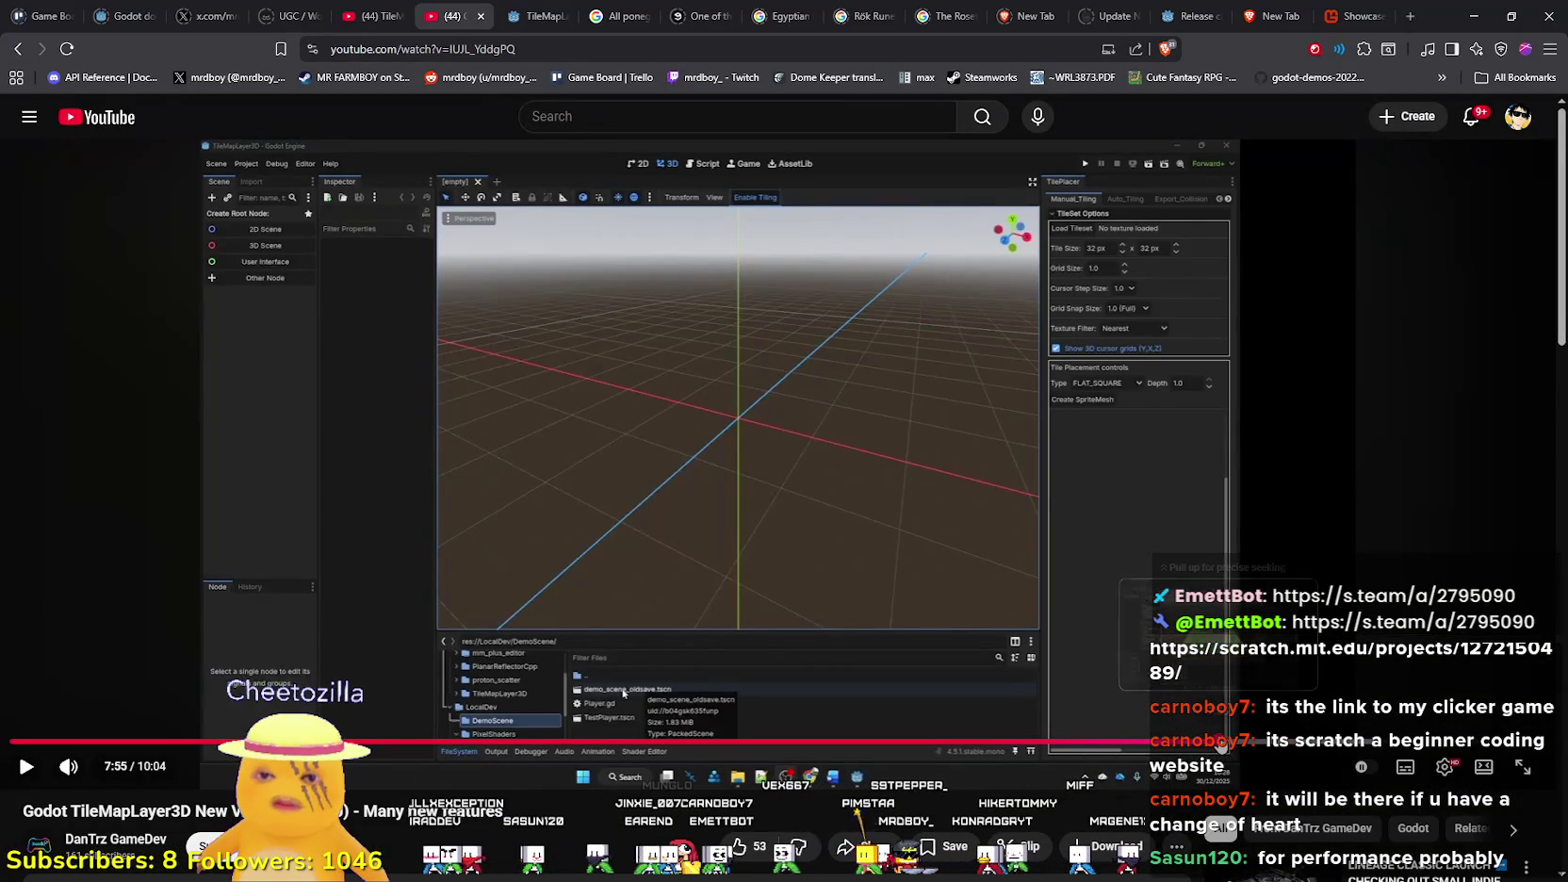
- Rewind the tutorial to about 7:41–7:48, play the mesh-bake part, pause, then minimise the browser
{"action": "left_click", "coordinate": [1198, 742]}
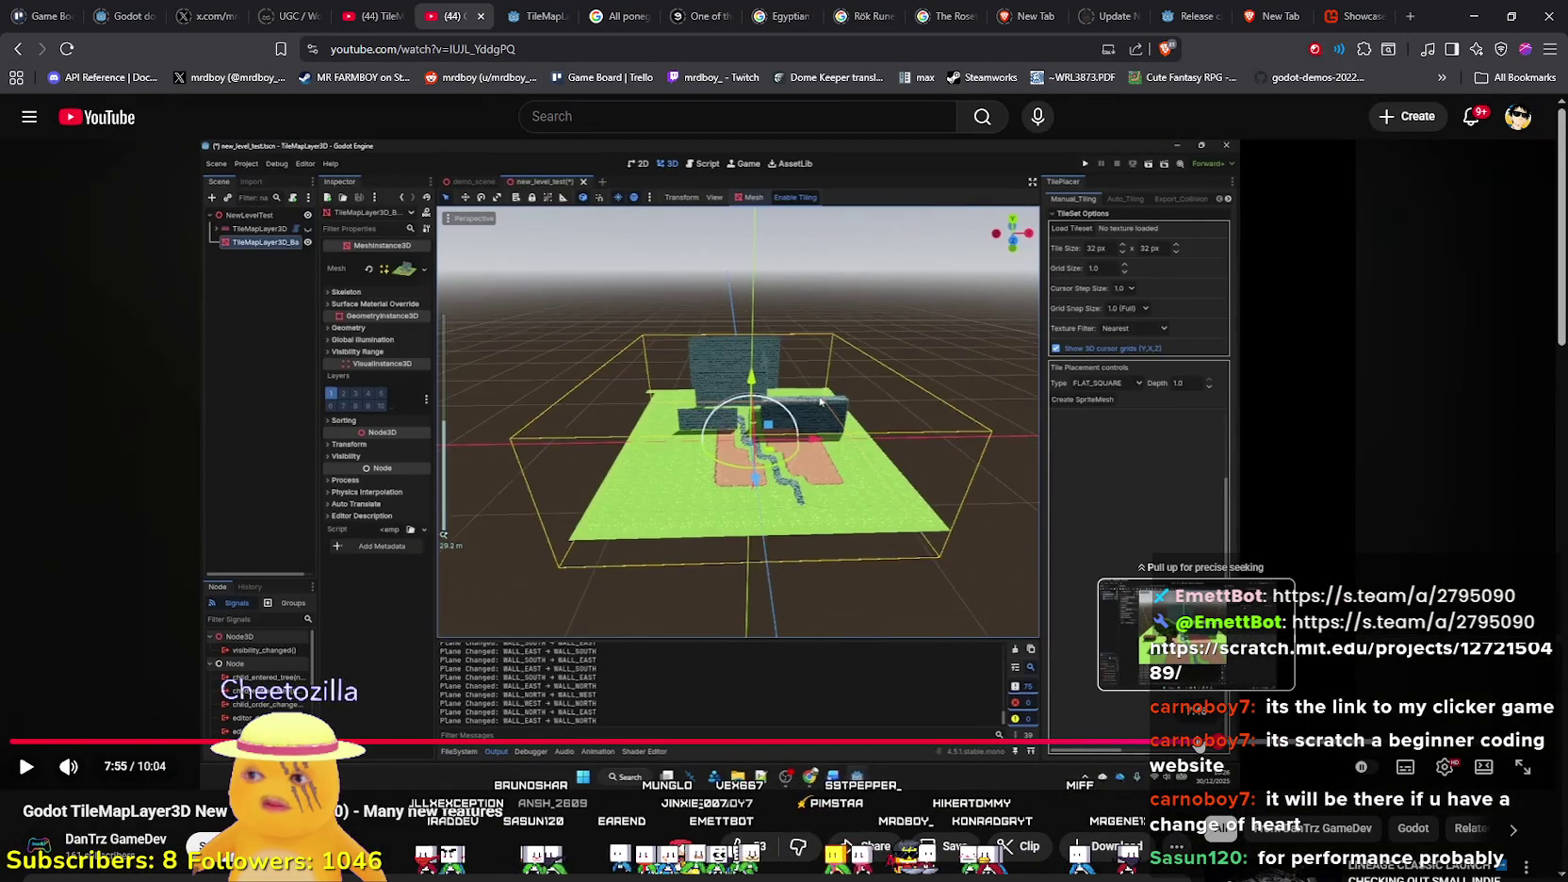
{"action": "left_click_drag", "start_coordinate": [1198, 741], "coordinate": [1145, 735]}
{"action": "left_click", "coordinate": [1137, 693]}
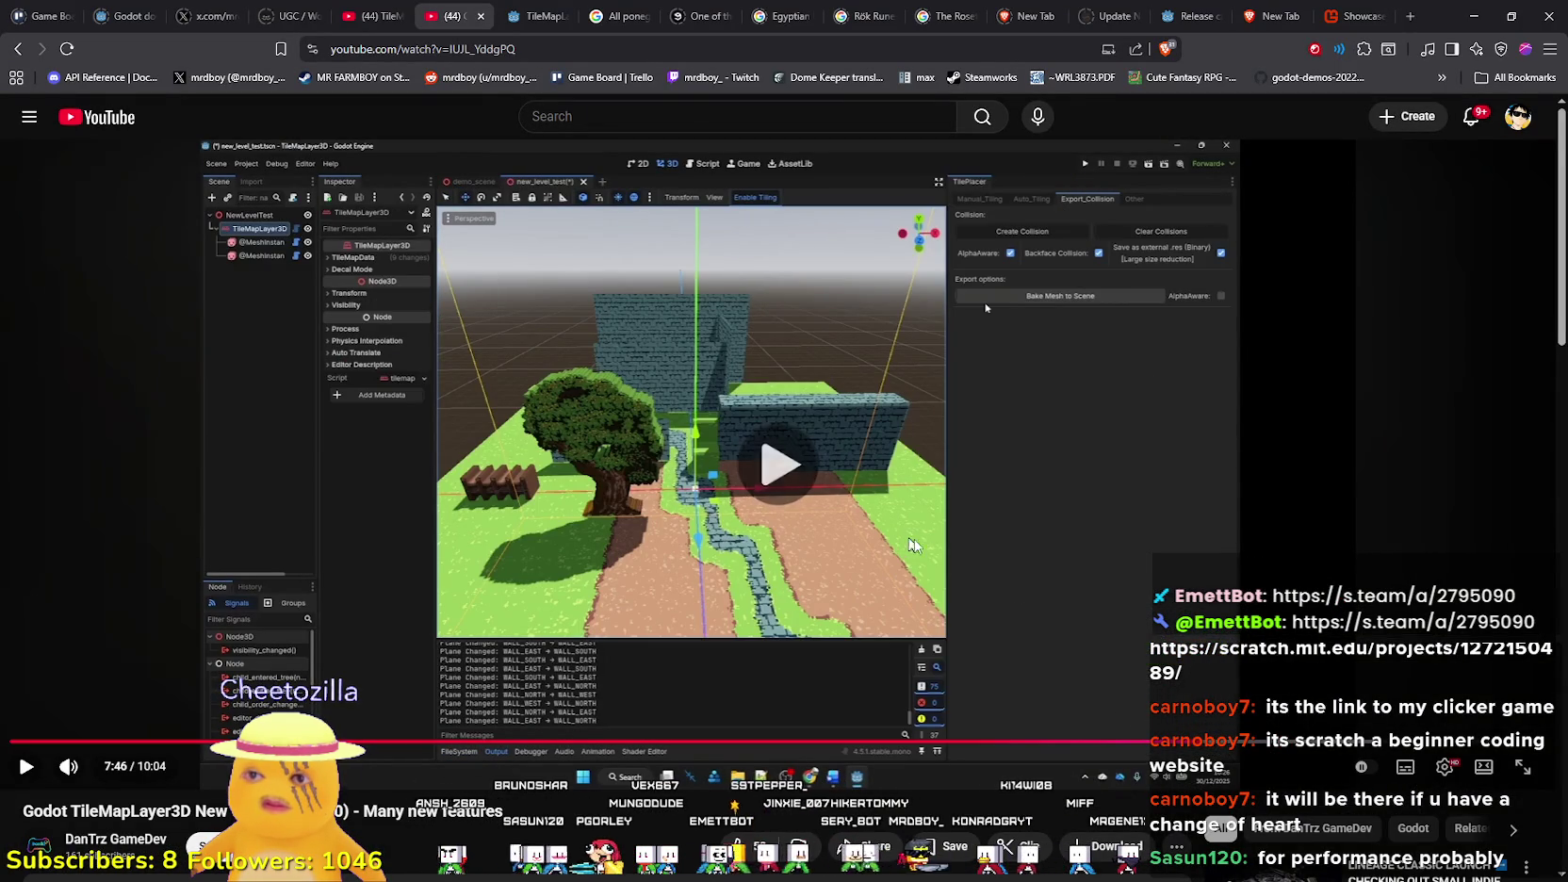
{"action": "left_click", "coordinate": [1168, 751]}
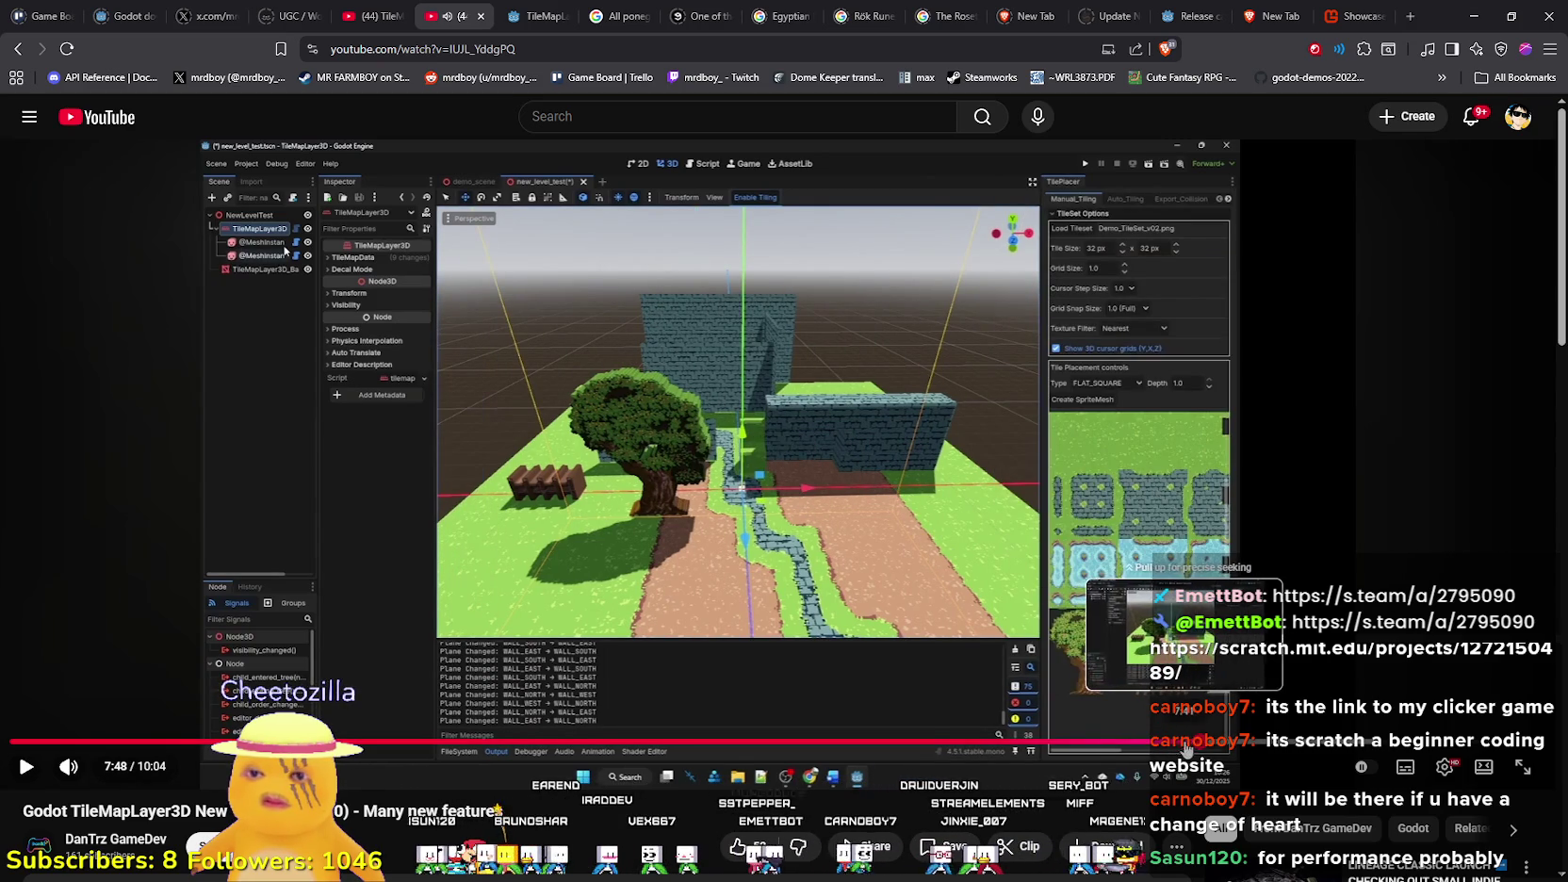
{"action": "key", "text": "Left"}
{"action": "key", "text": "Left"}
{"action": "key", "text": "space"}
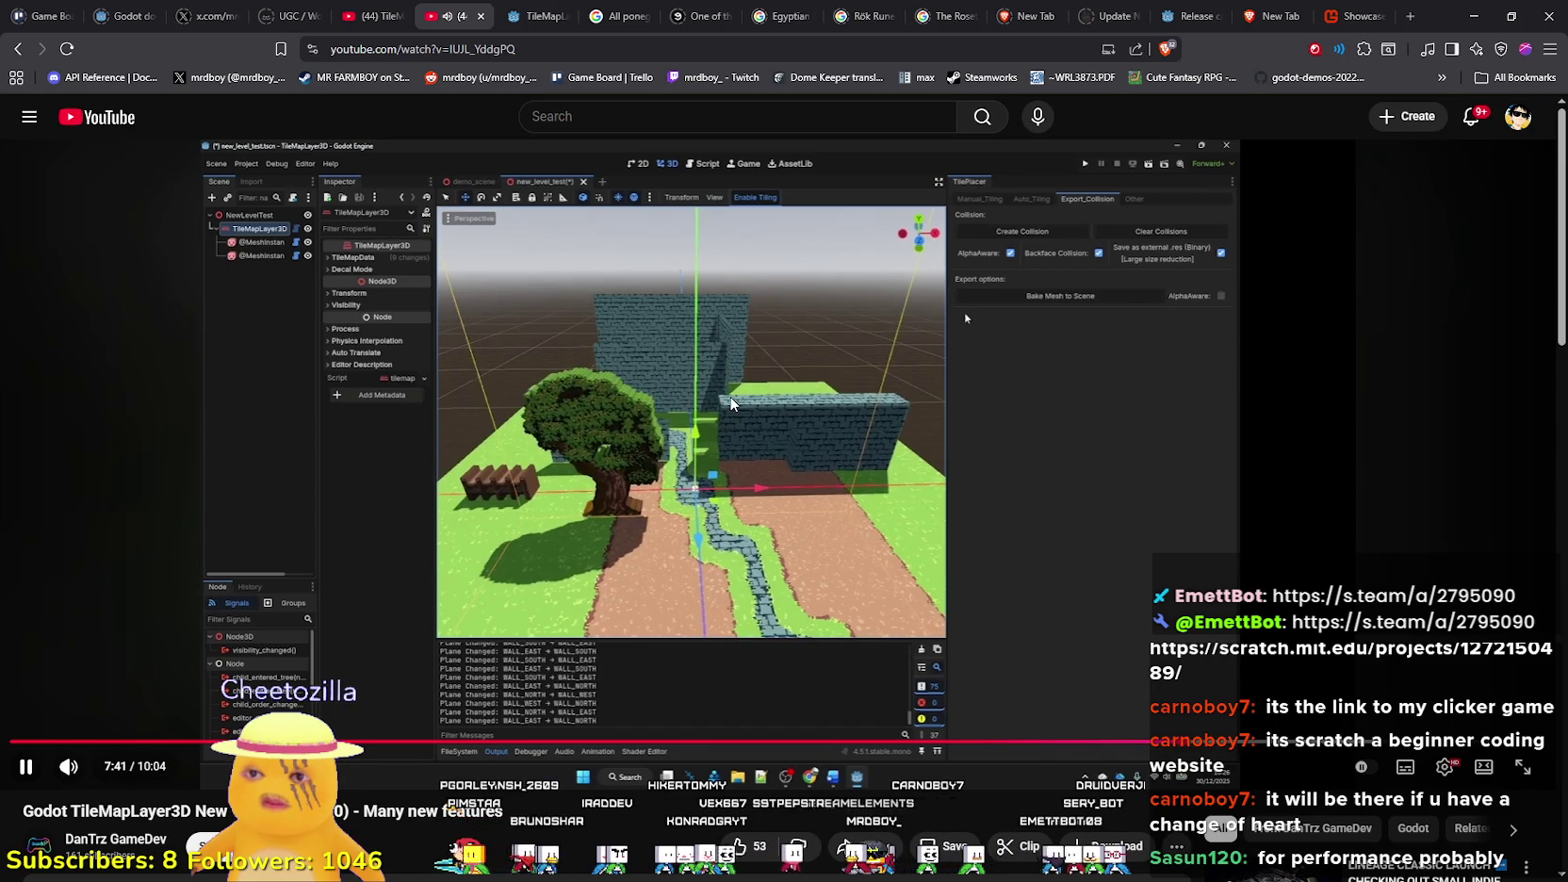
{"action": "left_click", "coordinate": [731, 403]}
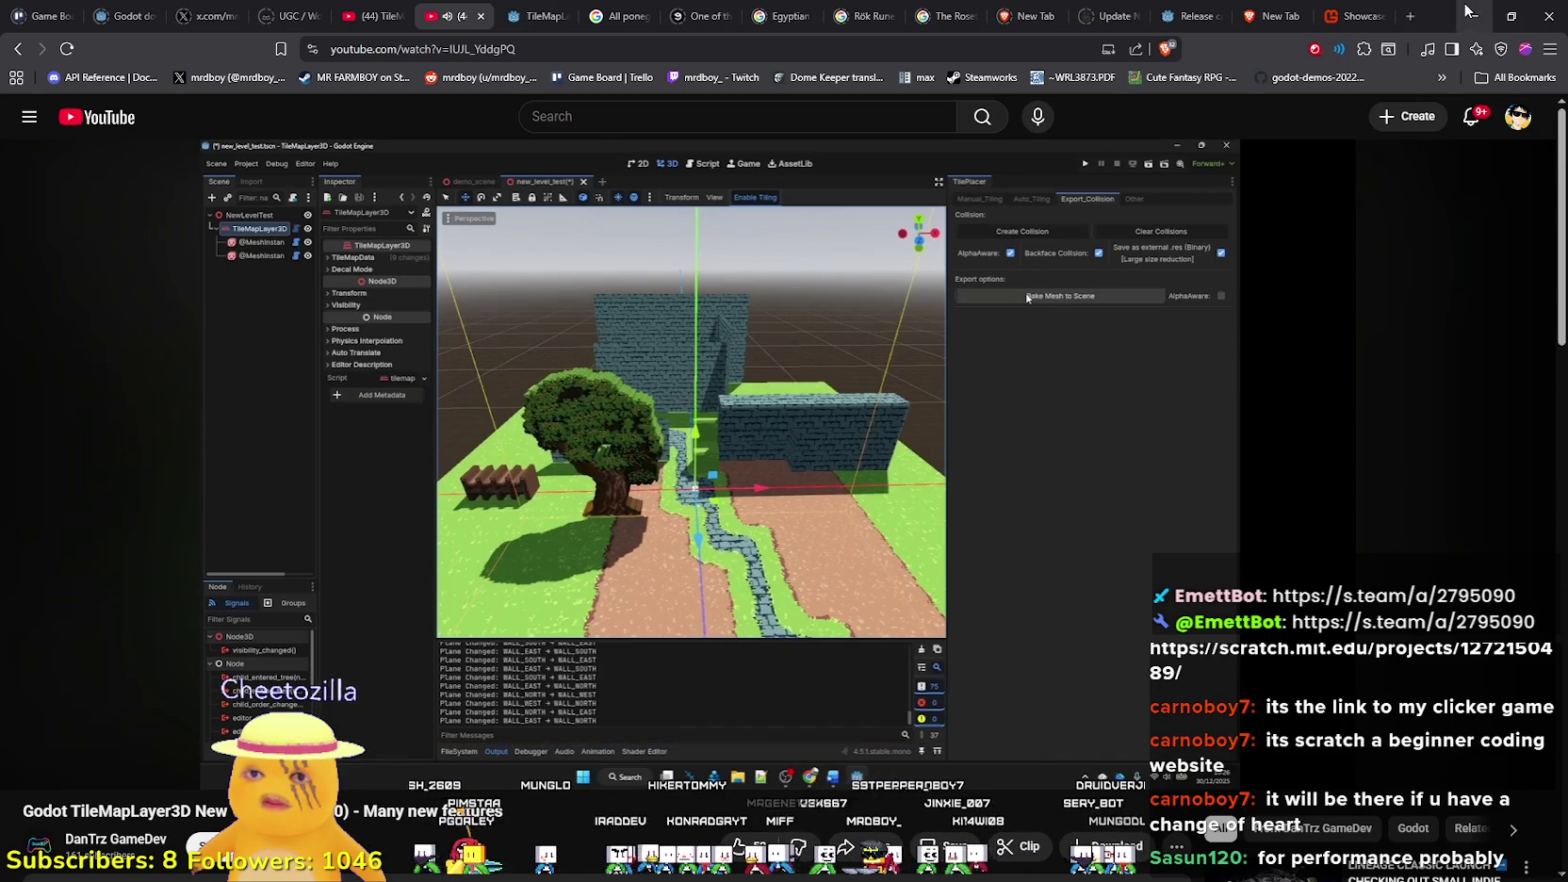
{"action": "left_click", "coordinate": [1467, 13]}
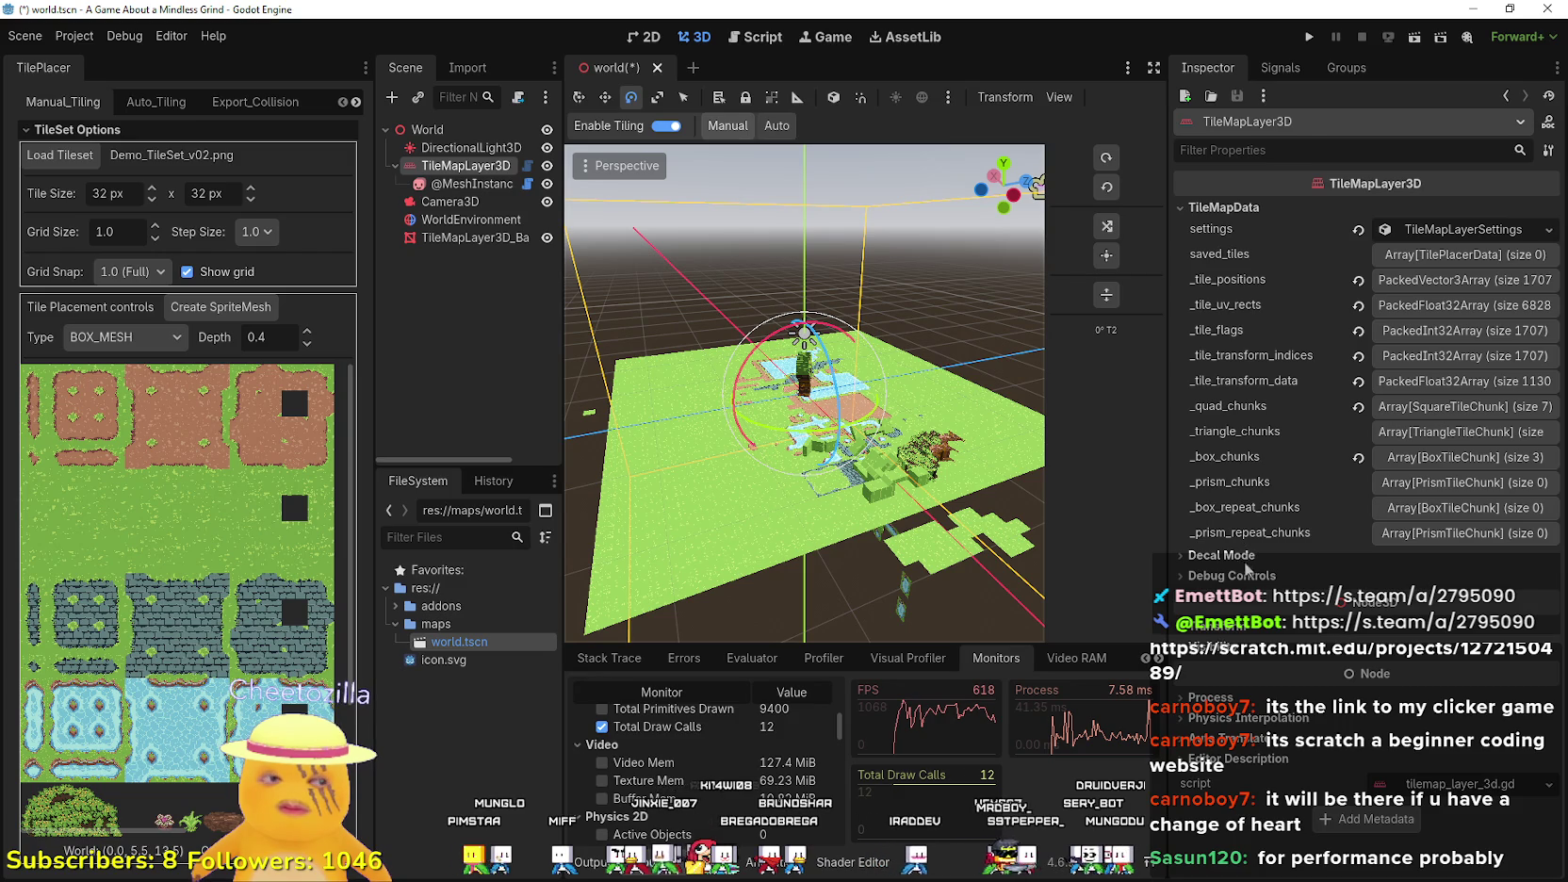
- Drag TileMapLayer3D_Baked about 67 units along Z beside the original, then orbit to view both
{"action": "mouse_move", "coordinate": [1268, 602]}
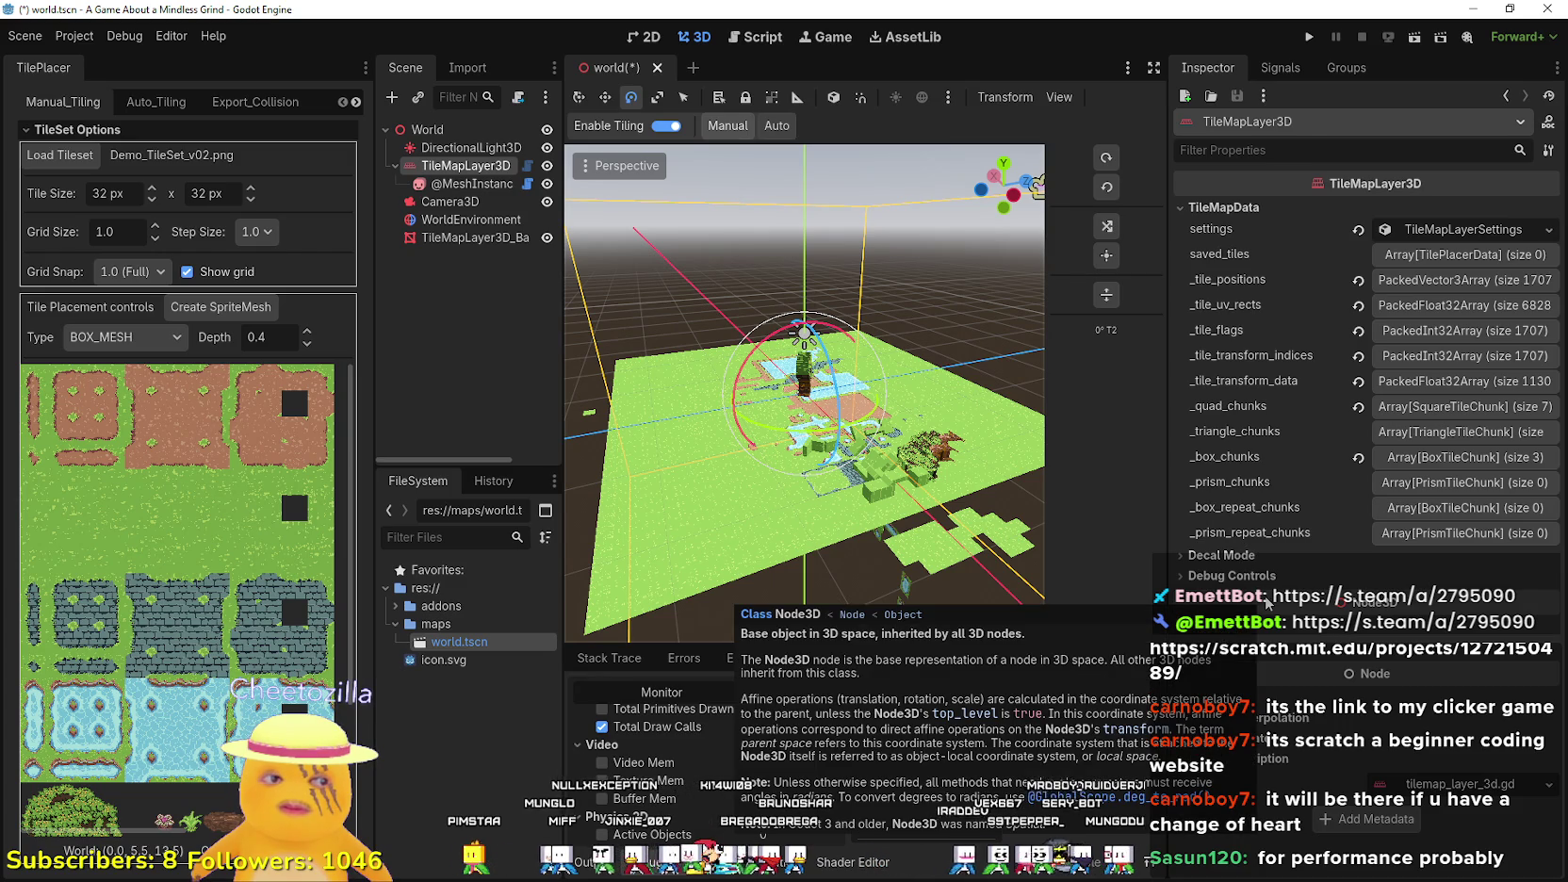
{"action": "left_click", "coordinate": [476, 238]}
{"action": "scroll", "coordinate": [603, 299], "scroll_direction": "down", "scroll_amount": 4}
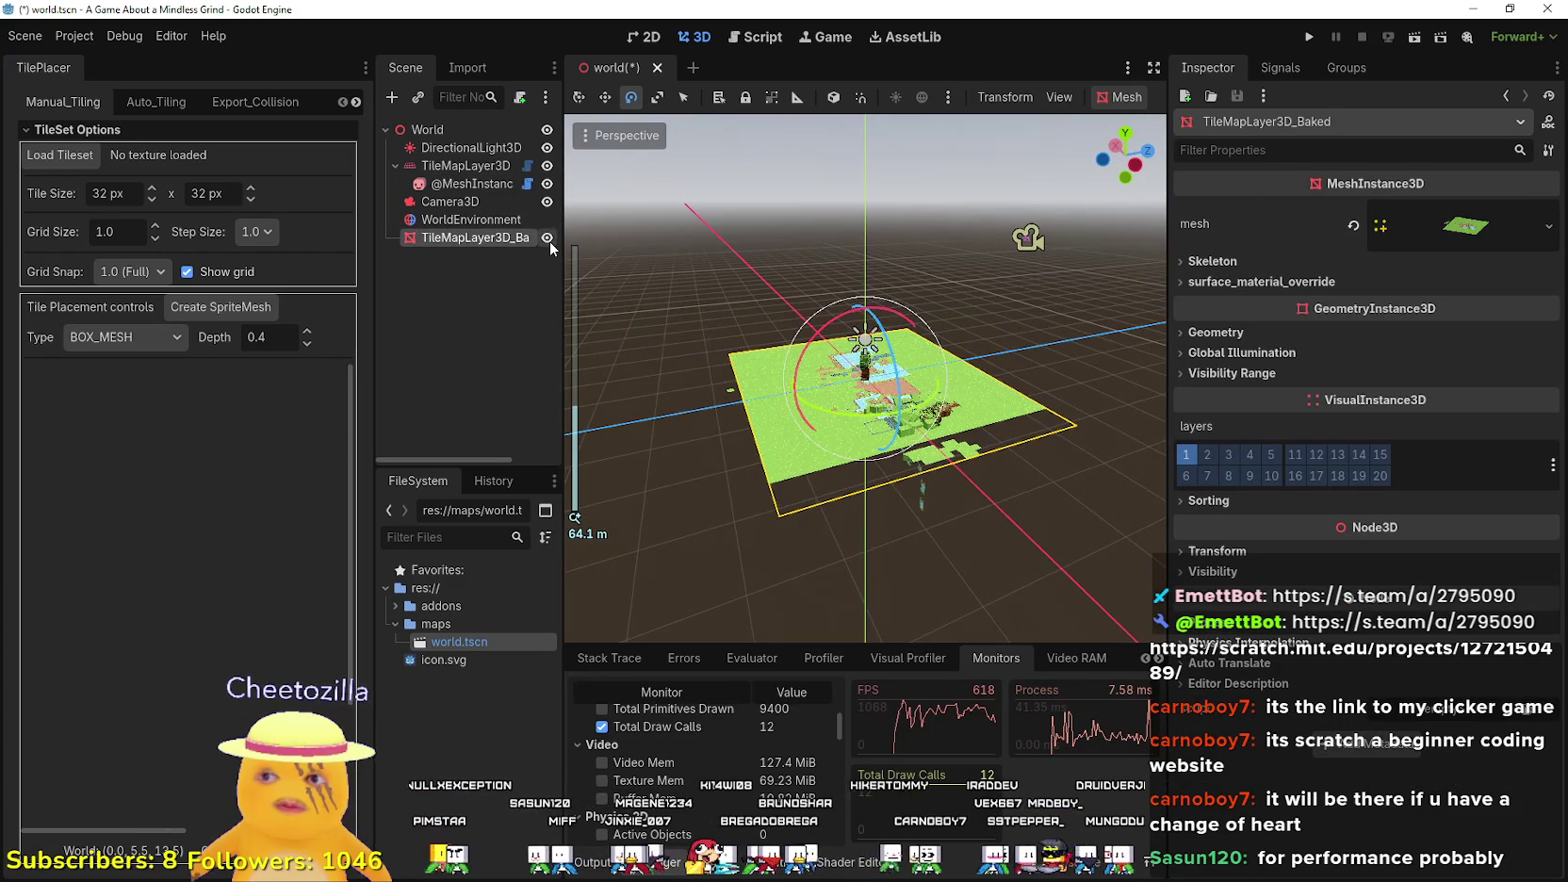
{"action": "left_click", "coordinate": [605, 98]}
{"action": "left_click_drag", "start_coordinate": [953, 366], "coordinate": [1112, 330]}
{"action": "mouse_move", "coordinate": [1094, 498]}
{"action": "left_mouse_down"}
{"action": "mouse_move", "coordinate": [1087, 478]}
{"action": "mouse_move", "coordinate": [594, 450]}
{"action": "mouse_move", "coordinate": [594, 377]}
{"action": "left_mouse_up"}
{"action": "mouse_move", "coordinate": [603, 462]}
{"action": "left_mouse_down"}
{"action": "mouse_move", "coordinate": [752, 436]}
{"action": "mouse_move", "coordinate": [744, 396]}
{"action": "mouse_move", "coordinate": [716, 386]}
{"action": "mouse_move", "coordinate": [801, 402]}
{"action": "mouse_move", "coordinate": [658, 322]}
{"action": "left_mouse_up"}
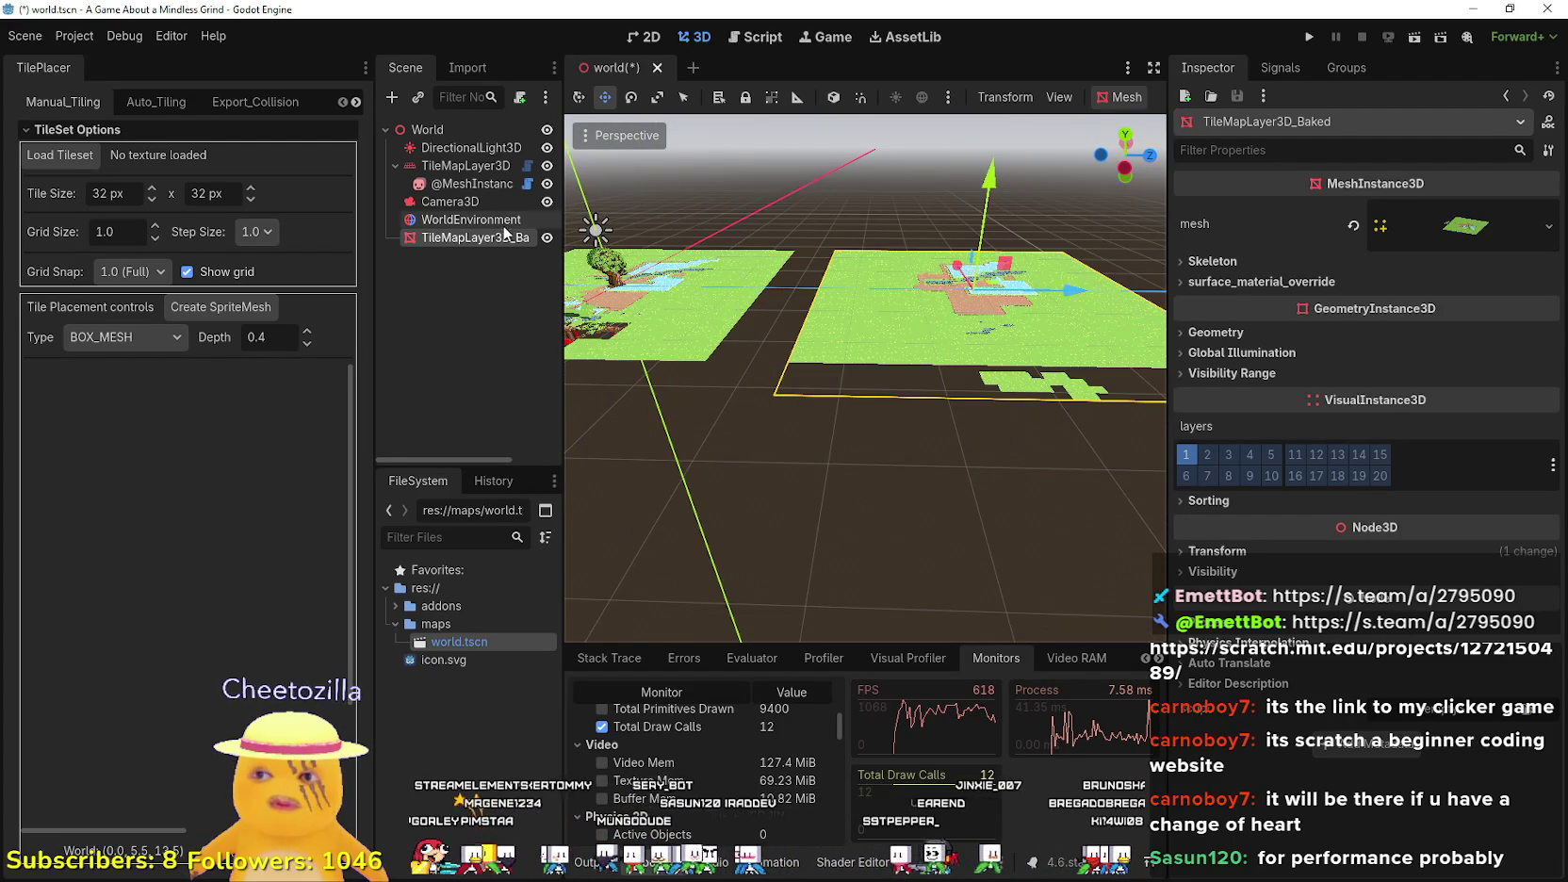
- Delete the old TileMapLayer3D_Baked node from the scene
{"action": "right_click", "coordinate": [493, 238]}
{"action": "left_click", "coordinate": [624, 678]}
{"action": "left_click", "coordinate": [731, 456]}
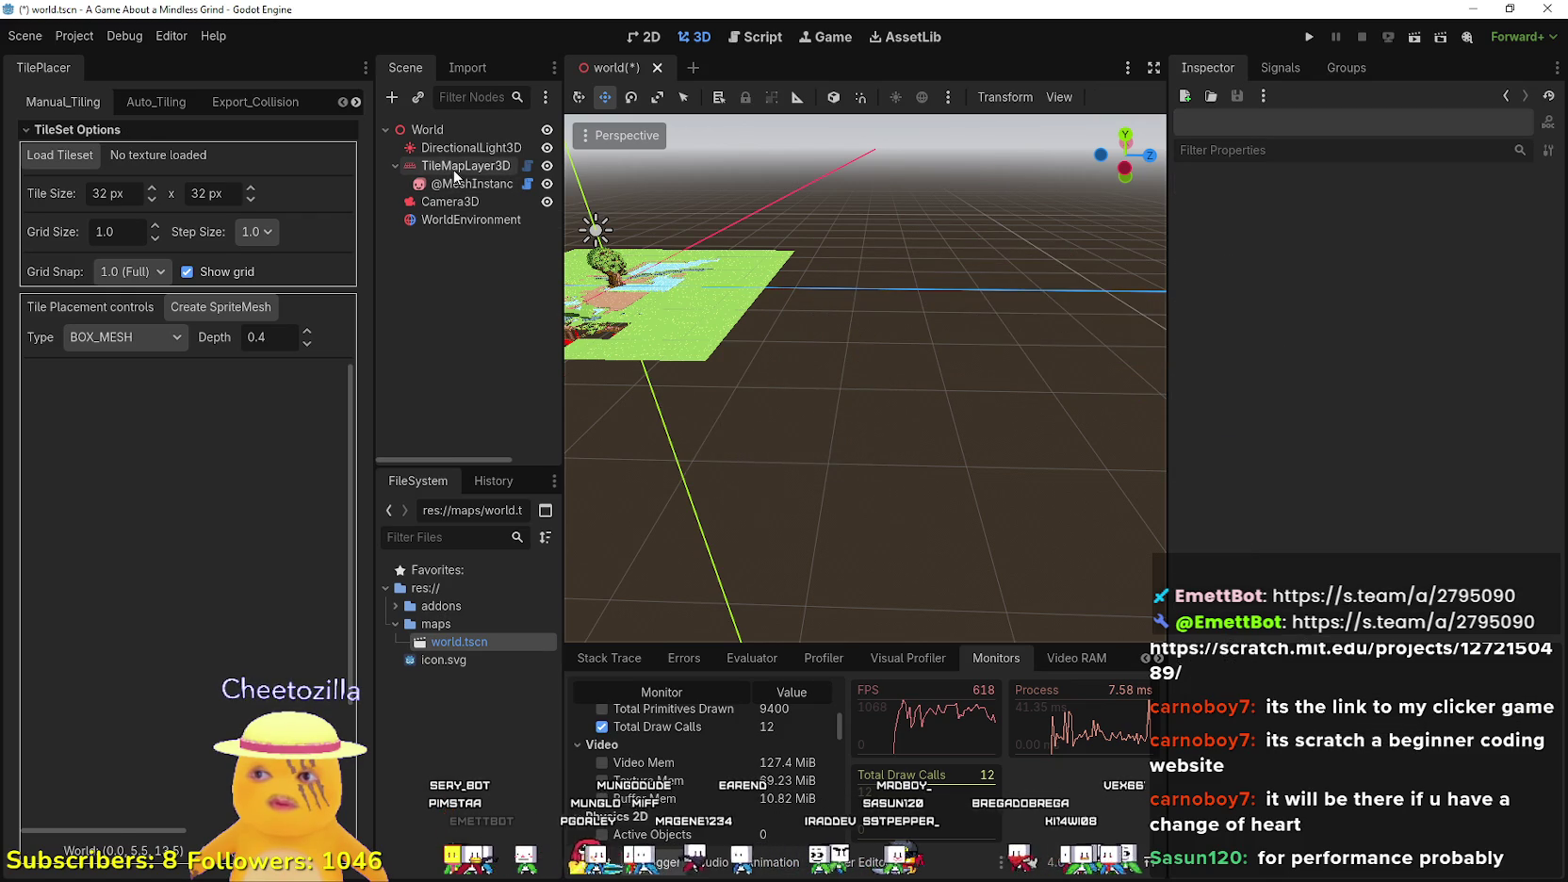
- Bake TileMapLayer3D to a new mesh from Export_Collision and select the new baked node
{"action": "left_click", "coordinate": [456, 170]}
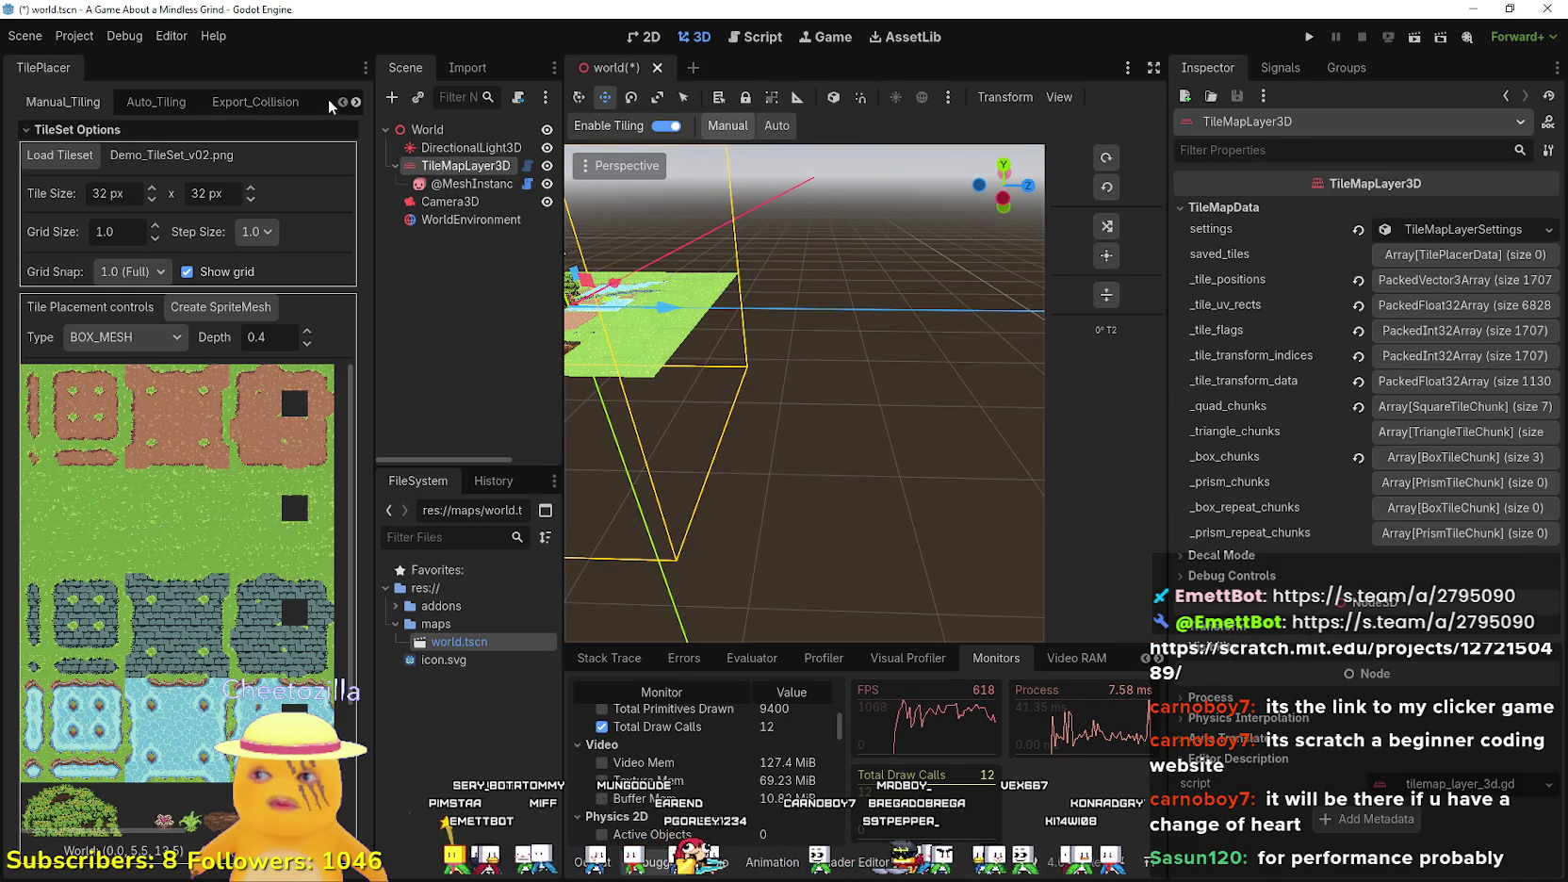
{"action": "left_click", "coordinate": [280, 107]}
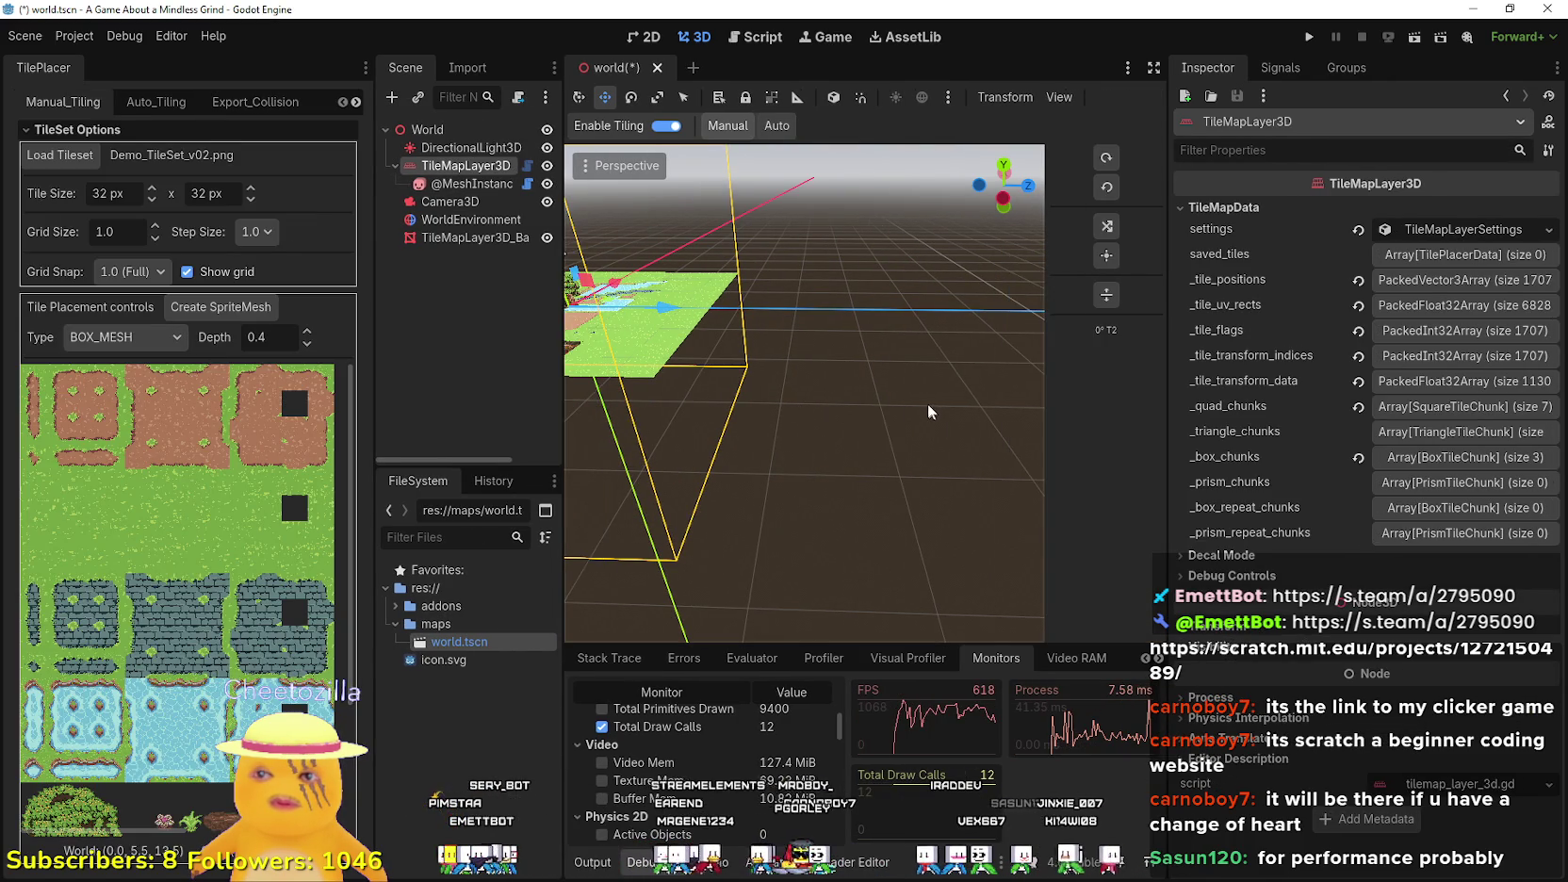
{"action": "scroll", "coordinate": [896, 396], "scroll_direction": "down", "scroll_amount": 3}
{"action": "left_click", "coordinate": [486, 237]}
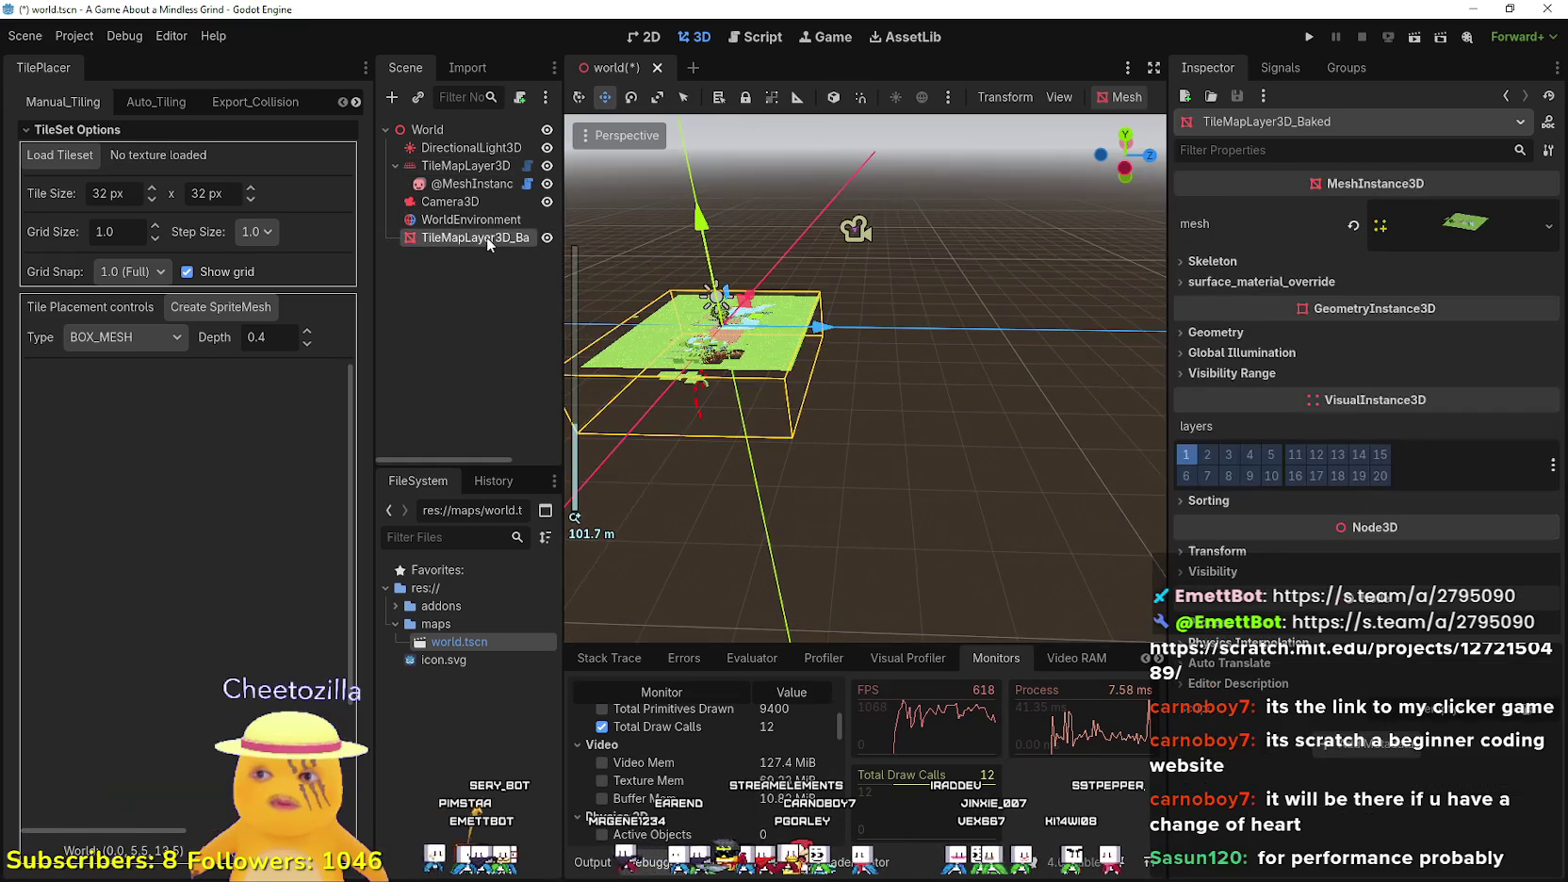
- Offset the new baked mesh along Z away from the original tilemap
{"action": "left_click_drag", "start_coordinate": [833, 336], "coordinate": [1009, 334]}
{"action": "scroll", "coordinate": [866, 377], "scroll_direction": "up", "scroll_amount": 5}
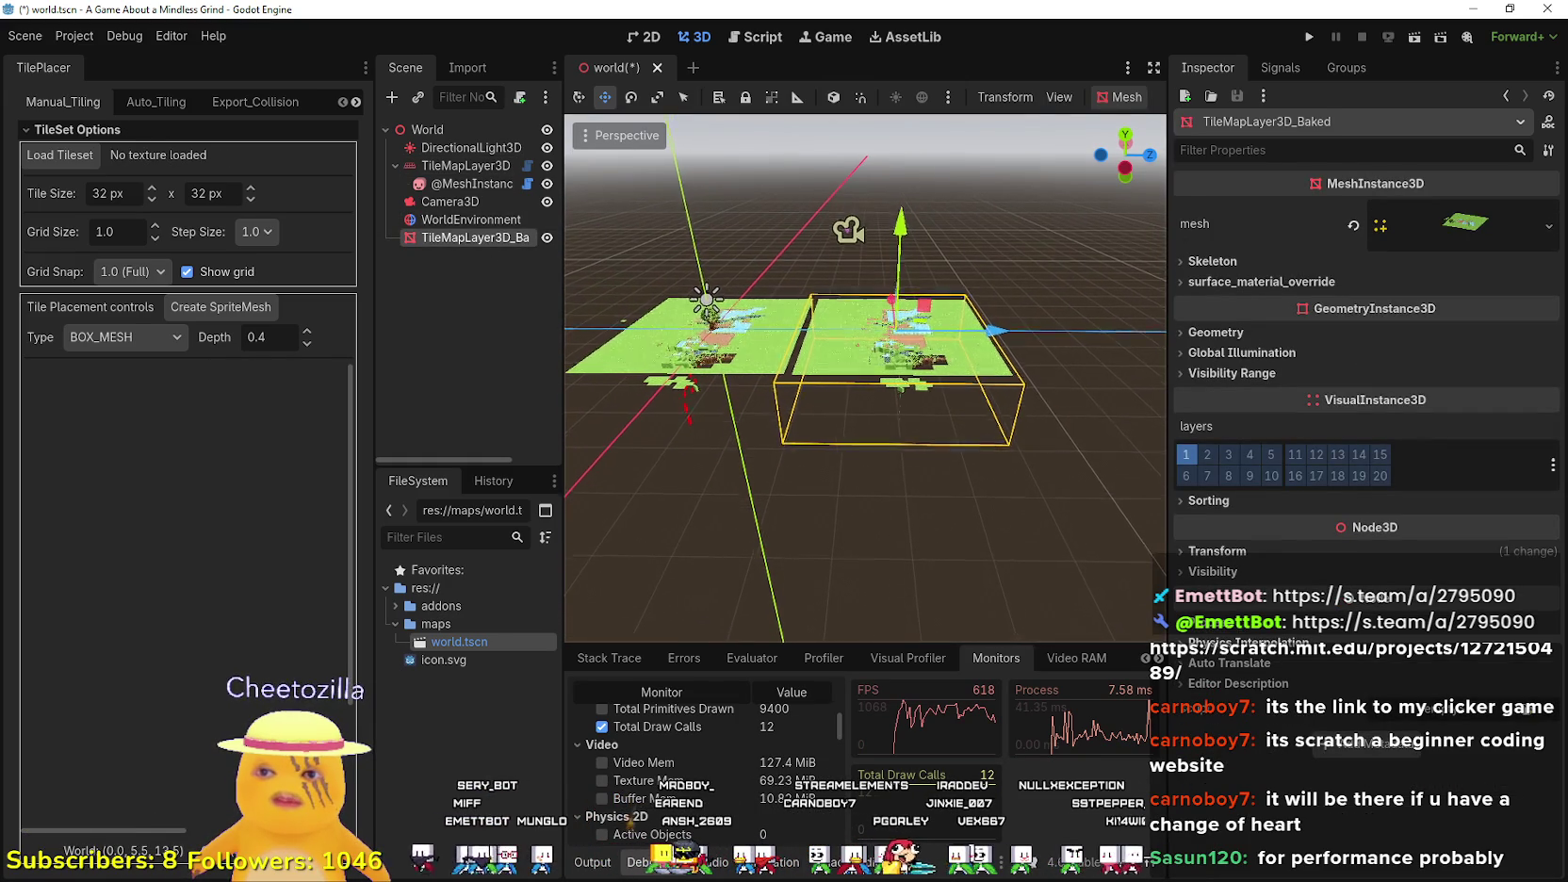
{"action": "scroll", "coordinate": [865, 377], "scroll_direction": "up", "scroll_amount": 5}
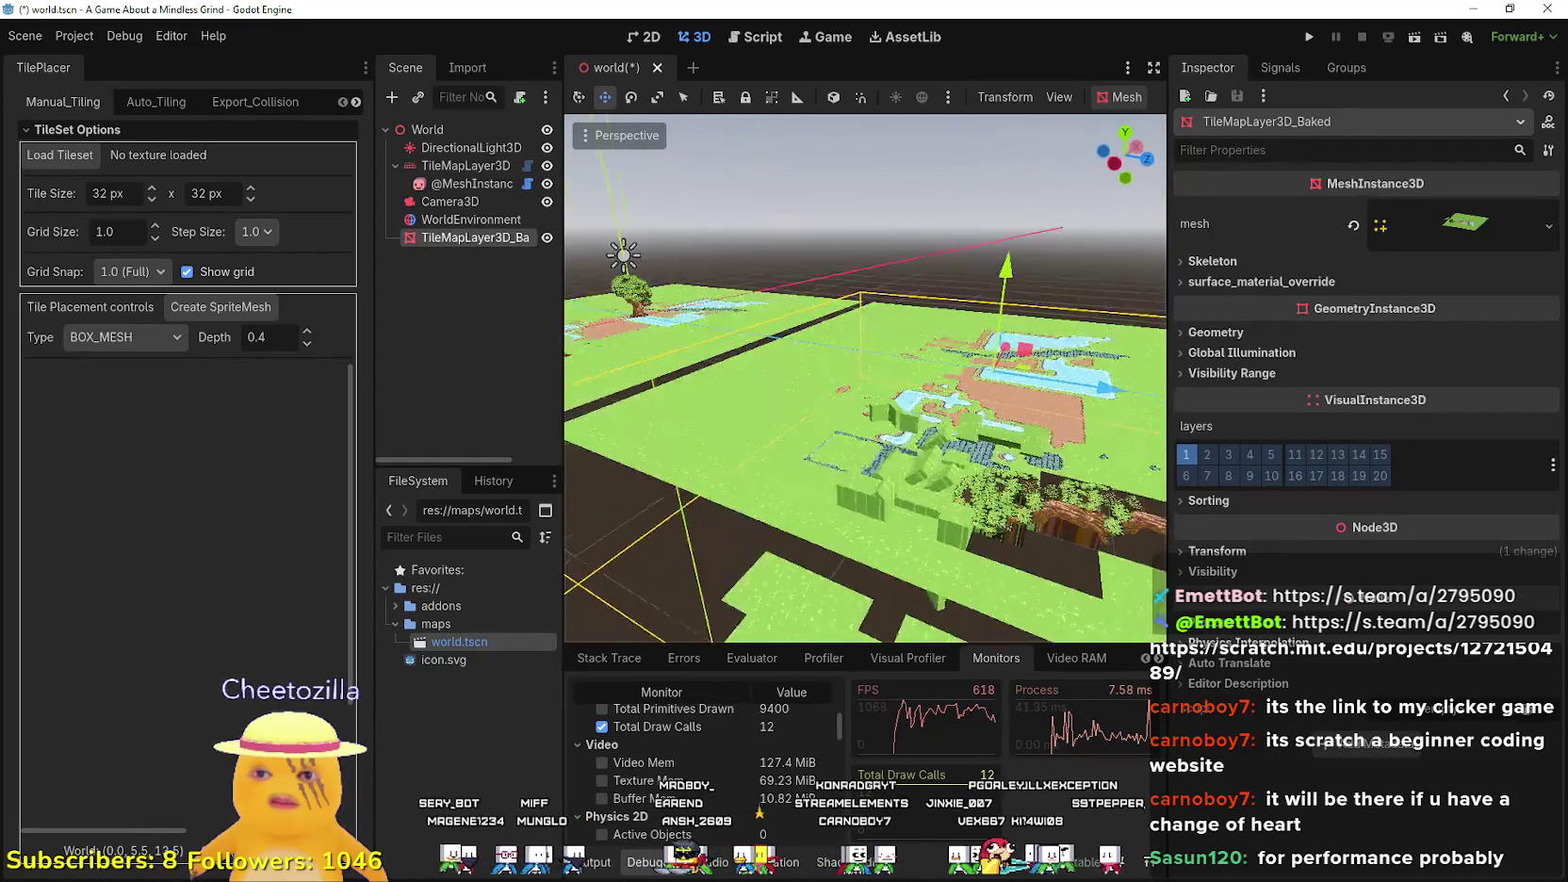
{"action": "scroll", "coordinate": [1007, 135], "scroll_direction": "down", "scroll_amount": 8}
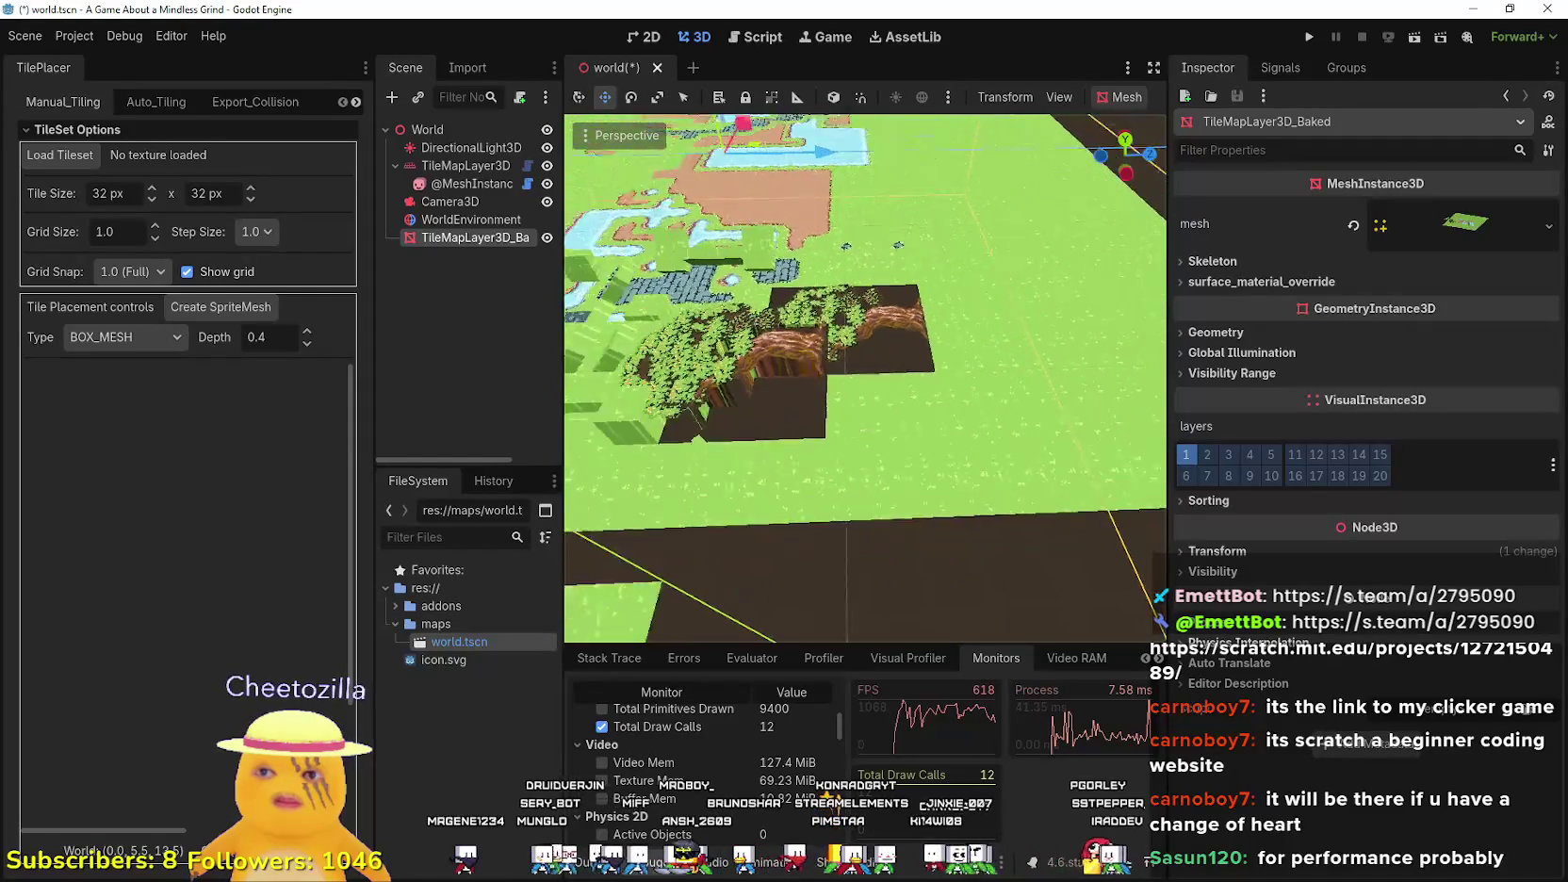
{"action": "scroll", "coordinate": [788, 460], "scroll_direction": "down", "scroll_amount": 5}
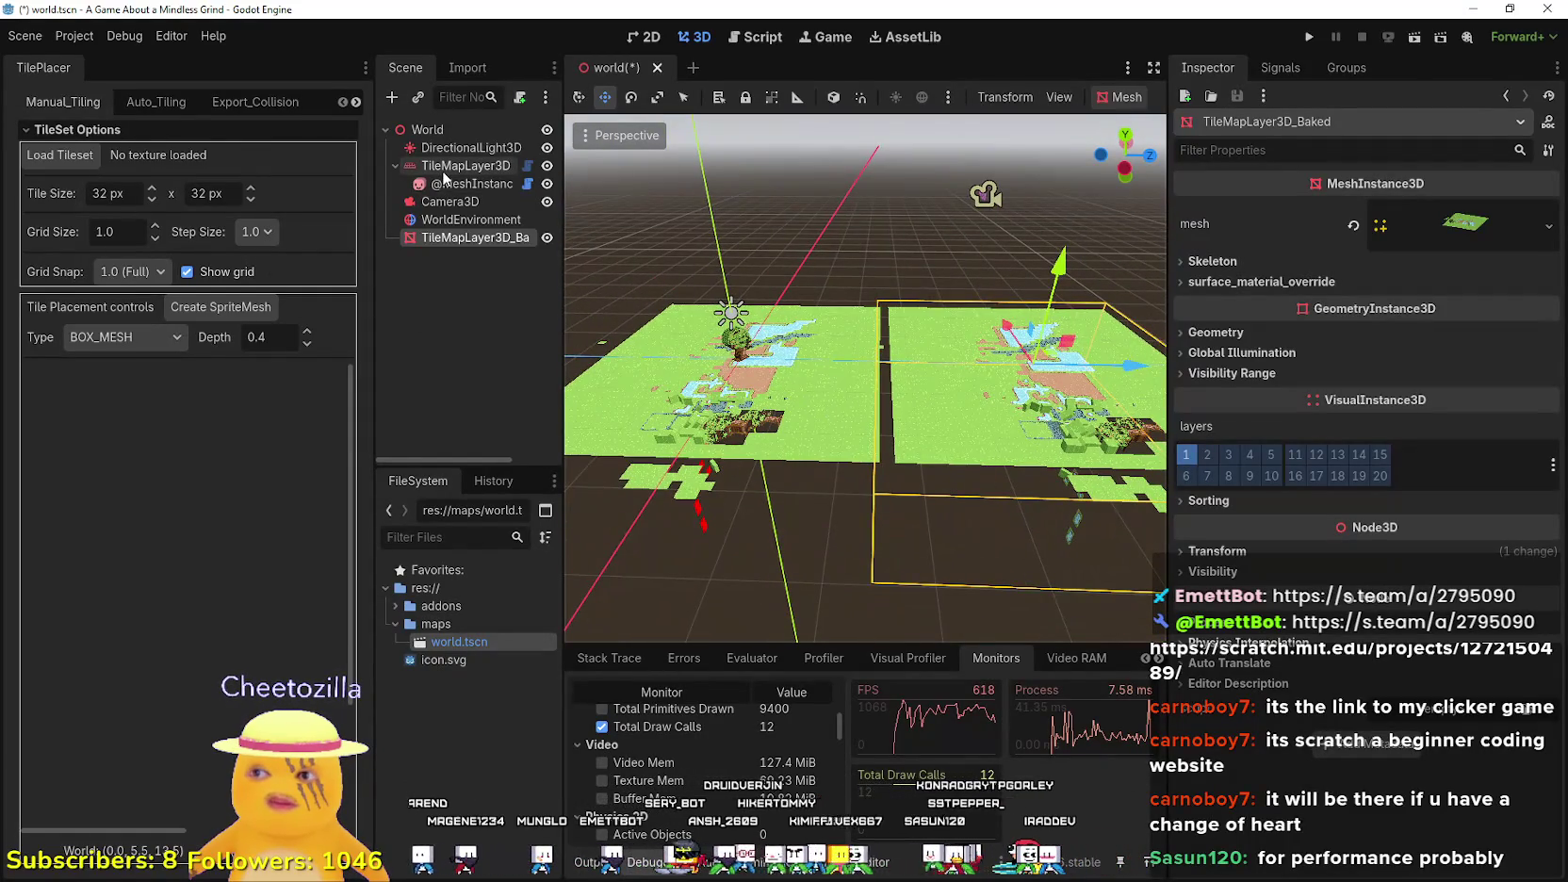
- Hide the original editable TileMapLayer3D with its visibility toggle
{"action": "left_click", "coordinate": [452, 166]}
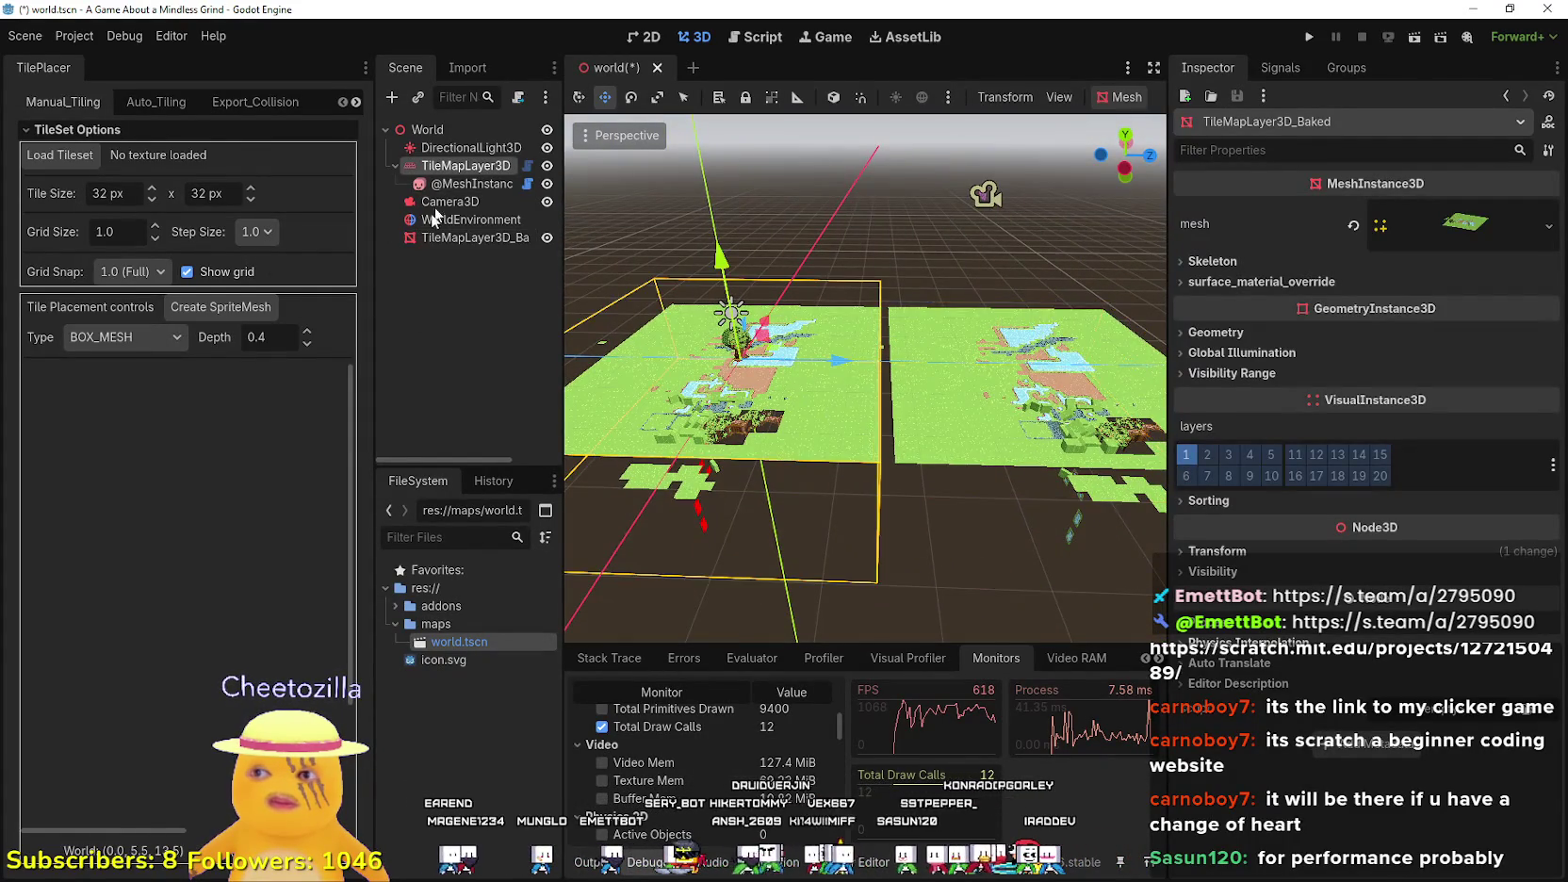
{"action": "left_click", "coordinate": [425, 238]}
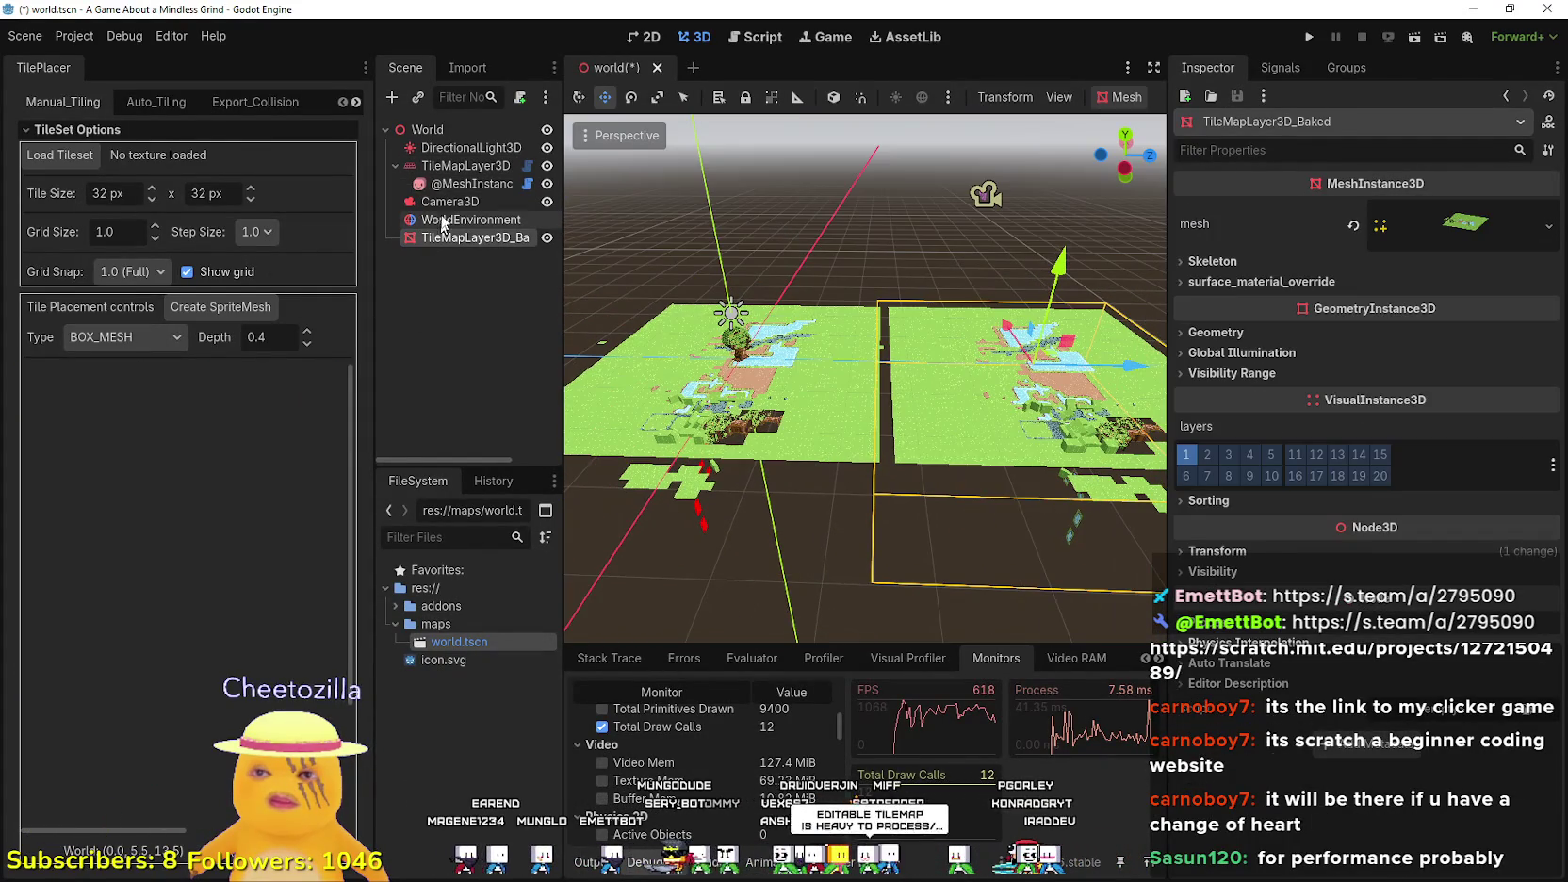
{"action": "left_click", "coordinate": [547, 166]}
{"action": "left_click", "coordinate": [471, 166]}
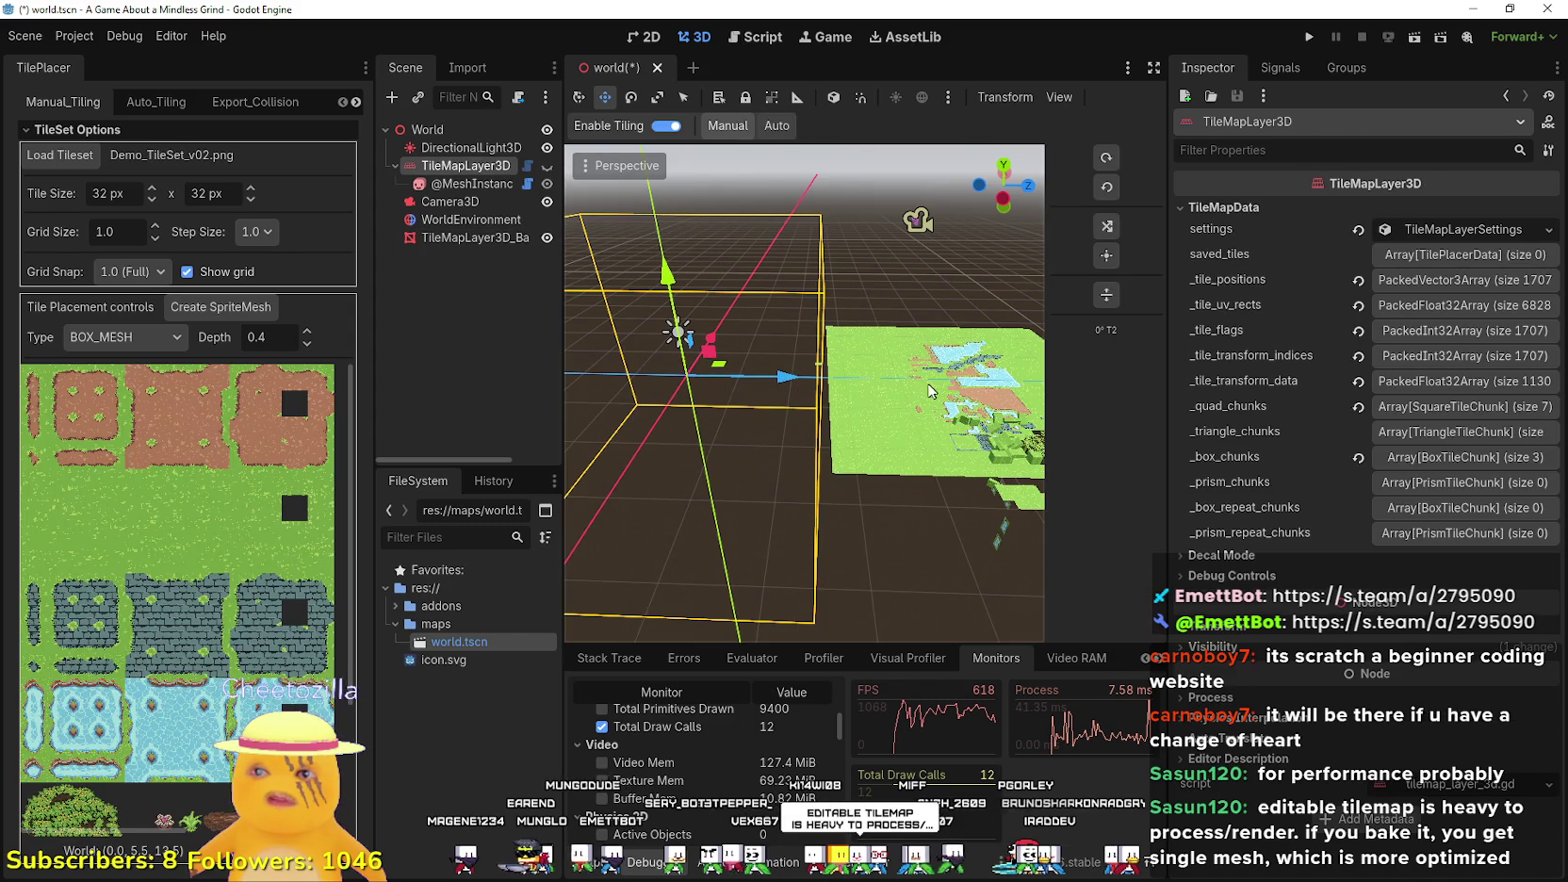
- Frame the baked mesh in the viewport and run the project to play-test it
{"action": "double_click", "coordinate": [476, 237]}
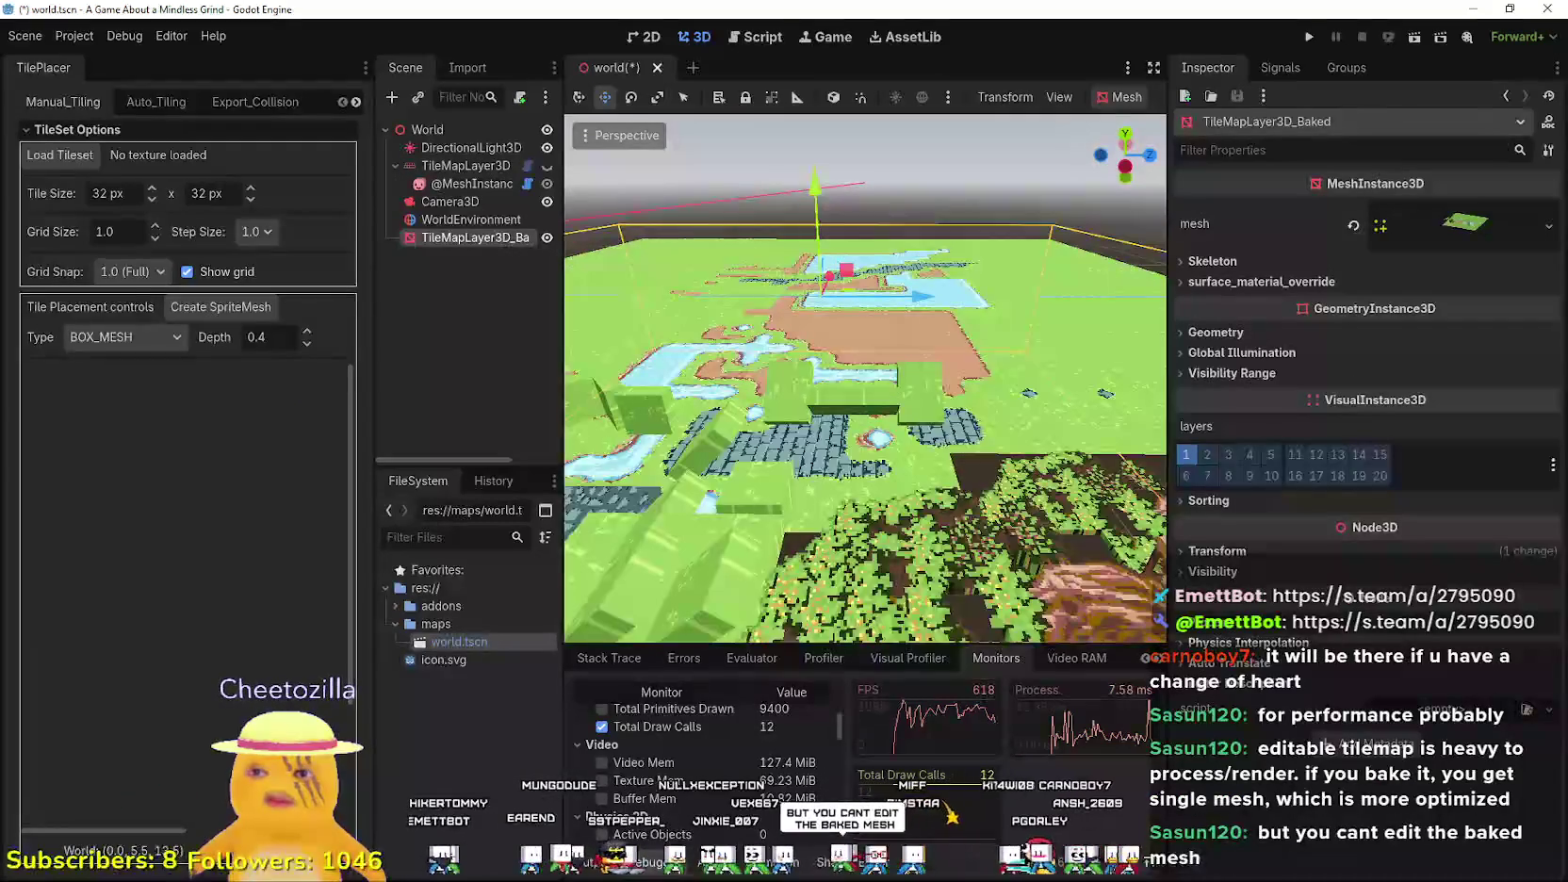
{"action": "left_click_drag", "start_coordinate": [735, 282], "coordinate": [673, 266]}
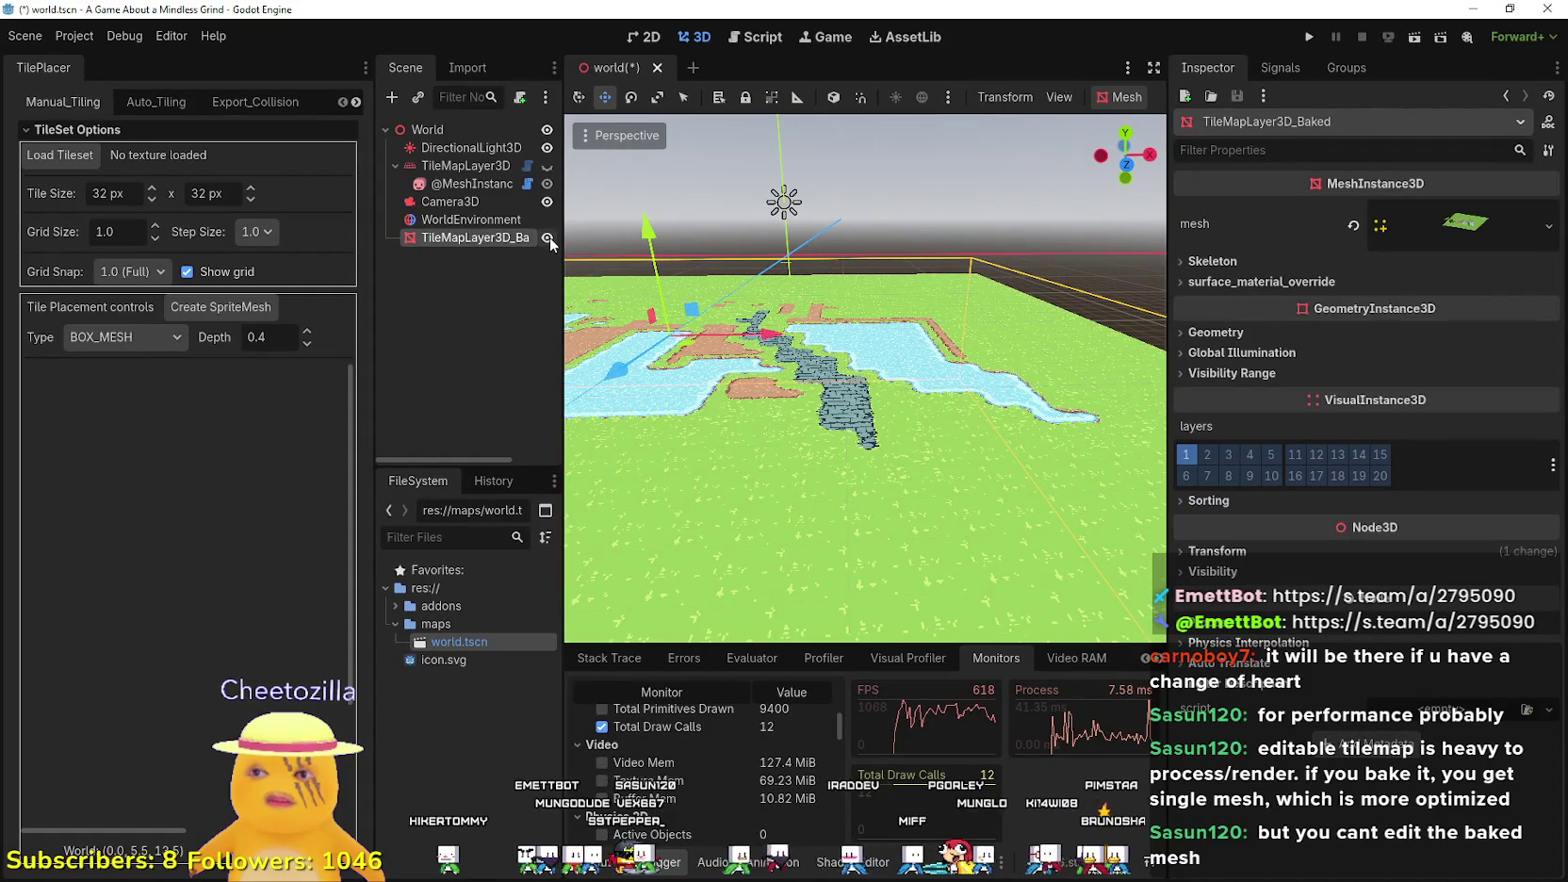
{"action": "double_click", "coordinate": [549, 238]}
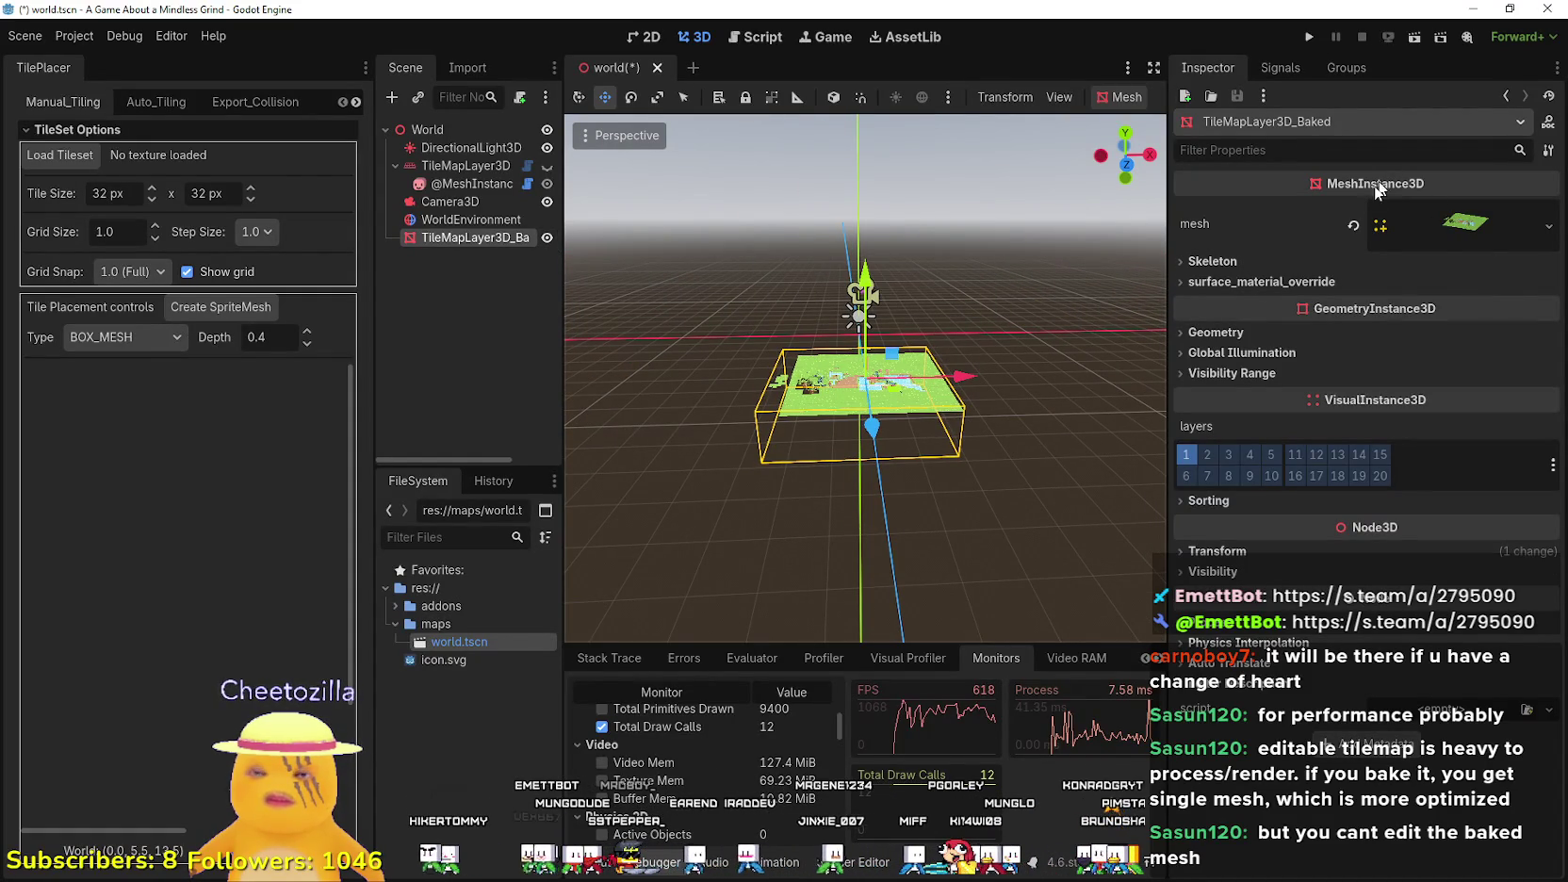
{"action": "left_click", "coordinate": [1309, 37]}
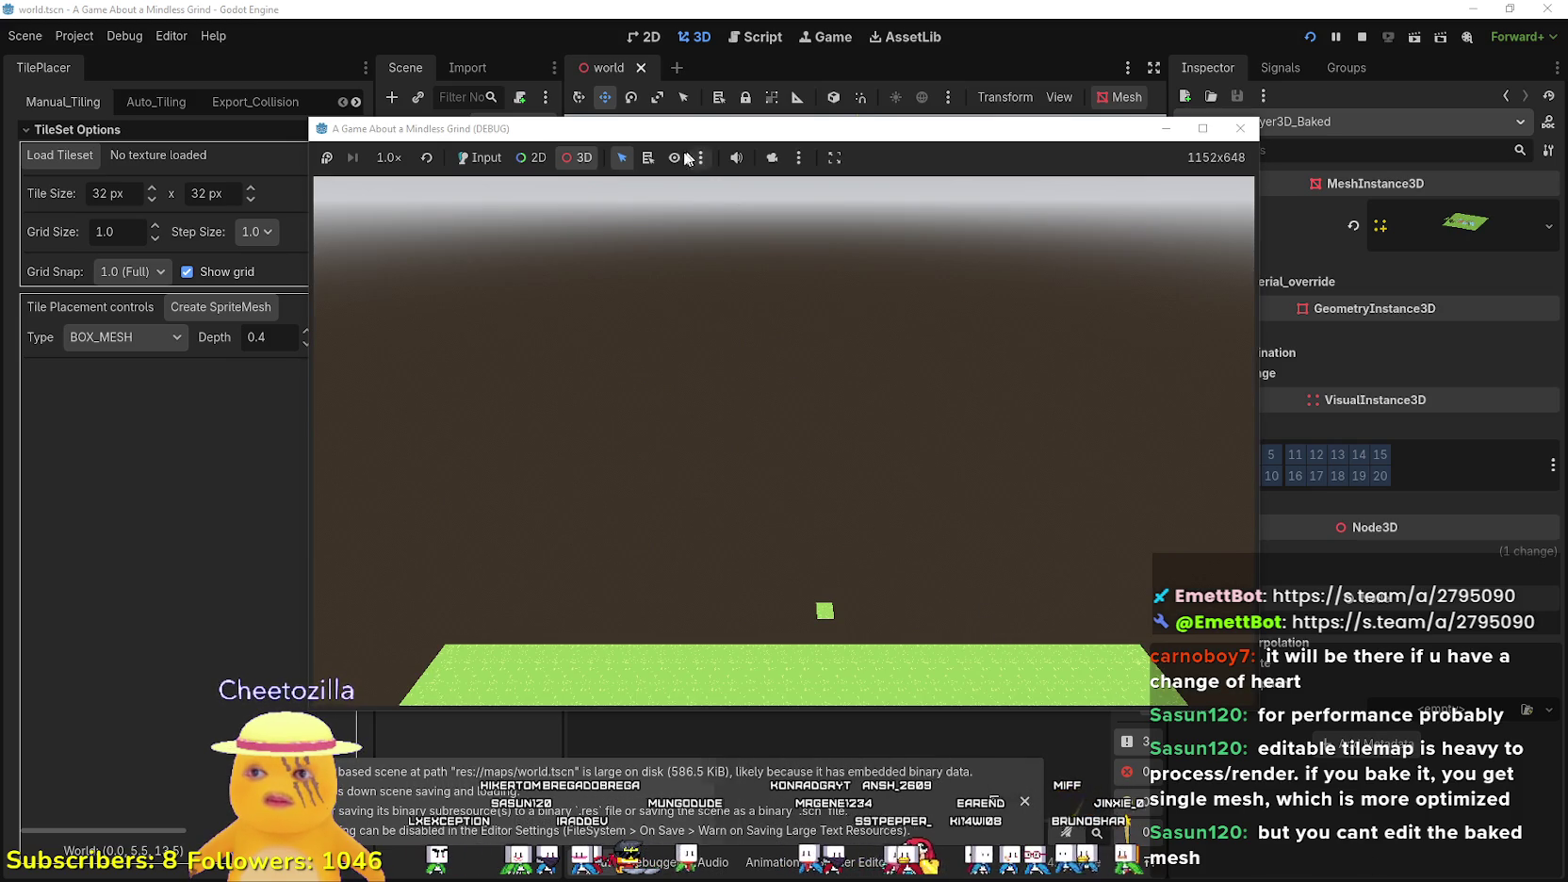
- Override the game camera to inspect the baked grass, water pools, stone paths and trees, then stop the game
{"action": "left_click", "coordinate": [772, 157]}
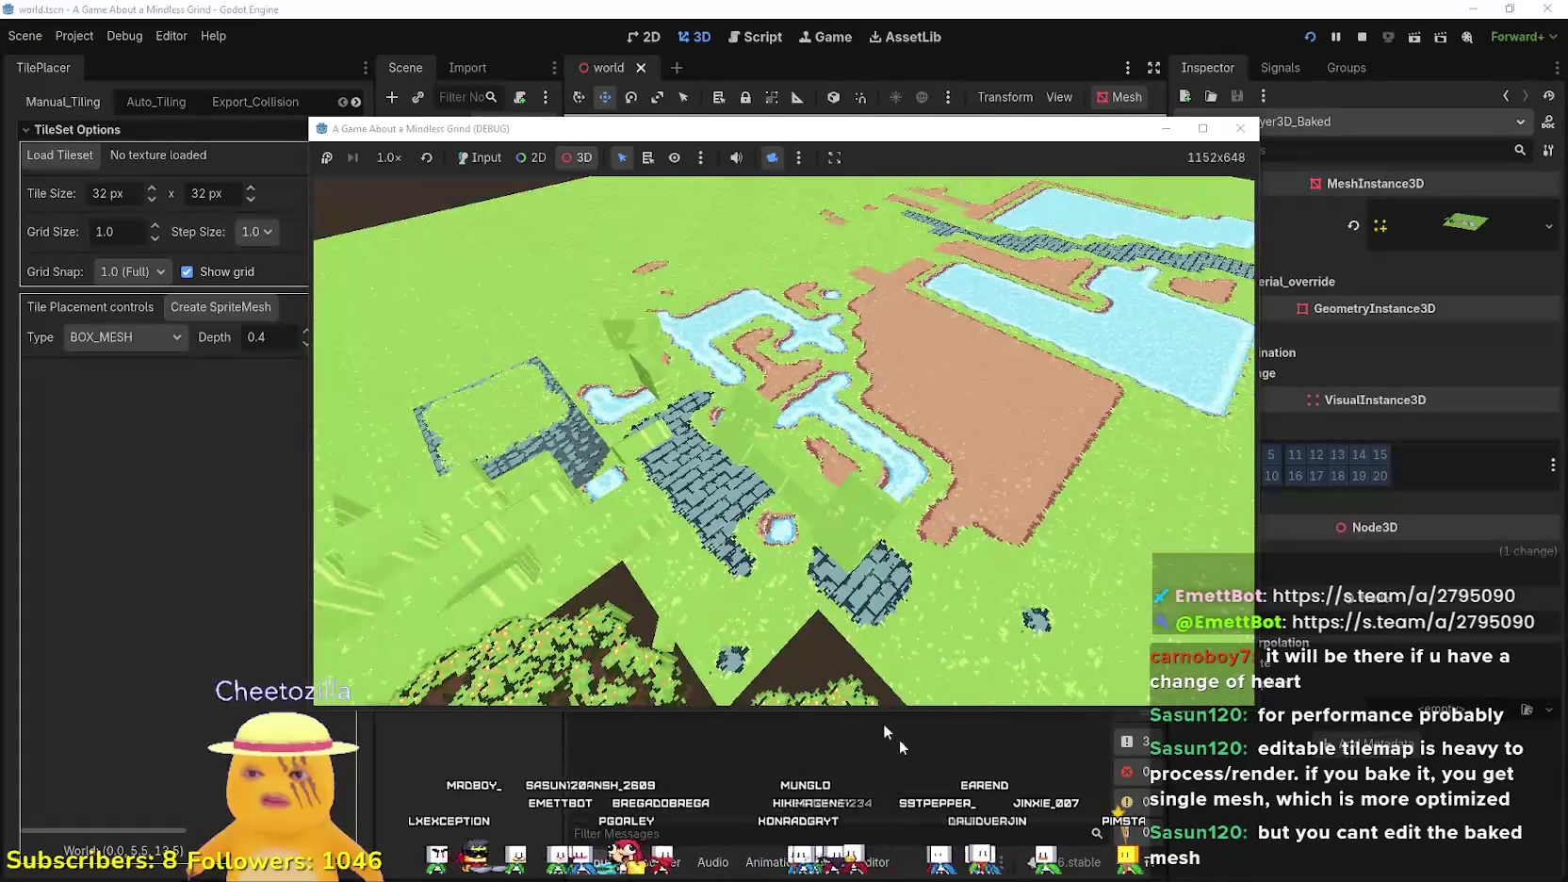
{"action": "key", "text": "F8"}
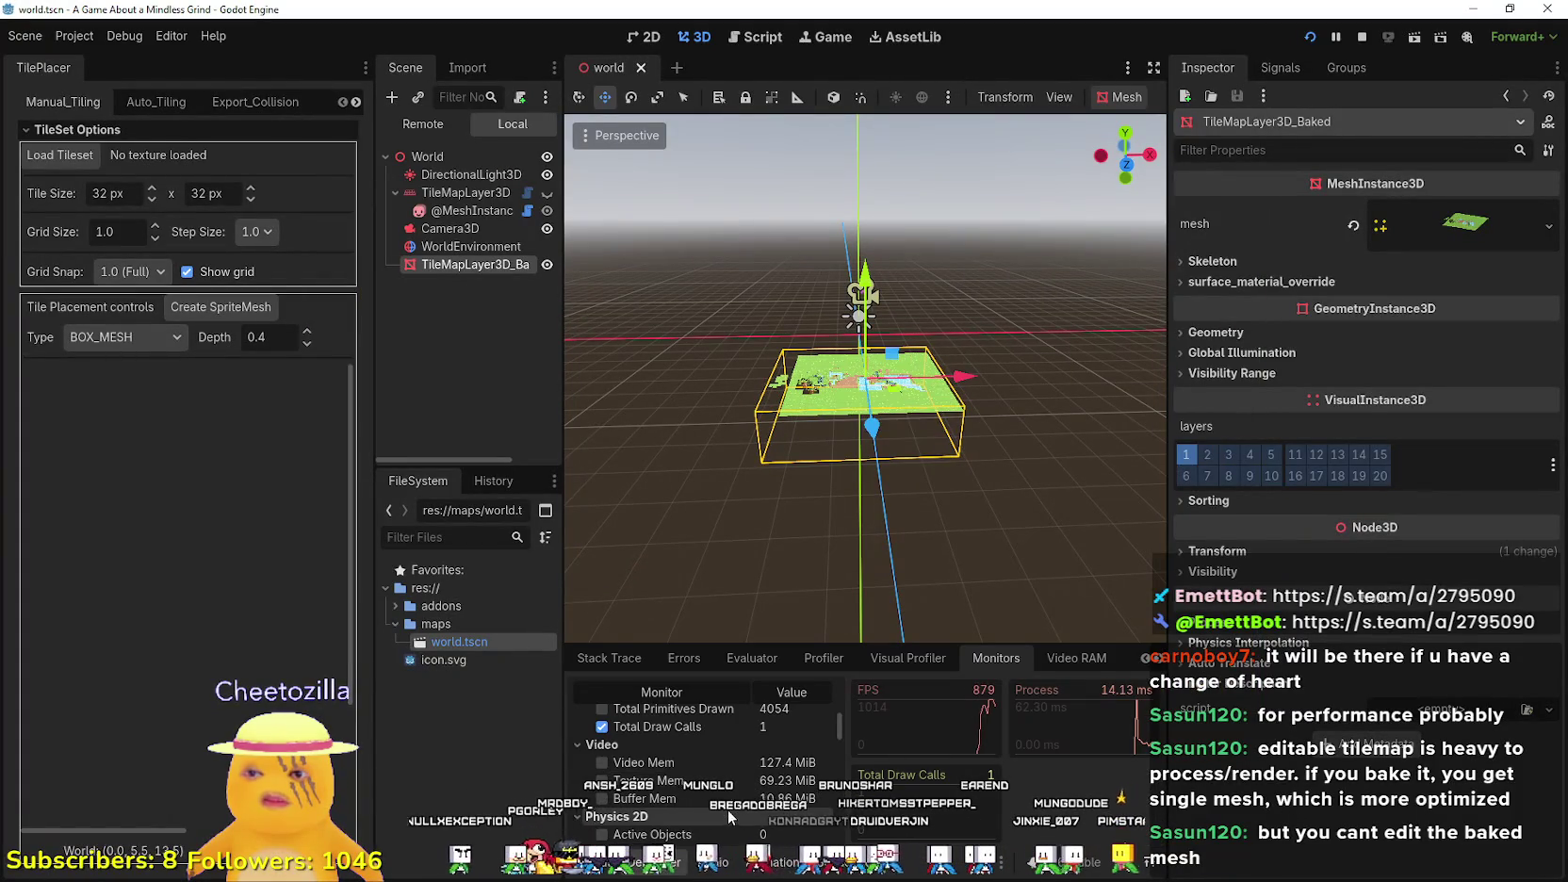
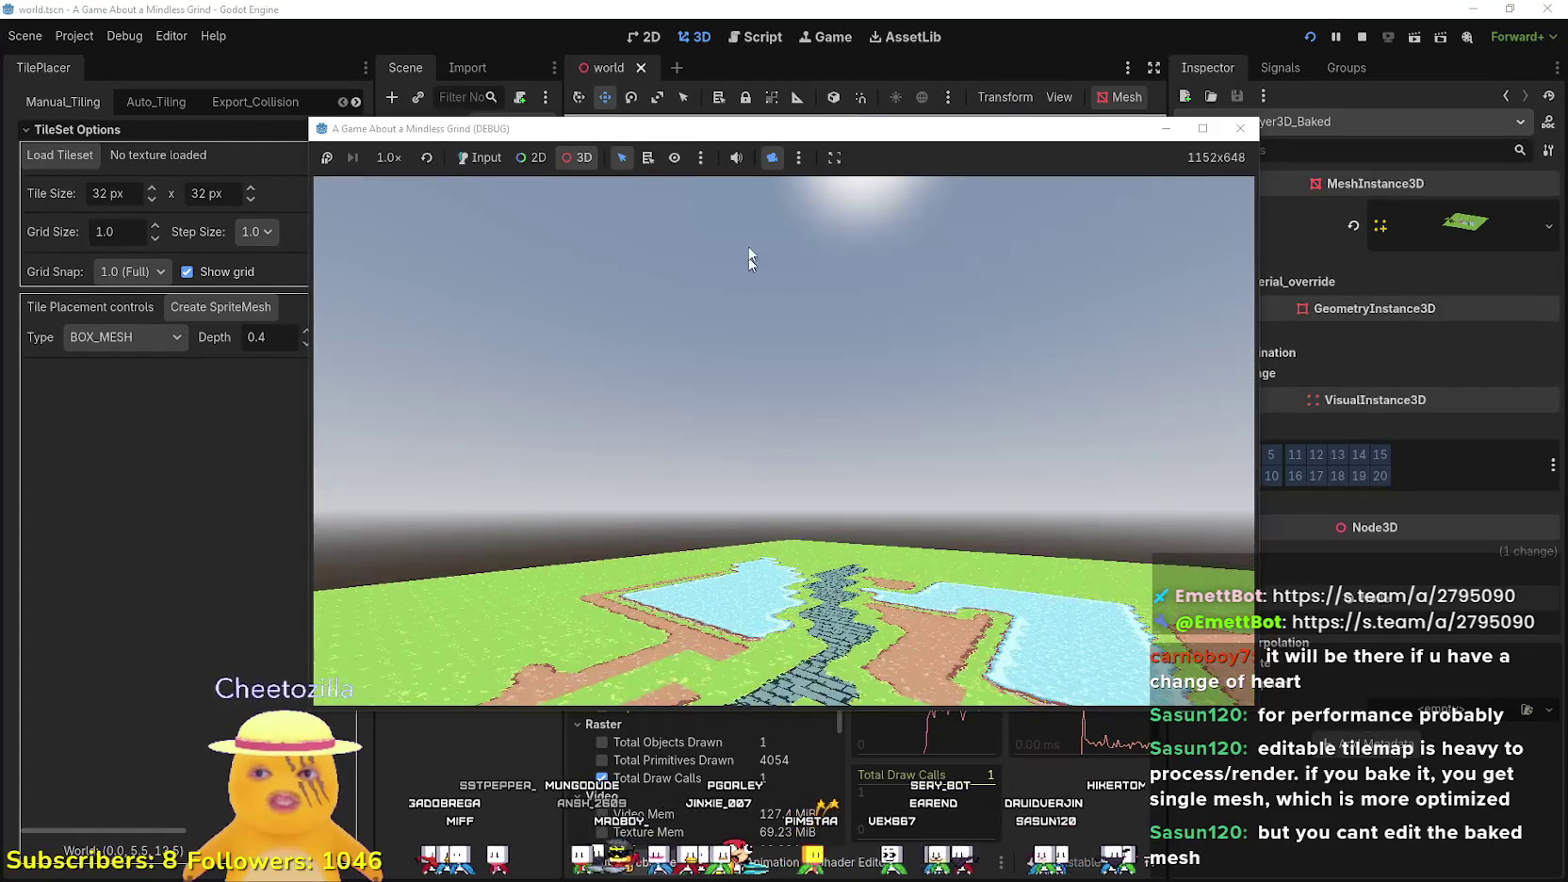
- Stop the running game, save and relaunch it, and switch to a free-flying game camera
{"action": "left_click_drag", "start_coordinate": [779, 136], "coordinate": [842, 26]}
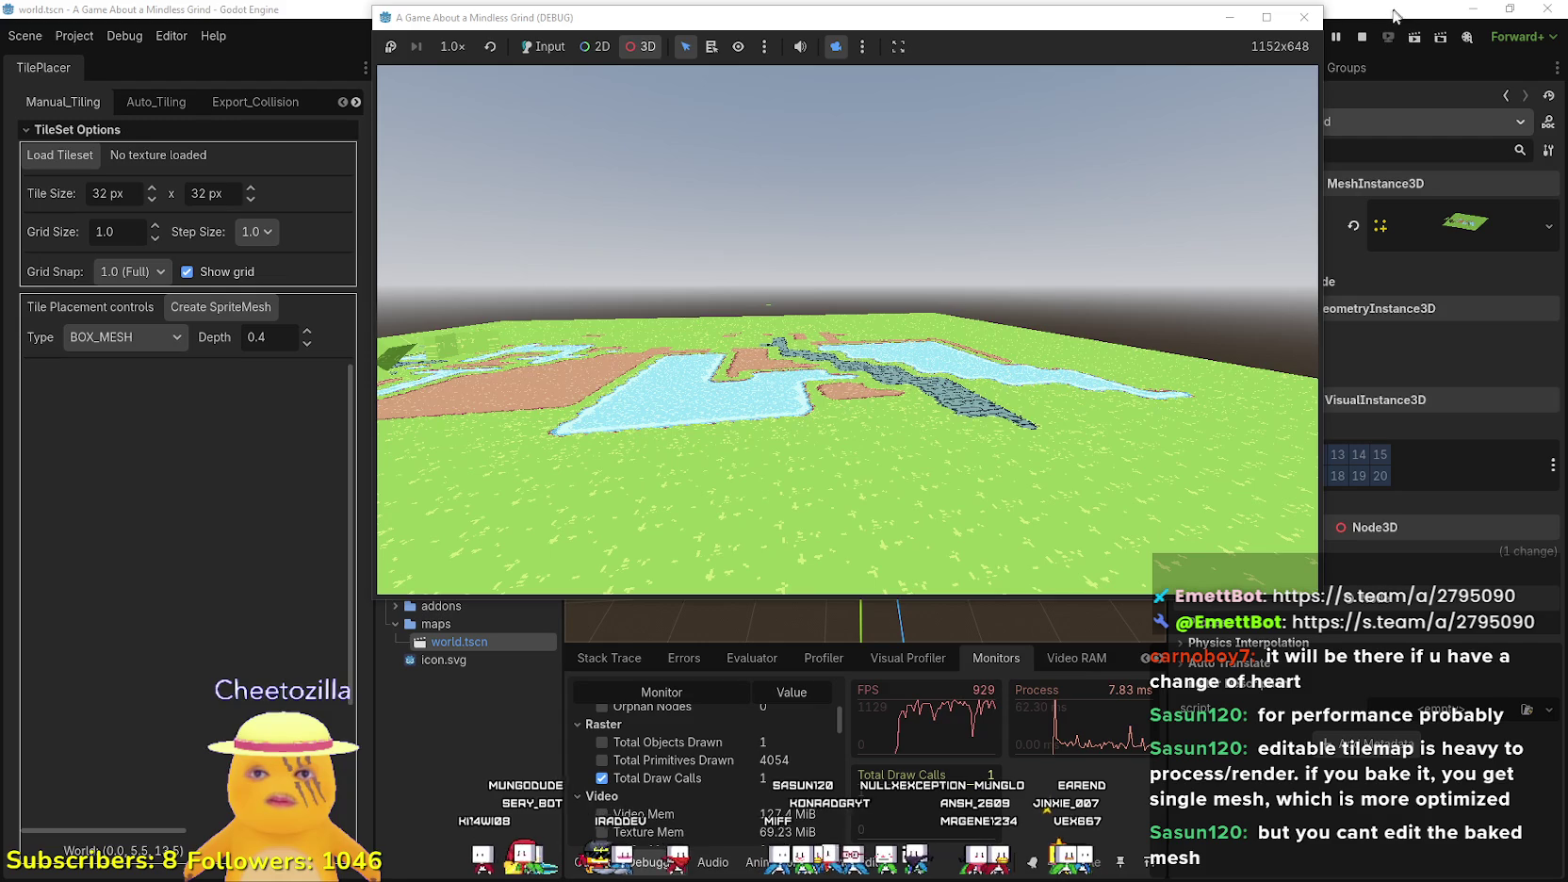
{"action": "left_click", "coordinate": [1361, 41]}
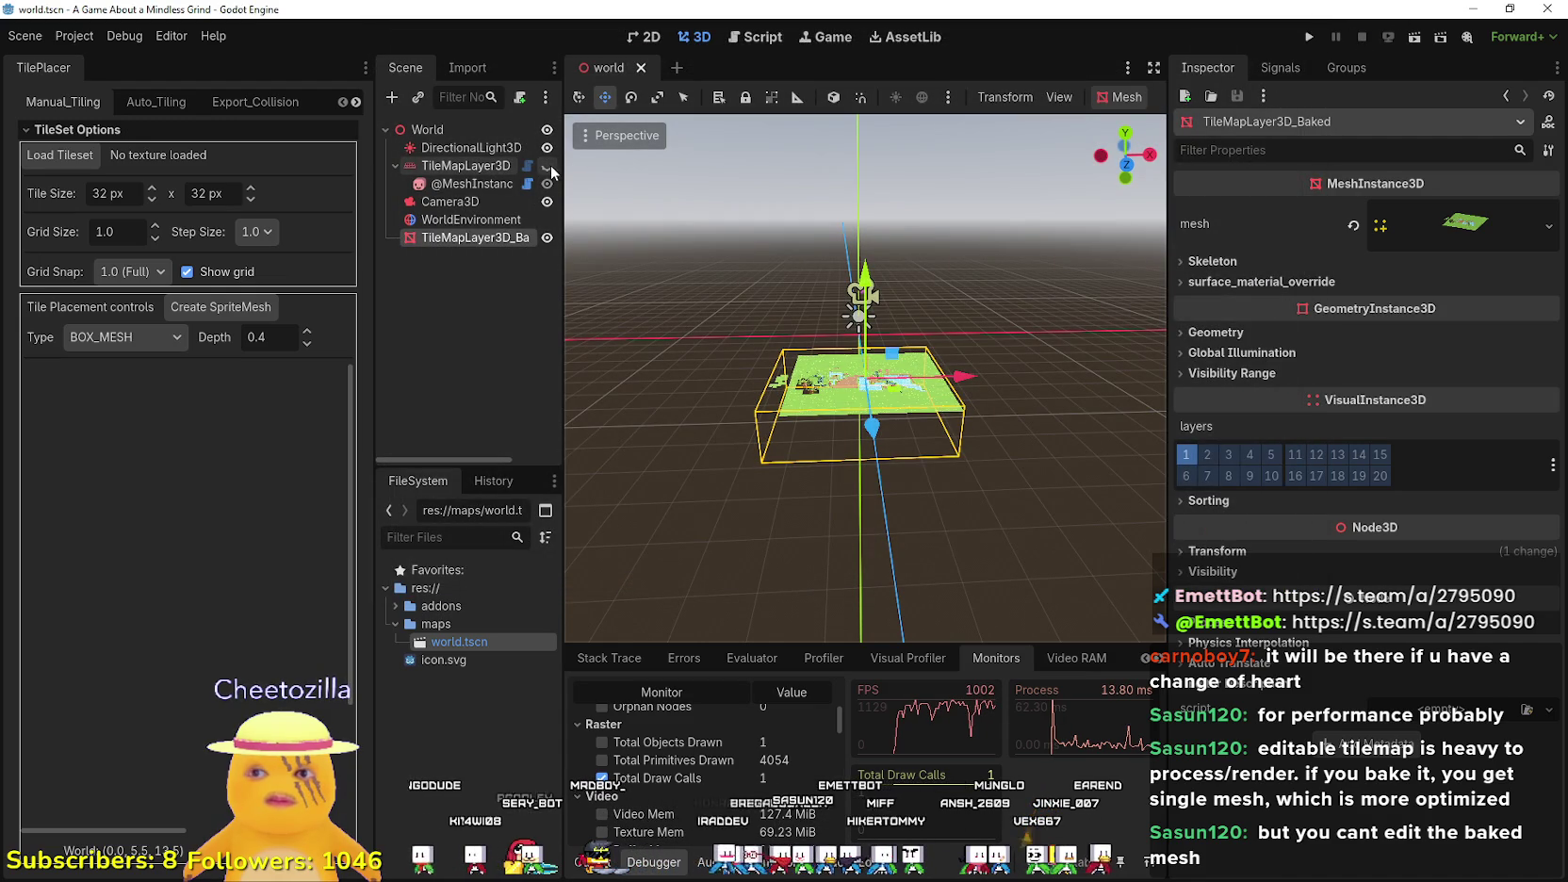
{"action": "left_click", "coordinate": [1310, 36]}
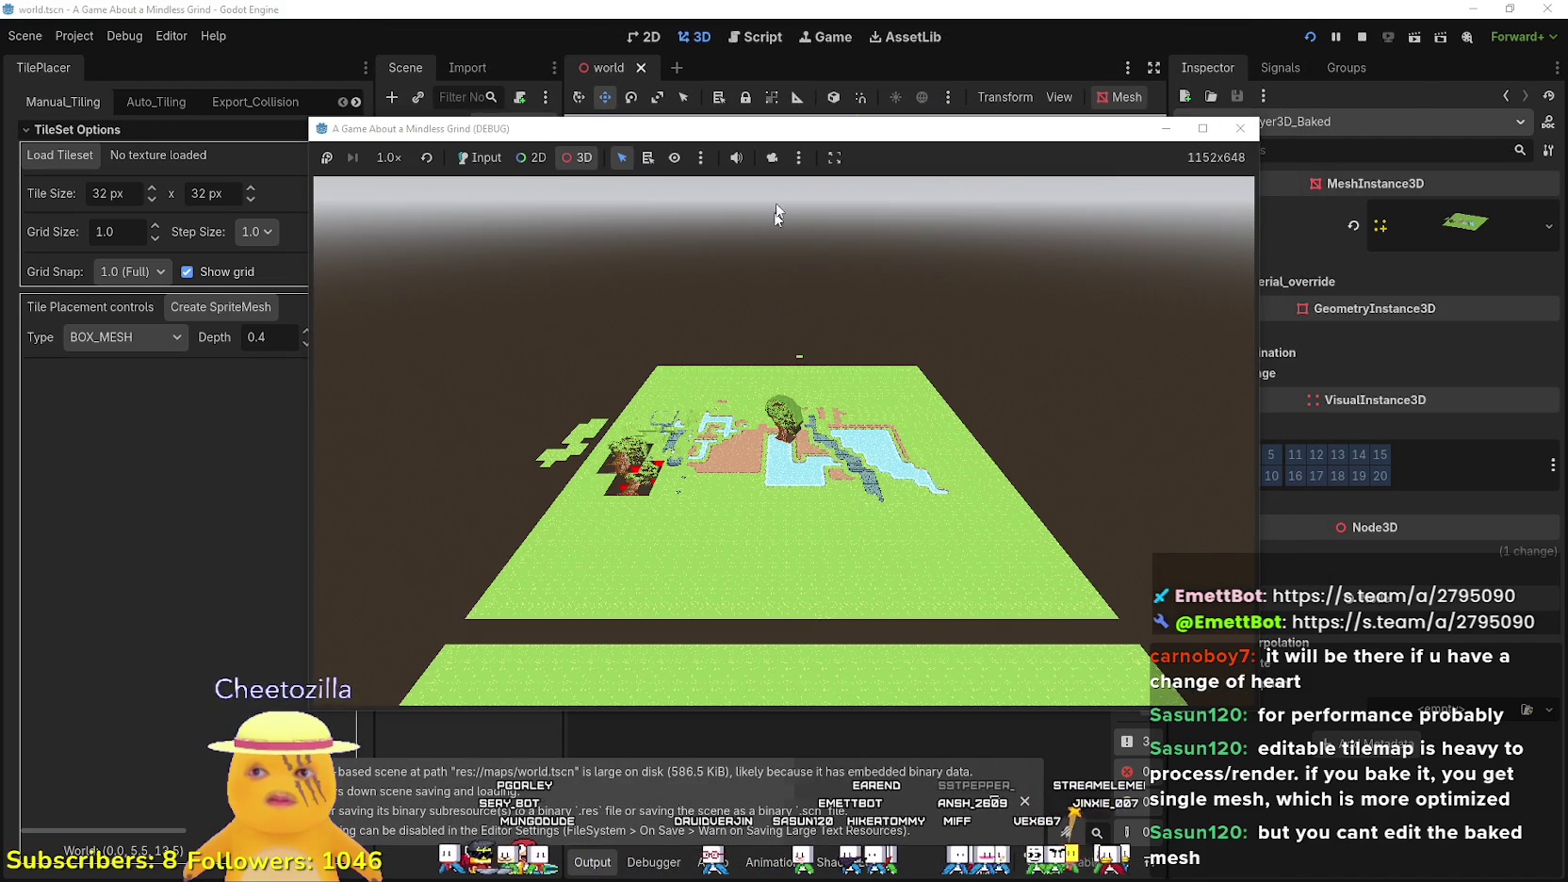
{"action": "left_click", "coordinate": [774, 158]}
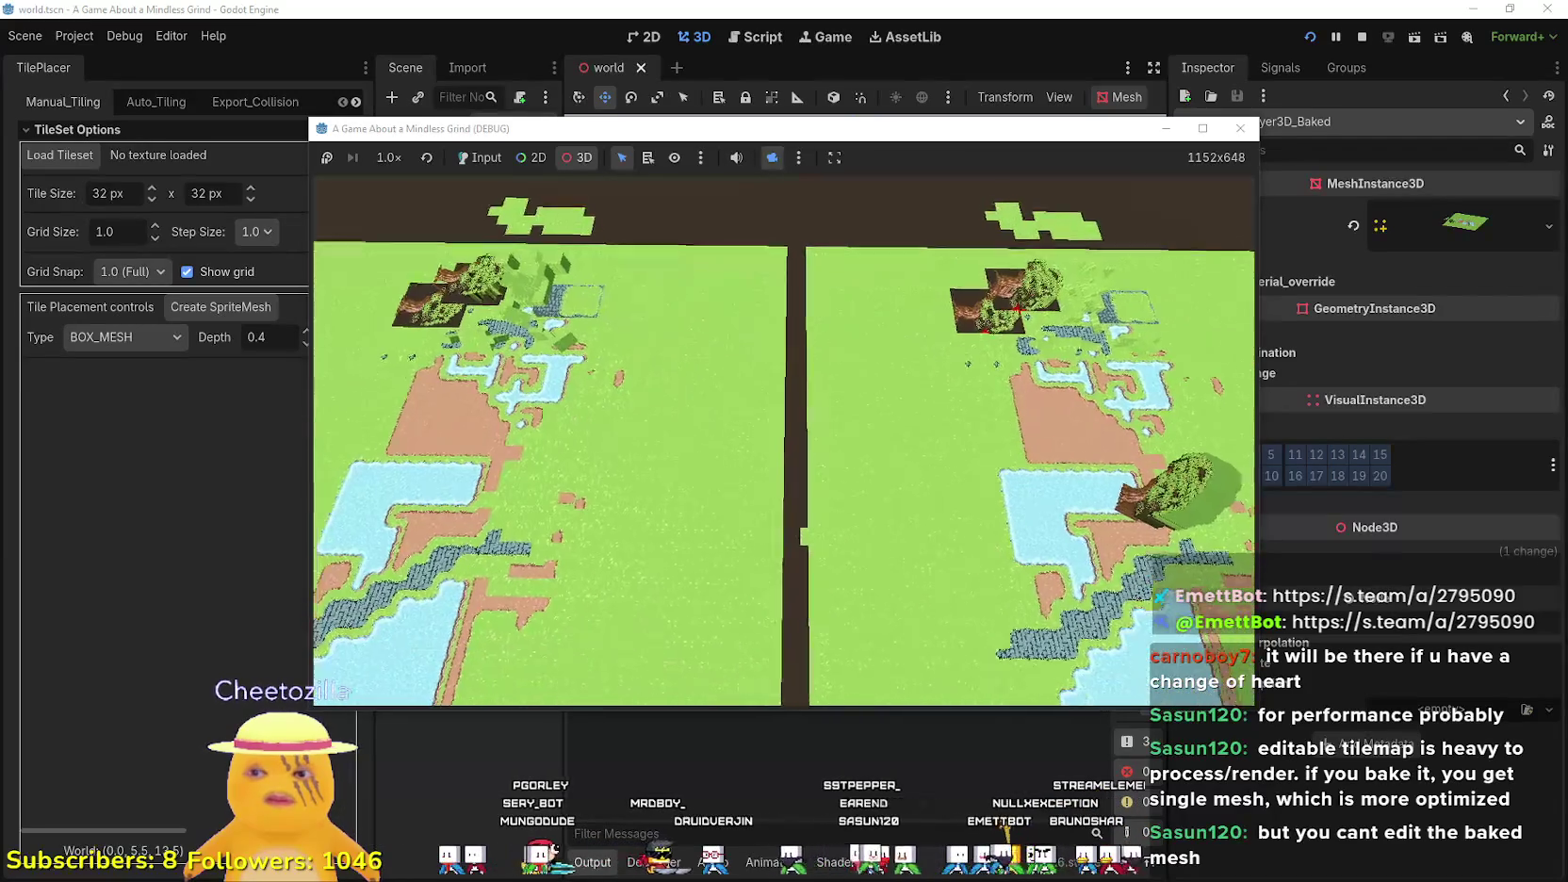
- Restart the game with F5 and fly around, then stop it and orbit toward the baked tile map
{"action": "key", "text": "F8"}
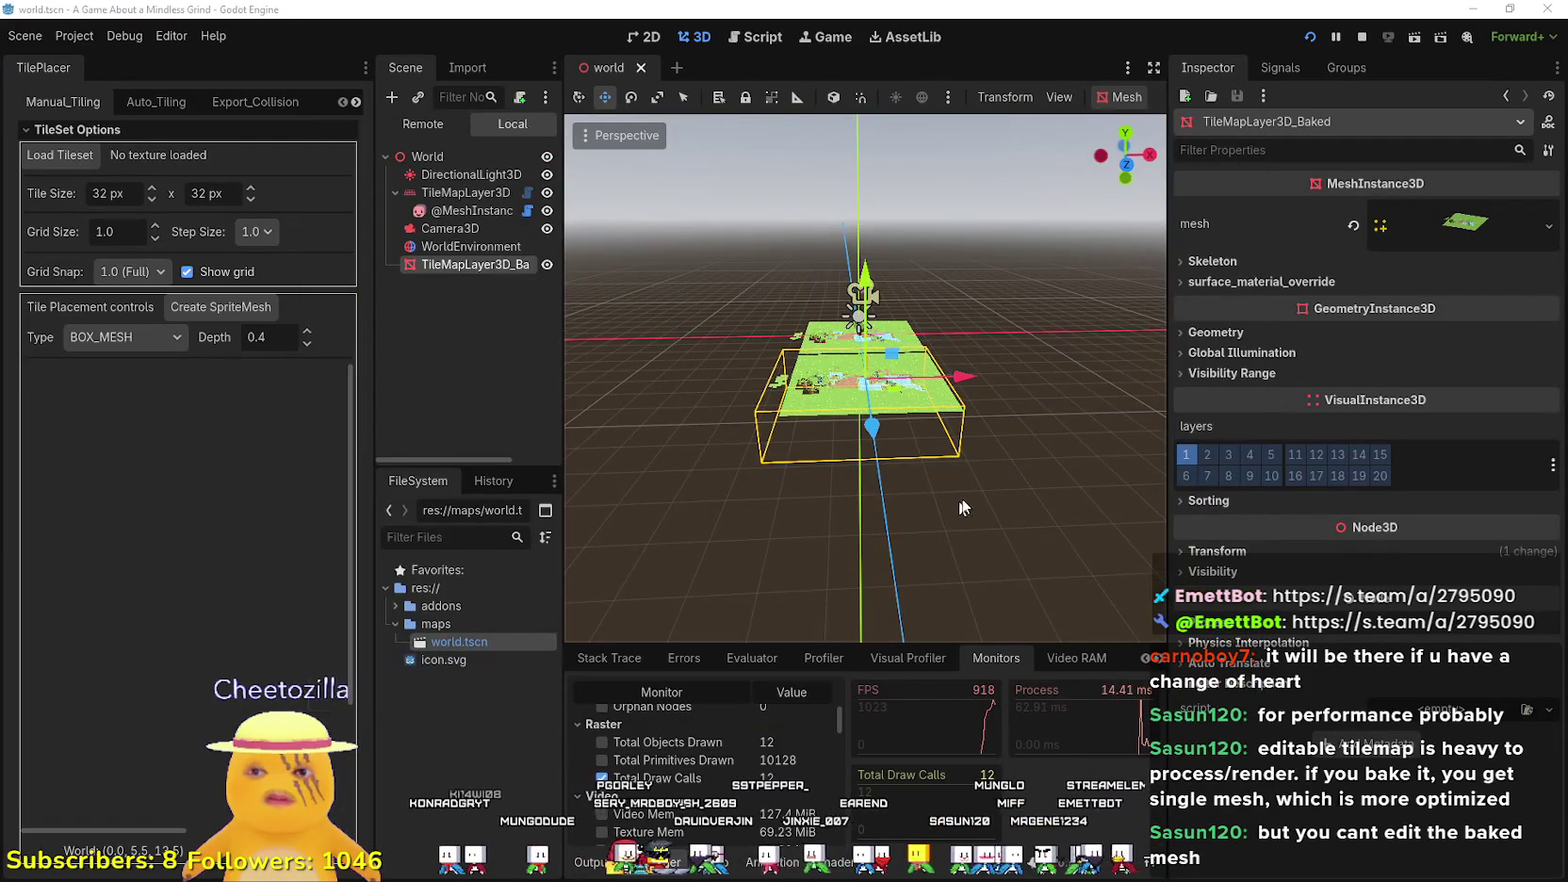
{"action": "key", "text": "F5"}
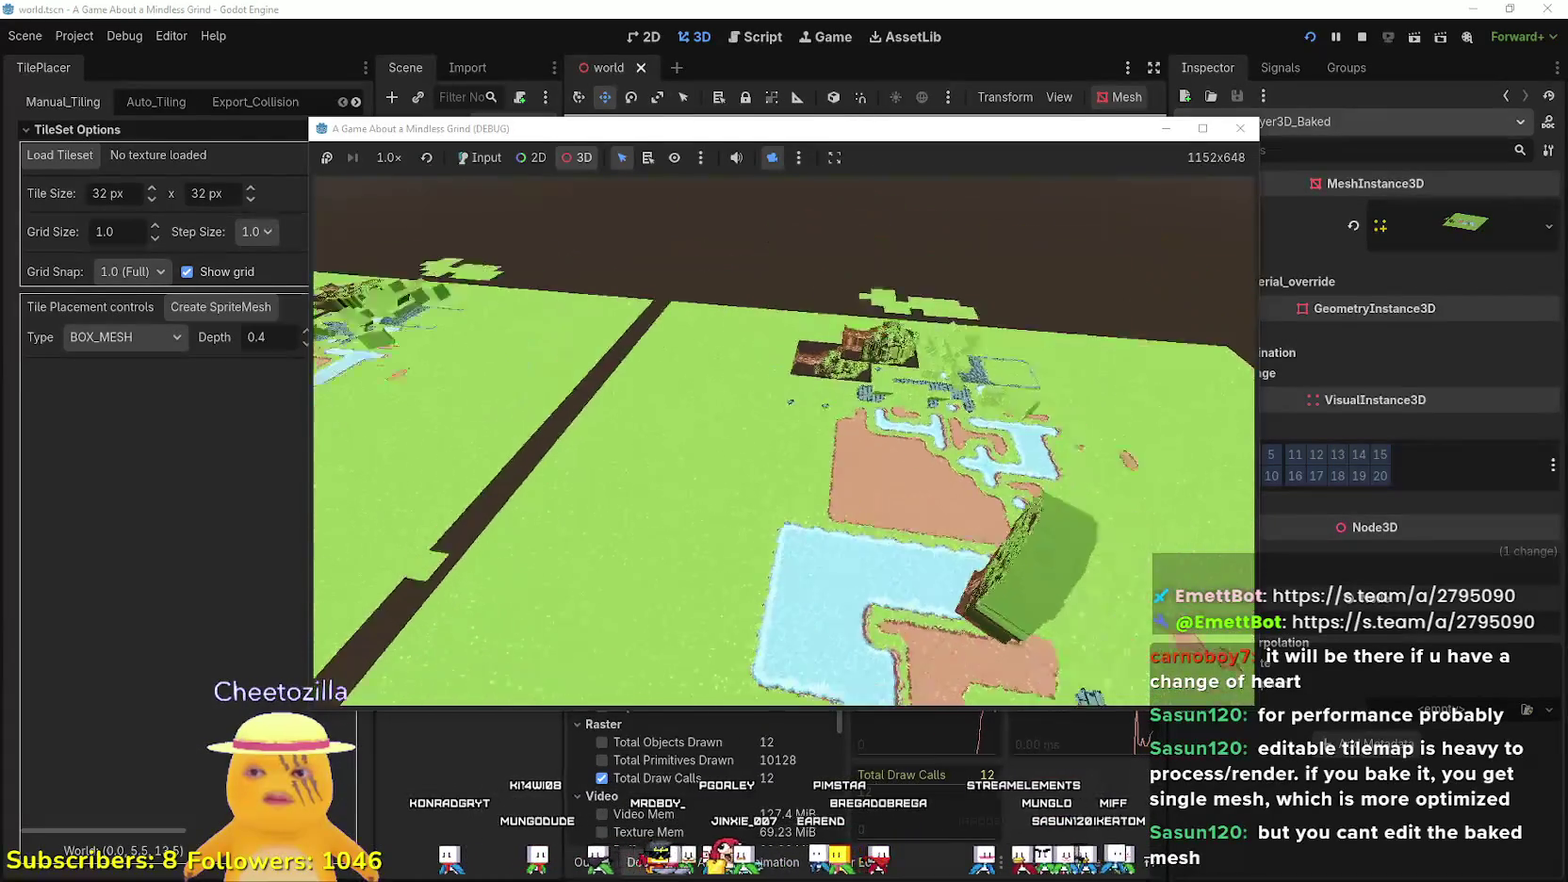
{"action": "mouse_move", "coordinate": [795, 133]}
{"action": "left_mouse_down"}
{"action": "mouse_move", "coordinate": [825, 47]}
{"action": "mouse_move", "coordinate": [881, 42]}
{"action": "left_mouse_up"}
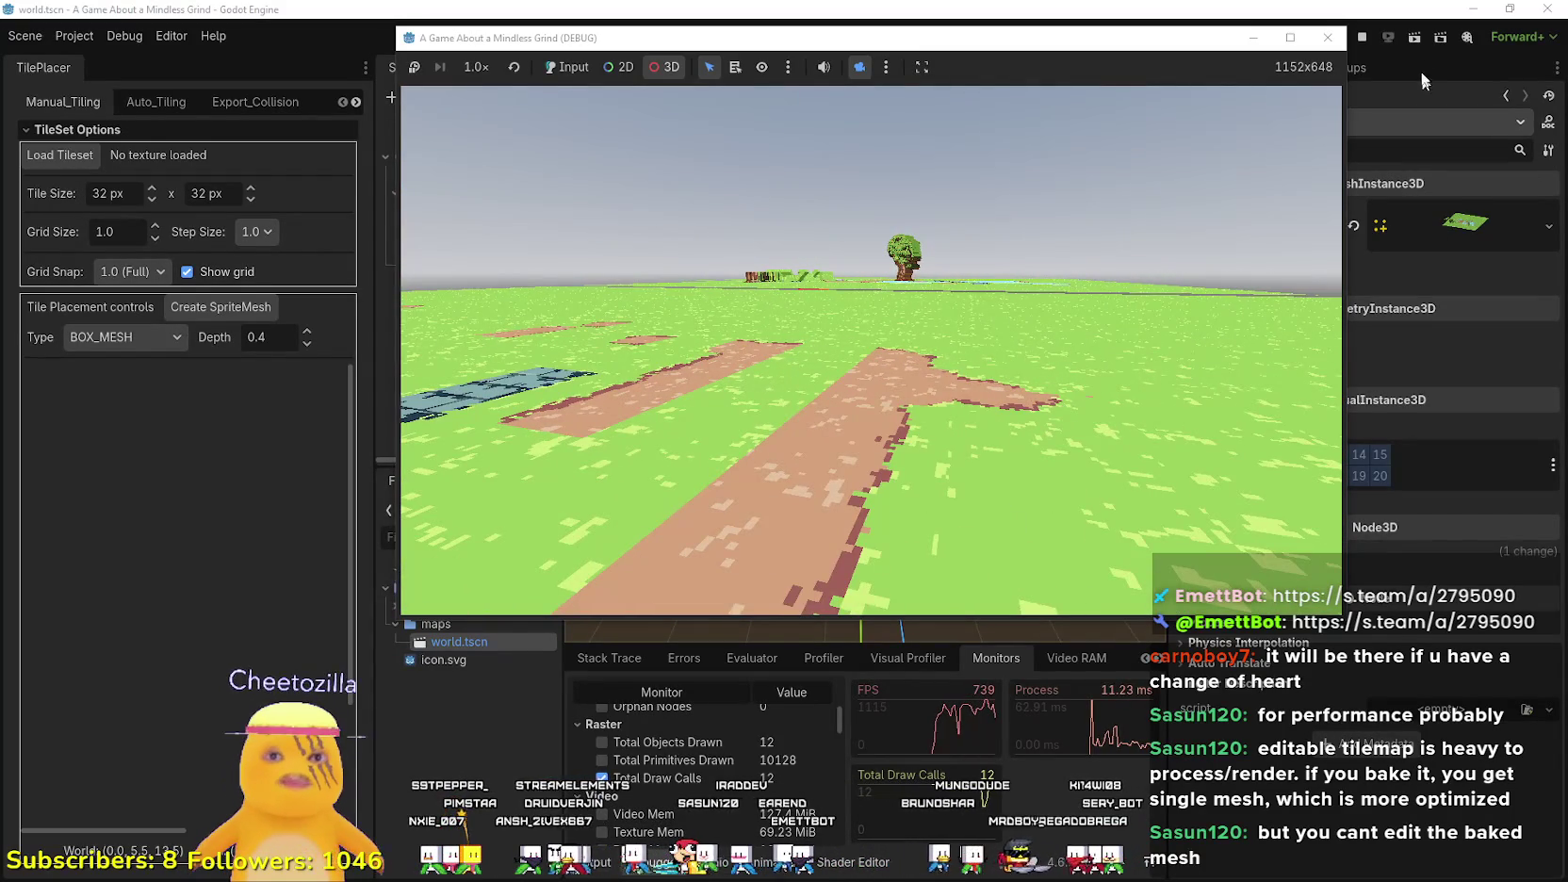
{"action": "left_click", "coordinate": [1362, 37]}
{"action": "mouse_move", "coordinate": [727, 402]}
{"action": "left_mouse_down"}
{"action": "mouse_move", "coordinate": [679, 358]}
{"action": "mouse_move", "coordinate": [650, 377]}
{"action": "mouse_move", "coordinate": [734, 352]}
{"action": "left_mouse_up"}
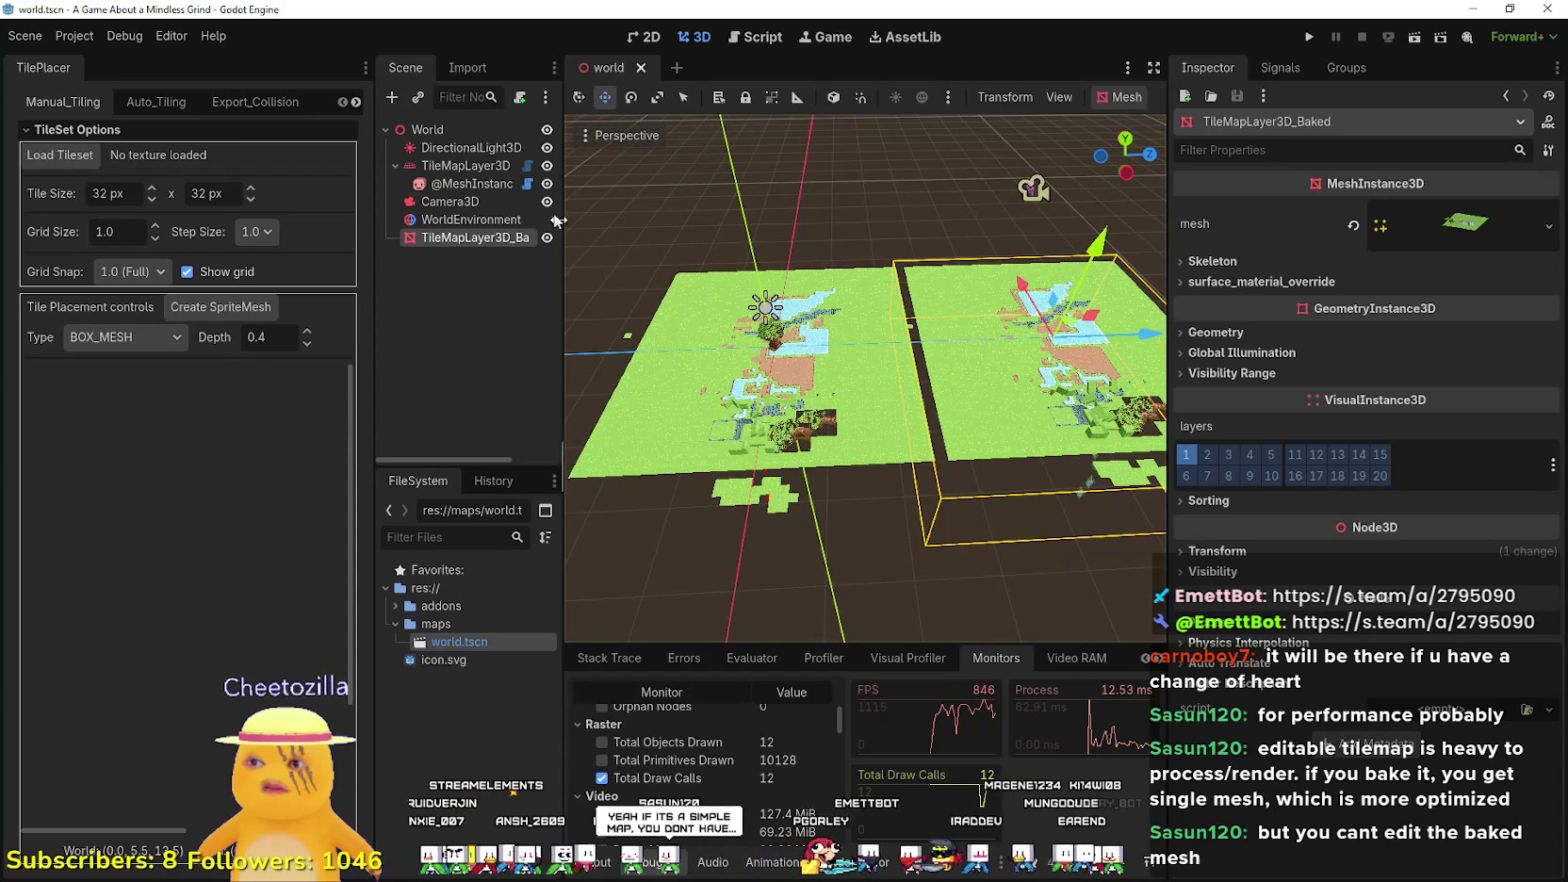
- Select TileMapLayer3D, check its mesh type list unchanged, and show the Auto_Tiling terrain page
{"action": "left_click", "coordinate": [469, 170]}
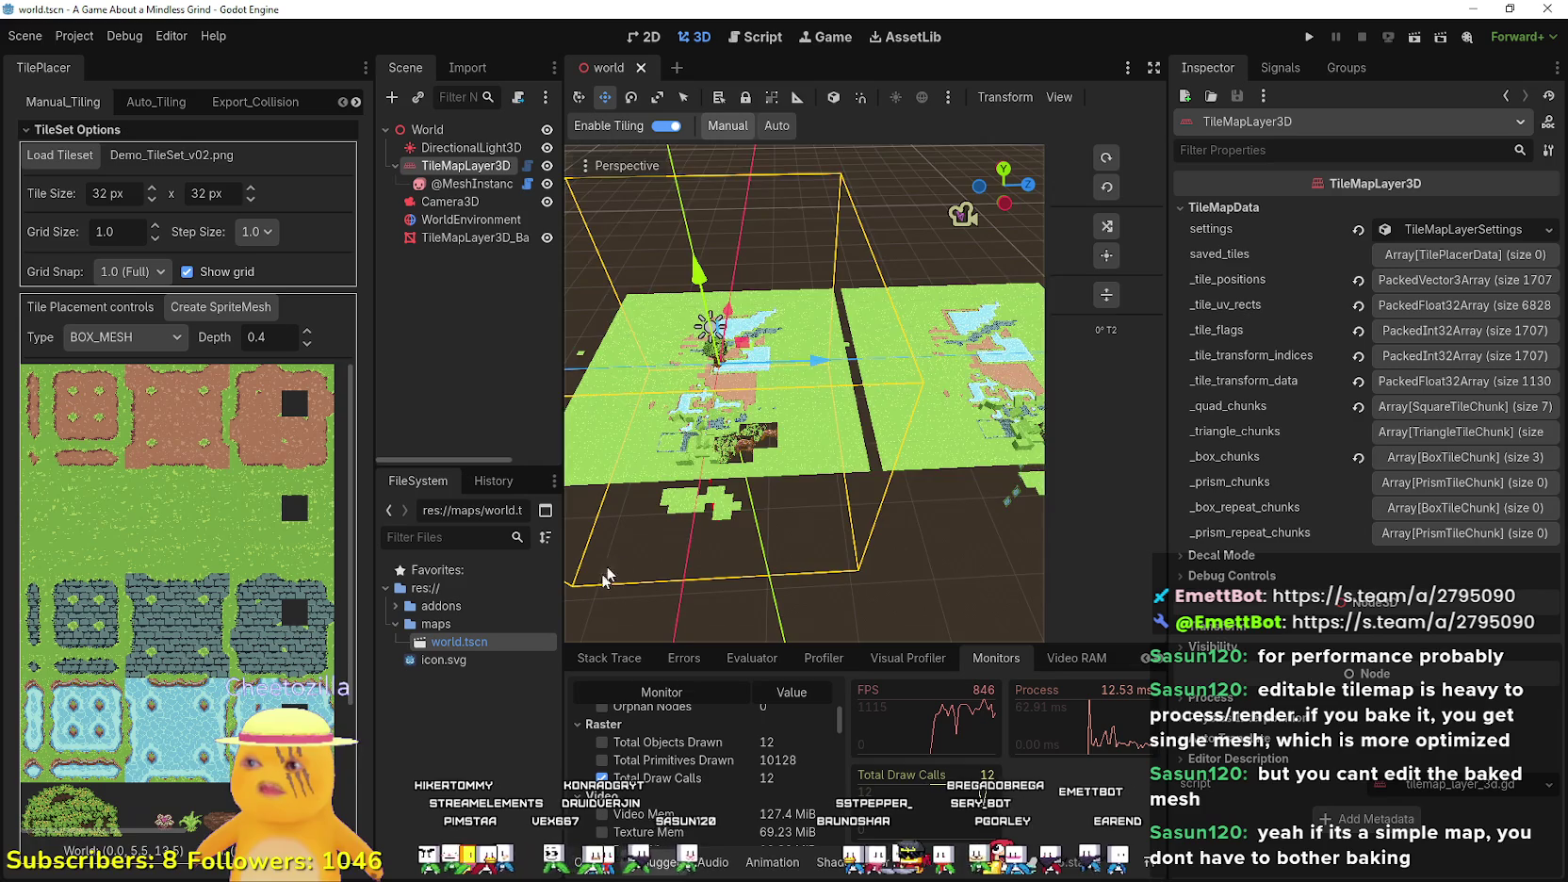
{"action": "scroll", "coordinate": [595, 590], "scroll_direction": "down", "scroll_amount": 4}
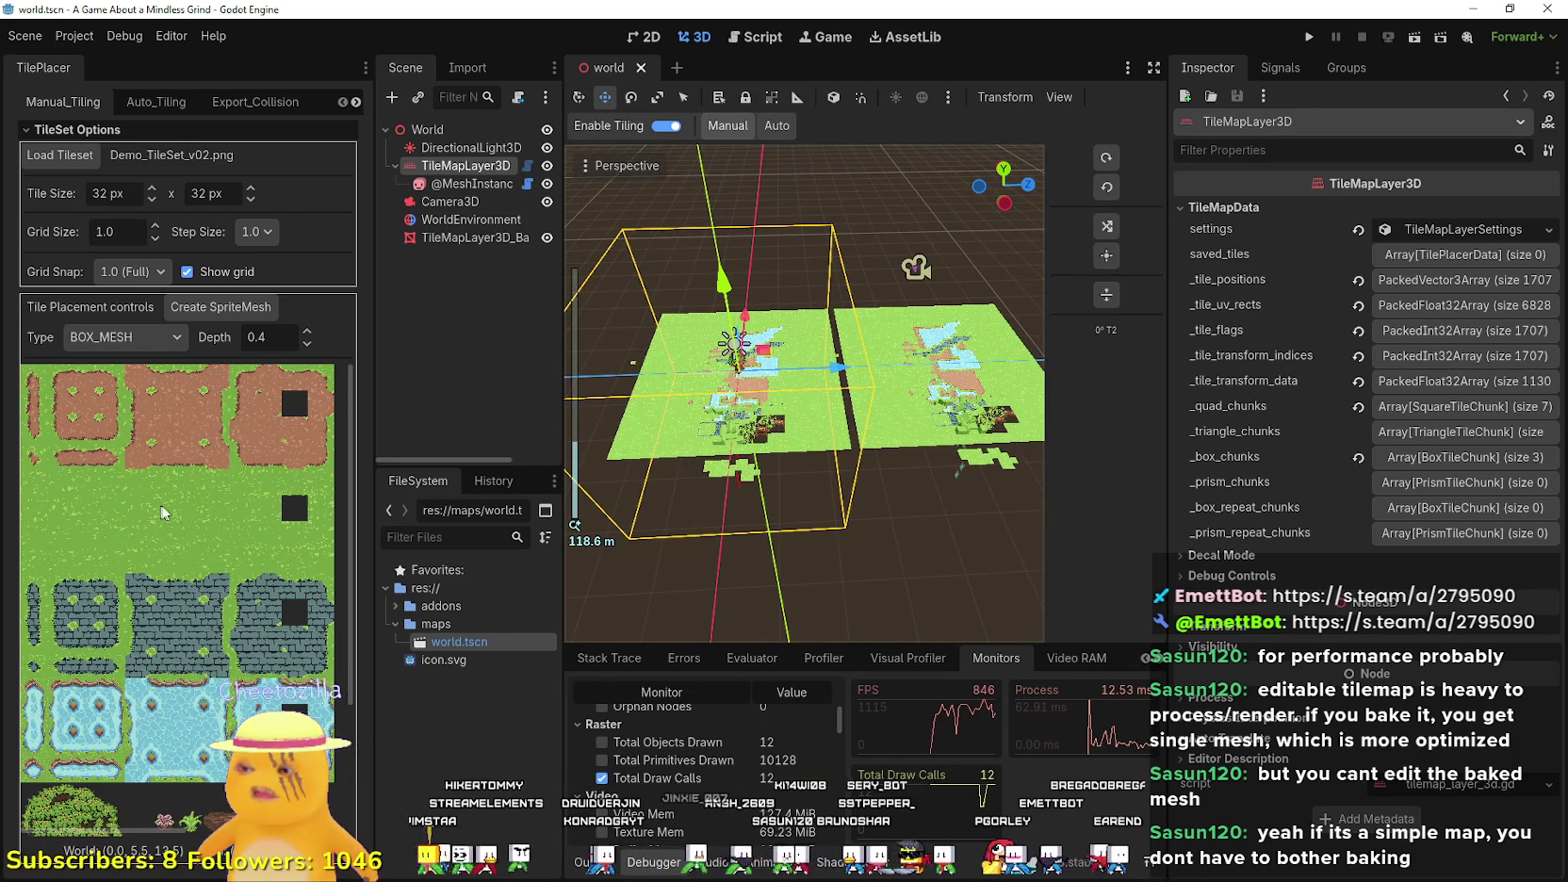
{"action": "left_click", "coordinate": [133, 338]}
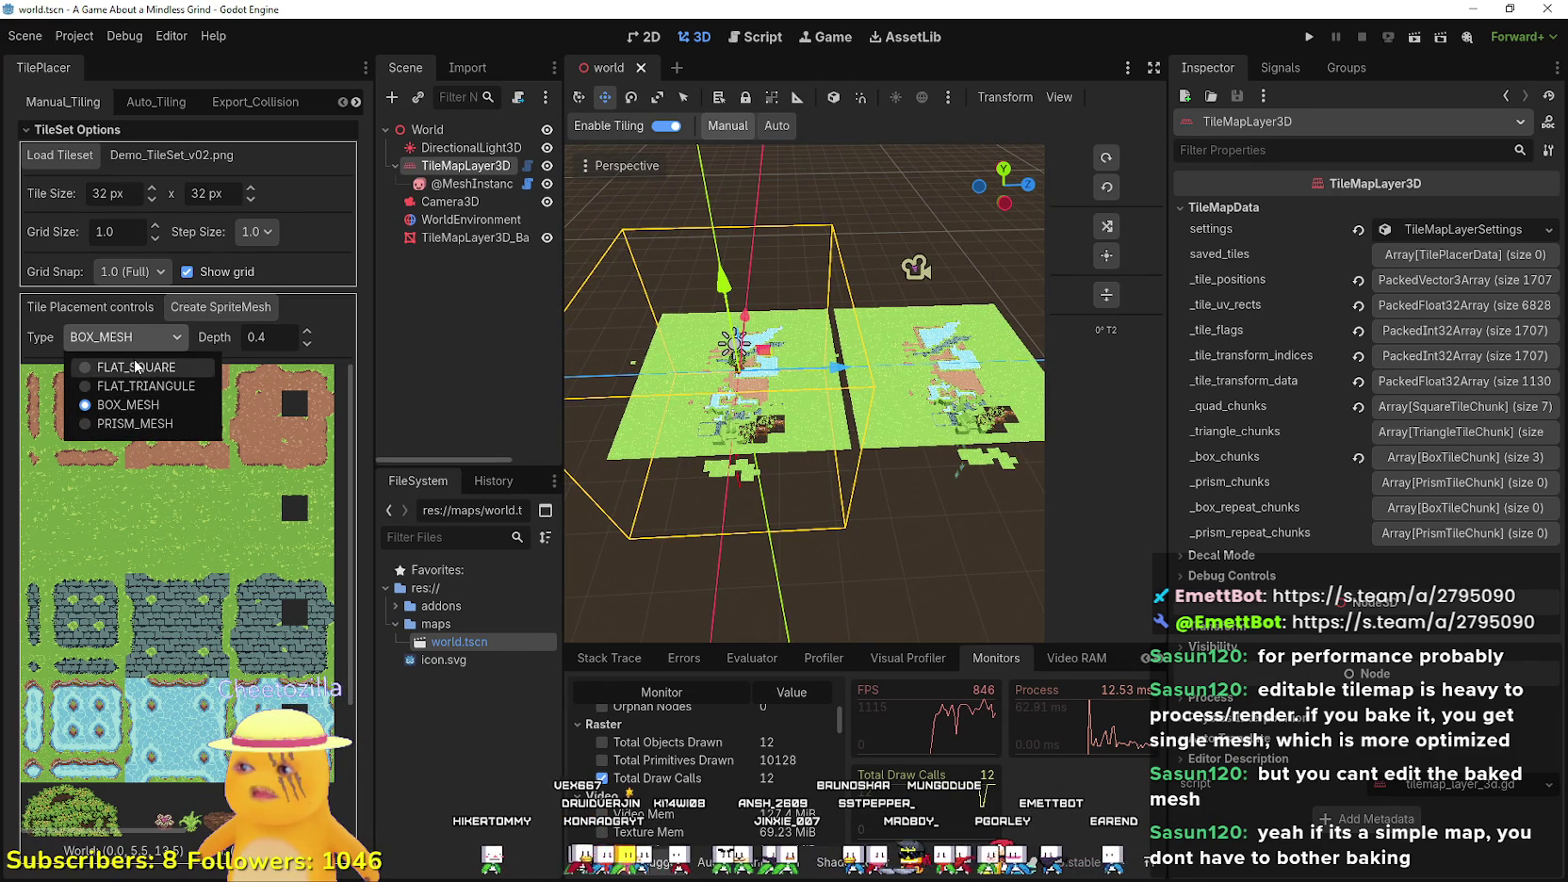
{"action": "left_click", "coordinate": [156, 102]}
{"action": "left_click", "coordinate": [156, 102]}
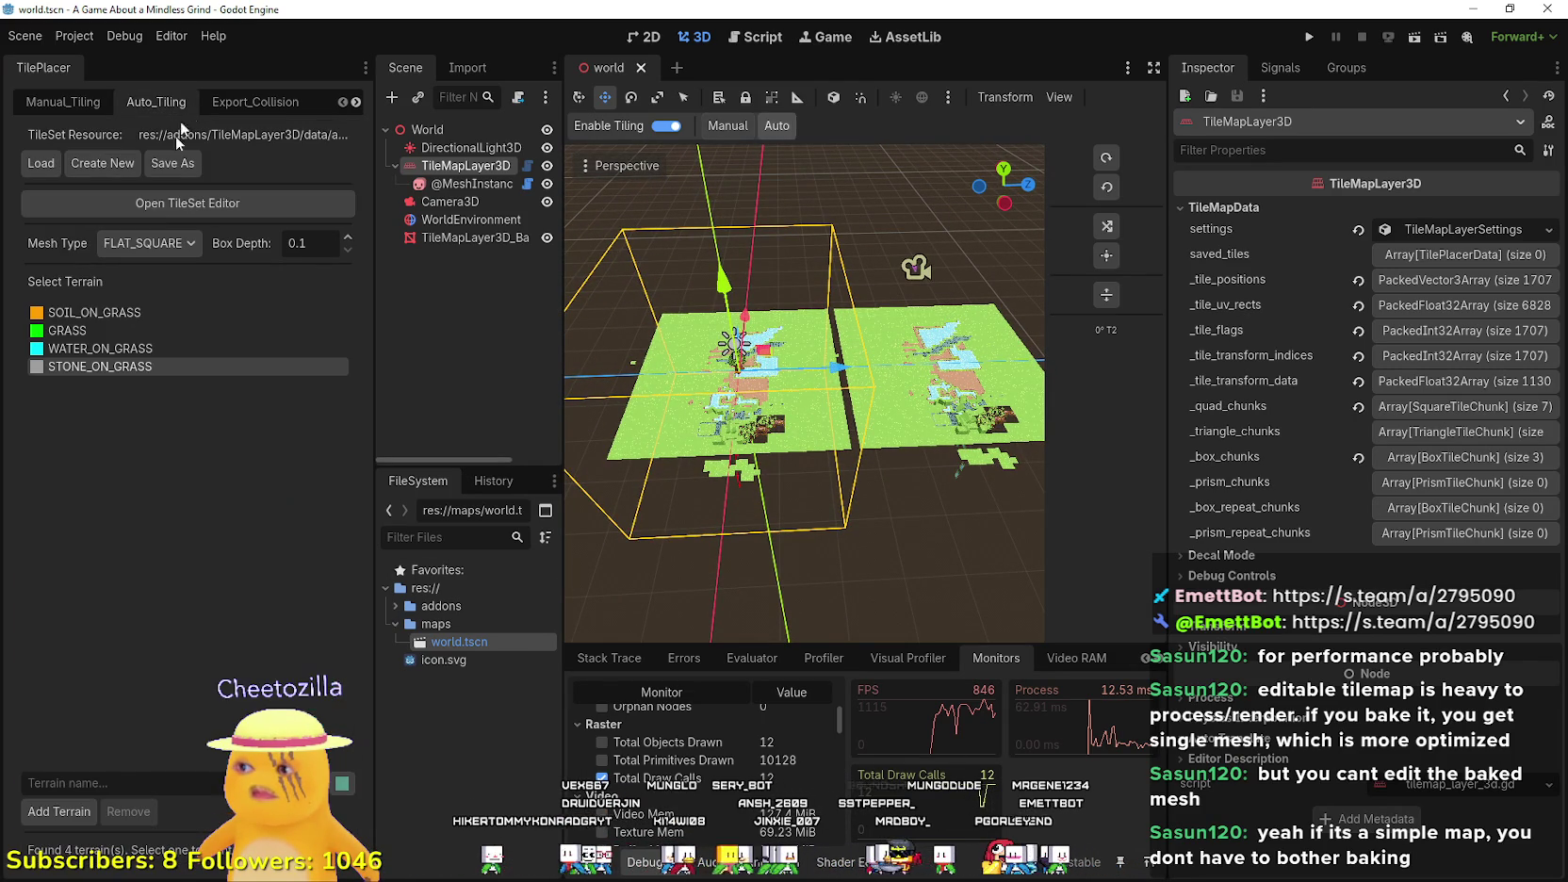
- Choose GRASS as the terrain and widen the 3D viewport by dragging the dock splitters
{"action": "left_click", "coordinate": [141, 325]}
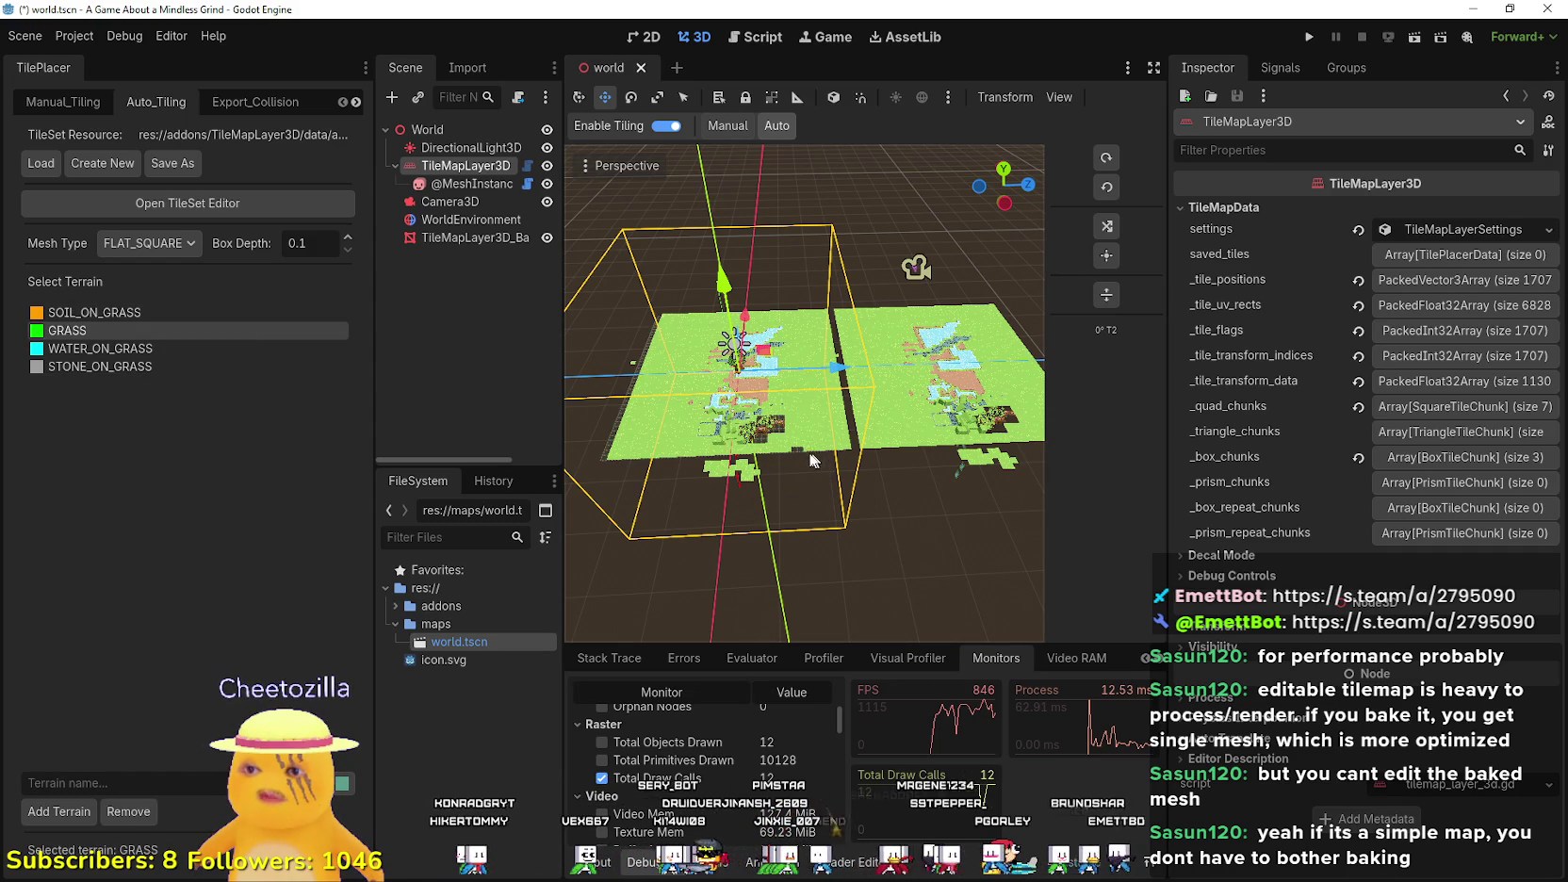
{"action": "scroll", "coordinate": [792, 454], "scroll_direction": "up", "scroll_amount": 6}
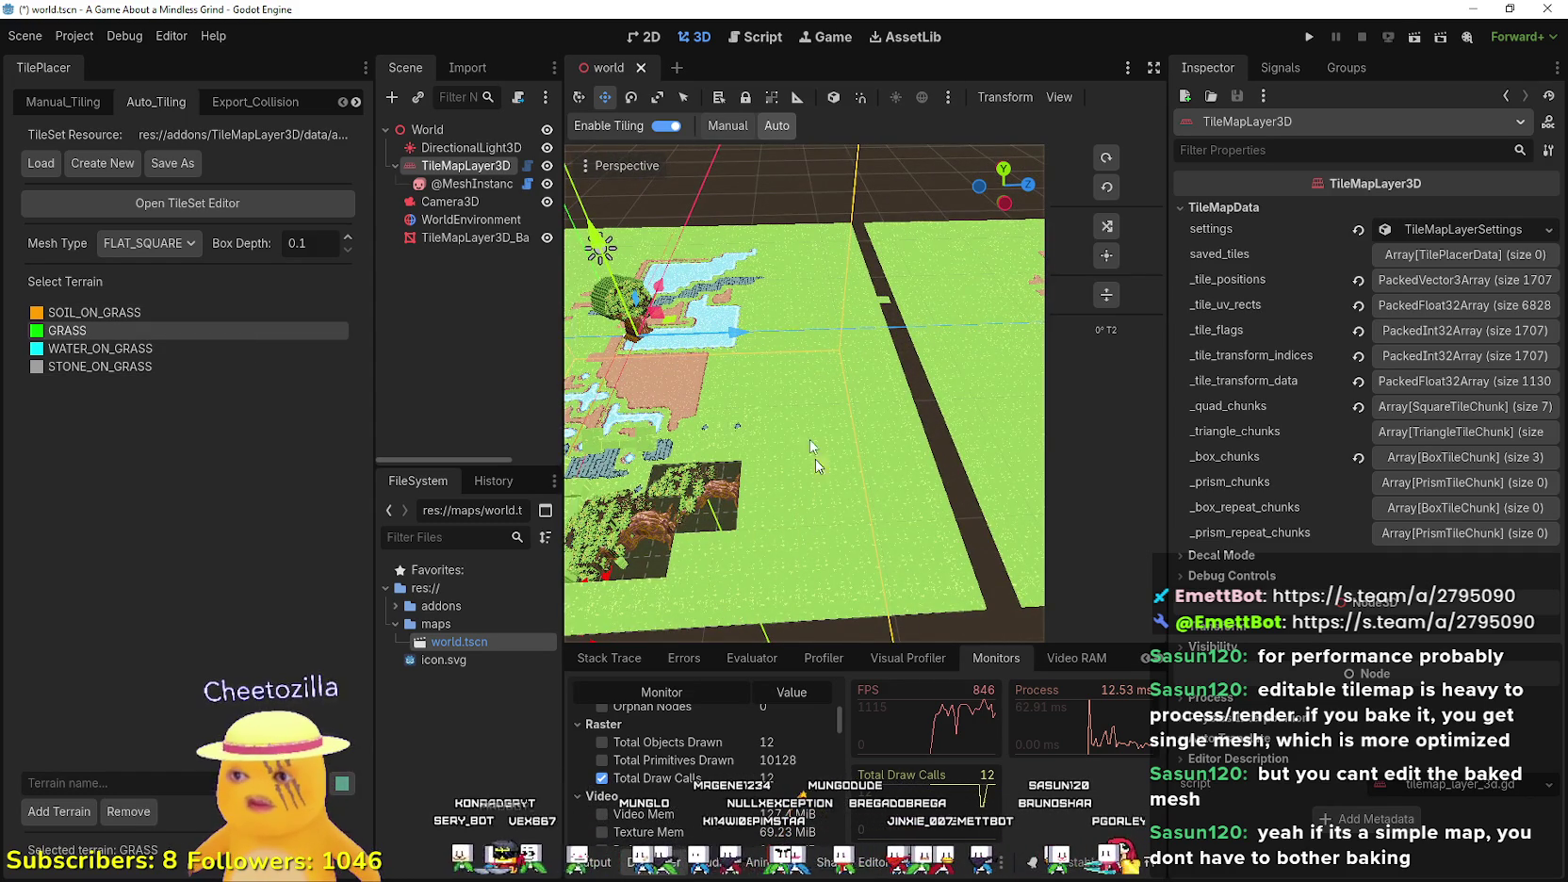
{"action": "left_click_drag", "start_coordinate": [373, 423], "coordinate": [253, 422]}
{"action": "mouse_move", "coordinate": [559, 405]}
{"action": "left_mouse_down"}
{"action": "mouse_move", "coordinate": [521, 405]}
{"action": "mouse_move", "coordinate": [583, 406]}
{"action": "left_mouse_up"}
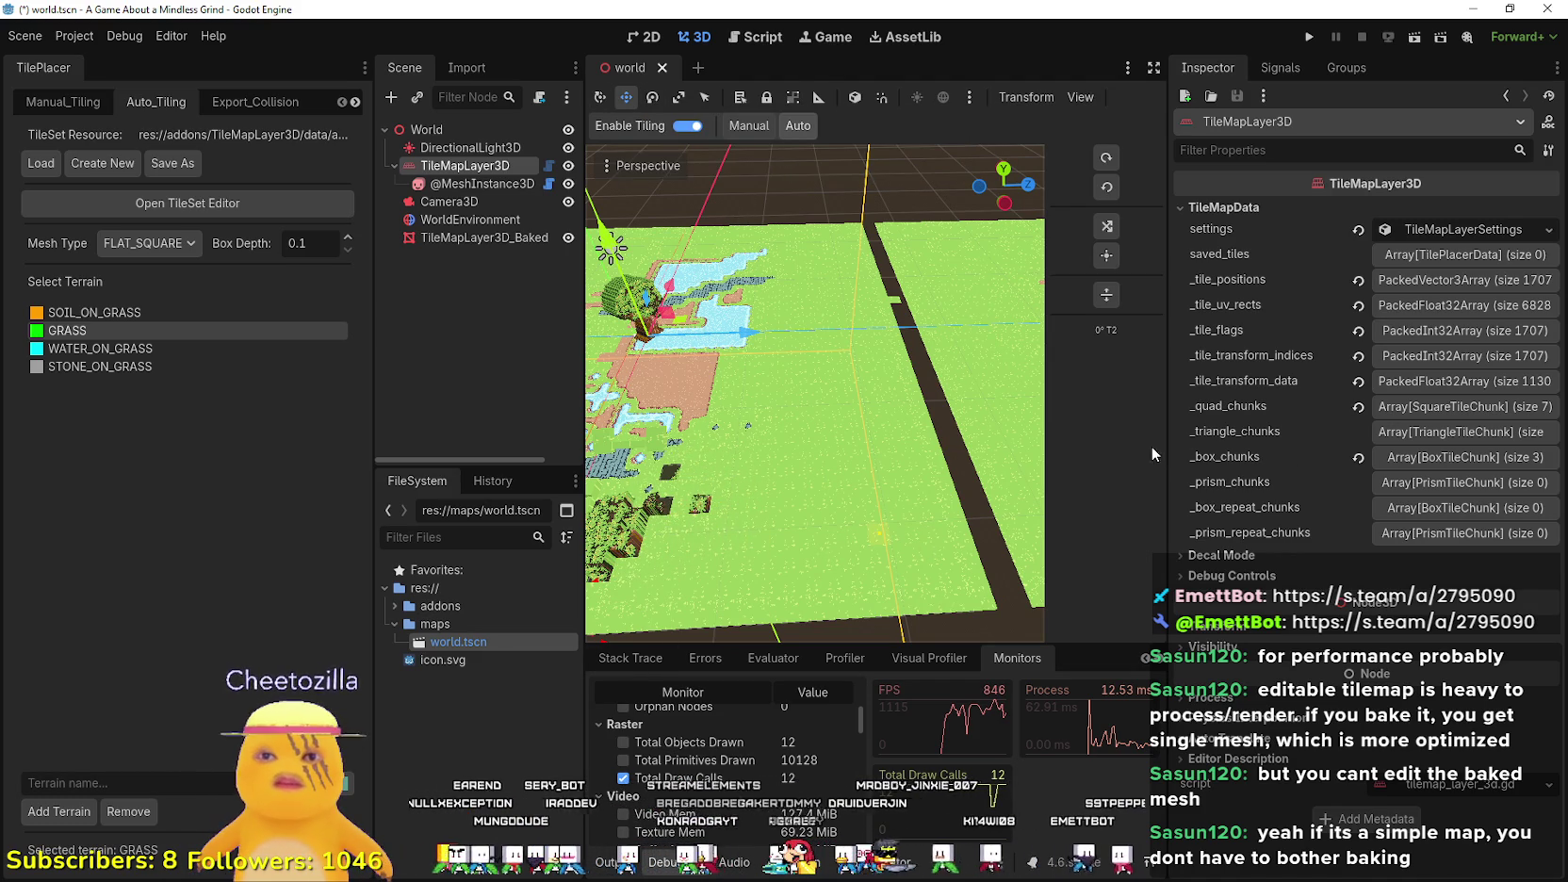
{"action": "left_click_drag", "start_coordinate": [1166, 454], "coordinate": [1325, 457]}
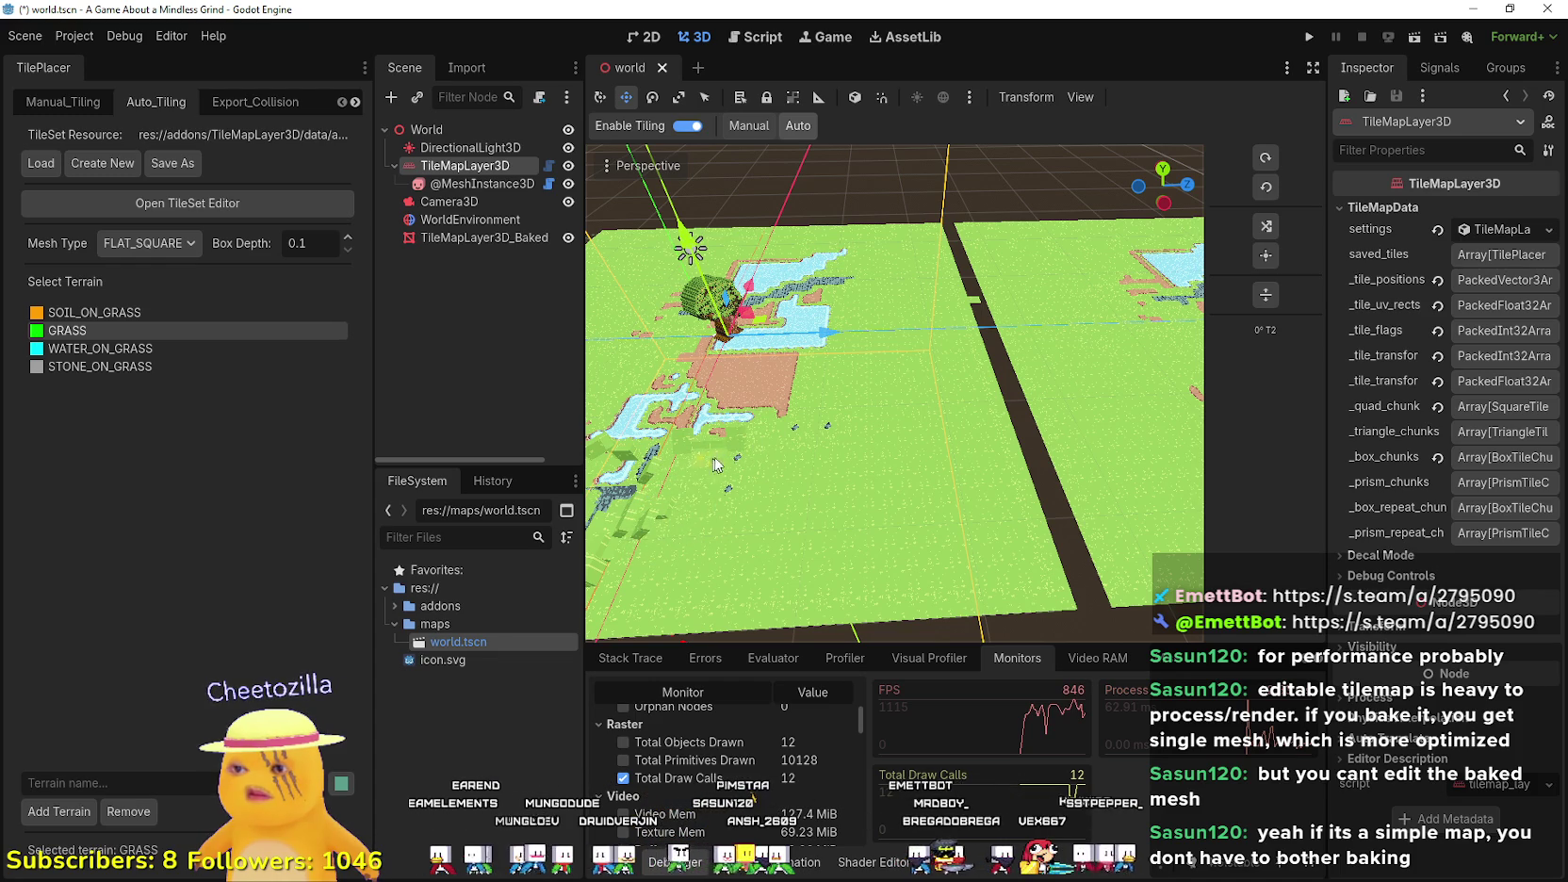
- Frame the TileMapLayer3D in the viewport, then switch the TilePlacer to manual placement
{"action": "mouse_move", "coordinate": [782, 528]}
{"action": "left_mouse_down"}
{"action": "mouse_move", "coordinate": [723, 415]}
{"action": "mouse_move", "coordinate": [761, 400]}
{"action": "mouse_move", "coordinate": [887, 406]}
{"action": "left_mouse_up"}
{"action": "key", "text": "f"}
{"action": "scroll", "coordinate": [887, 406], "scroll_direction": "up", "scroll_amount": 5}
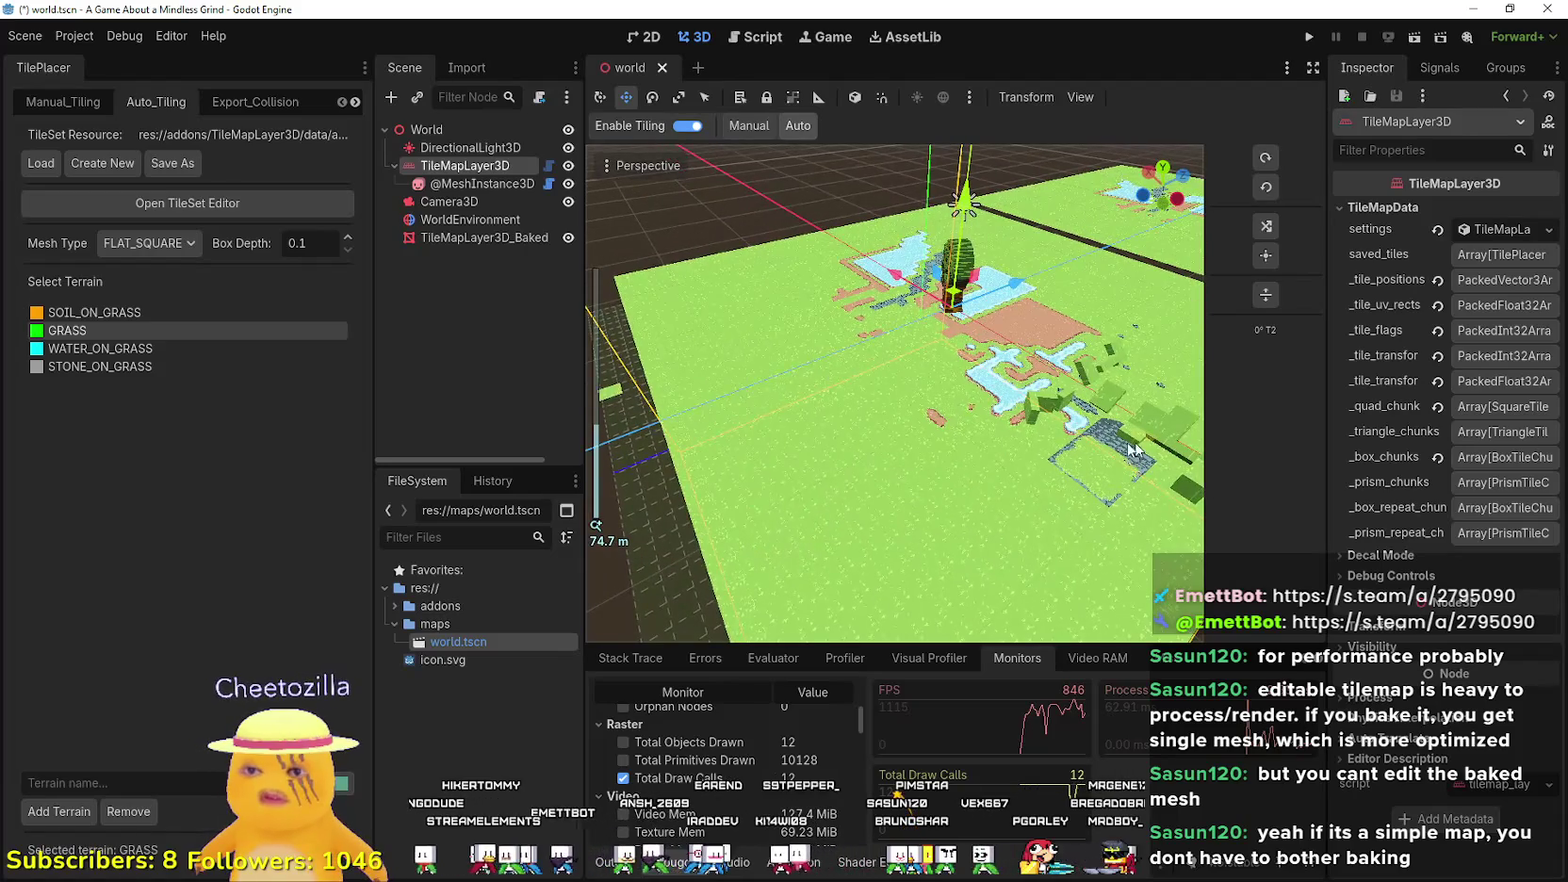
{"action": "scroll", "coordinate": [1129, 448], "scroll_direction": "down", "scroll_amount": 2}
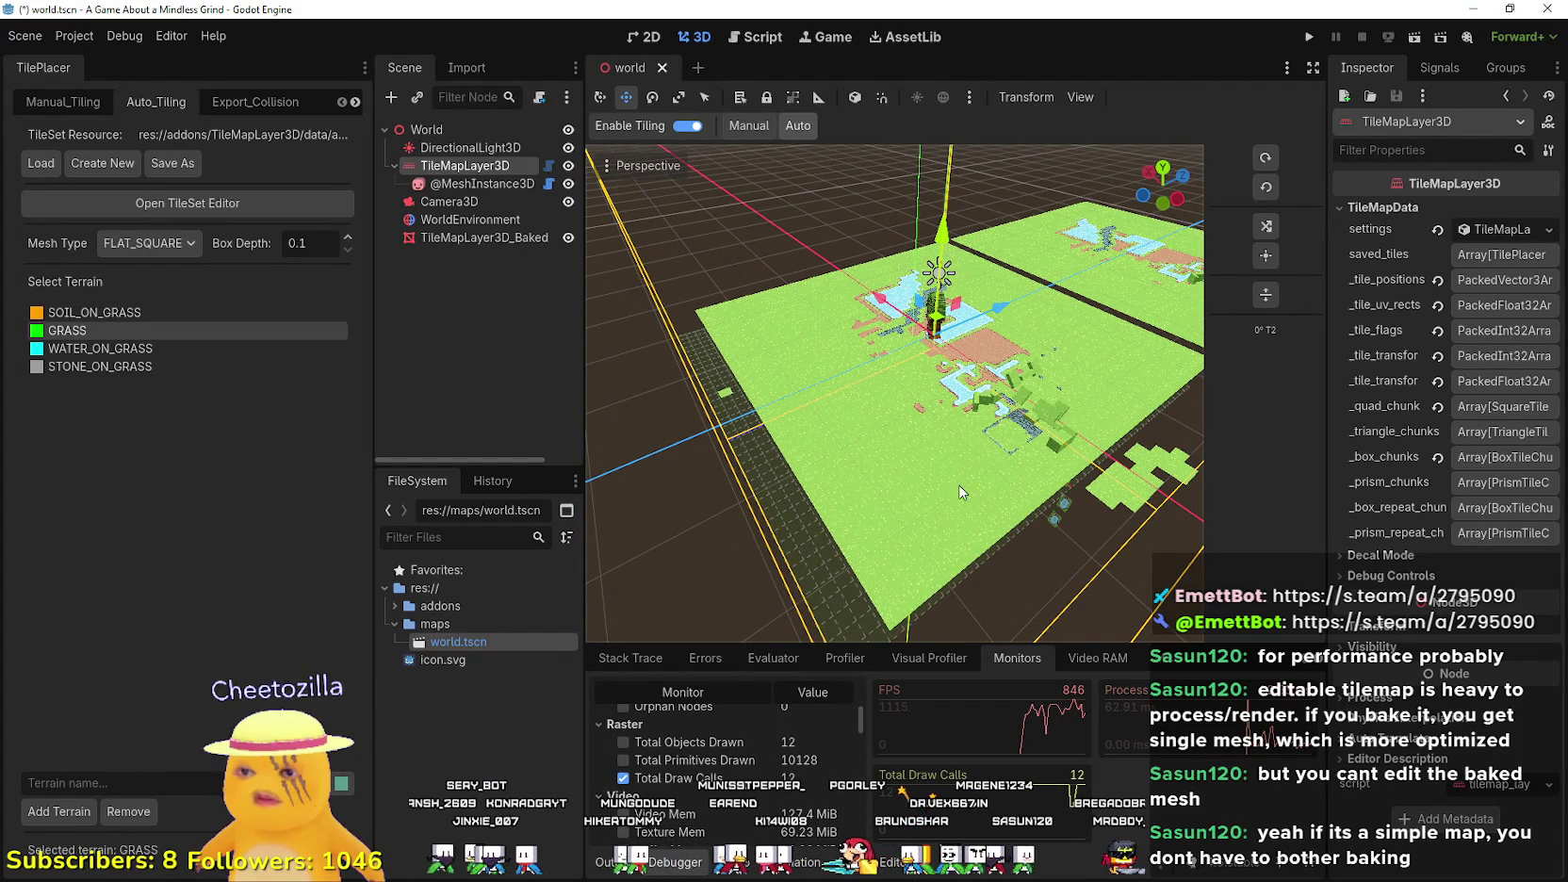
{"action": "left_click", "coordinate": [757, 126]}
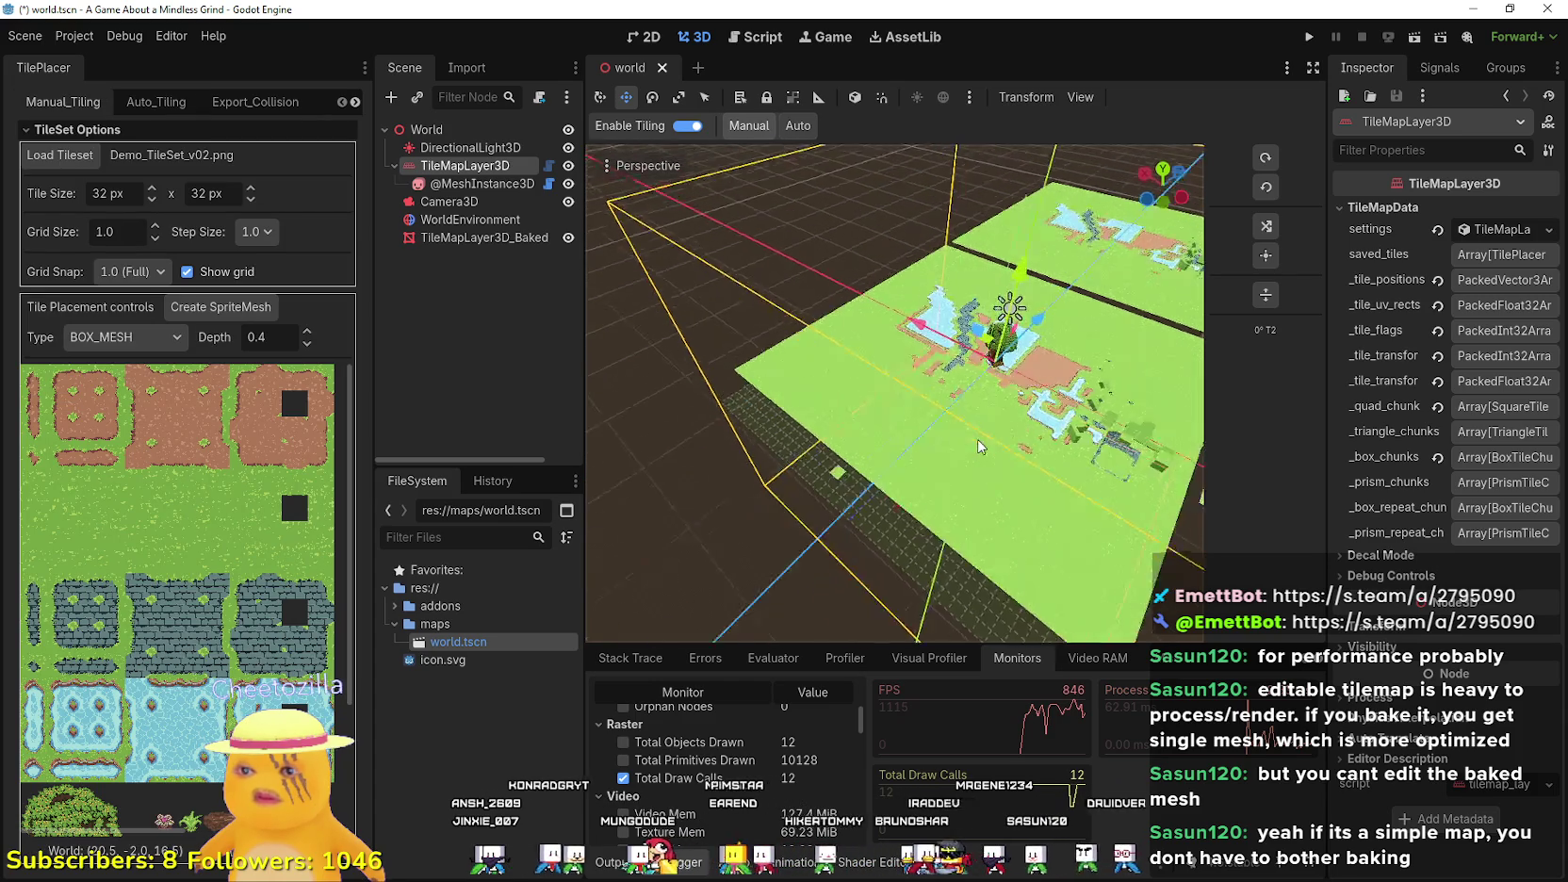
{"action": "left_click", "coordinate": [797, 126]}
{"action": "left_click", "coordinate": [687, 130]}
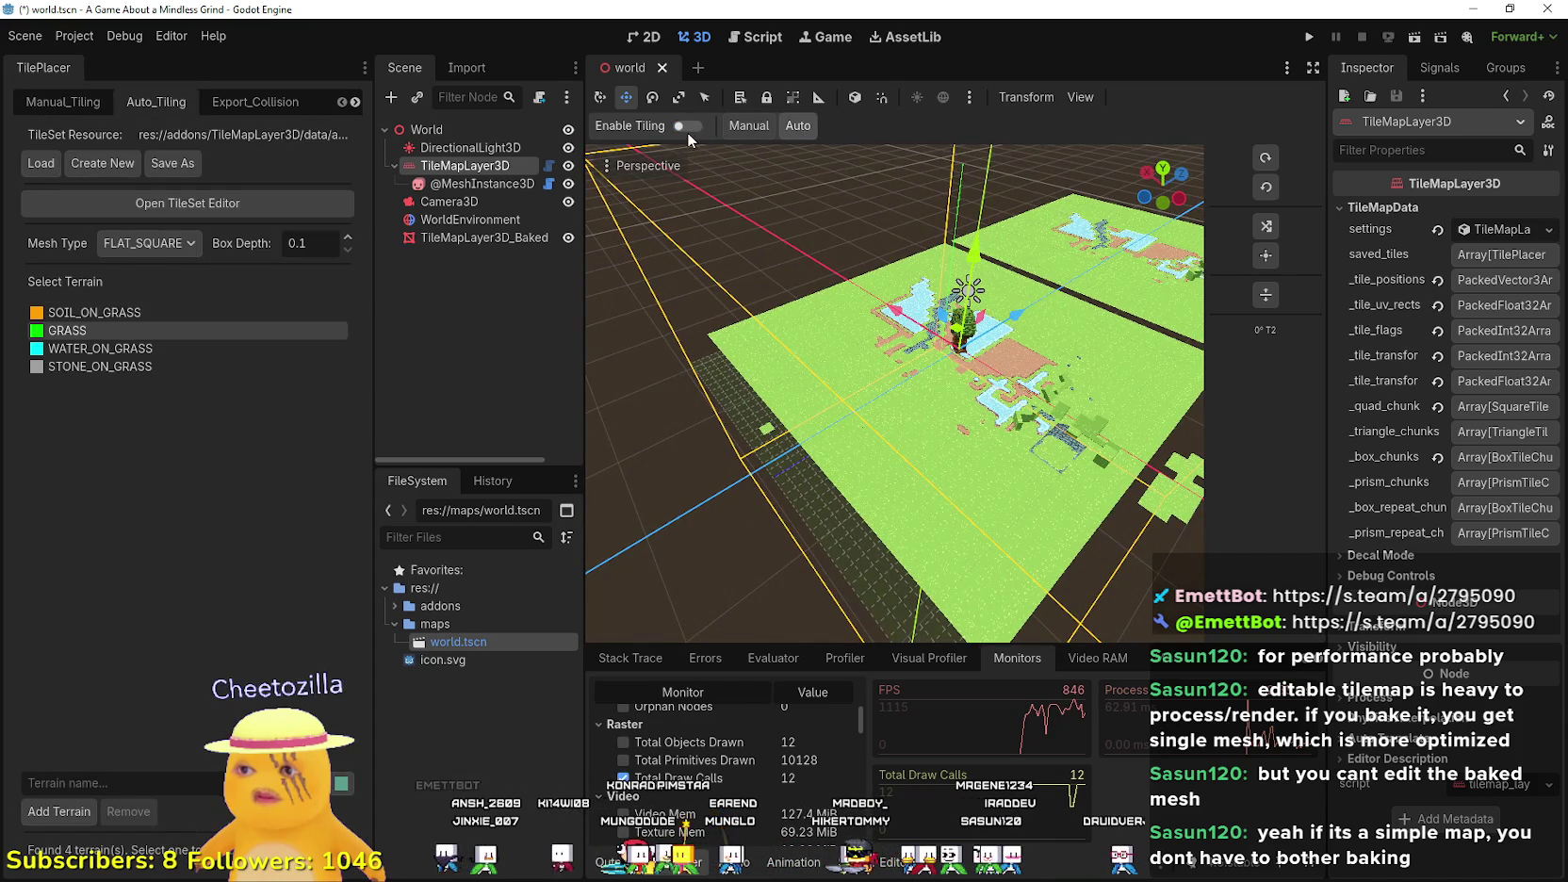
{"action": "scroll", "coordinate": [865, 290], "scroll_direction": "down", "scroll_amount": 3}
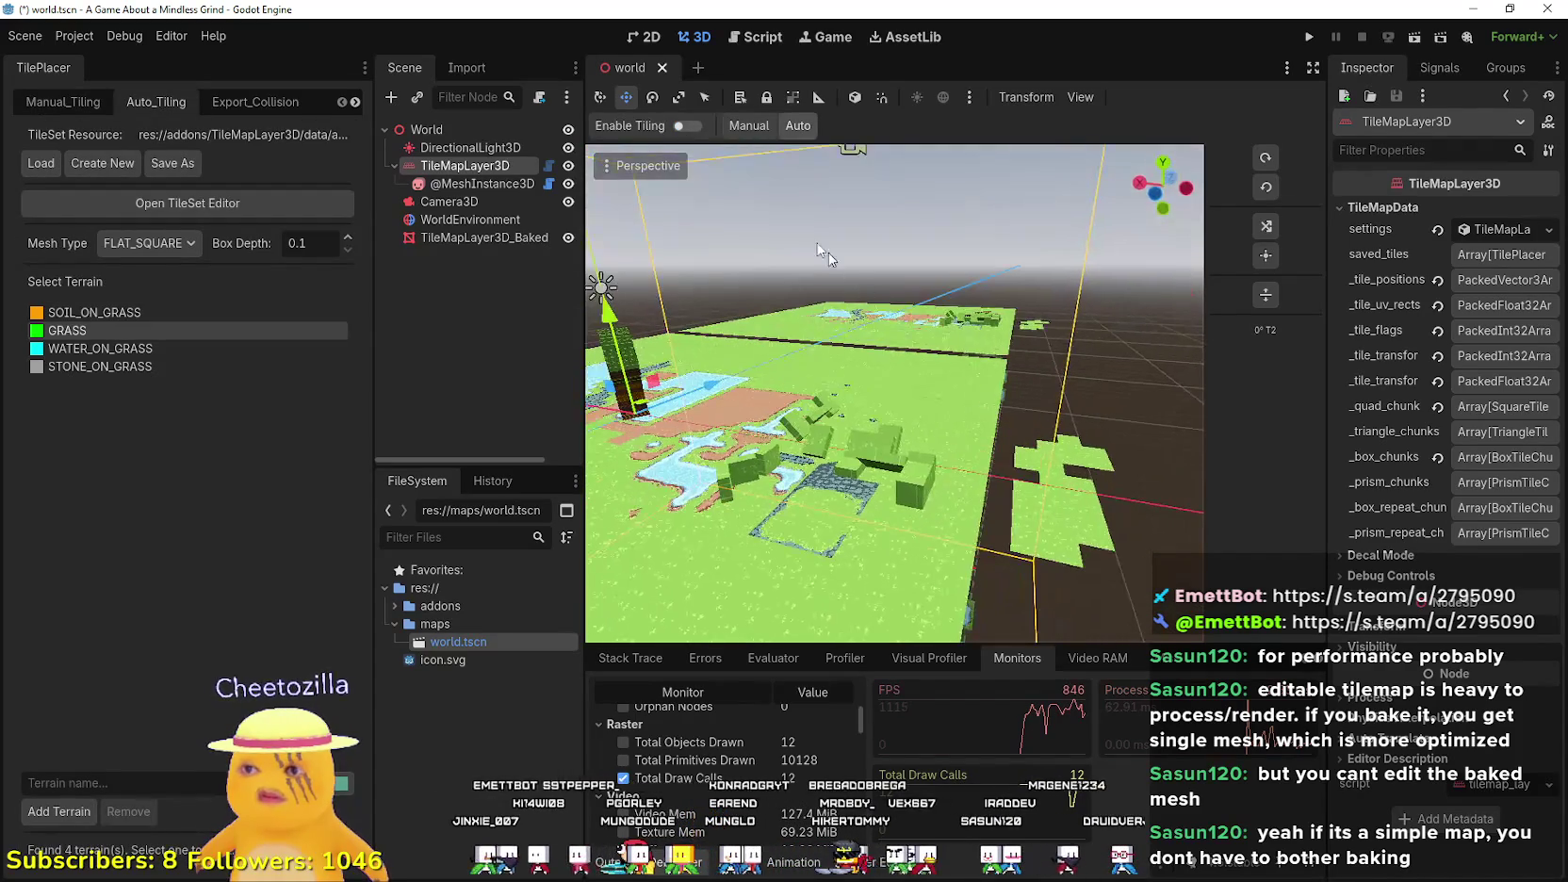
{"action": "left_click", "coordinate": [840, 439]}
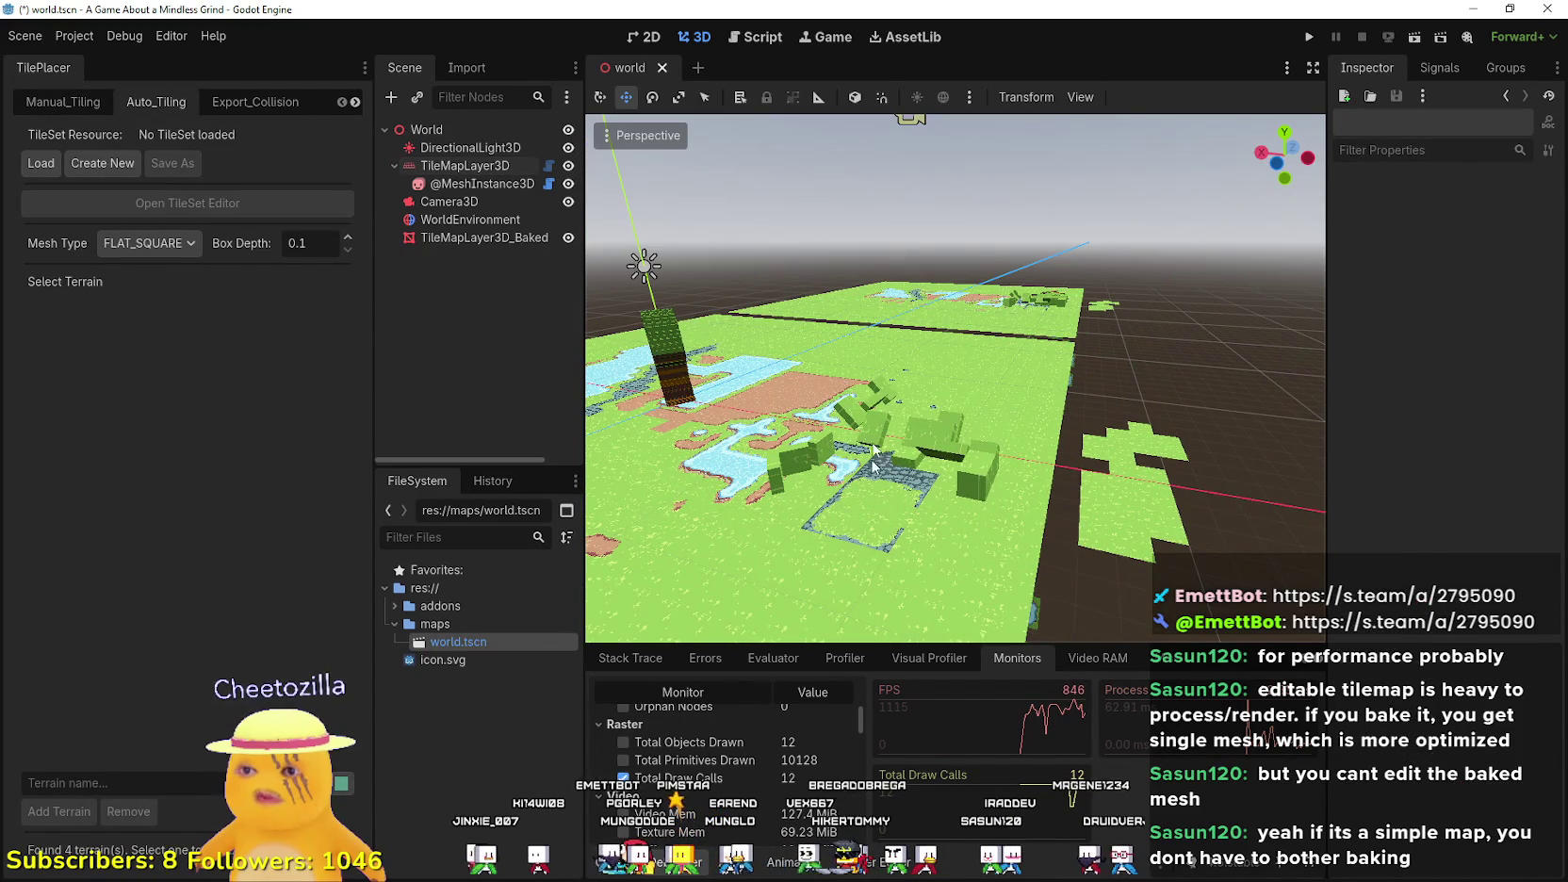
{"action": "left_click", "coordinate": [465, 165]}
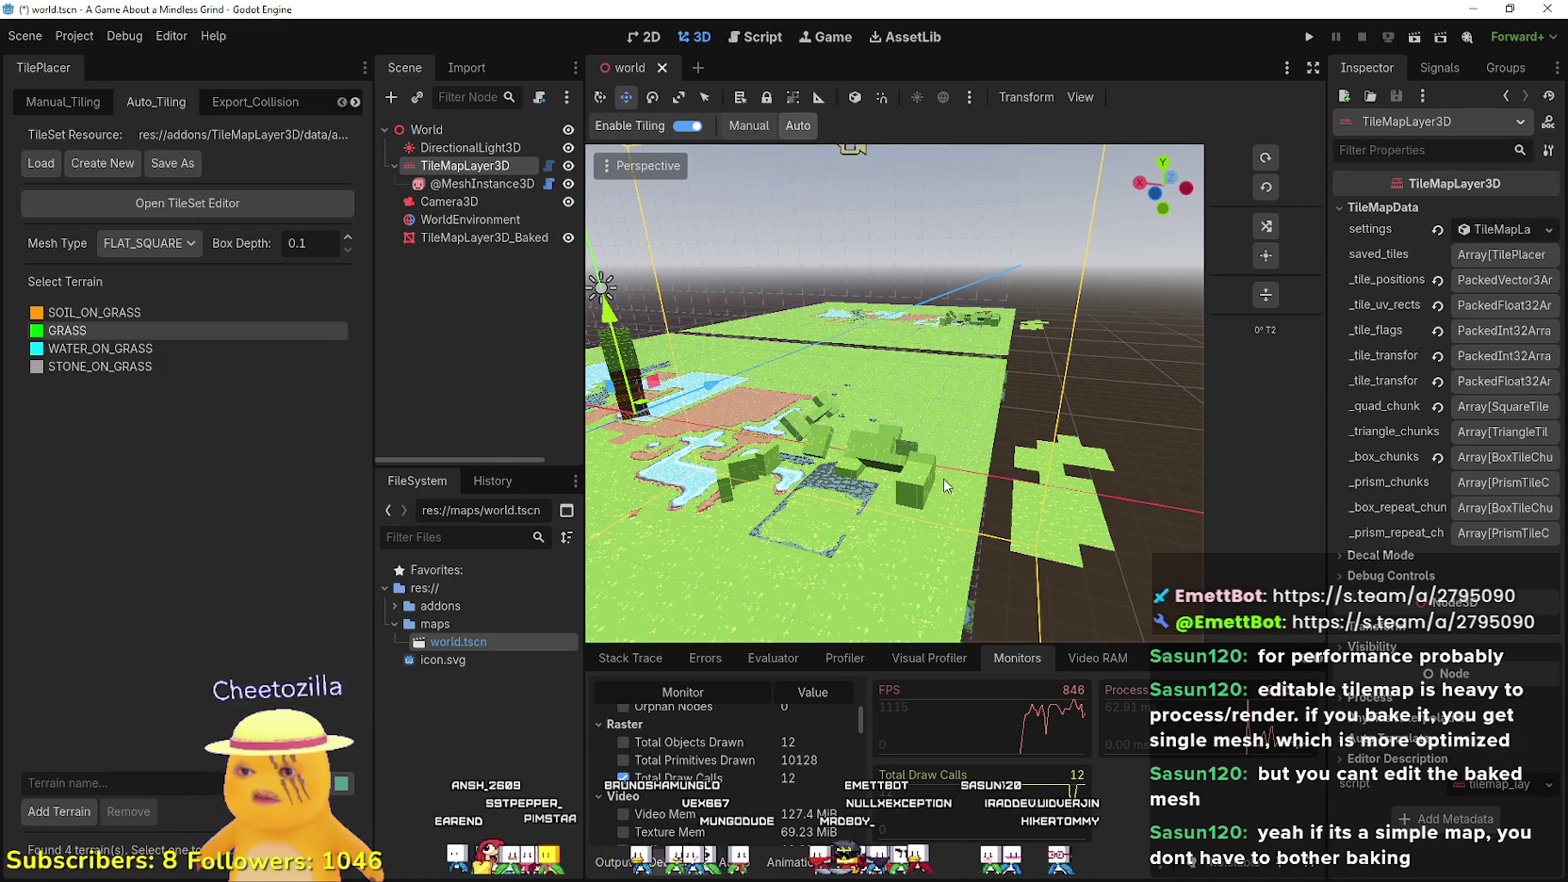
{"action": "scroll", "coordinate": [945, 468], "scroll_direction": "down", "scroll_amount": 5}
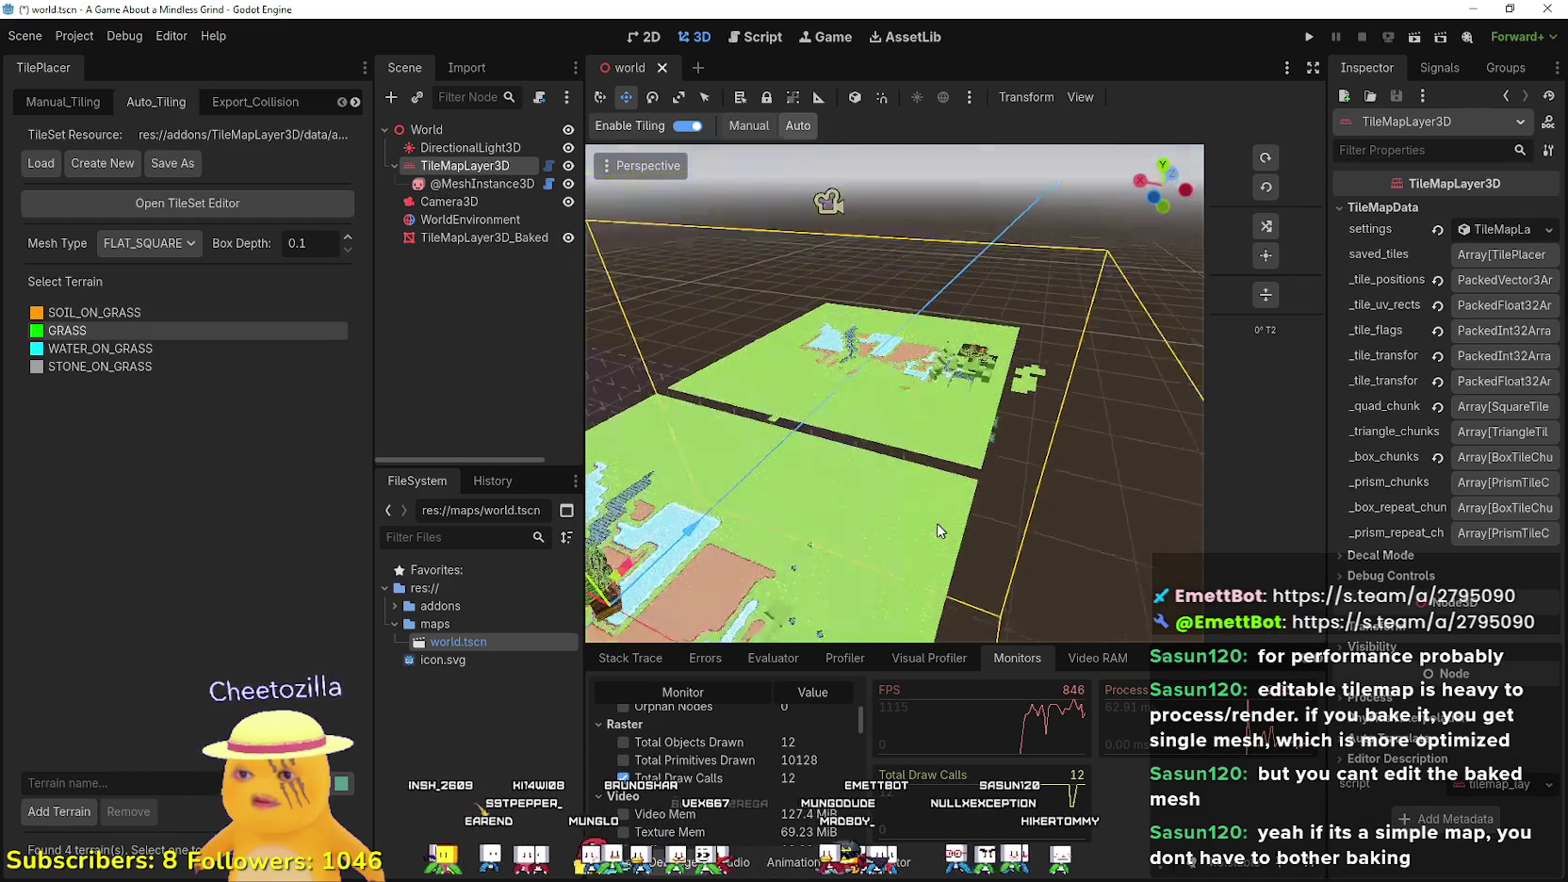
{"action": "scroll", "coordinate": [951, 473], "scroll_direction": "up", "scroll_amount": 4}
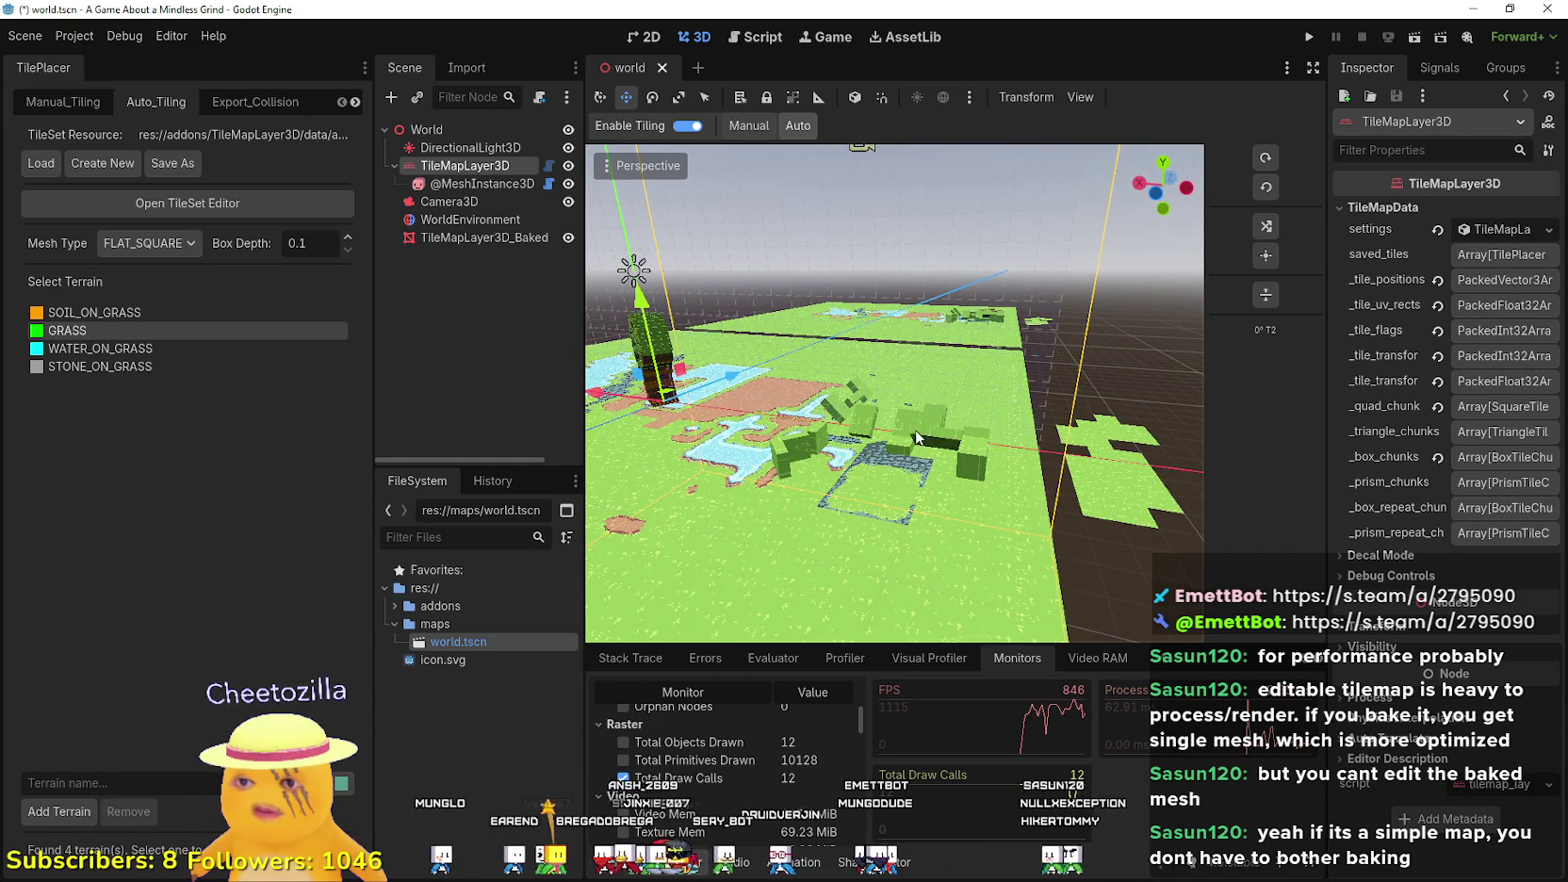
{"action": "scroll", "coordinate": [942, 452], "scroll_direction": "down", "scroll_amount": 5}
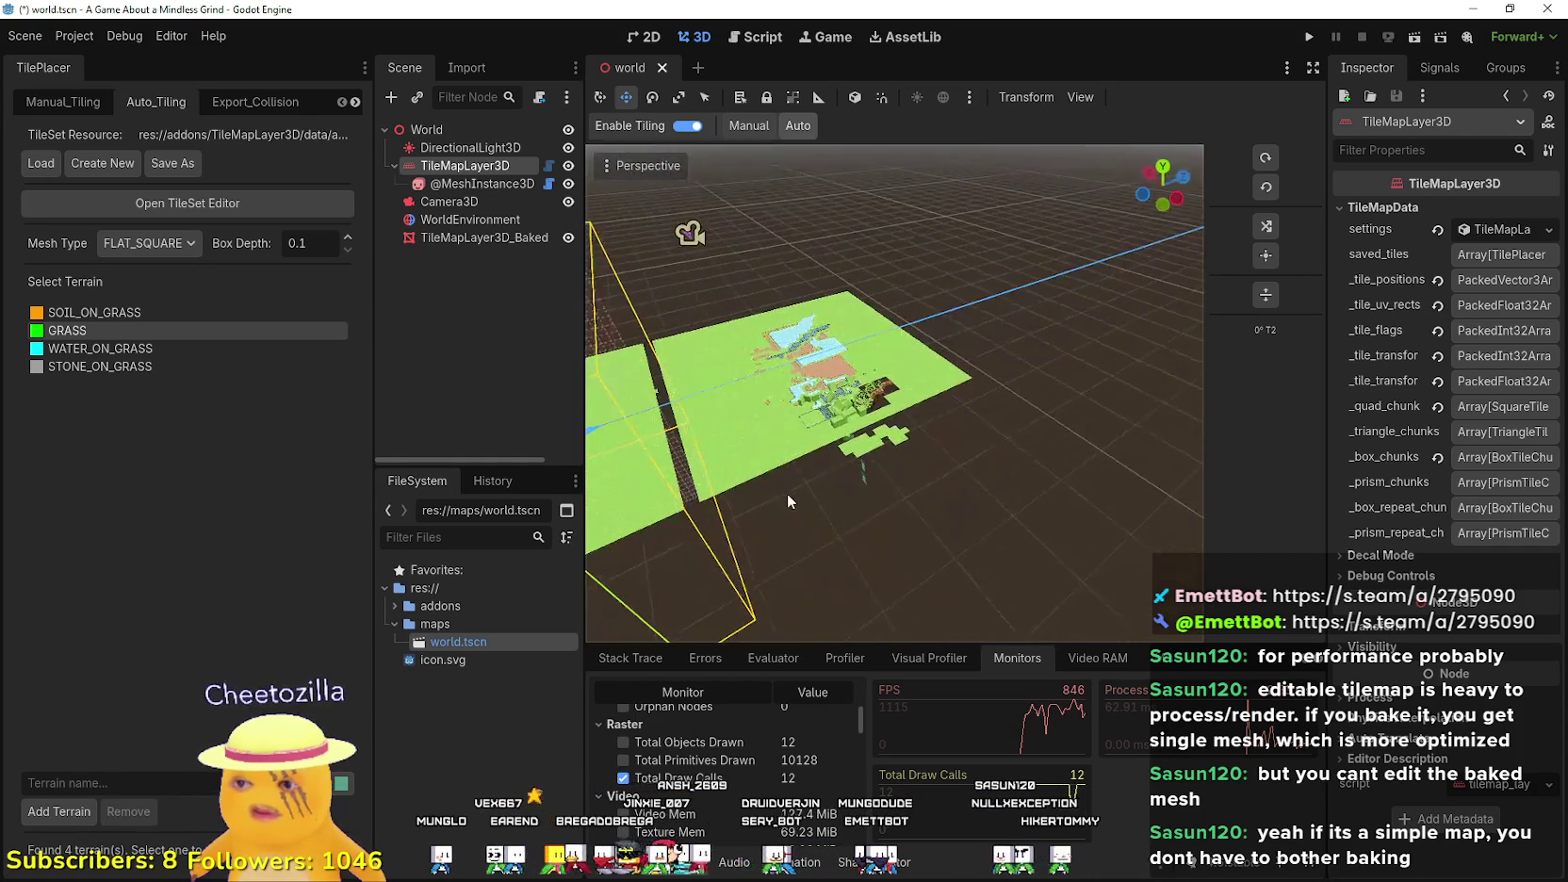
{"action": "scroll", "coordinate": [787, 493], "scroll_direction": "up", "scroll_amount": 6}
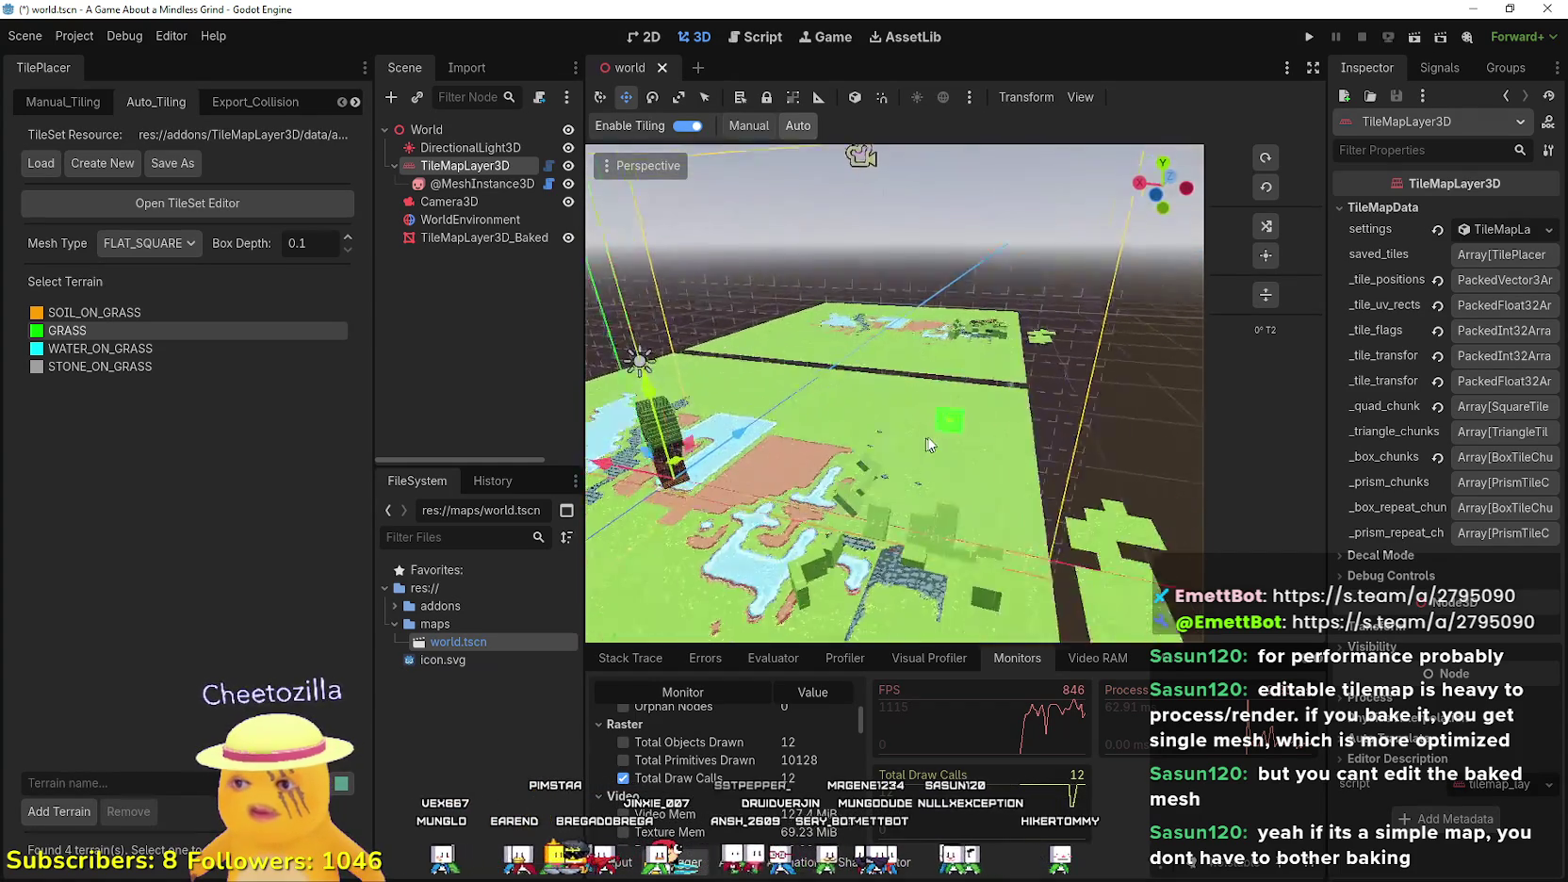
{"action": "scroll", "coordinate": [942, 440], "scroll_direction": "down", "scroll_amount": 5}
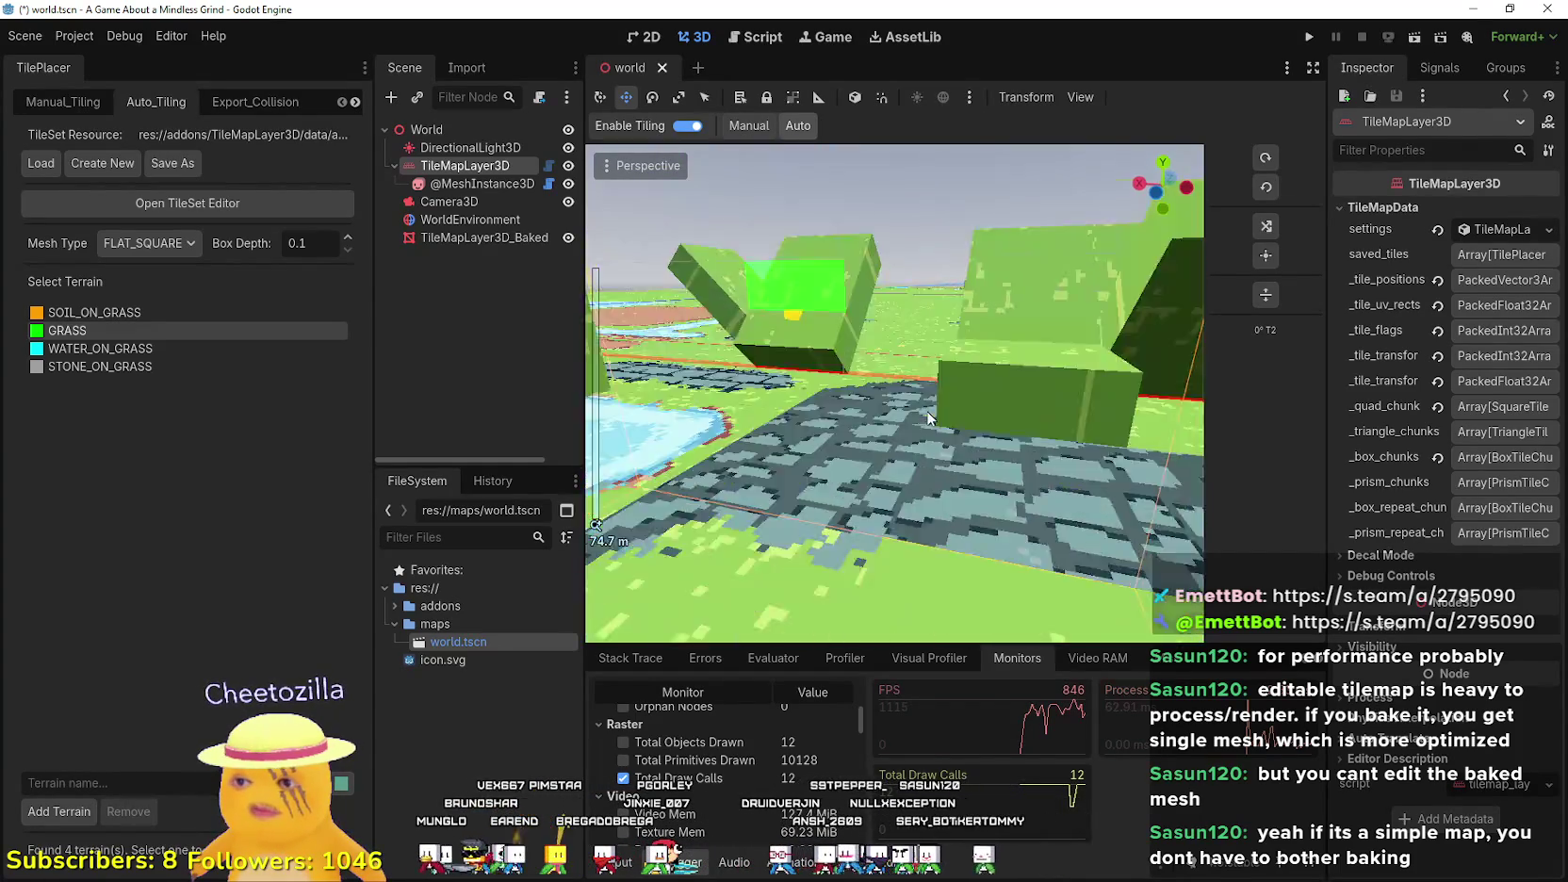
{"action": "scroll", "coordinate": [945, 537], "scroll_direction": "up", "scroll_amount": 5}
{"action": "scroll", "coordinate": [942, 518], "scroll_direction": "down", "scroll_amount": 4}
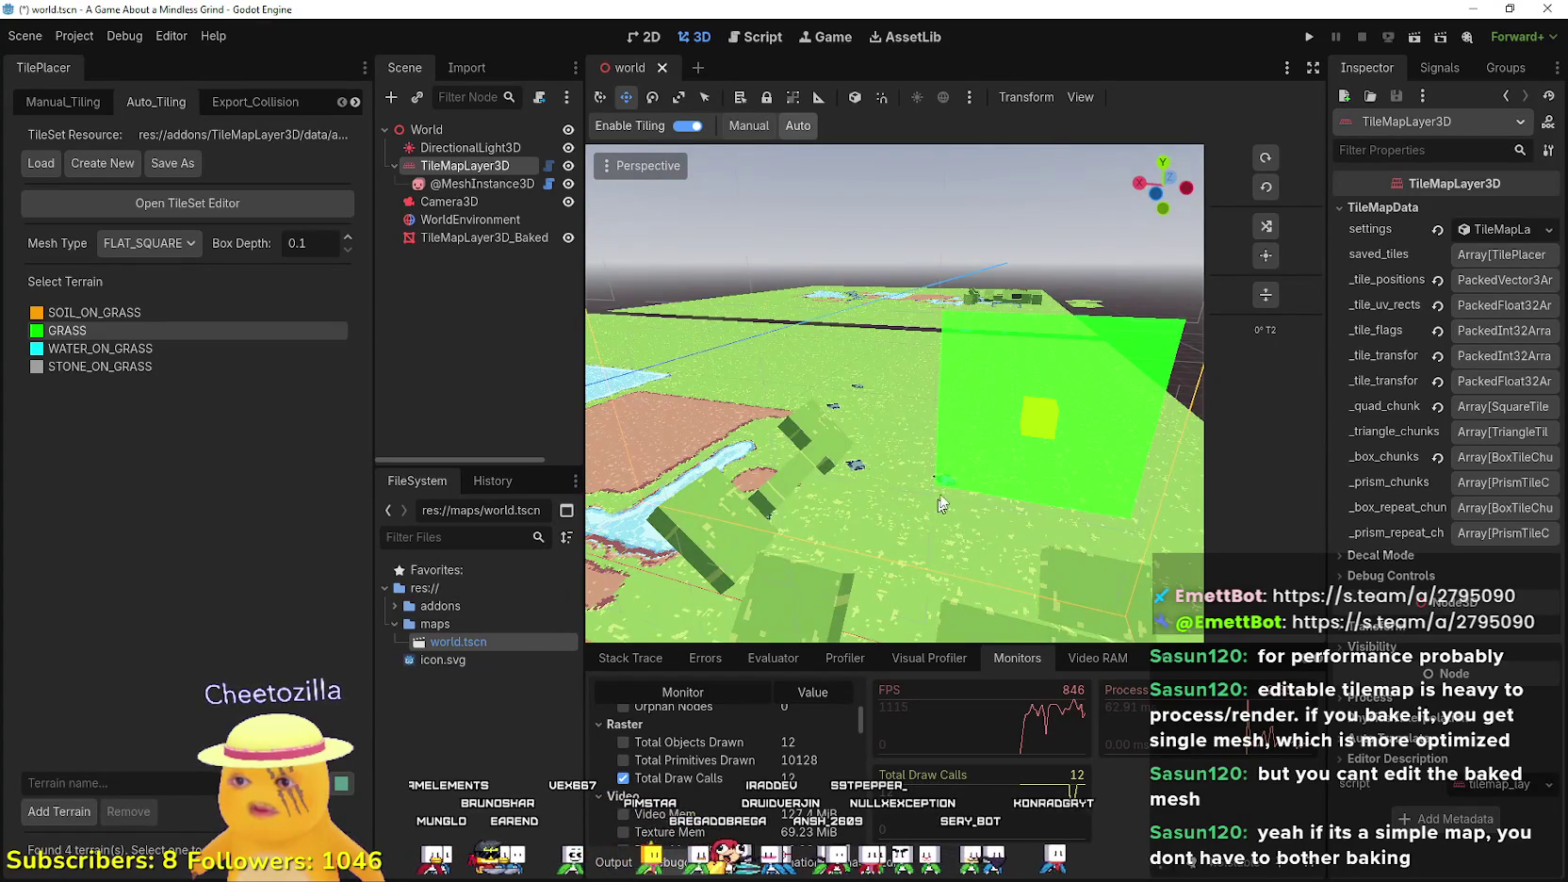
{"action": "scroll", "coordinate": [939, 503], "scroll_direction": "down", "scroll_amount": 5}
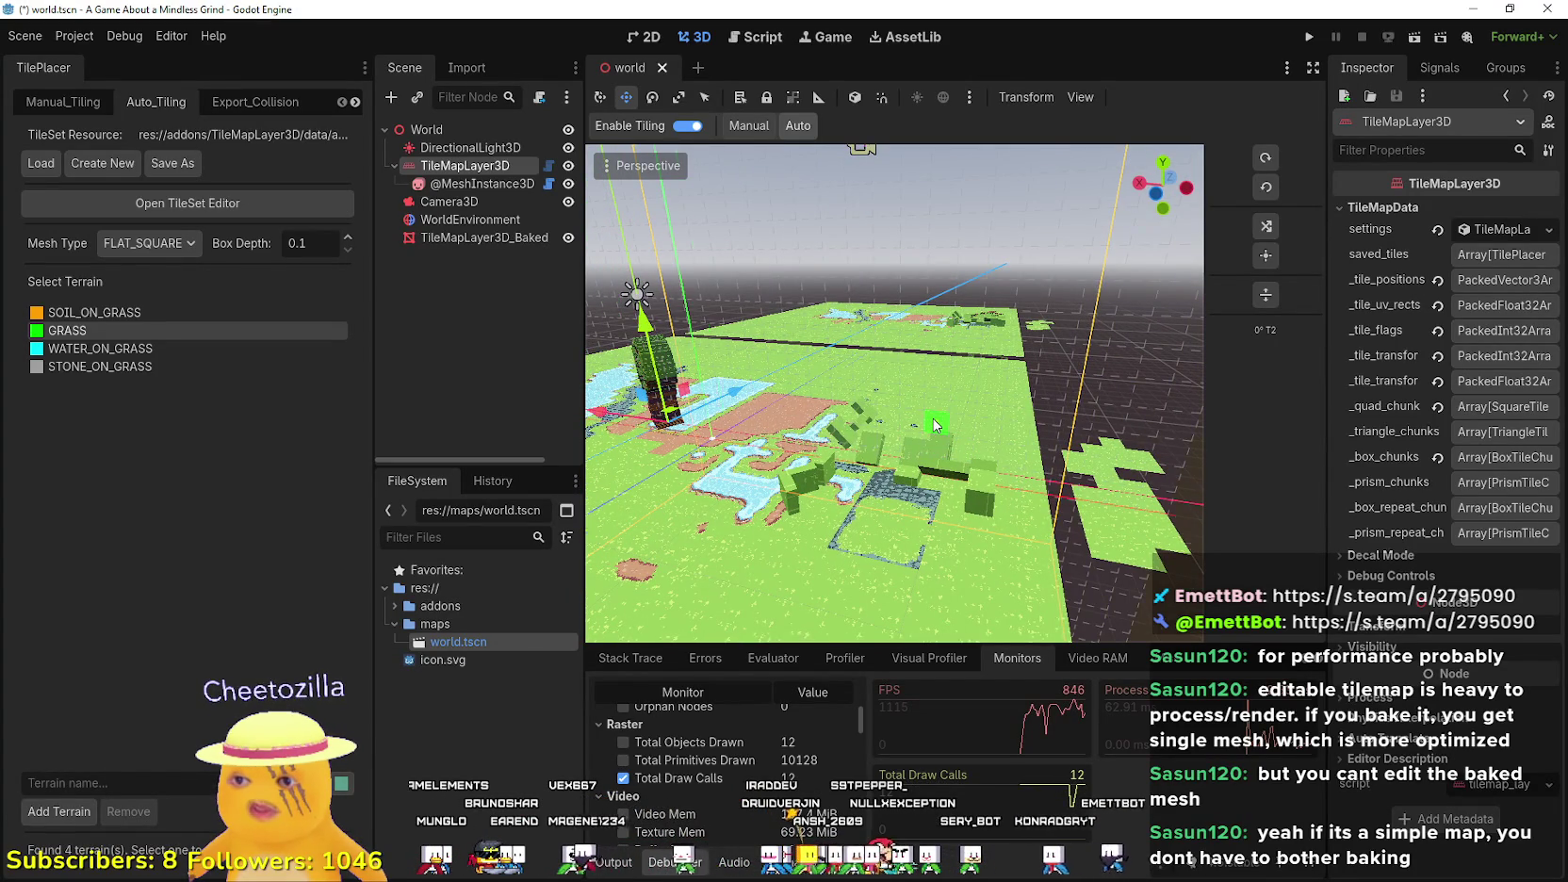
{"action": "scroll", "coordinate": [952, 422], "scroll_direction": "down", "scroll_amount": 4}
{"action": "scroll", "coordinate": [951, 422], "scroll_direction": "up", "scroll_amount": 7}
{"action": "scroll", "coordinate": [938, 403], "scroll_direction": "down", "scroll_amount": 3}
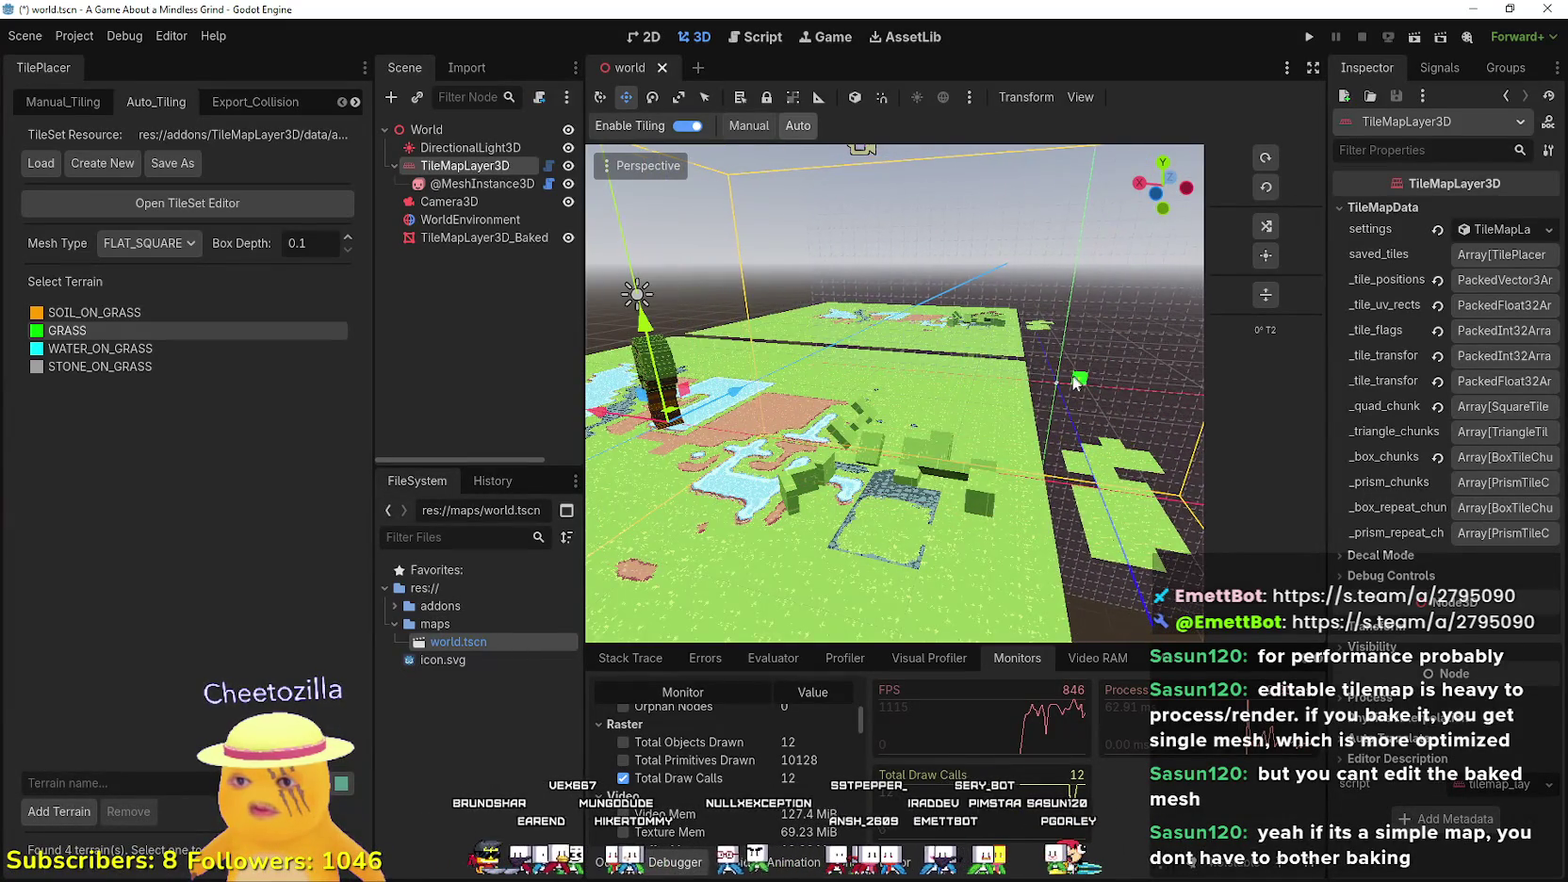
{"action": "scroll", "coordinate": [1037, 376], "scroll_direction": "down", "scroll_amount": 5}
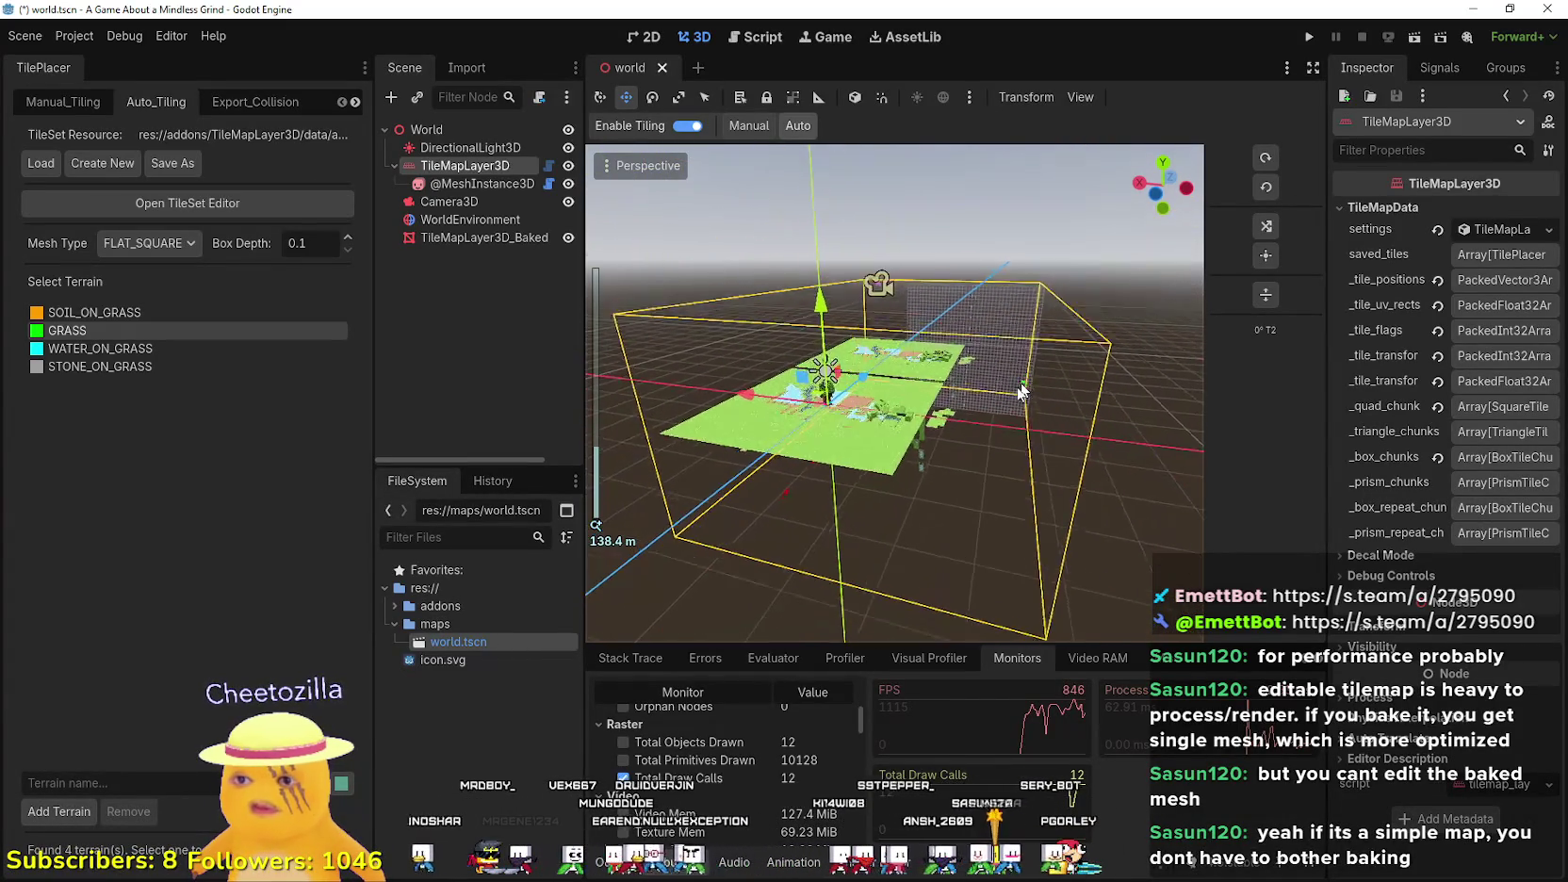
{"action": "mouse_move", "coordinate": [1020, 390]}
{"action": "left_mouse_down"}
{"action": "mouse_move", "coordinate": [835, 375]}
{"action": "mouse_move", "coordinate": [860, 433]}
{"action": "mouse_move", "coordinate": [936, 426]}
{"action": "mouse_move", "coordinate": [853, 399]}
{"action": "left_mouse_up"}
- Paint a block of grass tiles on the empty ground beside the tile map
{"action": "scroll", "coordinate": [833, 560], "scroll_direction": "down", "scroll_amount": 8}
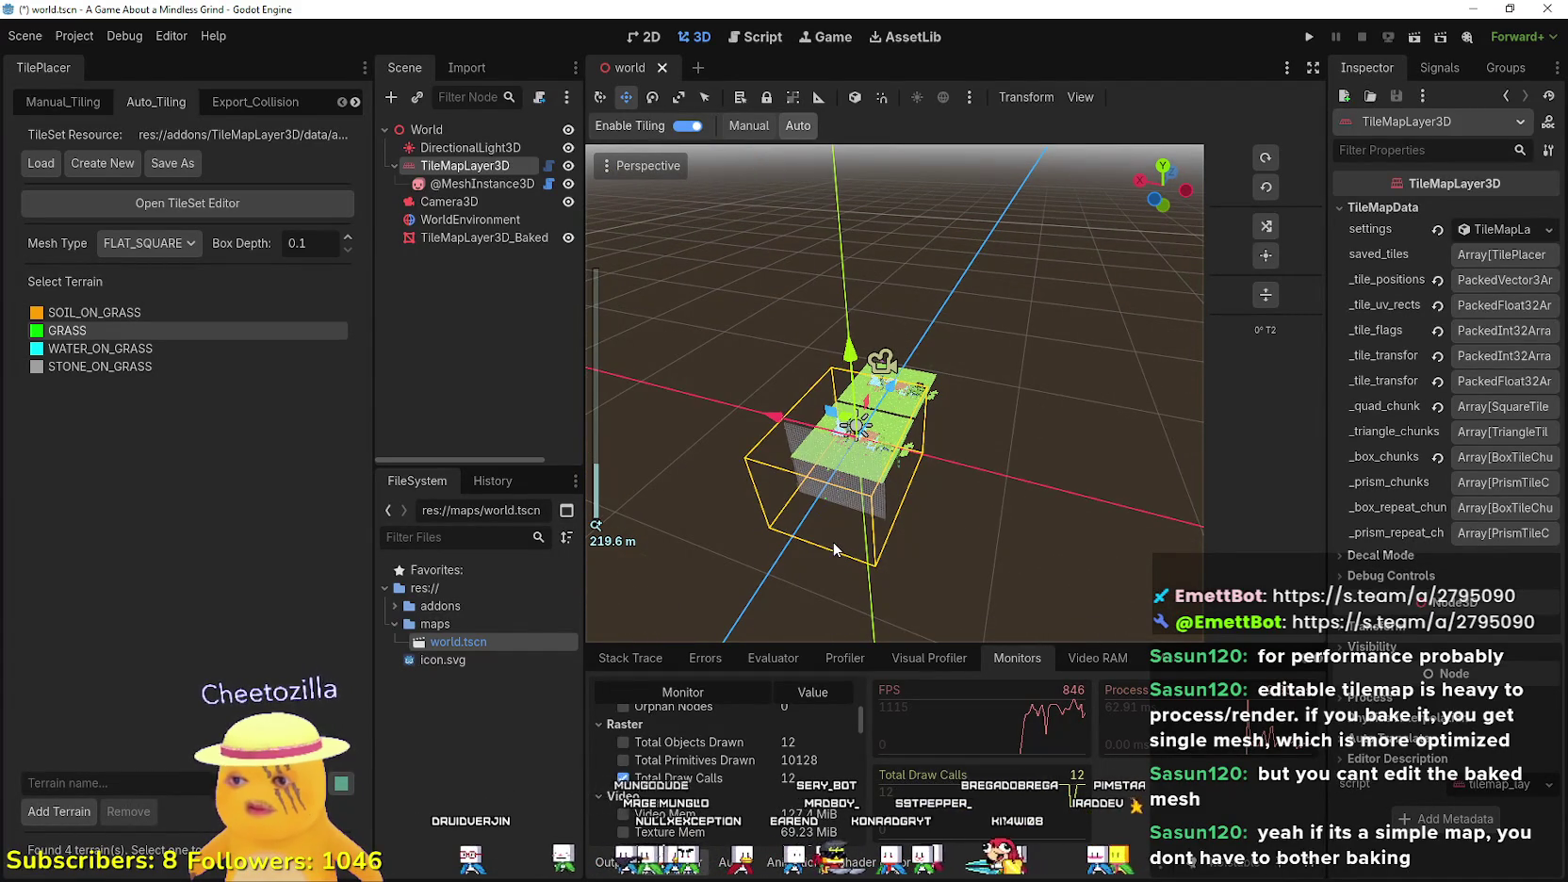
{"action": "scroll", "coordinate": [747, 459], "scroll_direction": "up", "scroll_amount": 5}
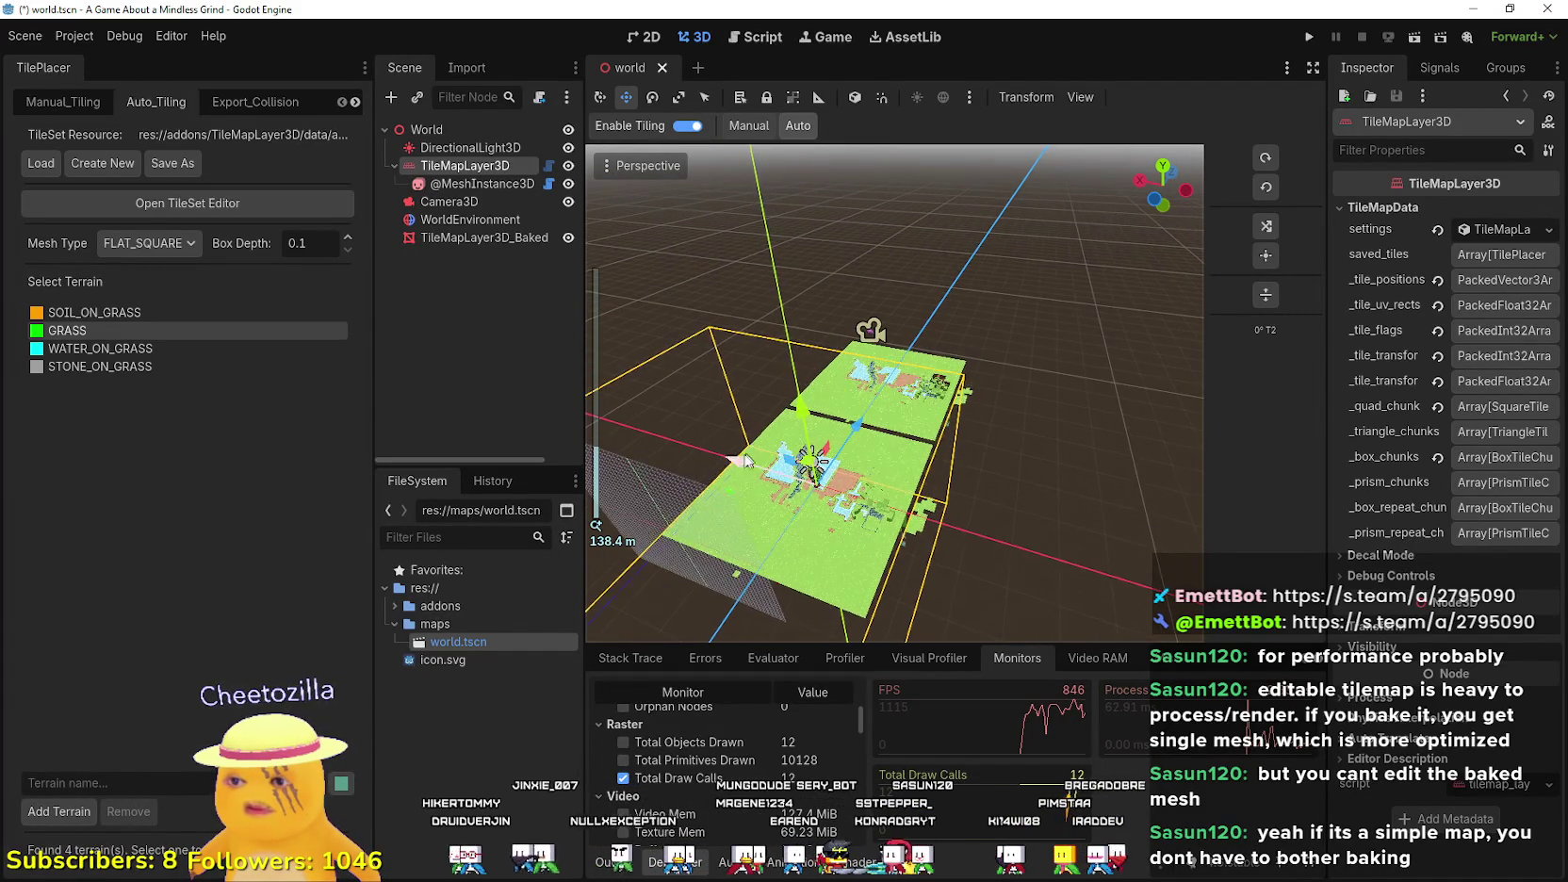
{"action": "mouse_move", "coordinate": [745, 481]}
{"action": "left_mouse_down"}
{"action": "mouse_move", "coordinate": [904, 539]}
{"action": "mouse_move", "coordinate": [880, 583]}
{"action": "mouse_move", "coordinate": [863, 520]}
{"action": "left_mouse_up"}
{"action": "scroll", "coordinate": [888, 573], "scroll_direction": "up", "scroll_amount": 2}
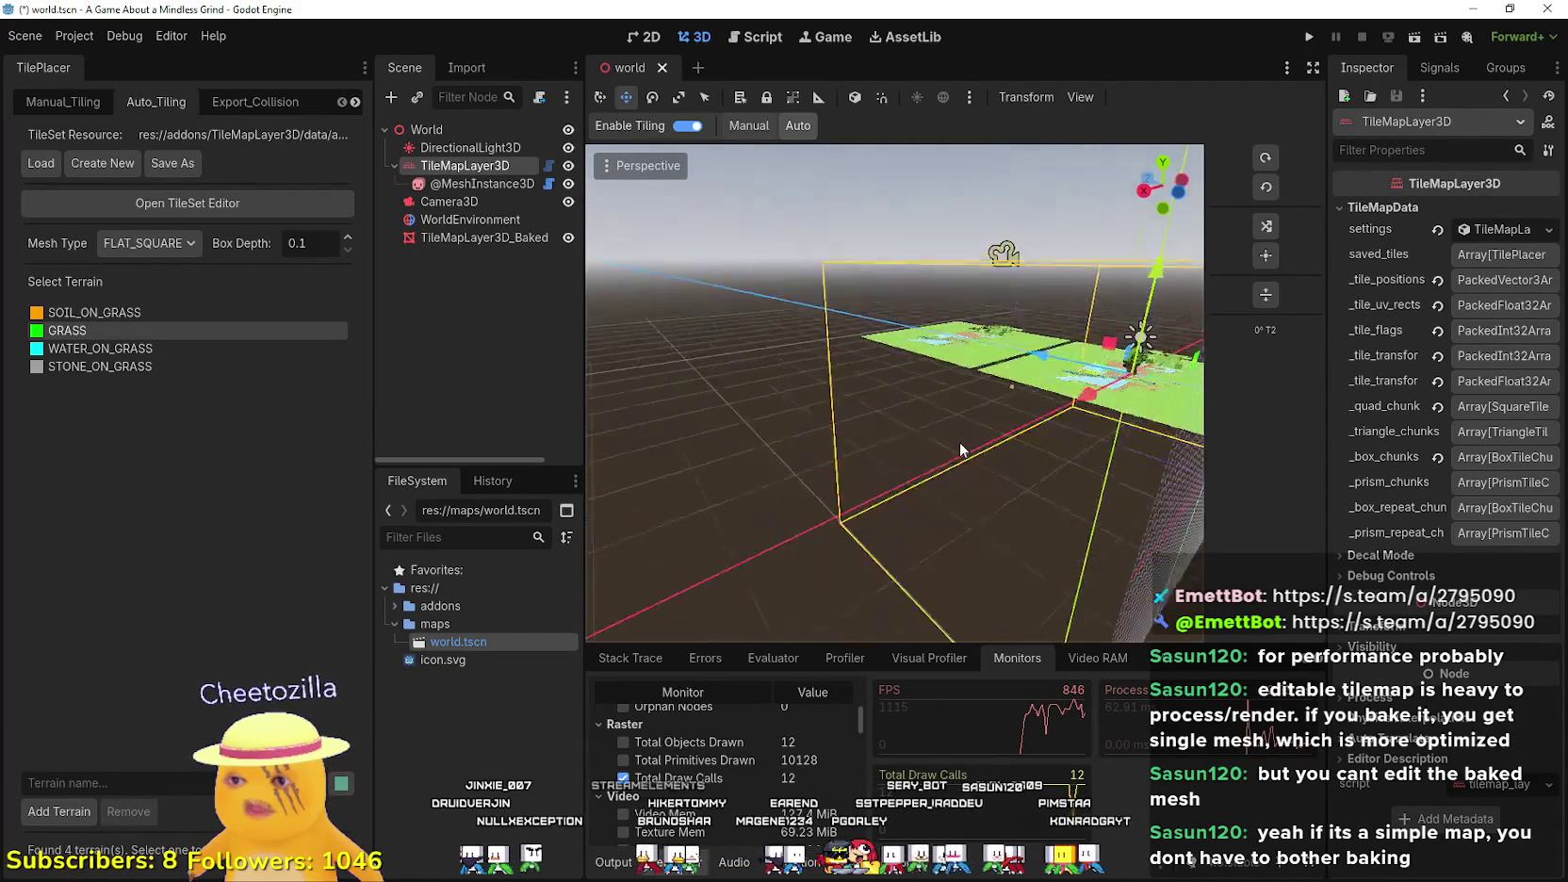
{"action": "scroll", "coordinate": [855, 434], "scroll_direction": "up", "scroll_amount": 5}
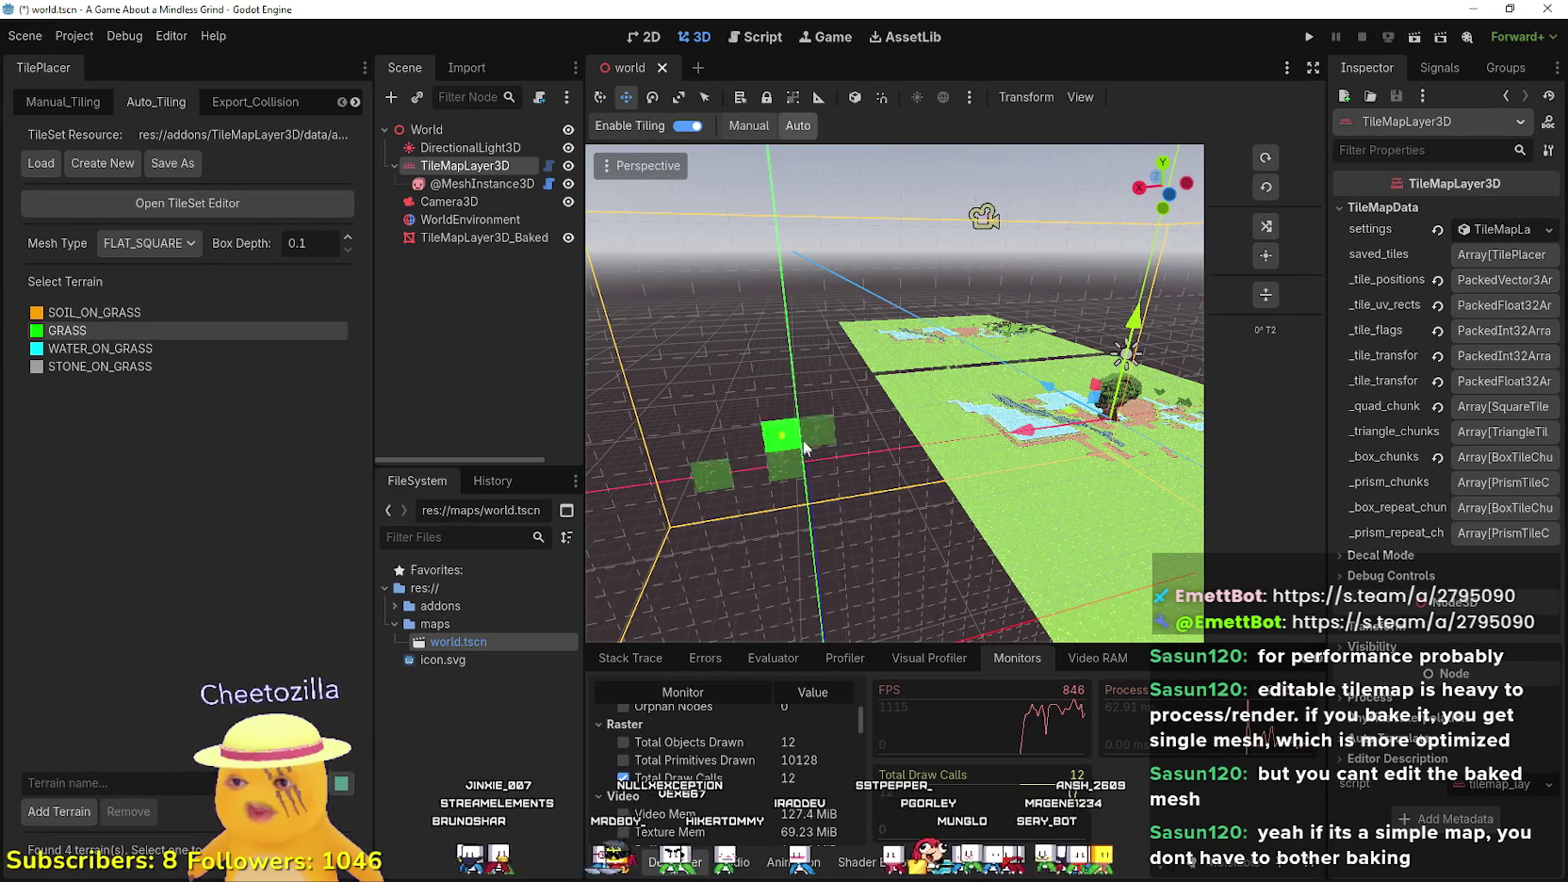
{"action": "scroll", "coordinate": [754, 471], "scroll_direction": "down", "scroll_amount": 2}
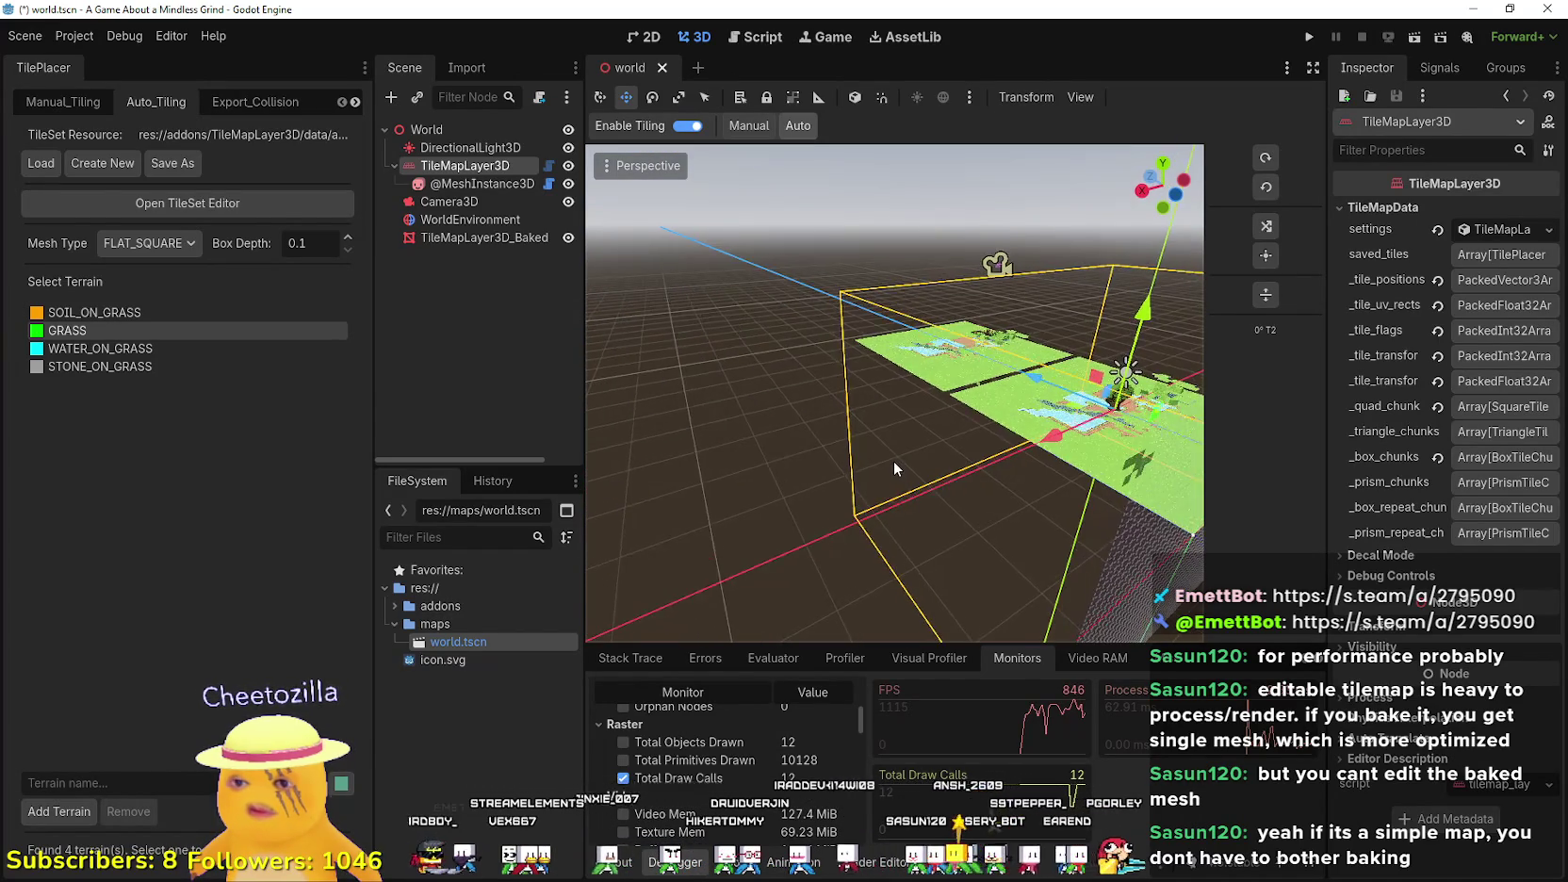
{"action": "scroll", "coordinate": [738, 444], "scroll_direction": "up", "scroll_amount": 2}
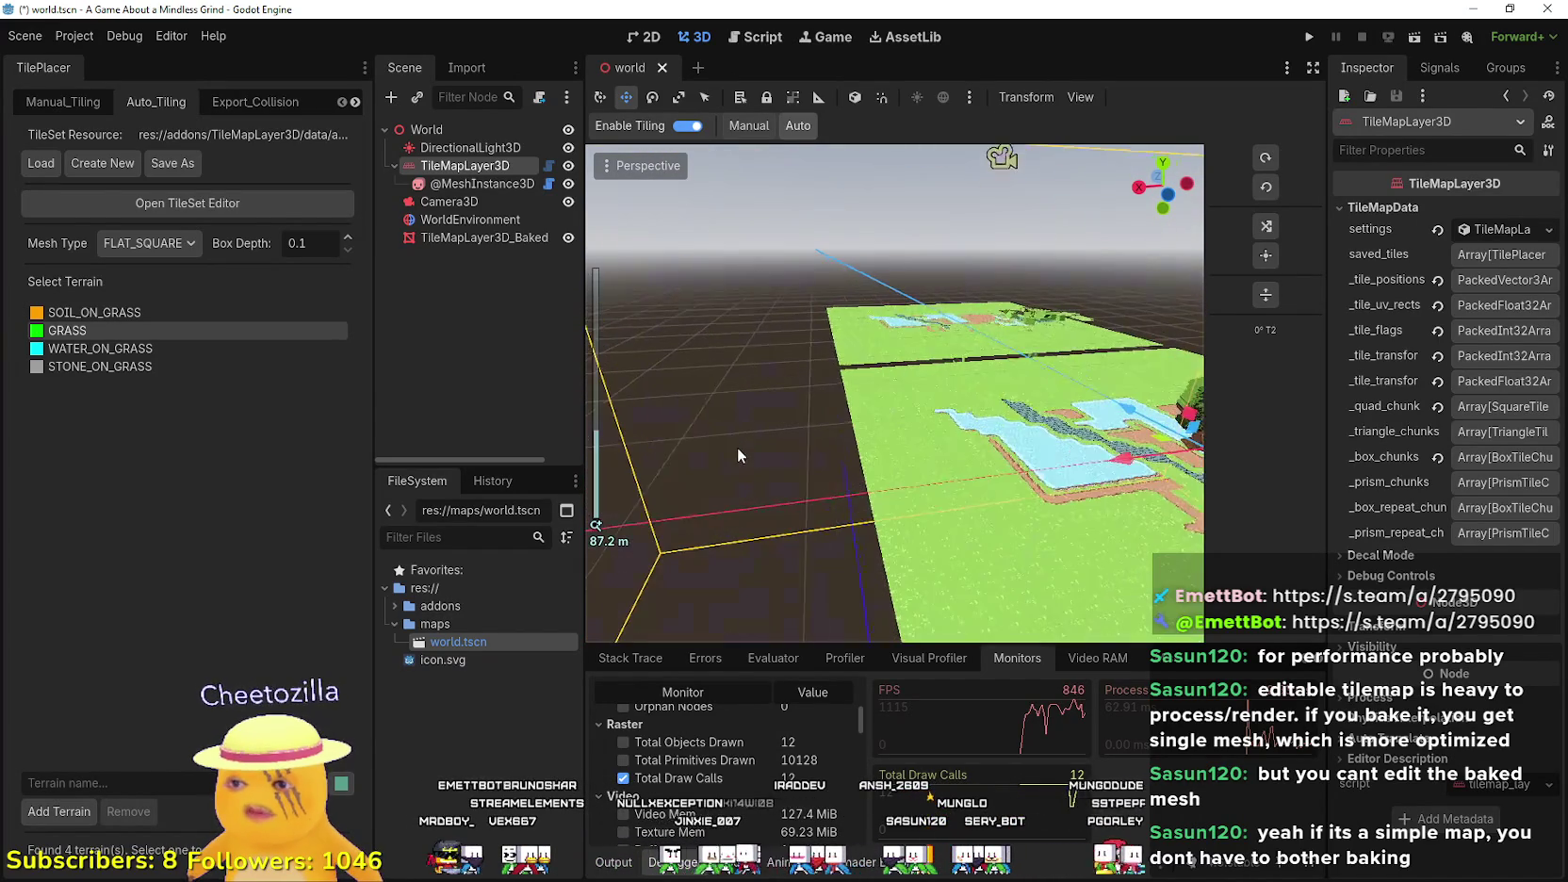
{"action": "scroll", "coordinate": [740, 453], "scroll_direction": "down", "scroll_amount": 2}
{"action": "scroll", "coordinate": [761, 426], "scroll_direction": "up", "scroll_amount": 2}
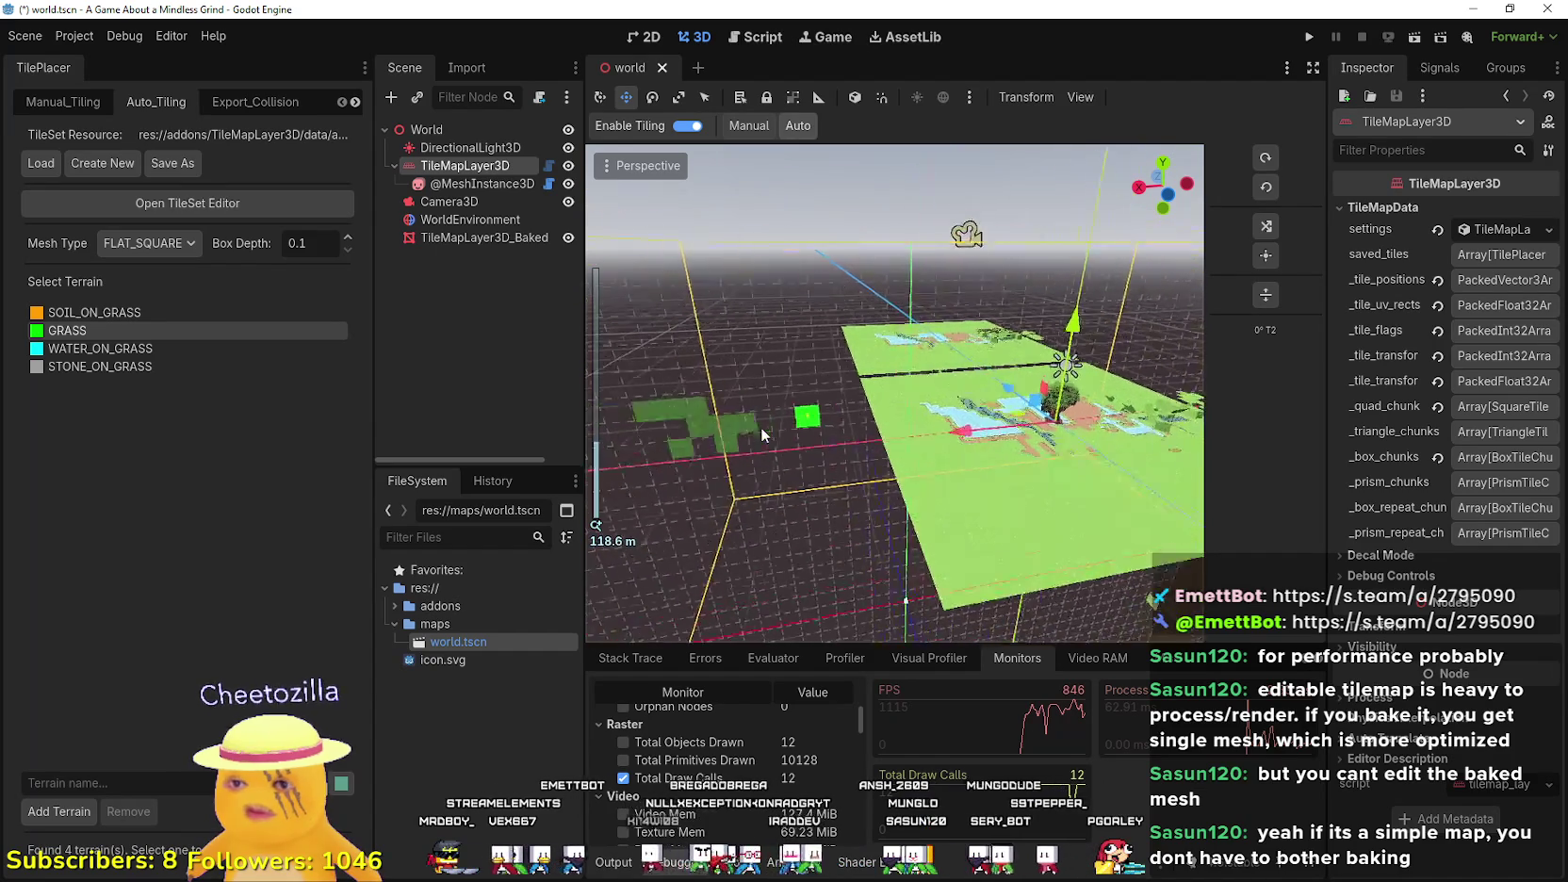
{"action": "scroll", "coordinate": [760, 426], "scroll_direction": "down", "scroll_amount": 2}
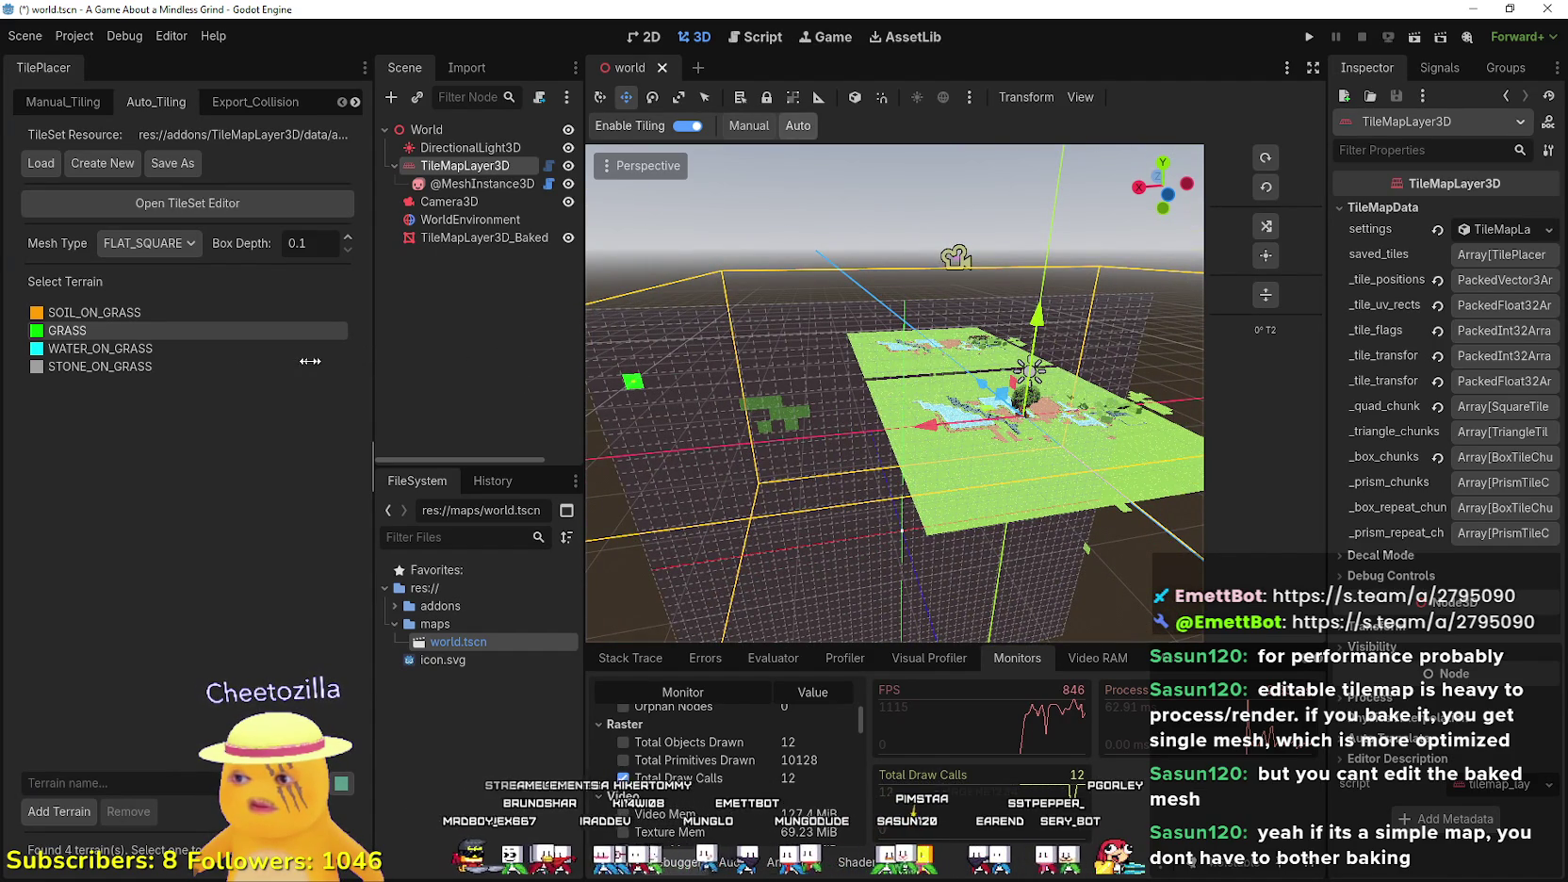
{"action": "scroll", "coordinate": [788, 440], "scroll_direction": "up", "scroll_amount": 2}
{"action": "scroll", "coordinate": [815, 446], "scroll_direction": "down", "scroll_amount": 2}
{"action": "scroll", "coordinate": [883, 434], "scroll_direction": "up", "scroll_amount": 2}
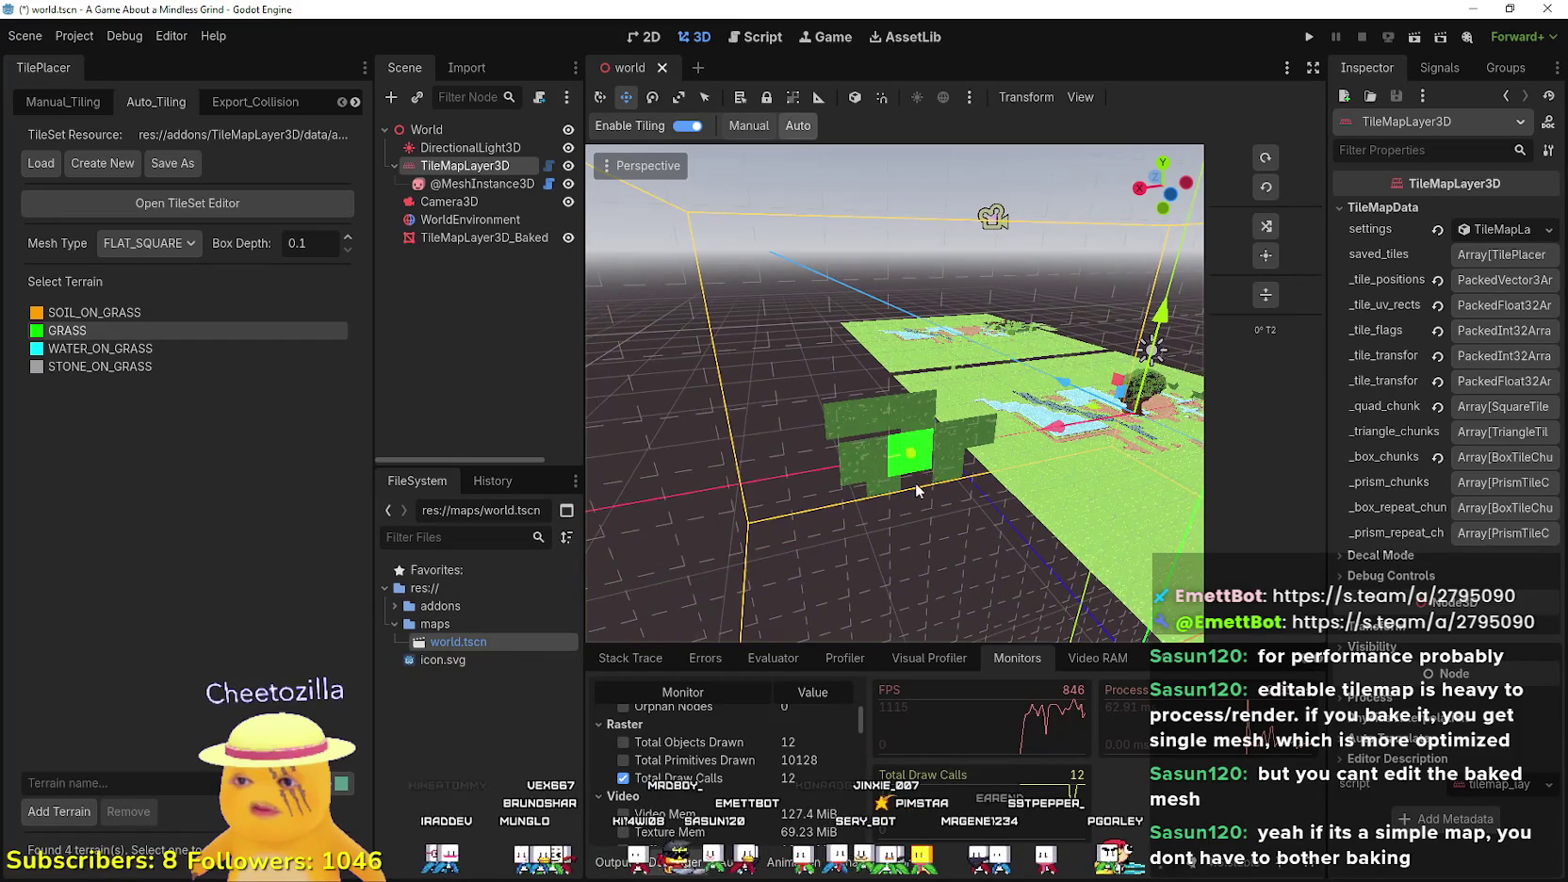
{"action": "scroll", "coordinate": [920, 486], "scroll_direction": "down", "scroll_amount": 2}
{"action": "left_click", "coordinate": [1099, 503]}
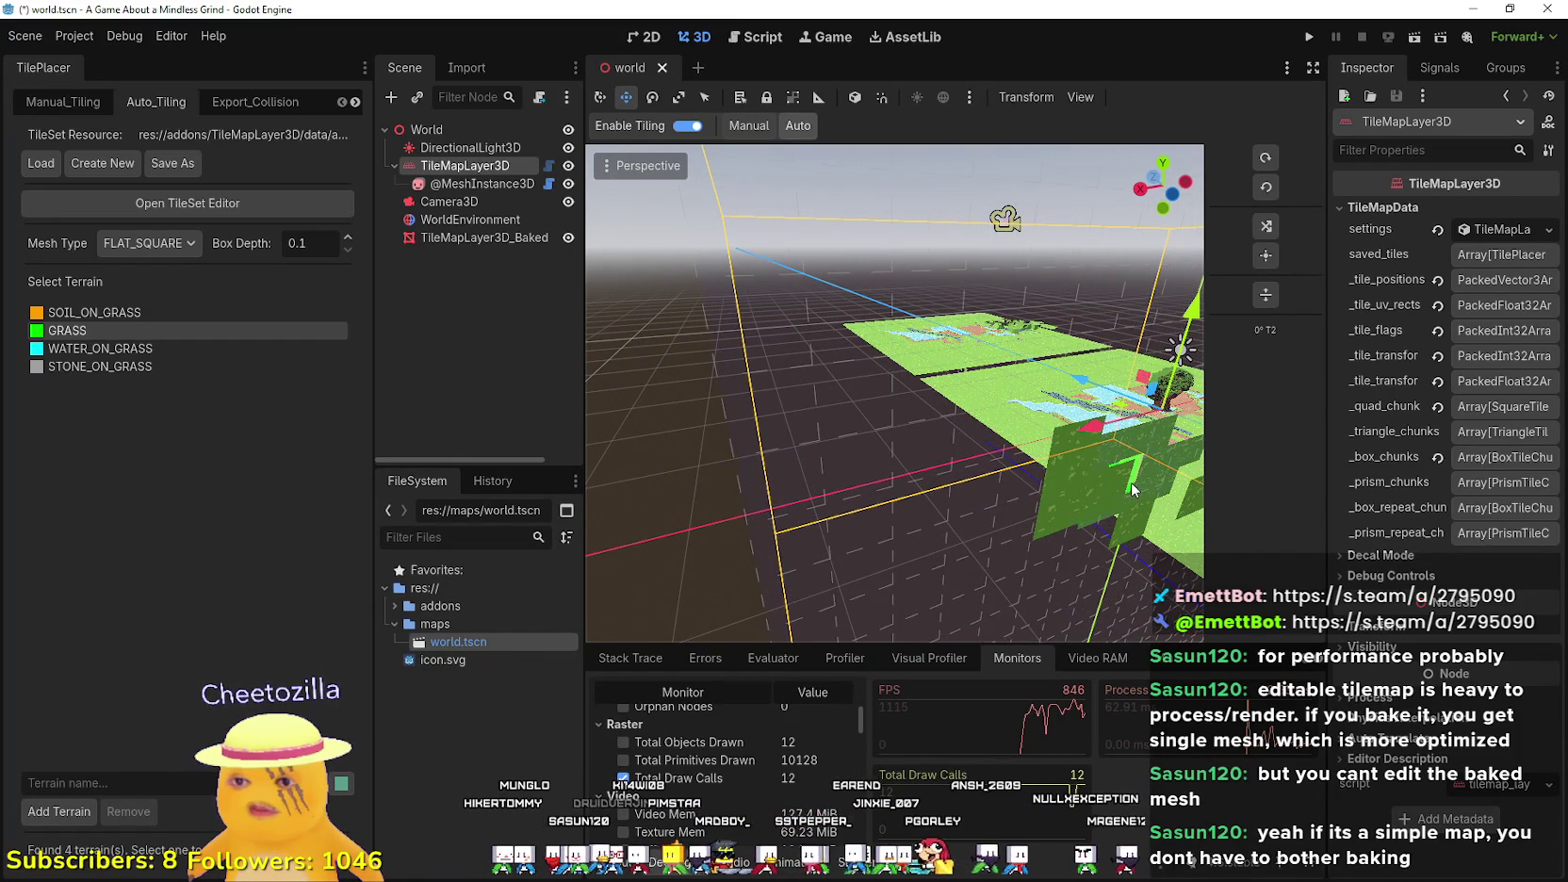
- Place a grass tile, undo it, and place another grass tile beside the map
{"action": "scroll", "coordinate": [1112, 479], "scroll_direction": "up", "scroll_amount": 2}
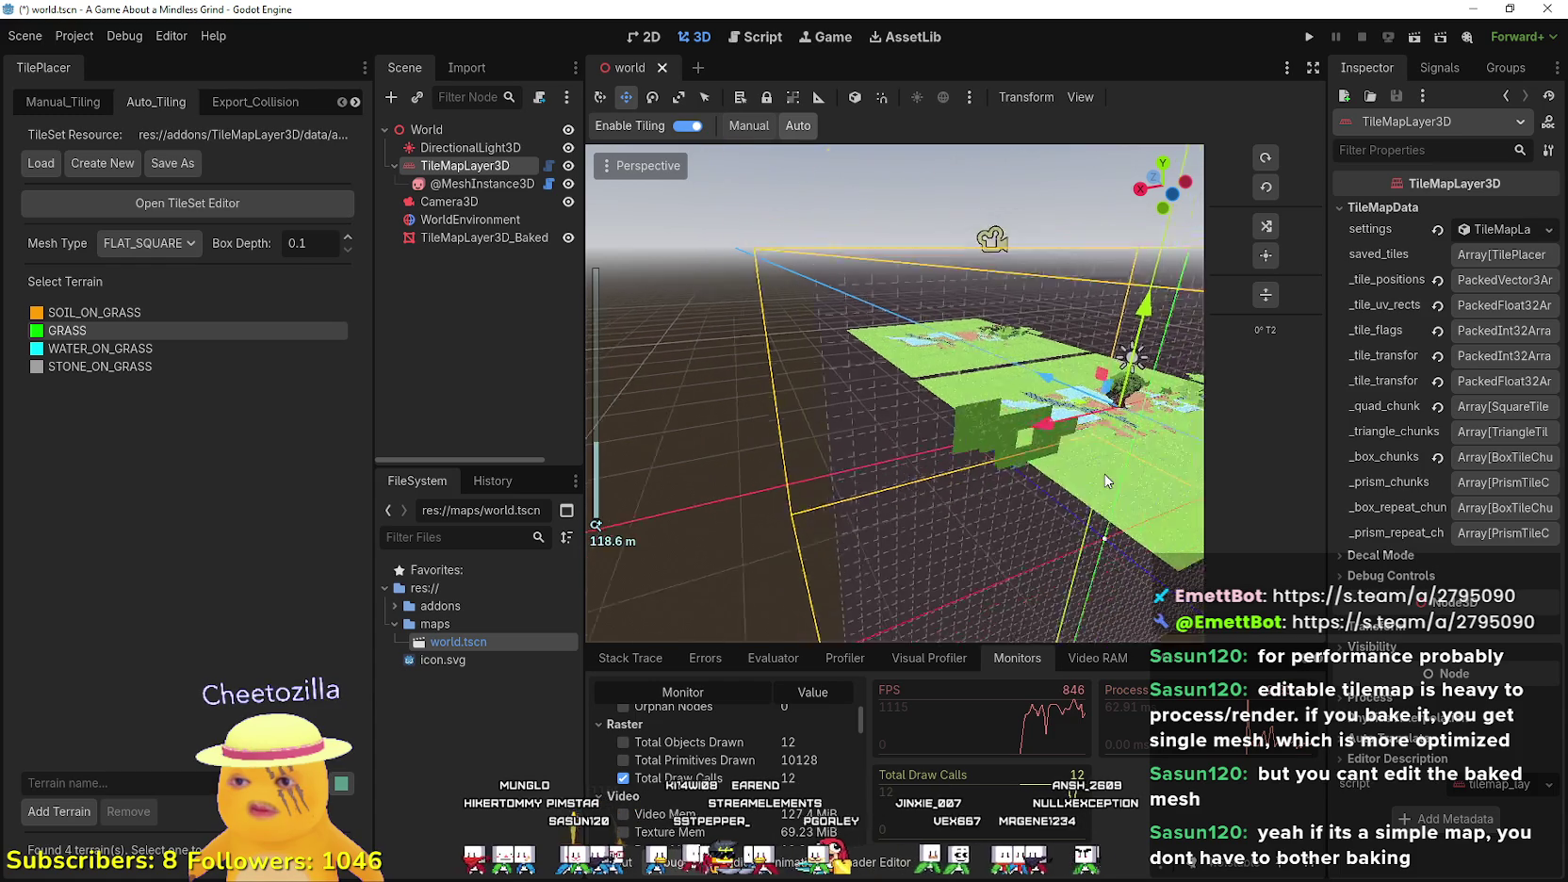
{"action": "scroll", "coordinate": [1073, 468], "scroll_direction": "down", "scroll_amount": 2}
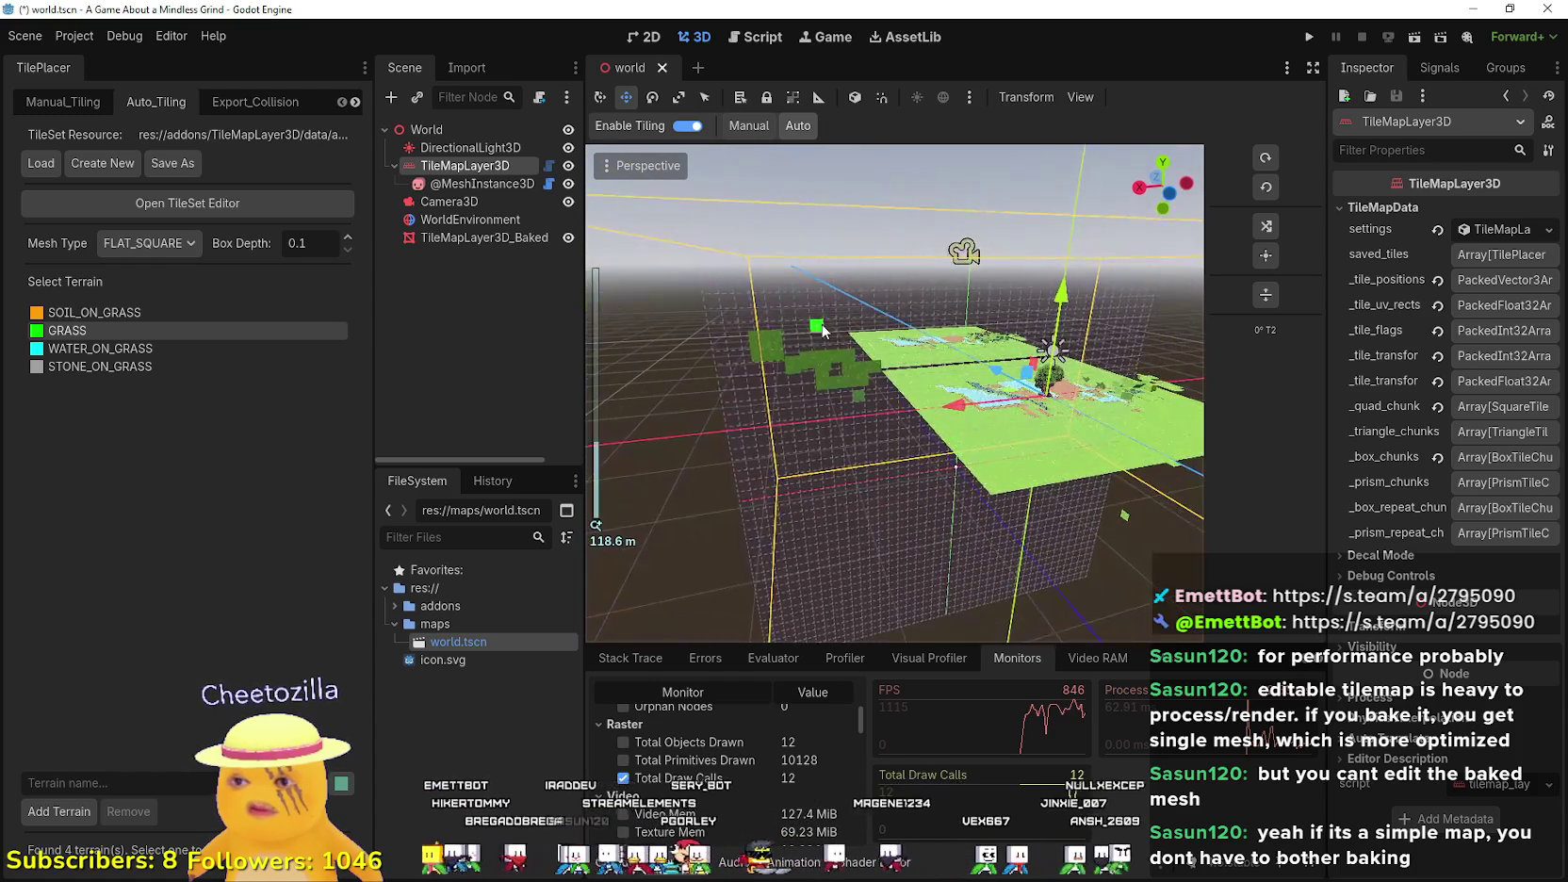
{"action": "scroll", "coordinate": [822, 328], "scroll_direction": "up", "scroll_amount": 3}
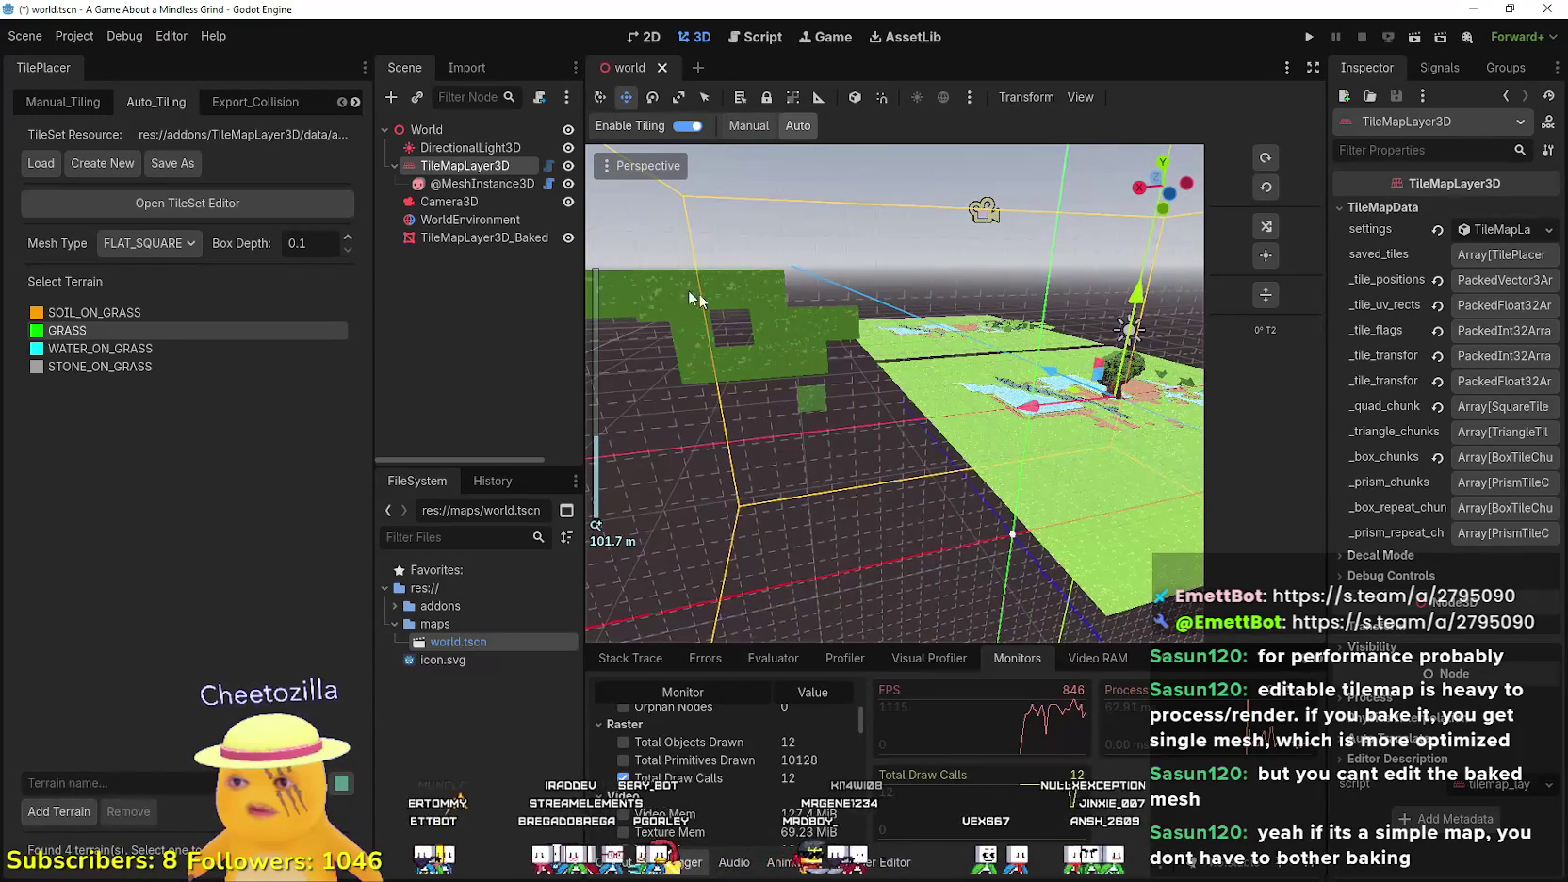
{"action": "left_click", "coordinate": [778, 349]}
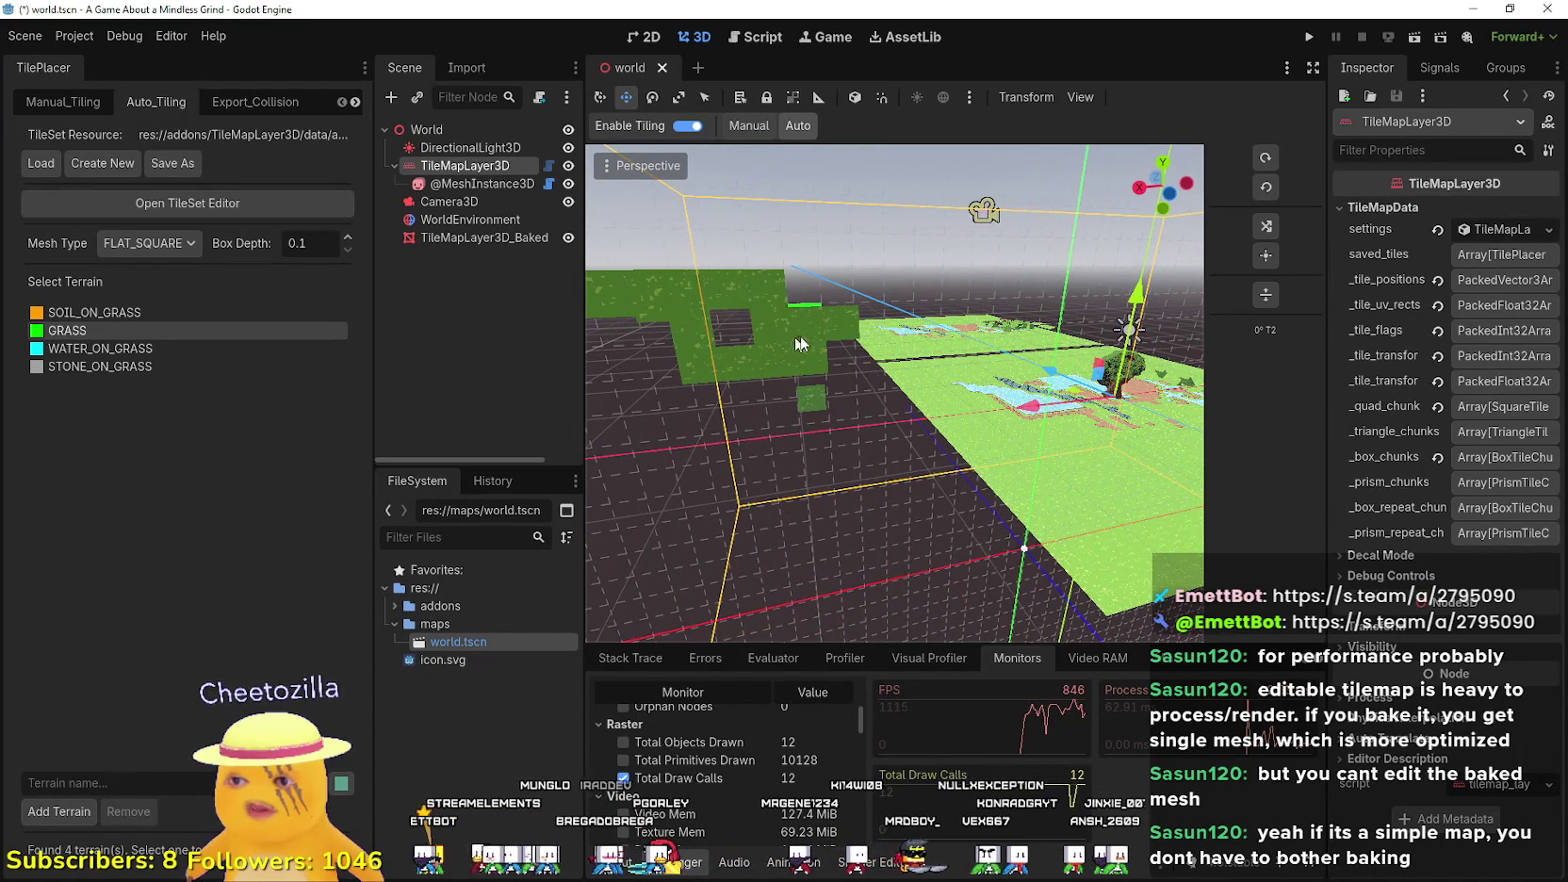
{"action": "key", "text": "ctrl+z"}
{"action": "key", "text": "ctrl+z"}
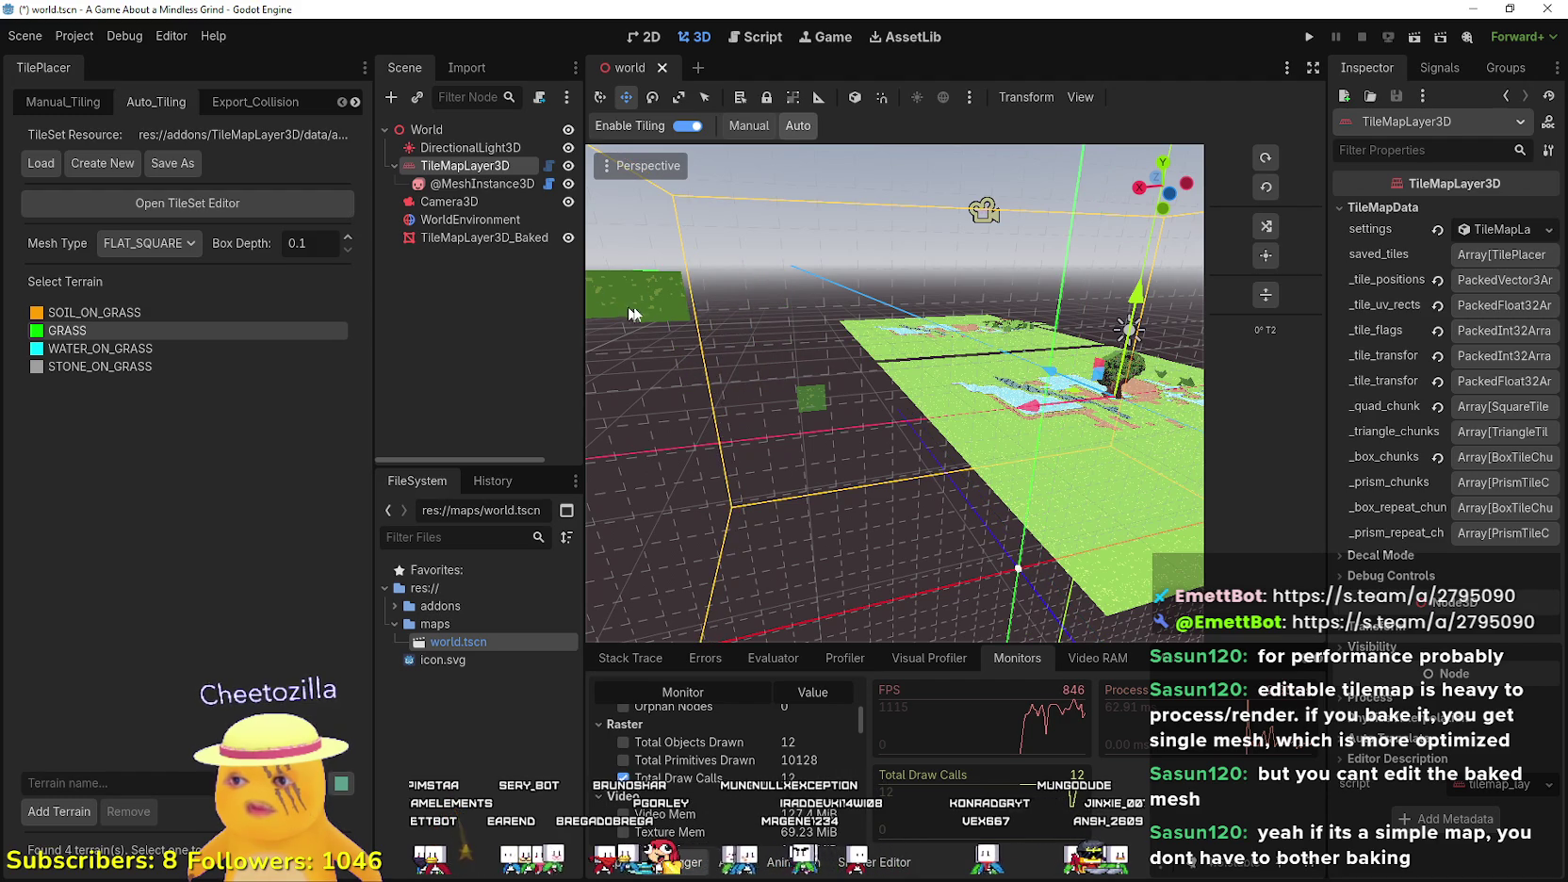
{"action": "left_click", "coordinate": [808, 412]}
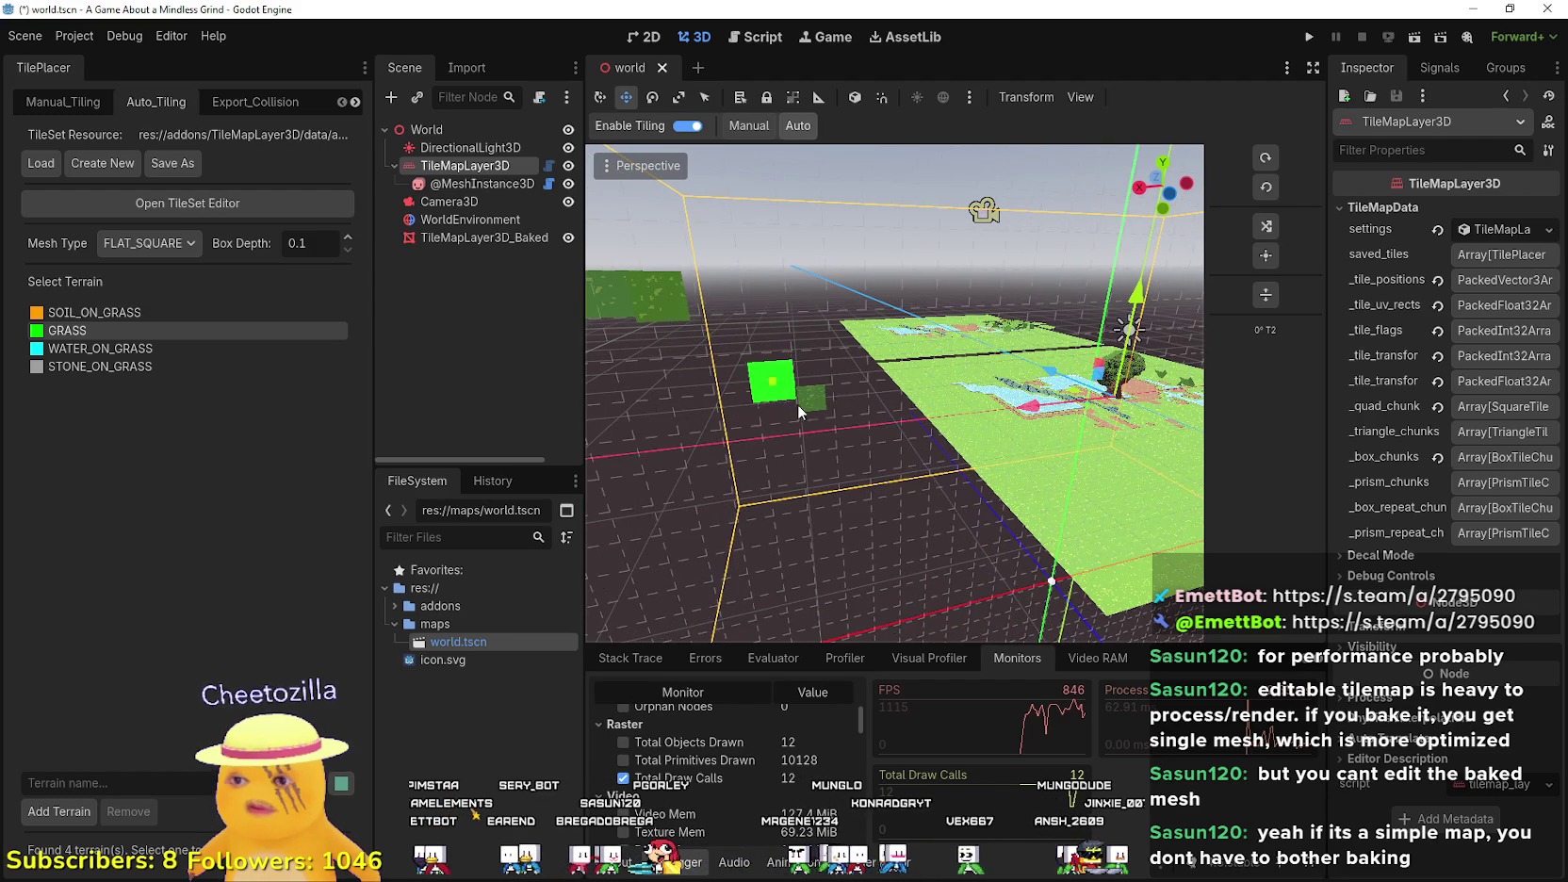
- Orbit to a low angle over the tile plane and place a grass tile near the map
{"action": "left_click_drag", "start_coordinate": [1116, 589], "coordinate": [983, 479]}
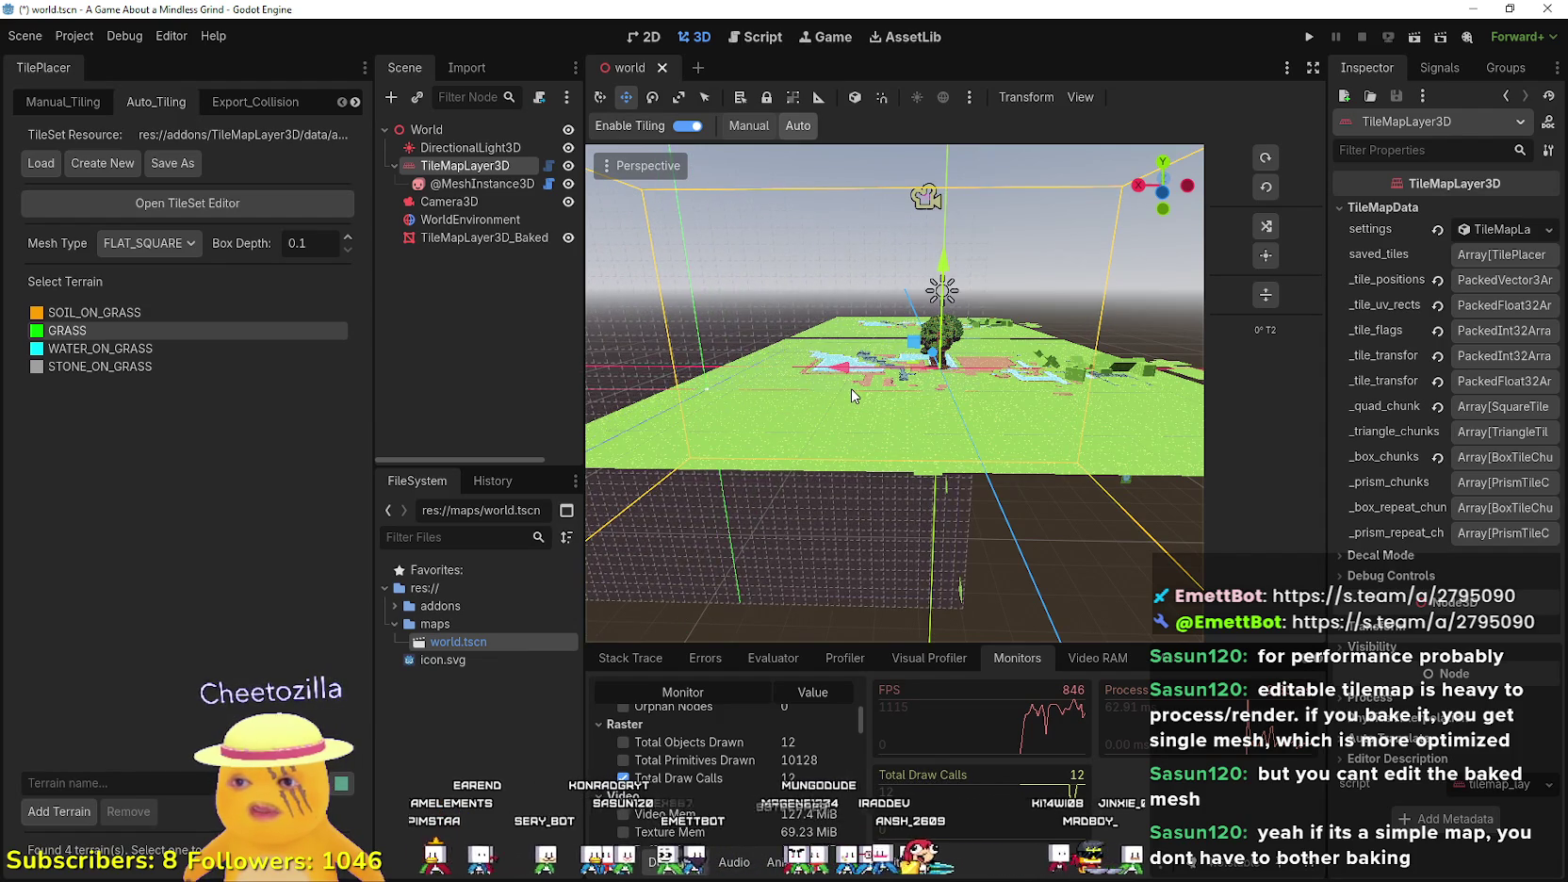
{"action": "scroll", "coordinate": [867, 434], "scroll_direction": "up", "scroll_amount": 5}
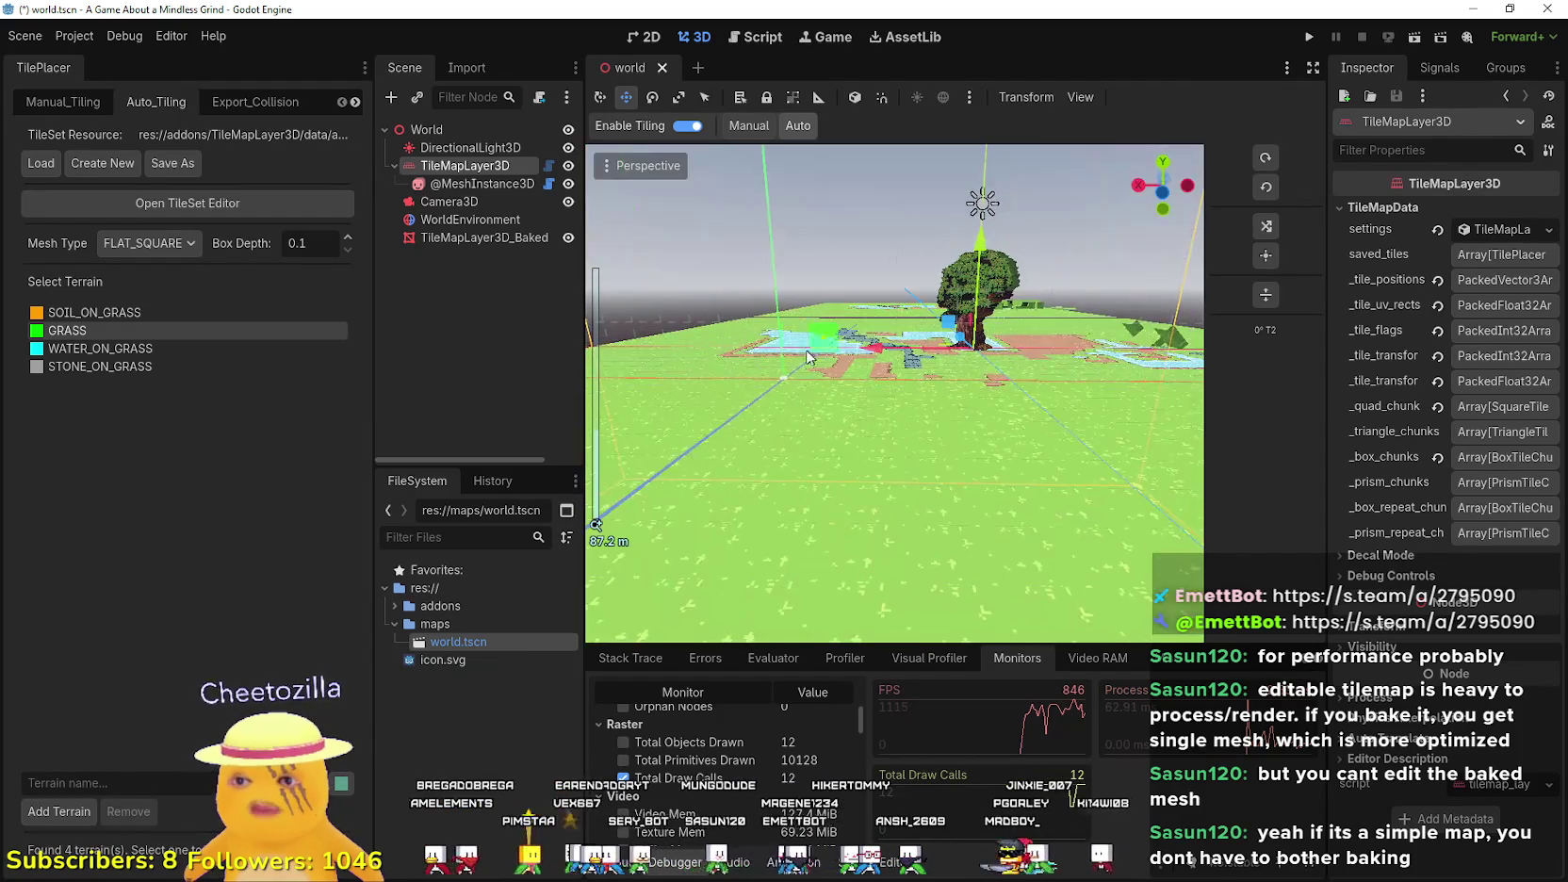
{"action": "mouse_move", "coordinate": [755, 405]}
{"action": "left_mouse_down"}
{"action": "mouse_move", "coordinate": [765, 471]}
{"action": "mouse_move", "coordinate": [772, 445]}
{"action": "left_mouse_up"}
{"action": "scroll", "coordinate": [800, 499], "scroll_direction": "up", "scroll_amount": 3}
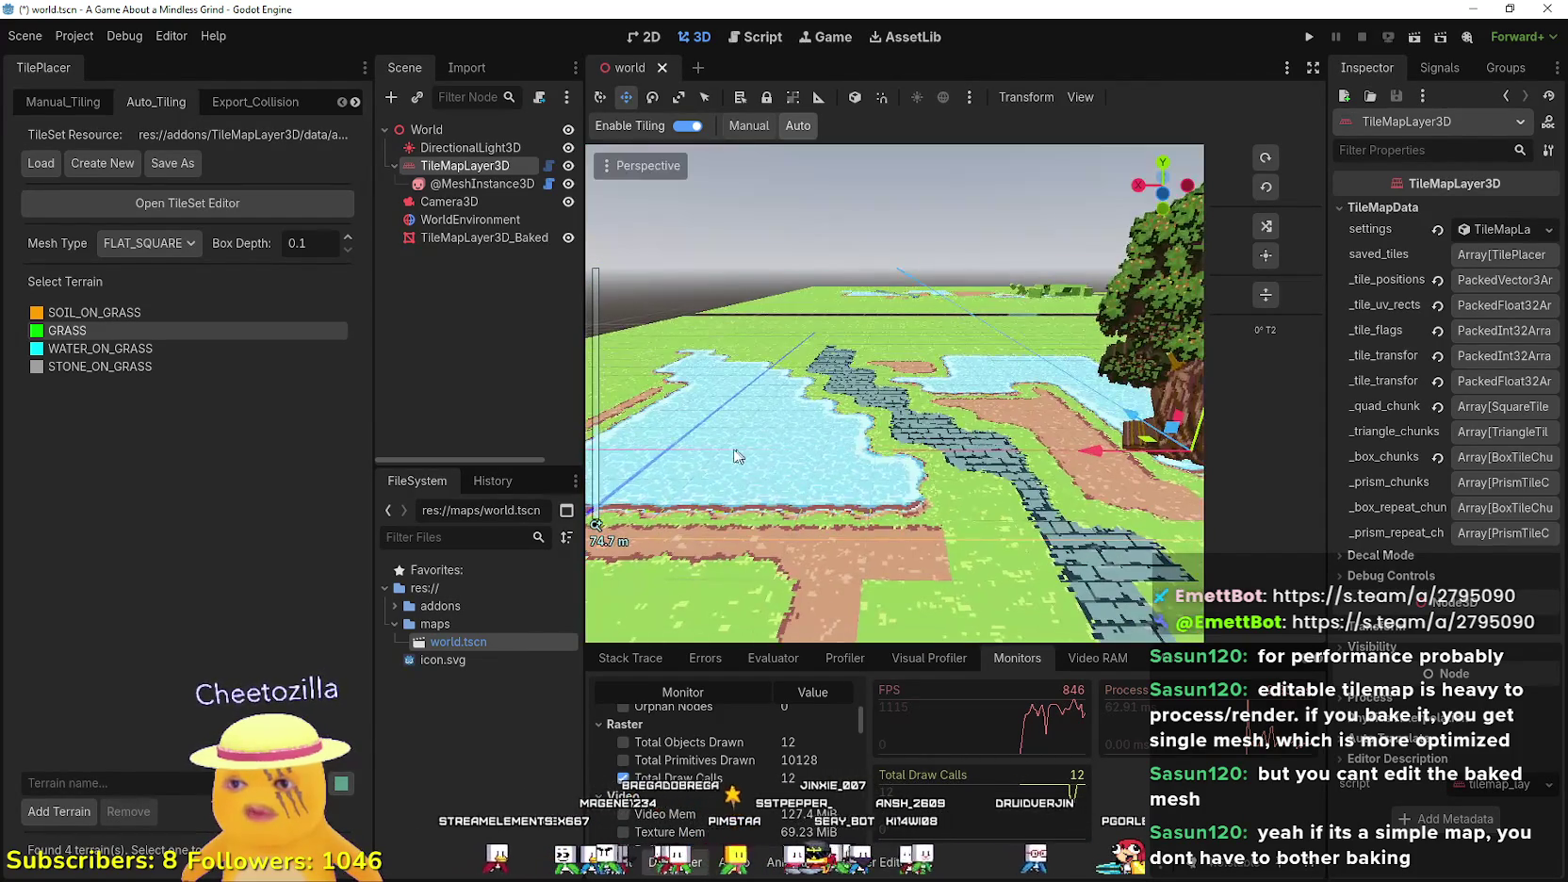
{"action": "scroll", "coordinate": [895, 500], "scroll_direction": "down", "scroll_amount": 2}
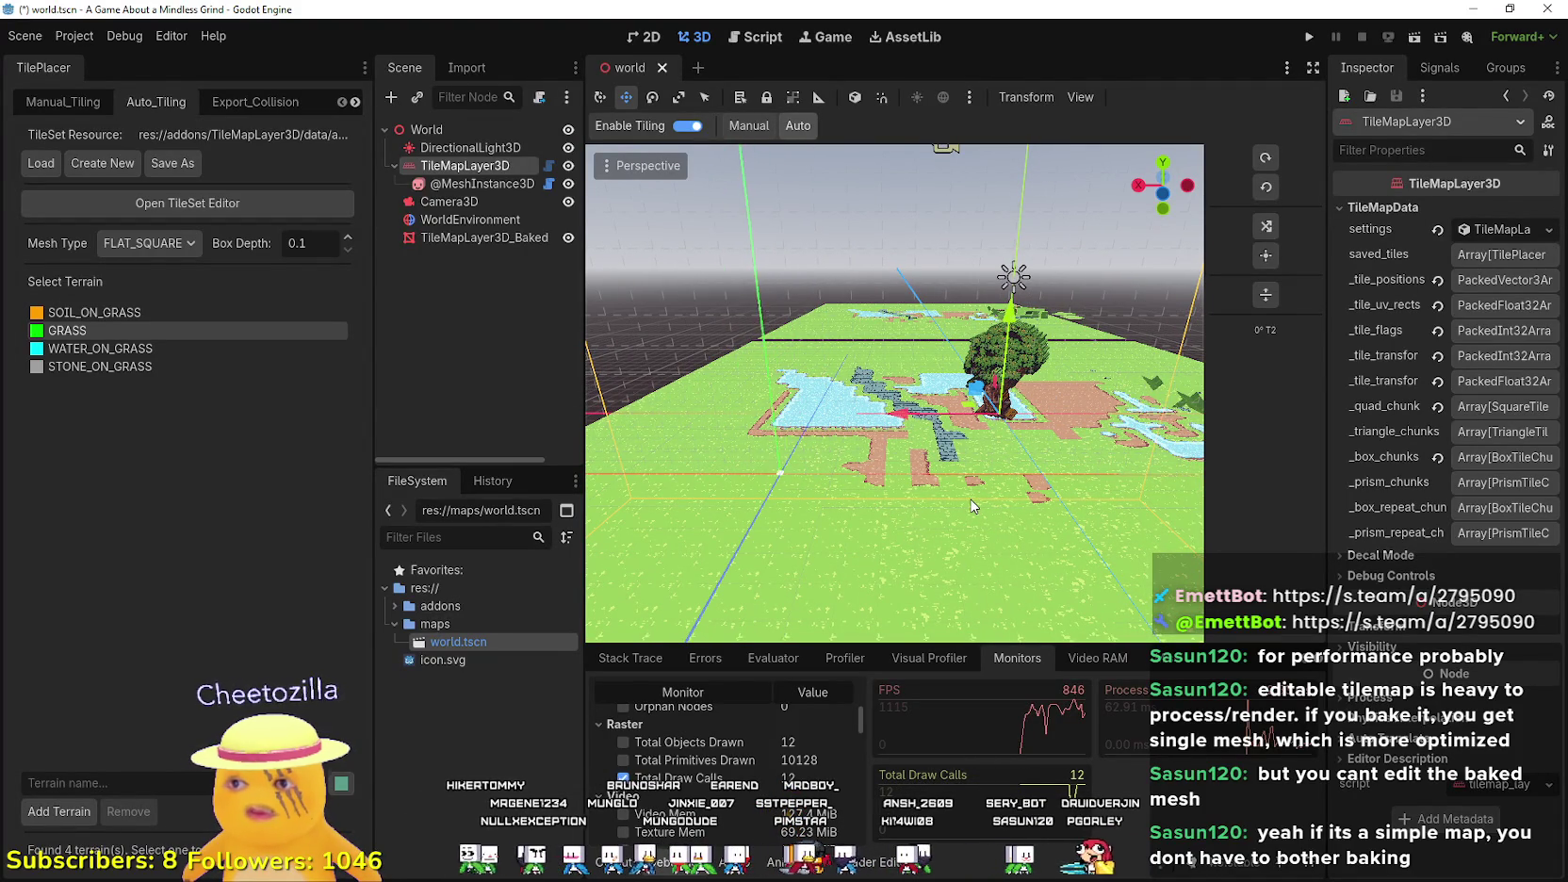
{"action": "scroll", "coordinate": [880, 509], "scroll_direction": "down", "scroll_amount": 3}
{"action": "scroll", "coordinate": [876, 500], "scroll_direction": "up", "scroll_amount": 3}
{"action": "scroll", "coordinate": [872, 485], "scroll_direction": "down", "scroll_amount": 3}
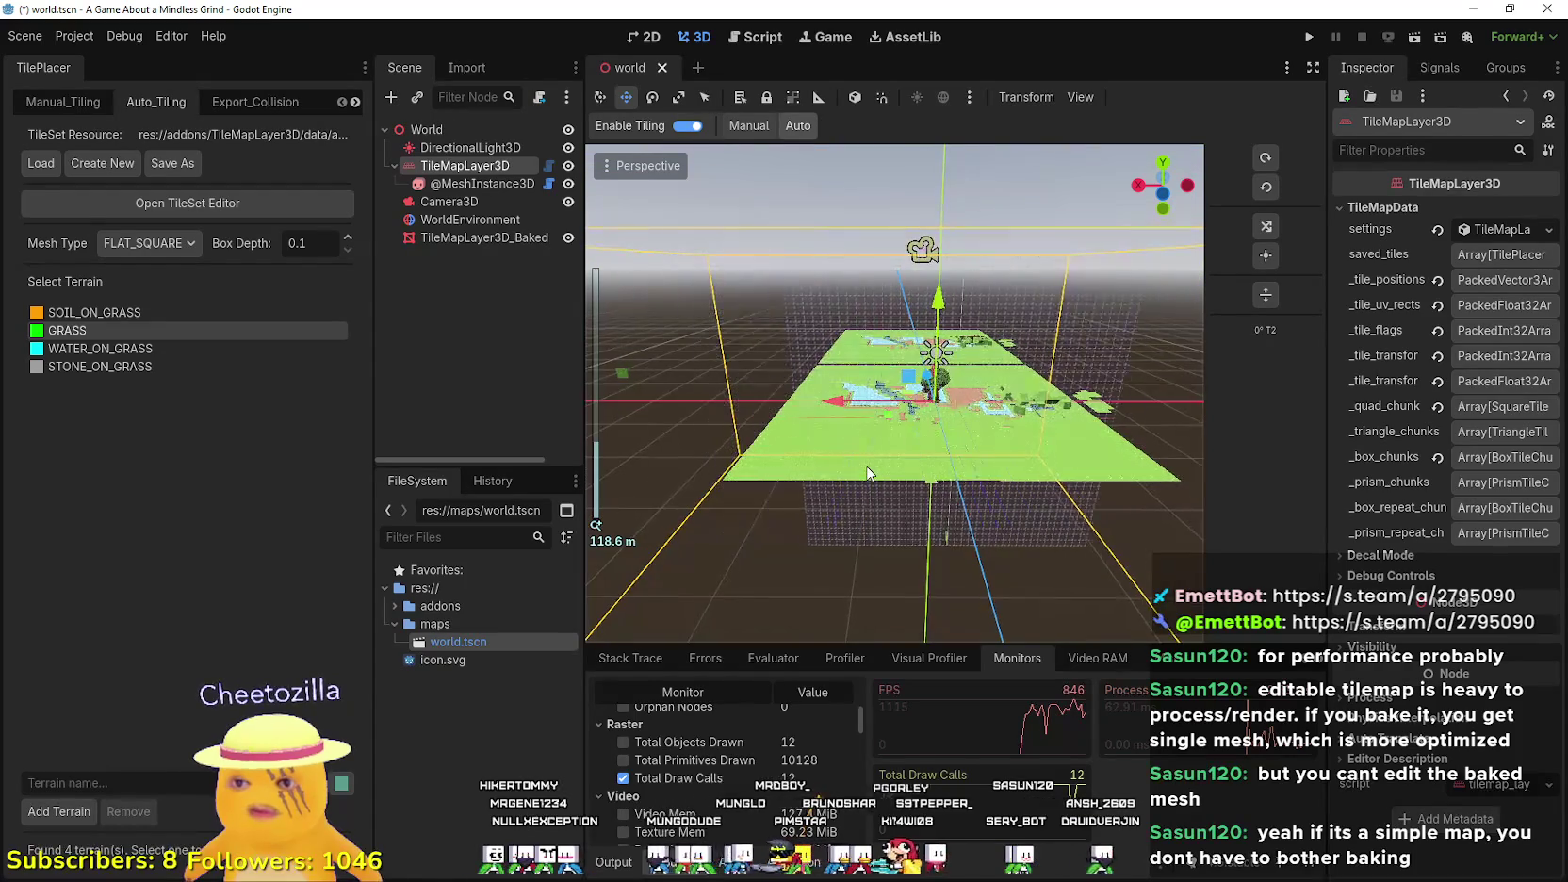
{"action": "mouse_move", "coordinate": [1156, 322]}
{"action": "left_mouse_down"}
{"action": "mouse_move", "coordinate": [1101, 407]}
{"action": "mouse_move", "coordinate": [1009, 438]}
{"action": "left_mouse_up"}
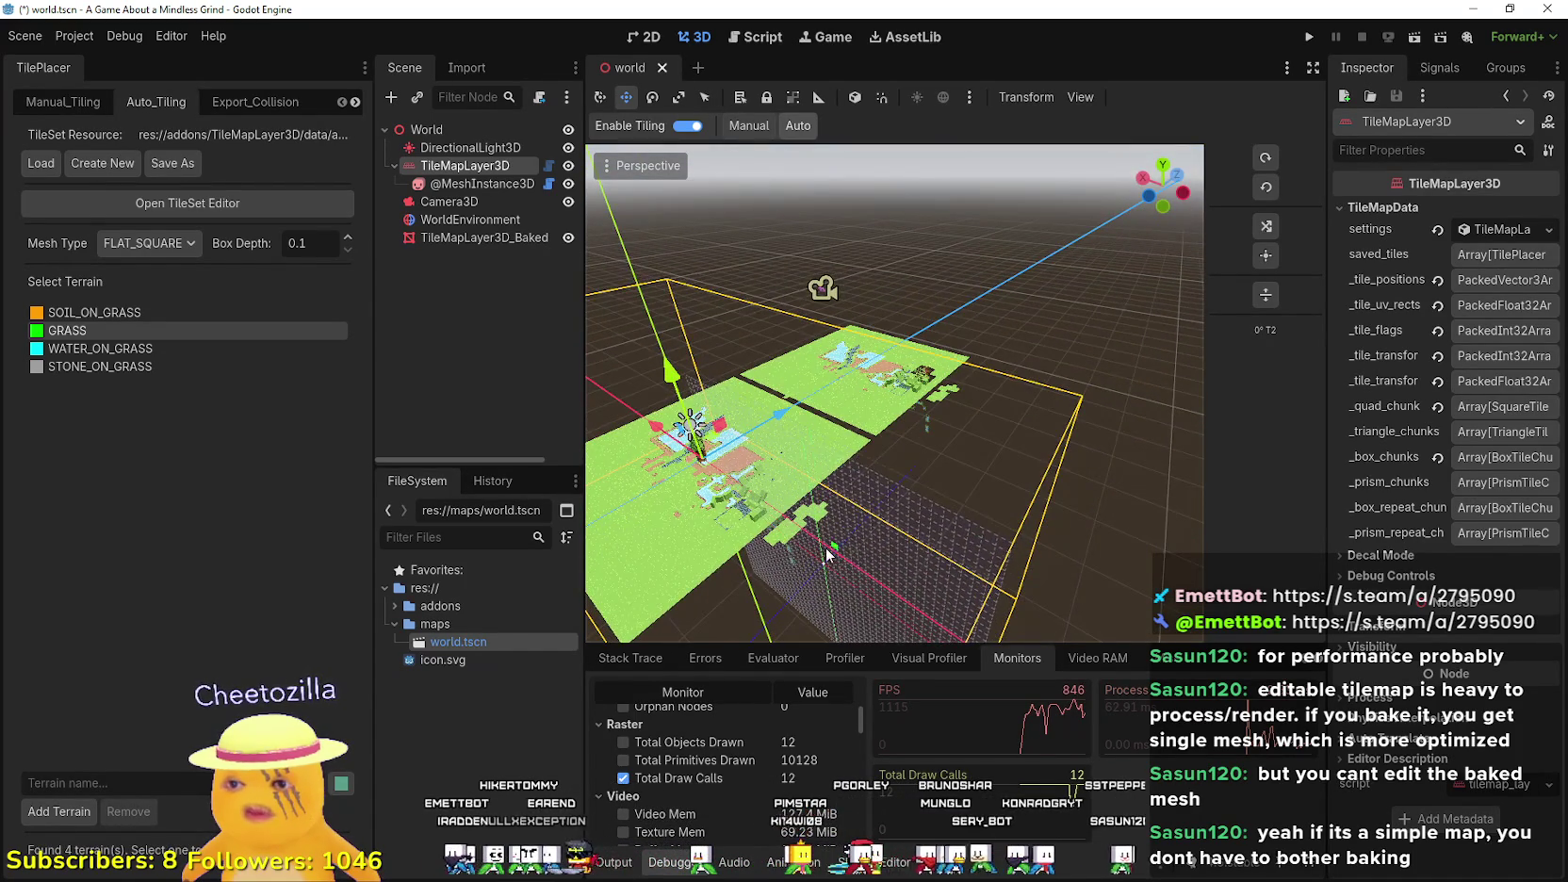
{"action": "scroll", "coordinate": [827, 554], "scroll_direction": "up", "scroll_amount": 2}
{"action": "mouse_move", "coordinate": [875, 584]}
{"action": "left_mouse_down"}
{"action": "mouse_move", "coordinate": [830, 563]}
{"action": "mouse_move", "coordinate": [833, 582]}
{"action": "left_mouse_up"}
{"action": "scroll", "coordinate": [886, 530], "scroll_direction": "up", "scroll_amount": 2}
{"action": "scroll", "coordinate": [886, 530], "scroll_direction": "down", "scroll_amount": 2}
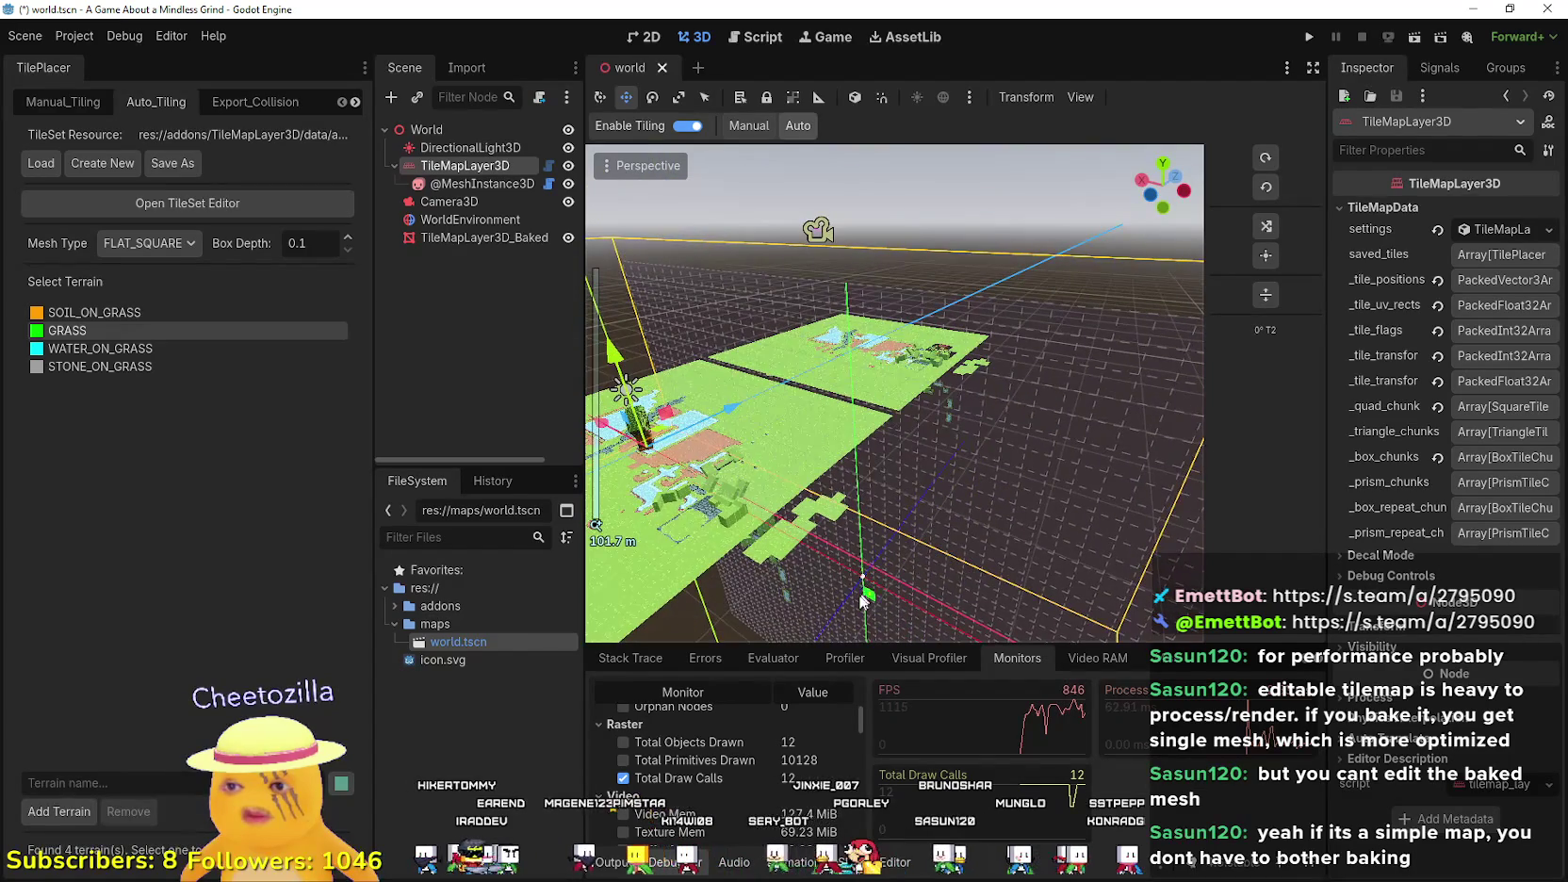
{"action": "key", "text": "e"}
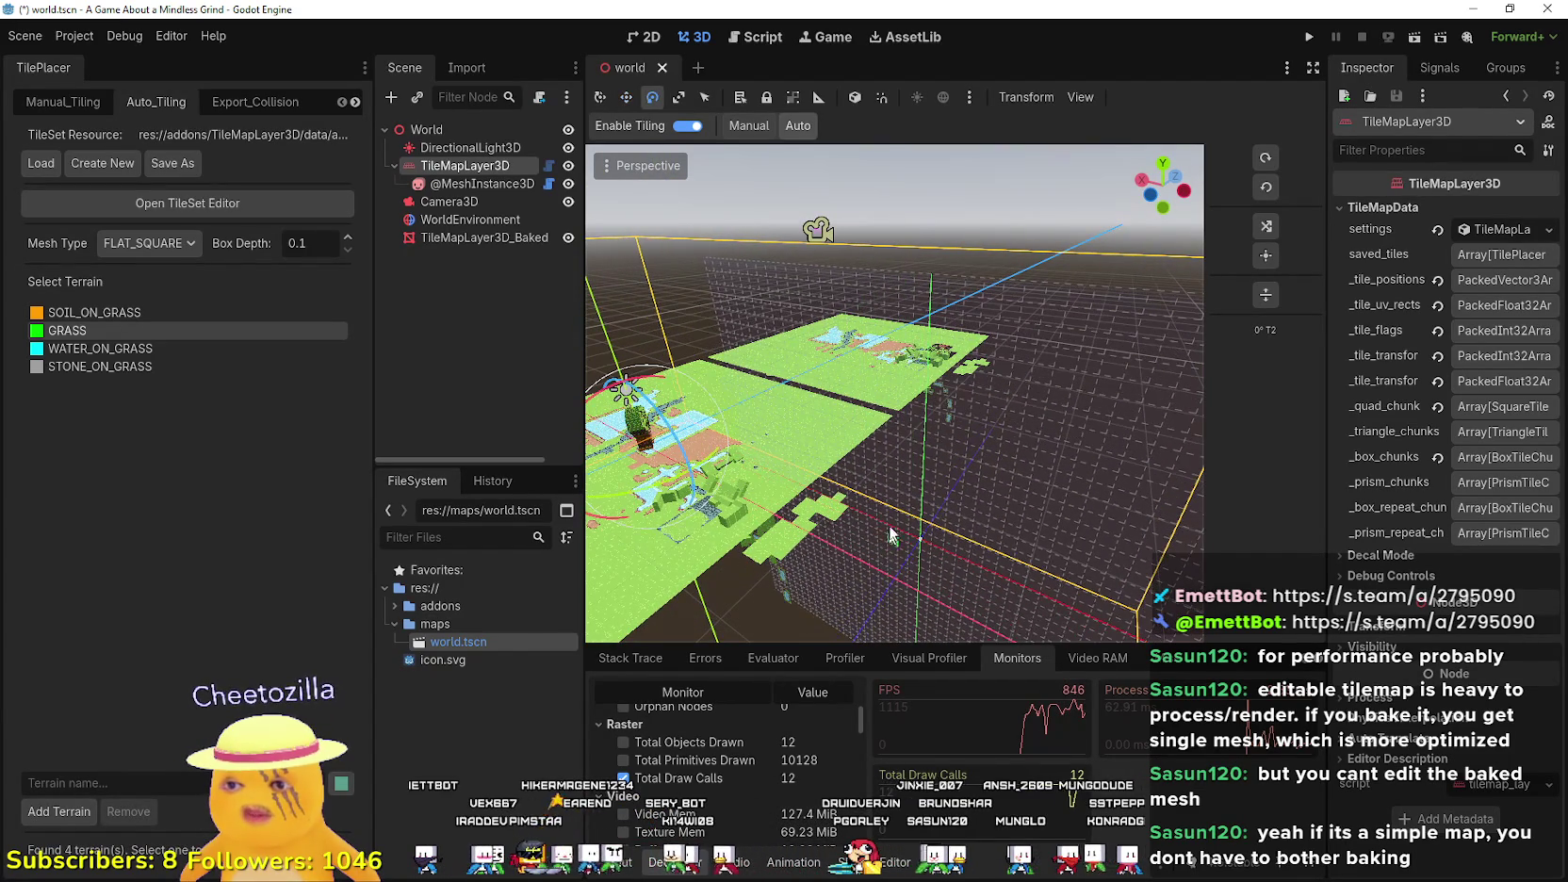
{"action": "key", "text": "w"}
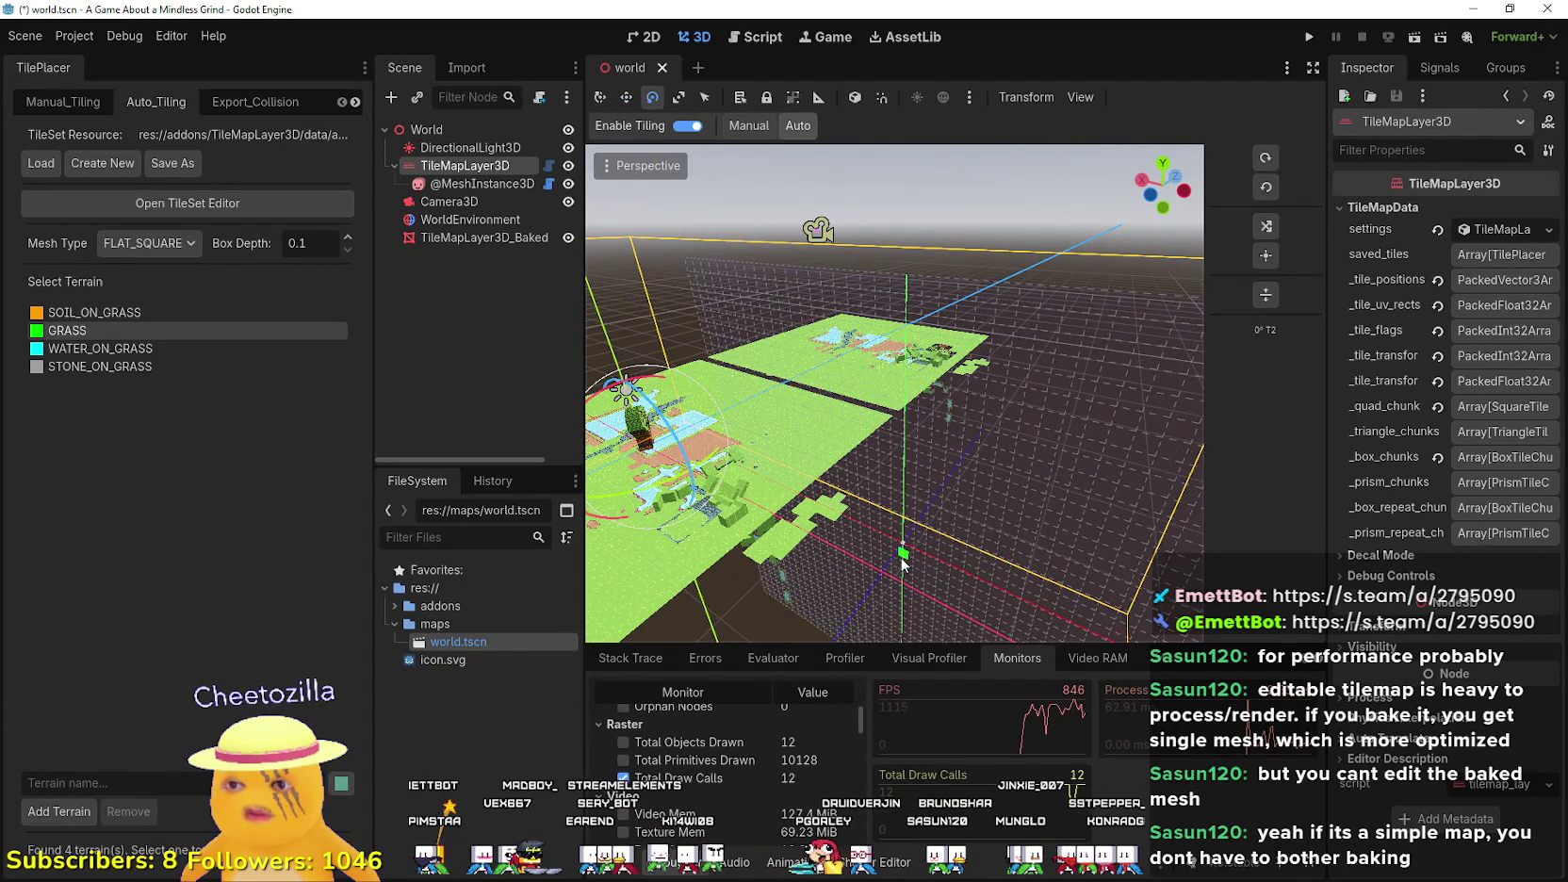
{"action": "mouse_move", "coordinate": [904, 560]}
{"action": "left_mouse_down"}
{"action": "mouse_move", "coordinate": [858, 597]}
{"action": "mouse_move", "coordinate": [836, 566]}
{"action": "mouse_move", "coordinate": [844, 586]}
{"action": "left_mouse_up"}
{"action": "left_click", "coordinate": [814, 566]}
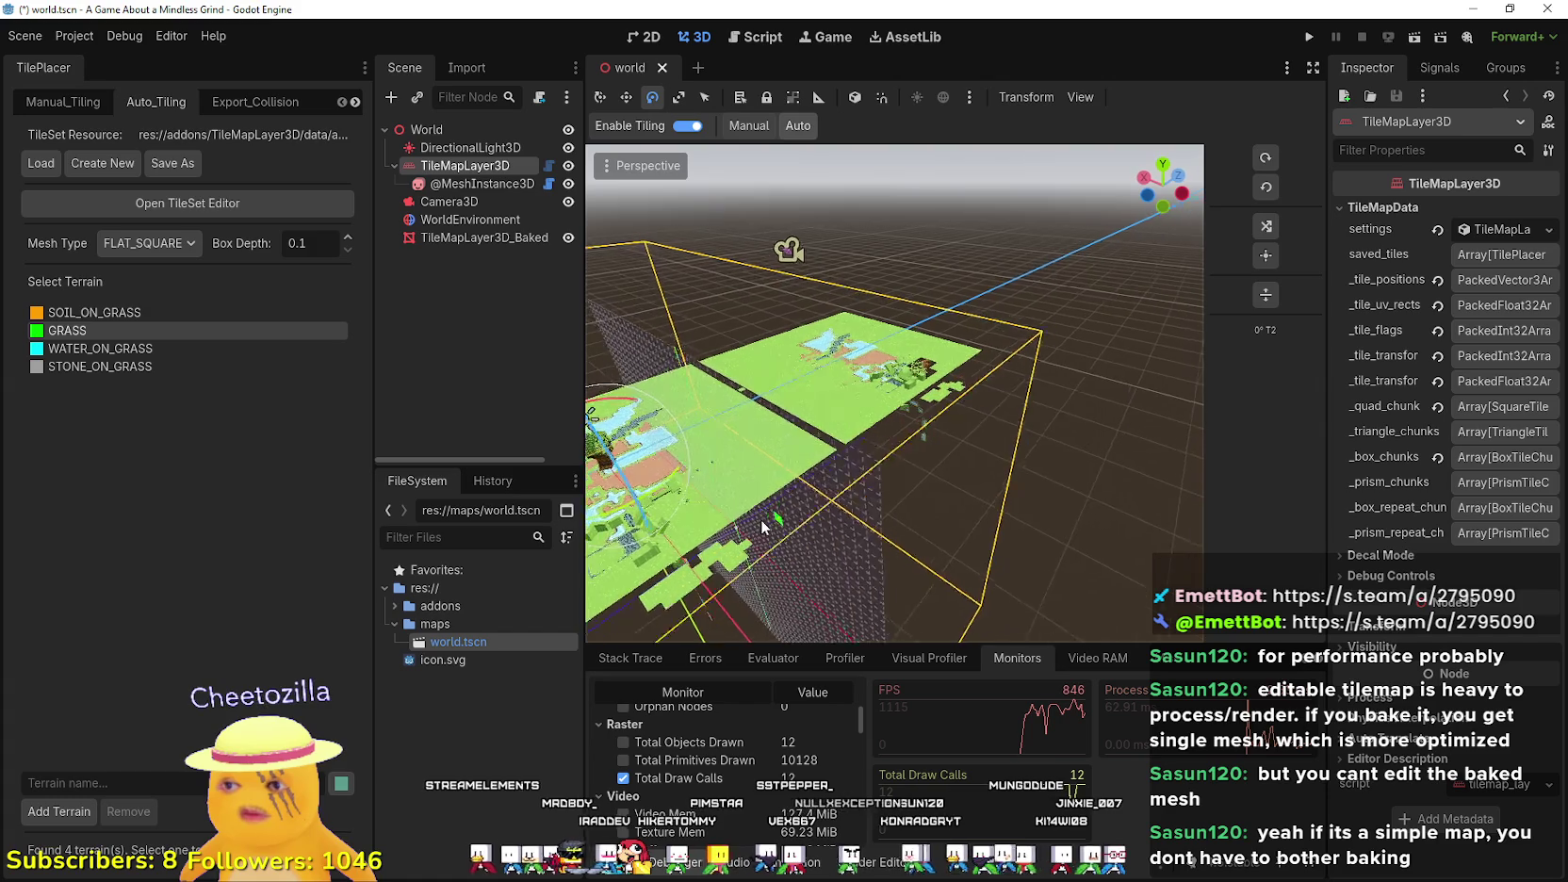
- Orbit the view lower toward the horizon and back up to a higher angle
{"action": "scroll", "coordinate": [803, 365], "scroll_direction": "up", "scroll_amount": 3}
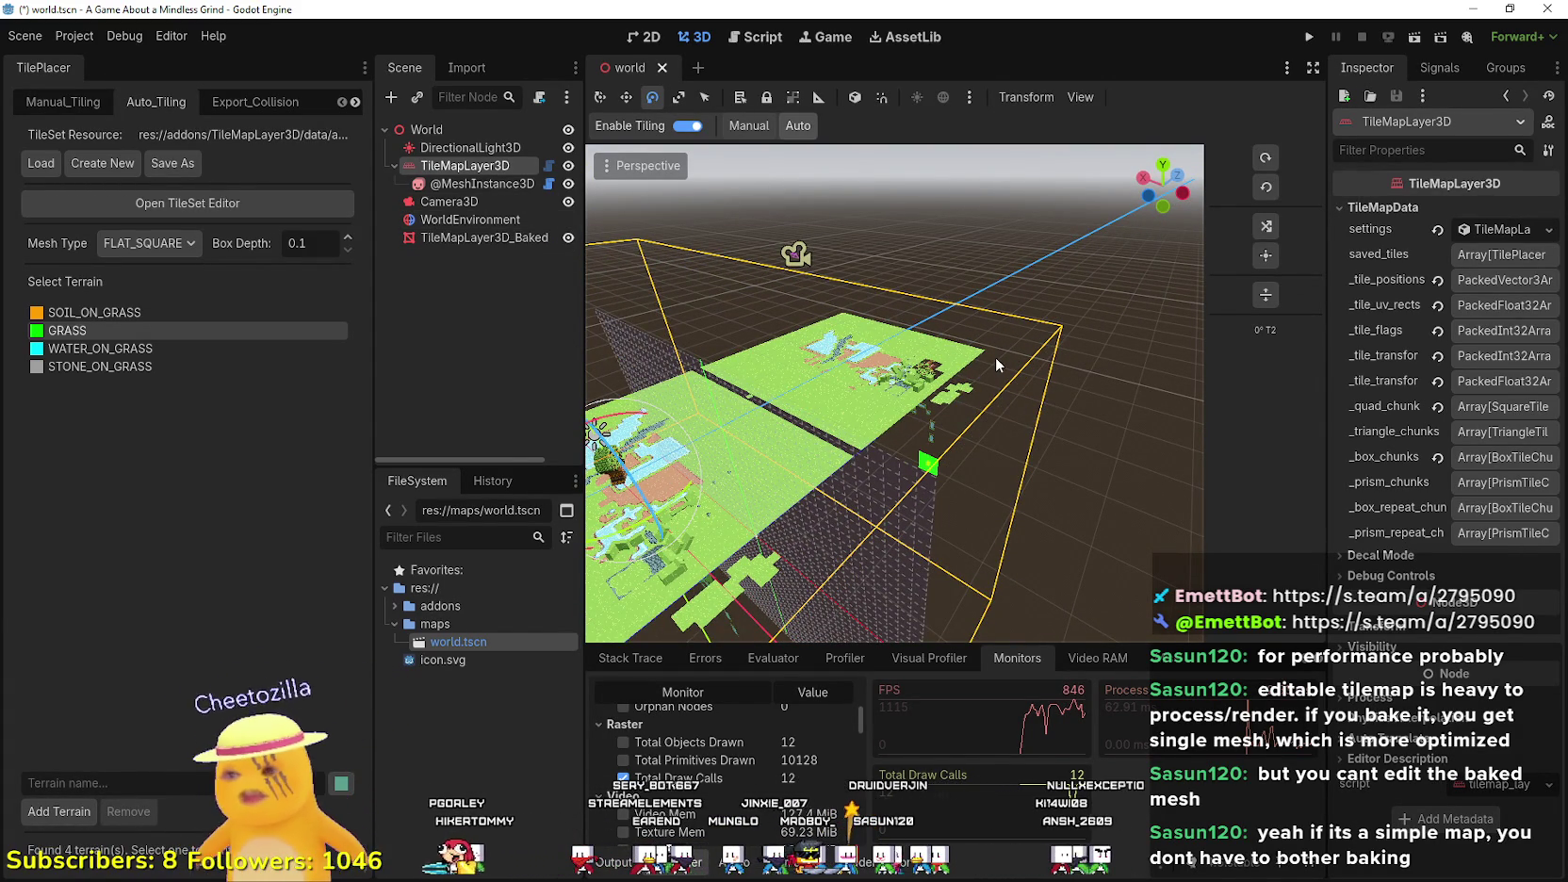
{"action": "mouse_move", "coordinate": [793, 289]}
{"action": "left_mouse_down"}
{"action": "mouse_move", "coordinate": [730, 400]}
{"action": "mouse_move", "coordinate": [759, 389]}
{"action": "left_mouse_up"}
{"action": "key", "text": "w"}
{"action": "left_click_drag", "start_coordinate": [853, 374], "coordinate": [764, 367]}
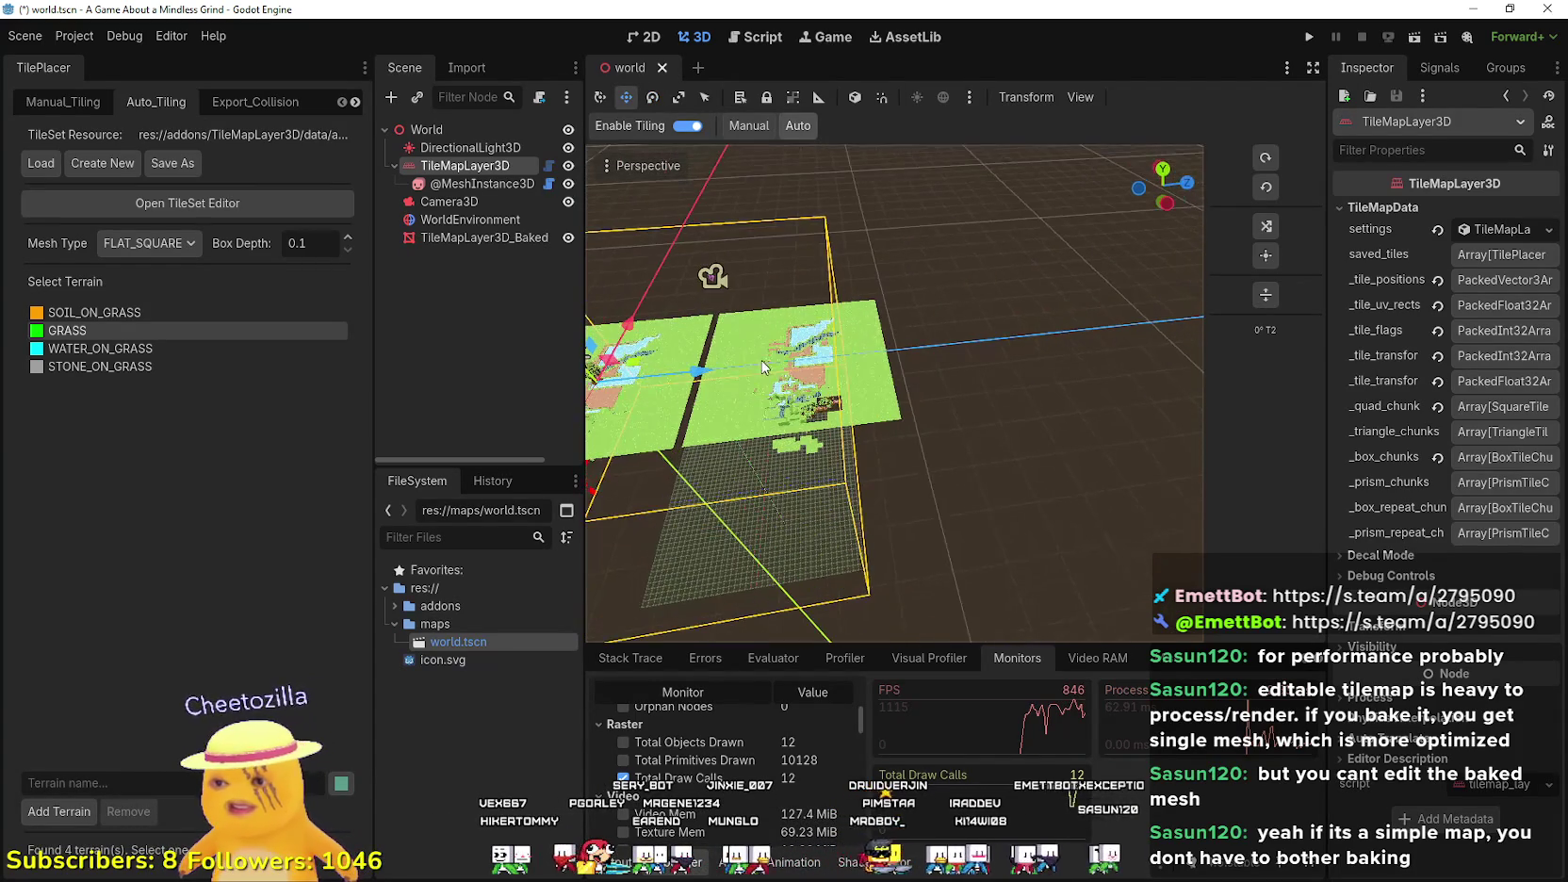
- Hide TileMapLayer3D_Baked and orbit around the tile grid's bounding box
{"action": "left_click", "coordinate": [569, 238]}
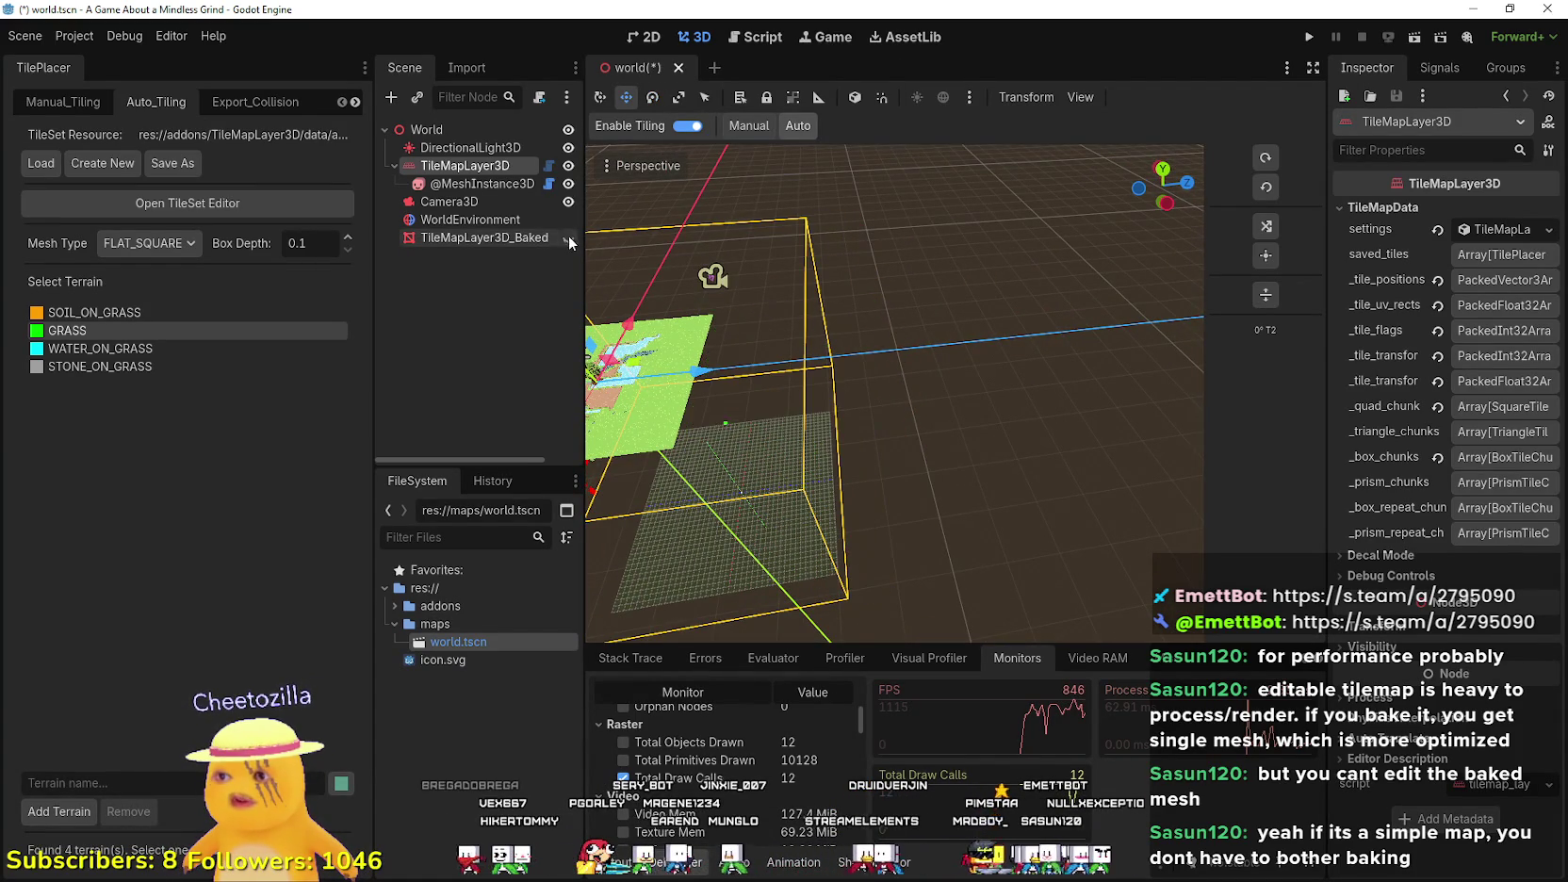
{"action": "mouse_move", "coordinate": [705, 382]}
{"action": "left_mouse_down"}
{"action": "mouse_move", "coordinate": [641, 383]}
{"action": "mouse_move", "coordinate": [689, 365]}
{"action": "mouse_move", "coordinate": [650, 384]}
{"action": "left_mouse_up"}
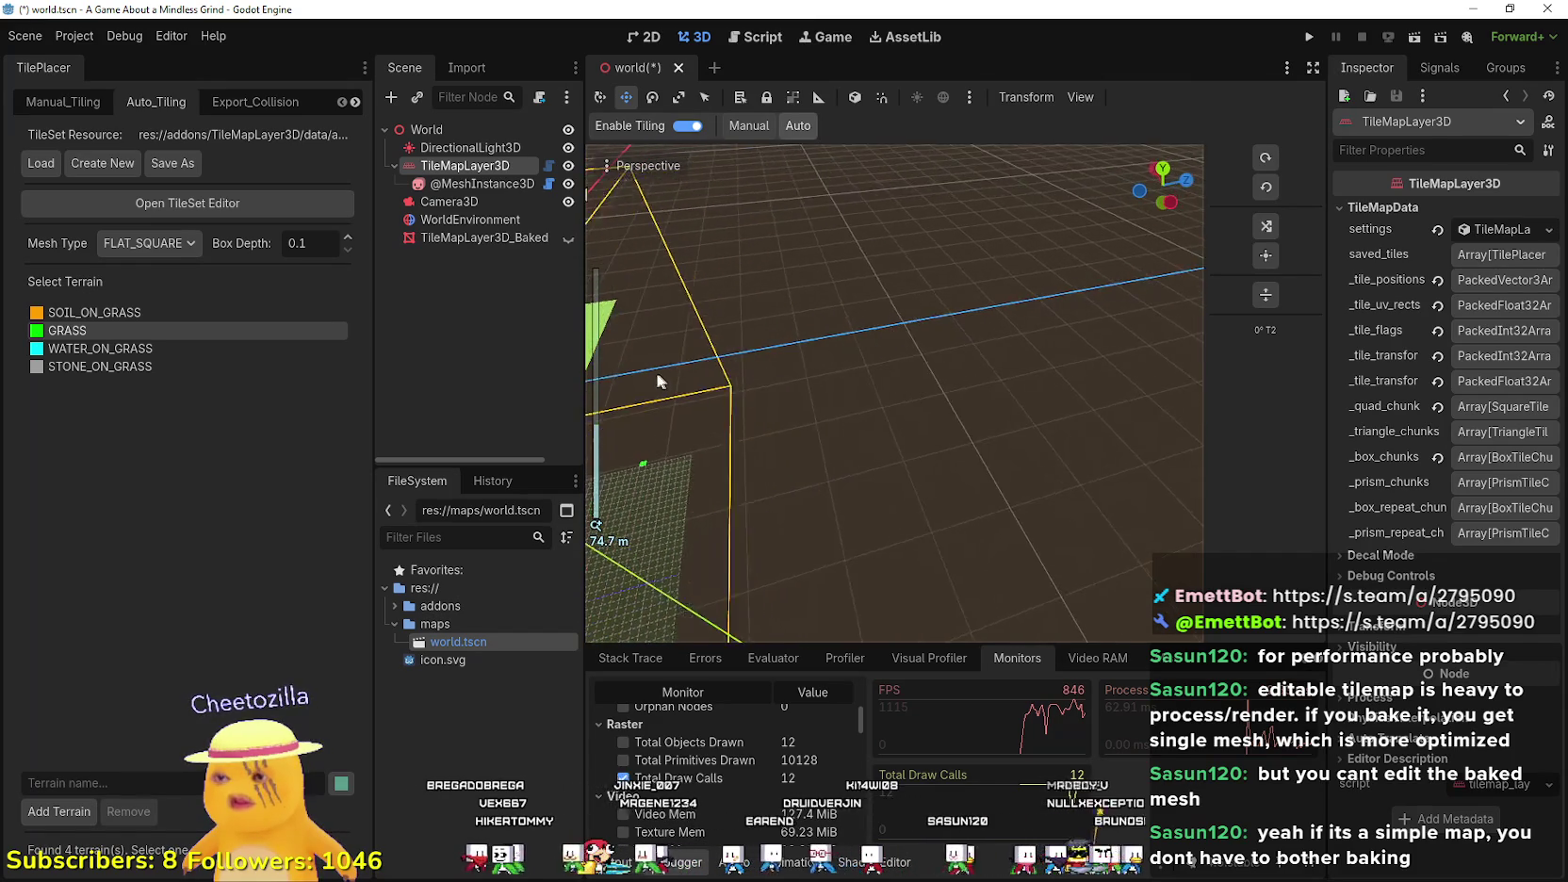
{"action": "scroll", "coordinate": [647, 386], "scroll_direction": "down", "scroll_amount": 2}
{"action": "scroll", "coordinate": [647, 386], "scroll_direction": "up", "scroll_amount": 2}
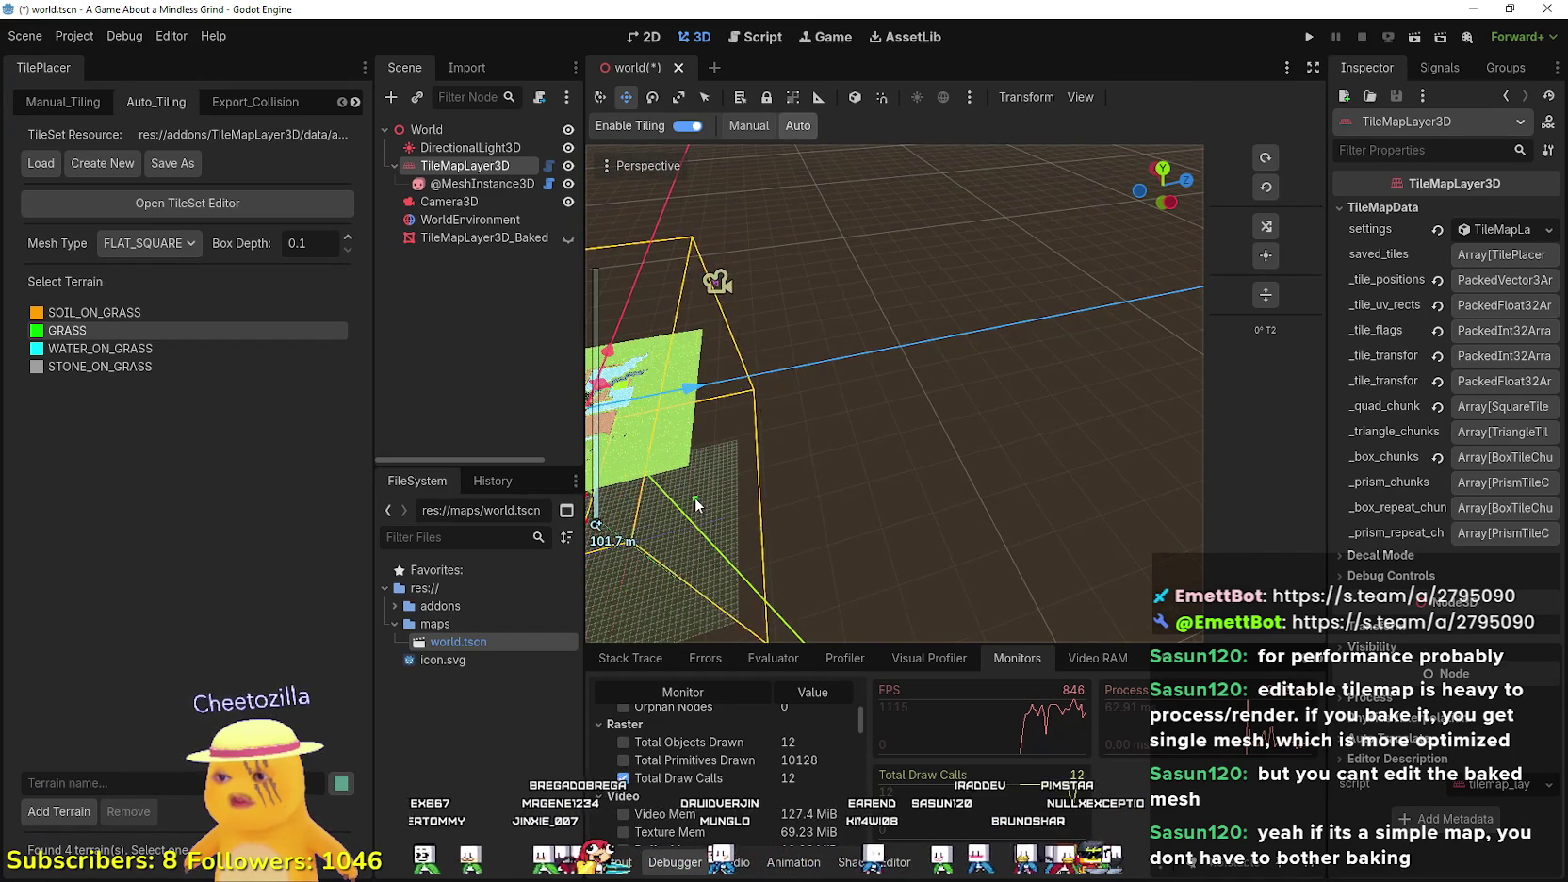
{"action": "scroll", "coordinate": [696, 497], "scroll_direction": "down", "scroll_amount": 1}
{"action": "mouse_move", "coordinate": [697, 494]}
{"action": "left_mouse_down"}
{"action": "mouse_move", "coordinate": [705, 461]}
{"action": "mouse_move", "coordinate": [704, 511]}
{"action": "mouse_move", "coordinate": [769, 491]}
{"action": "mouse_move", "coordinate": [814, 432]}
{"action": "mouse_move", "coordinate": [823, 378]}
{"action": "mouse_move", "coordinate": [882, 610]}
{"action": "mouse_move", "coordinate": [824, 493]}
{"action": "left_mouse_up"}
{"action": "scroll", "coordinate": [824, 493], "scroll_direction": "up", "scroll_amount": 5}
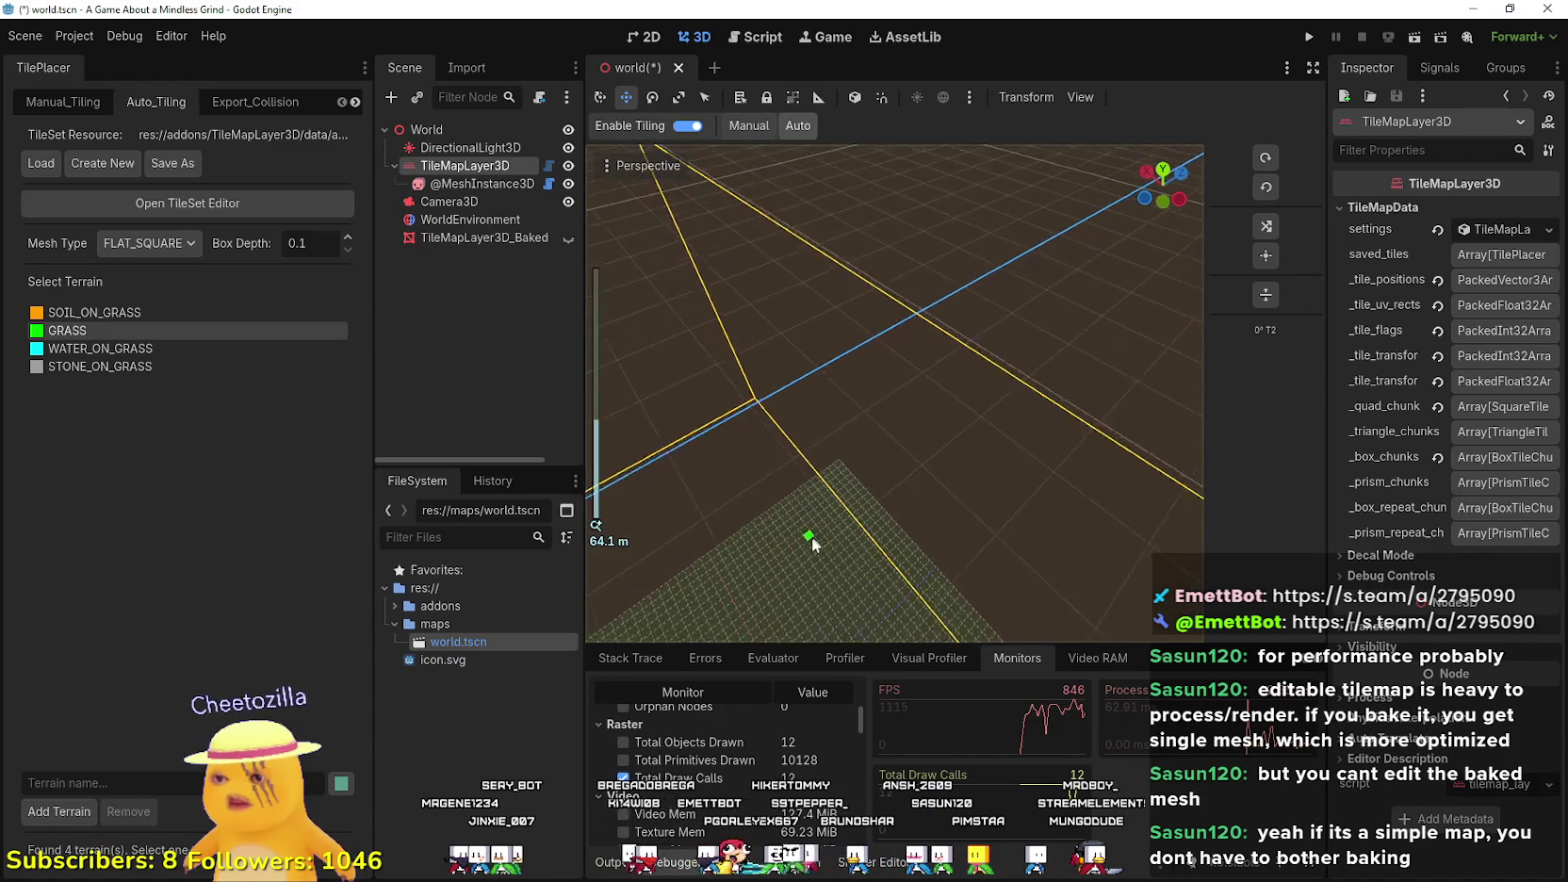
{"action": "scroll", "coordinate": [808, 531], "scroll_direction": "down", "scroll_amount": 5}
{"action": "scroll", "coordinate": [805, 509], "scroll_direction": "up", "scroll_amount": 4}
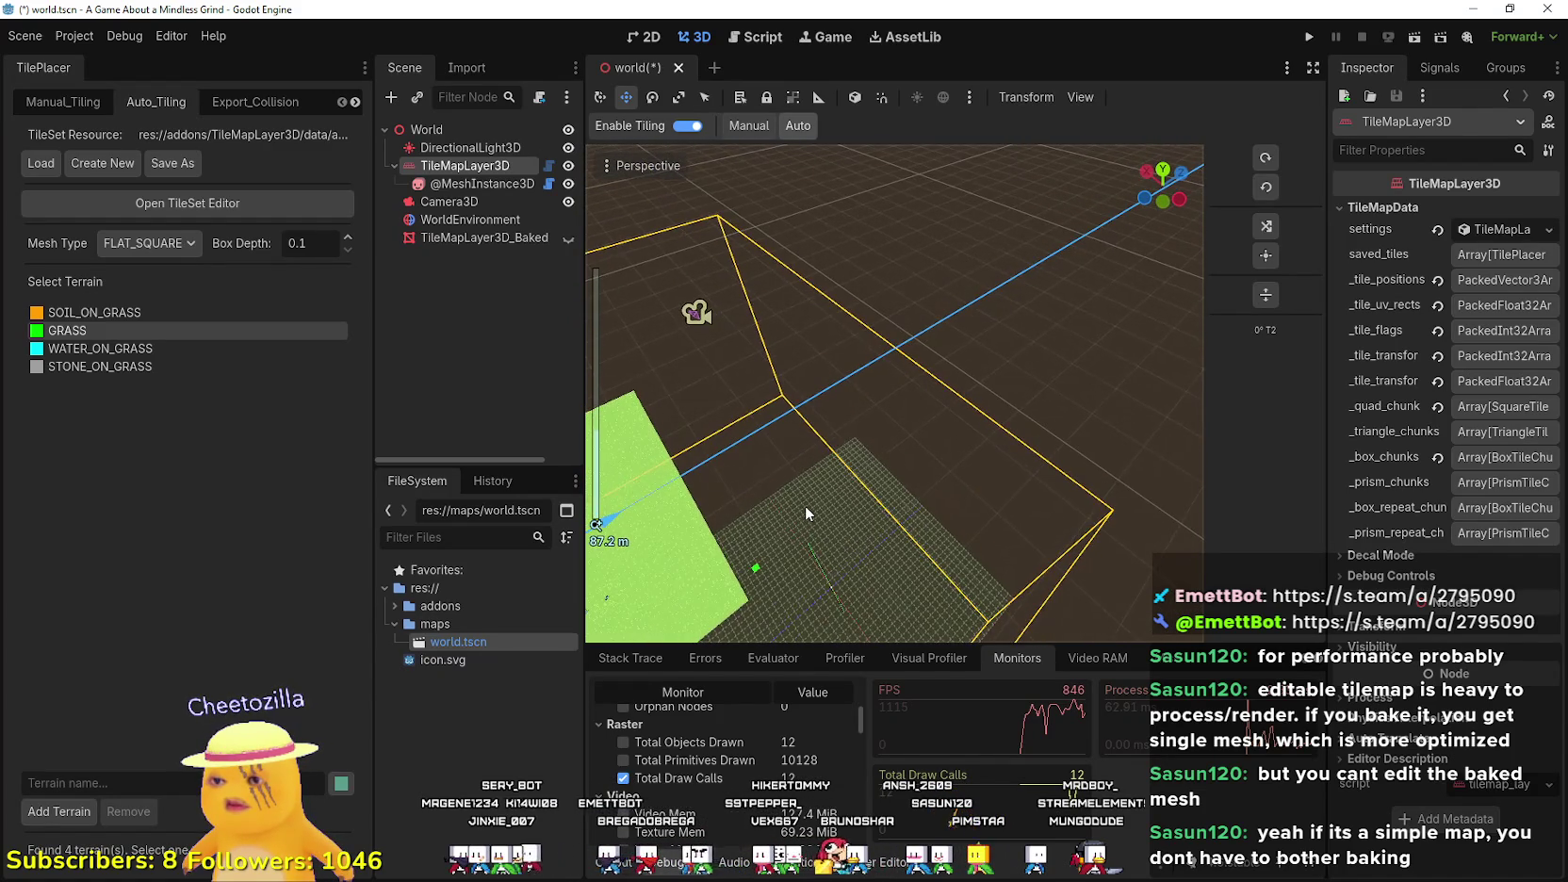
{"action": "scroll", "coordinate": [806, 509], "scroll_direction": "up", "scroll_amount": 3}
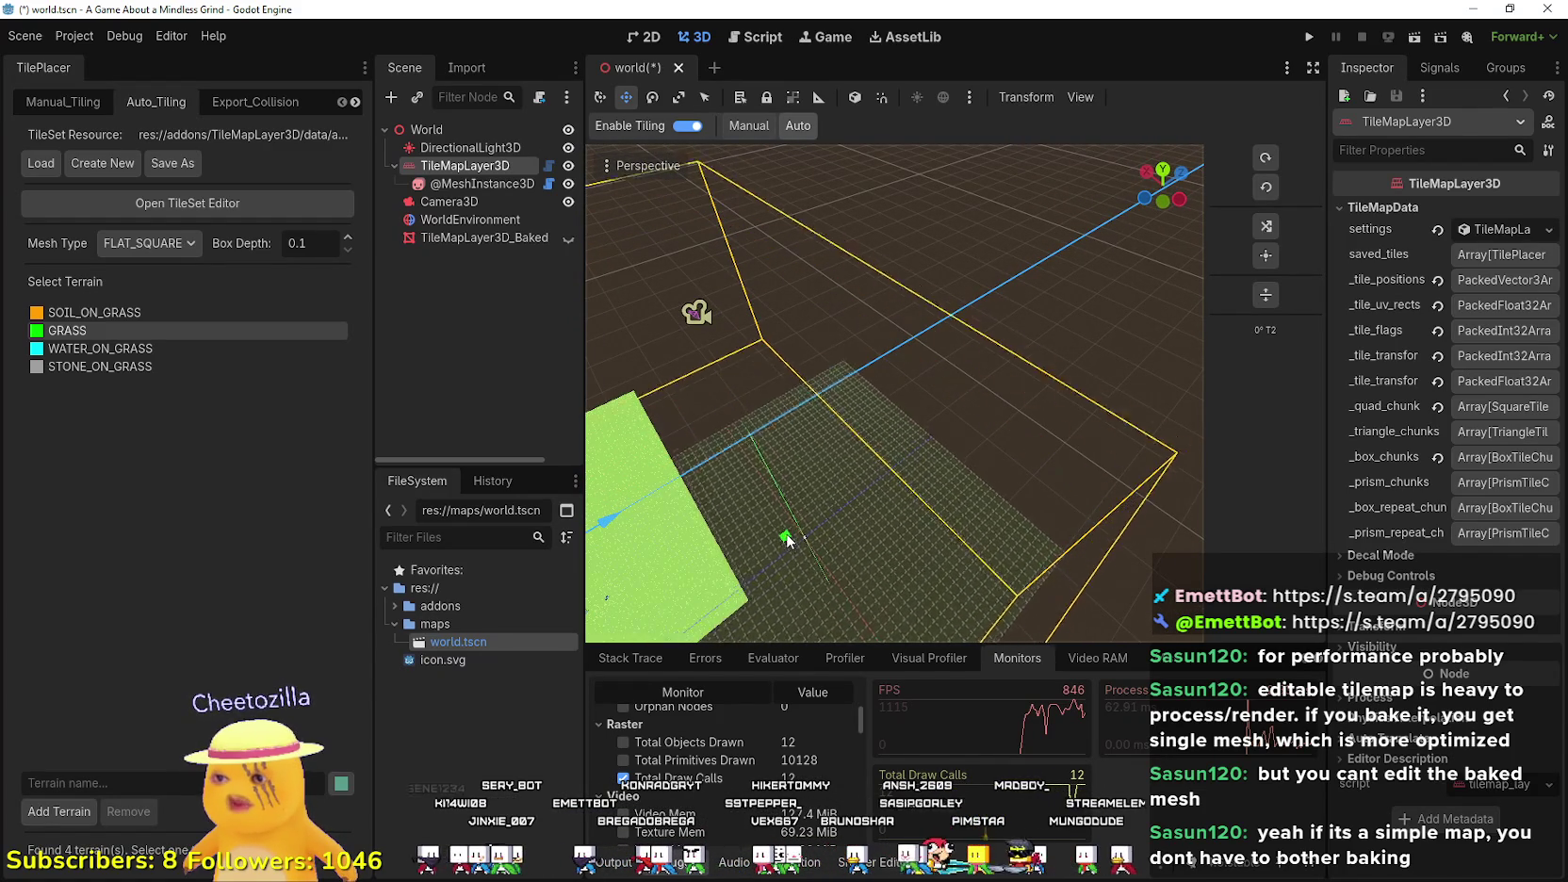
{"action": "mouse_move", "coordinate": [787, 533]}
{"action": "left_mouse_down"}
{"action": "mouse_move", "coordinate": [747, 501]}
{"action": "mouse_move", "coordinate": [628, 511]}
{"action": "left_mouse_up"}
{"action": "scroll", "coordinate": [689, 401], "scroll_direction": "down", "scroll_amount": 3}
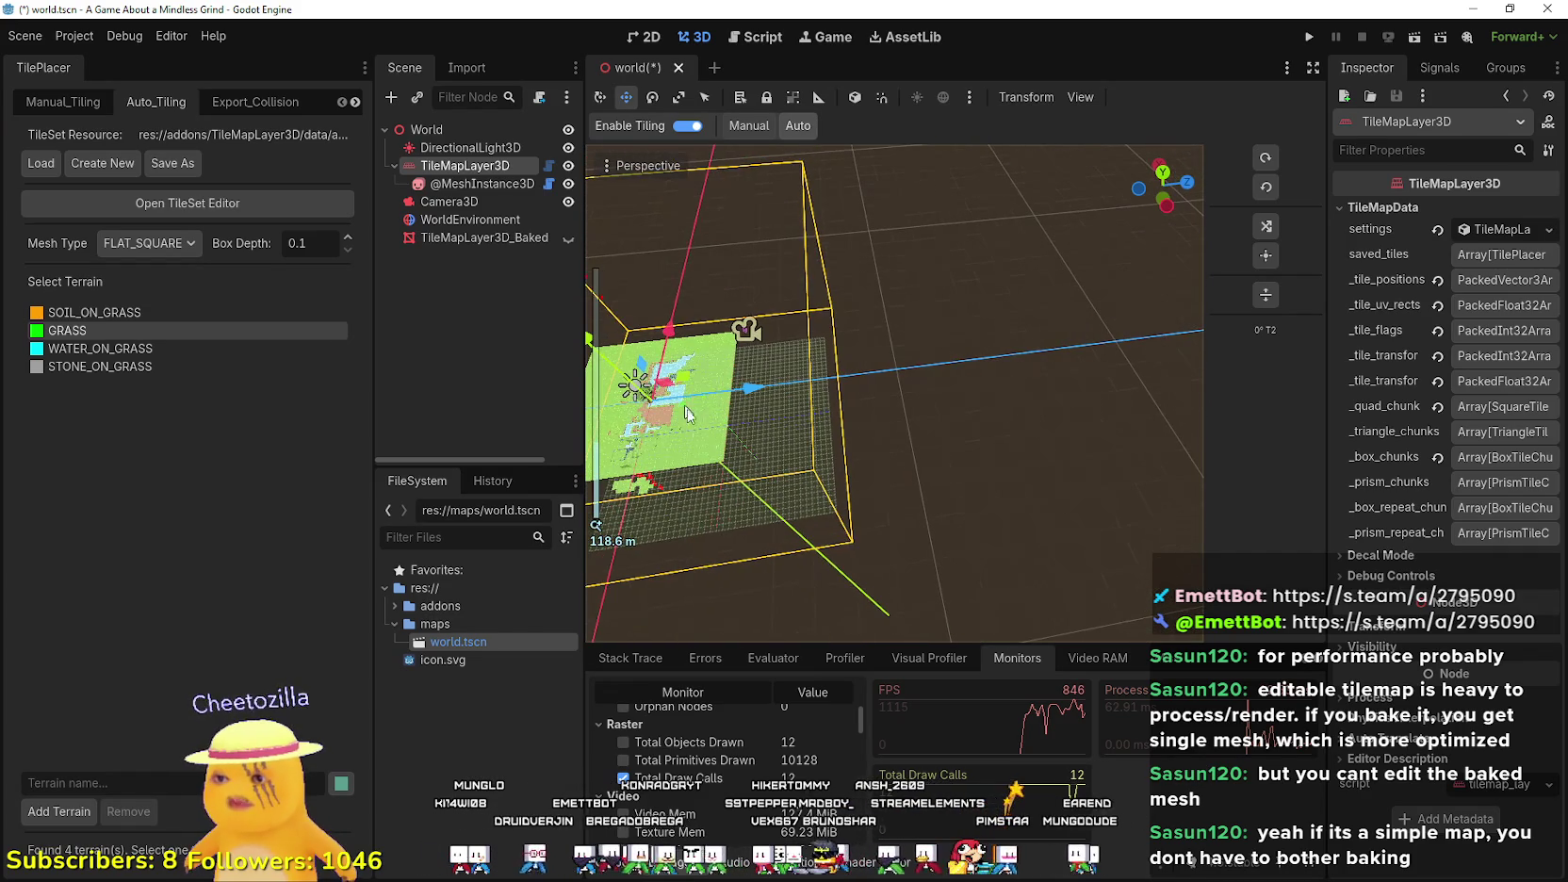
- Reselect TileMapLayer3D, pick GRASS terrain, and paint a small patch of grass tiles
{"action": "left_click", "coordinate": [667, 403]}
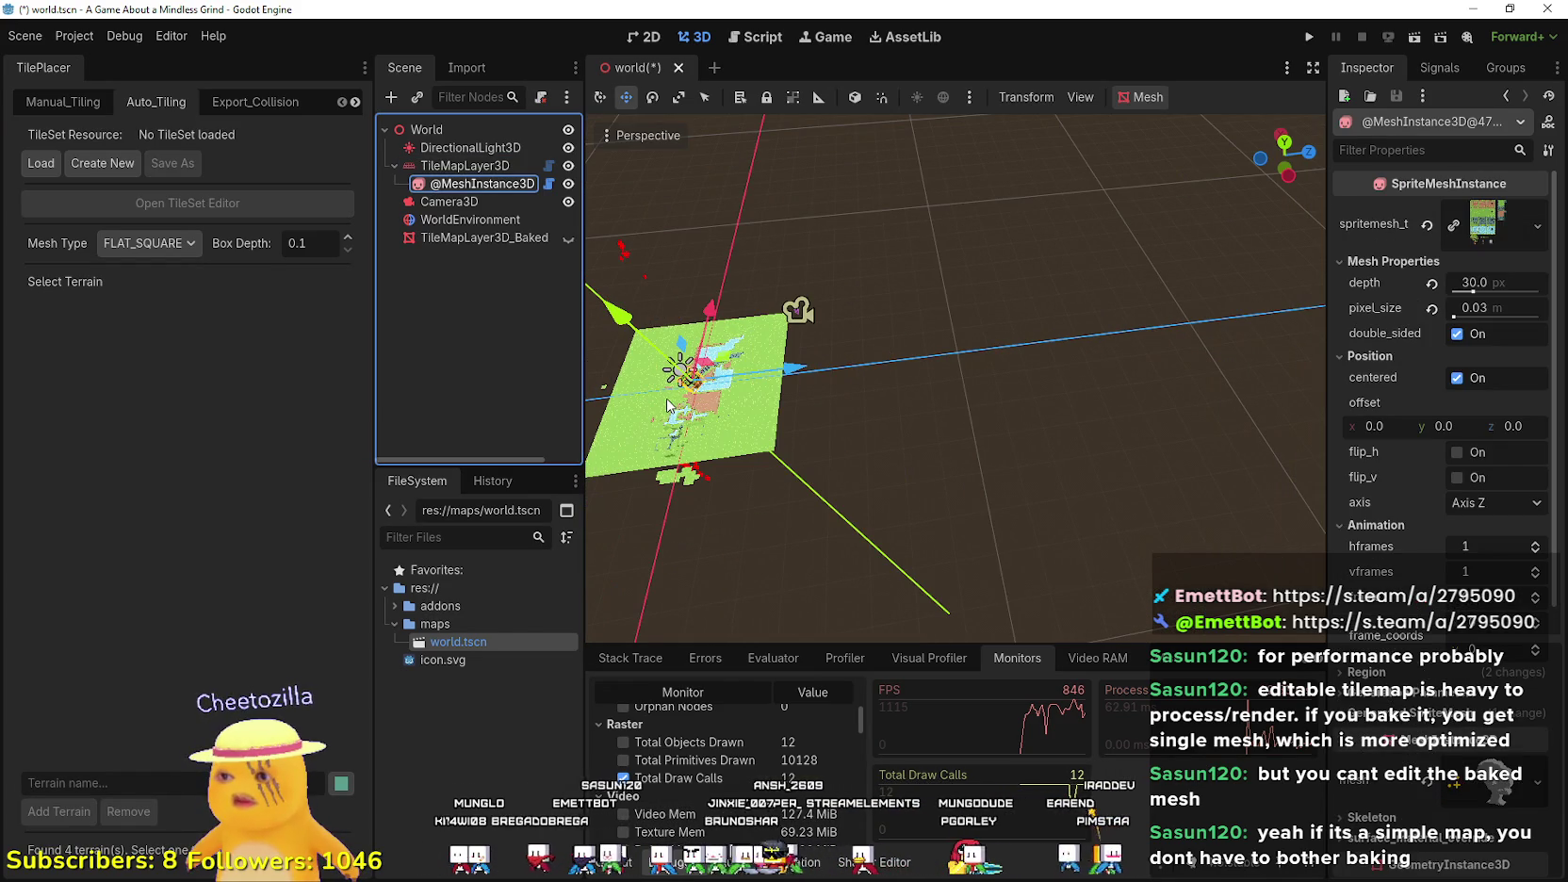
{"action": "left_click", "coordinate": [474, 162]}
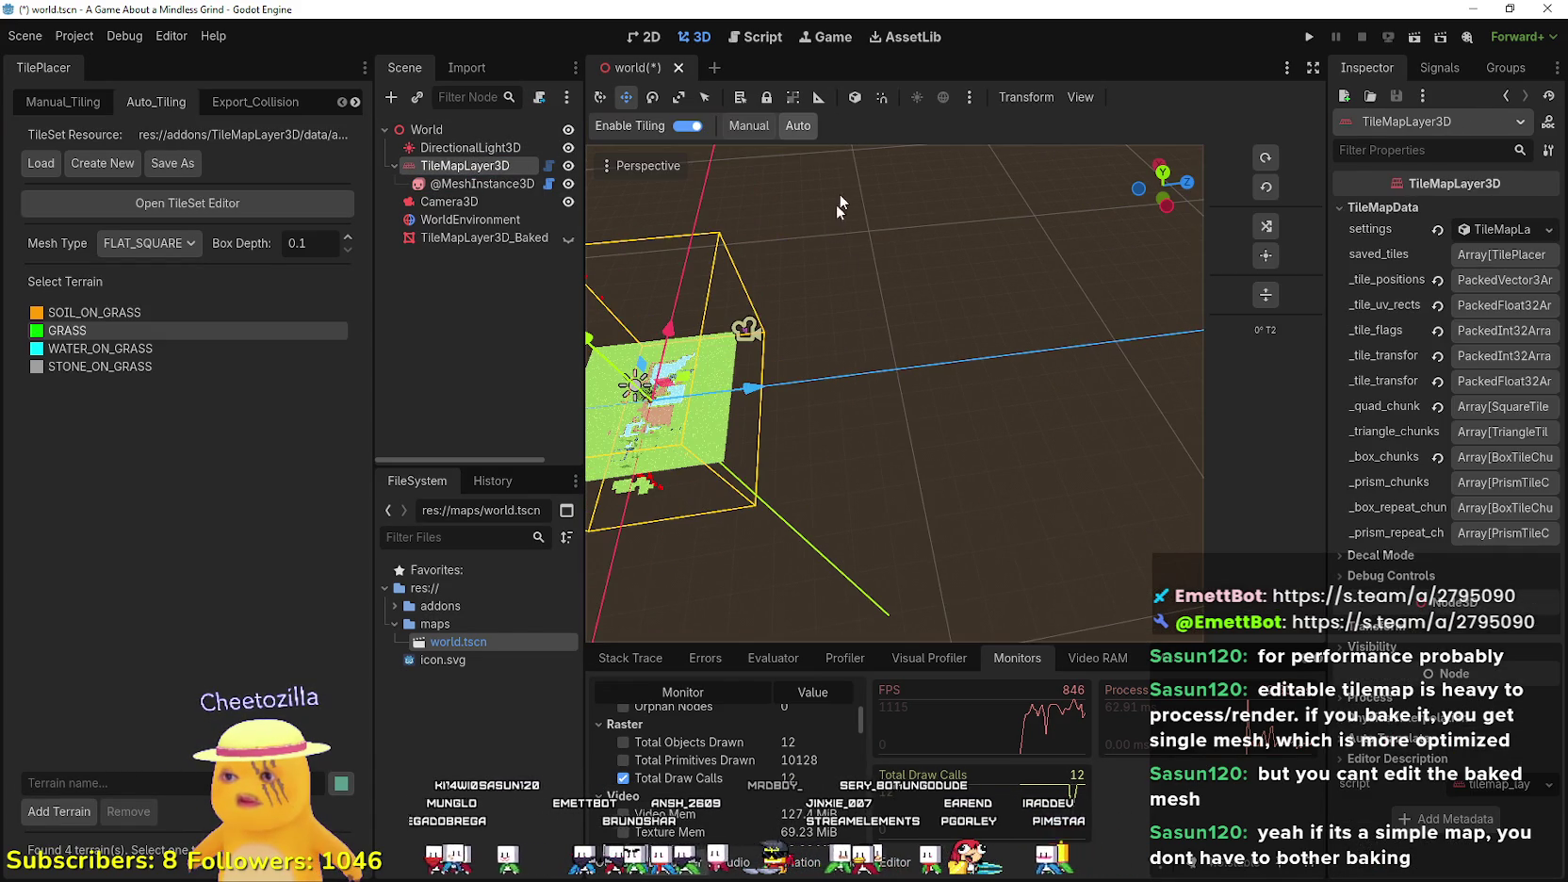
{"action": "mouse_move", "coordinate": [816, 334]}
{"action": "left_mouse_down"}
{"action": "mouse_move", "coordinate": [808, 371]}
{"action": "mouse_move", "coordinate": [369, 338]}
{"action": "left_mouse_up"}
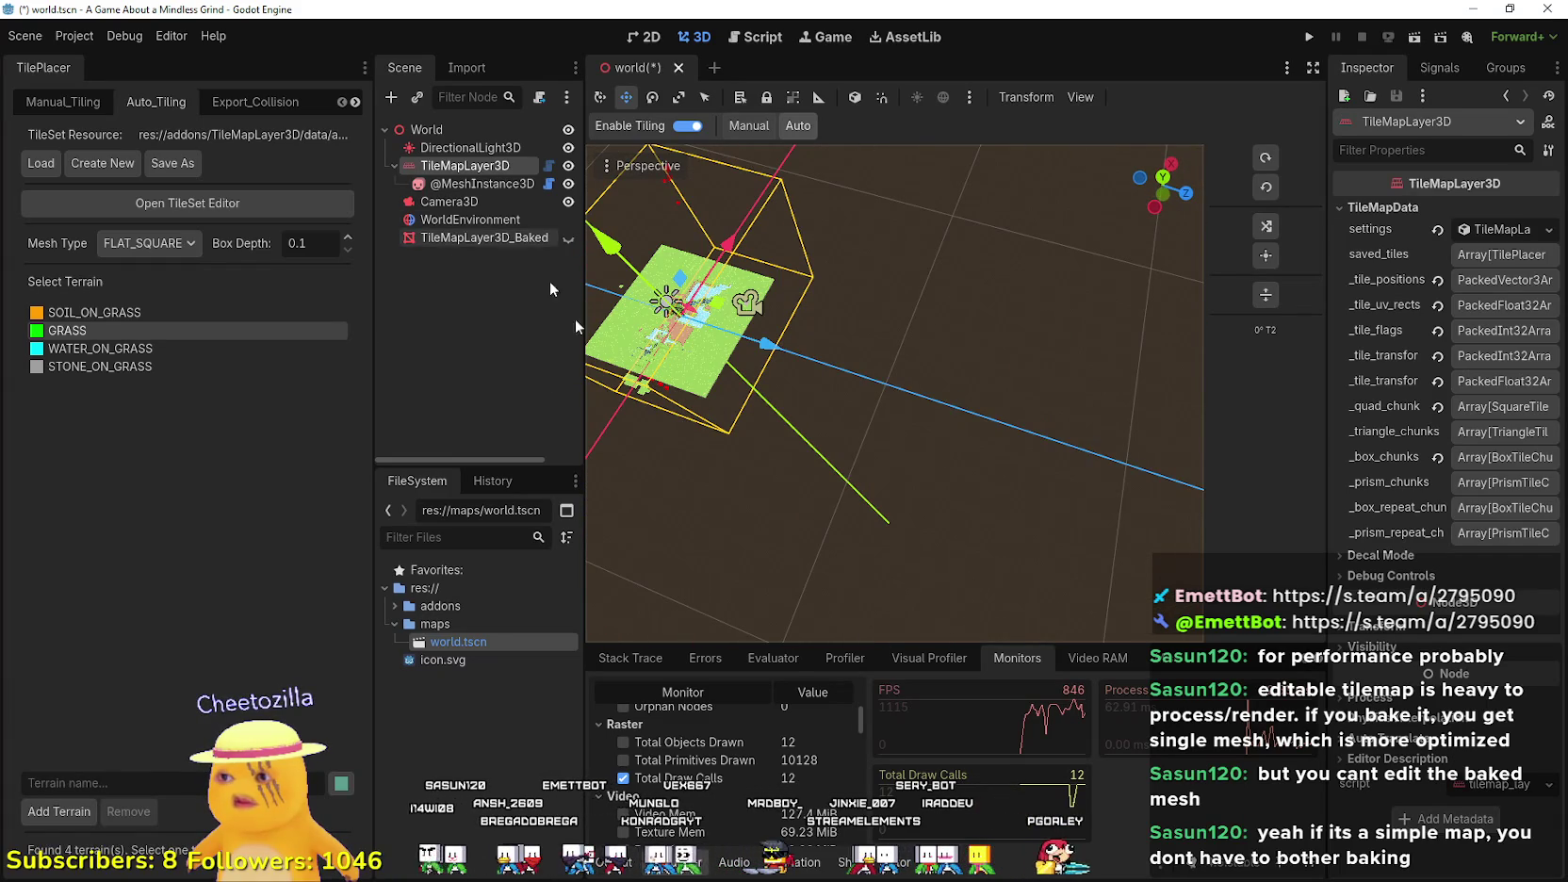
{"action": "left_click", "coordinate": [169, 312]}
{"action": "left_click", "coordinate": [156, 330]}
{"action": "mouse_move", "coordinate": [816, 333]}
{"action": "left_mouse_down"}
{"action": "mouse_move", "coordinate": [767, 348]}
{"action": "mouse_move", "coordinate": [751, 335]}
{"action": "mouse_move", "coordinate": [764, 332]}
{"action": "left_mouse_up"}
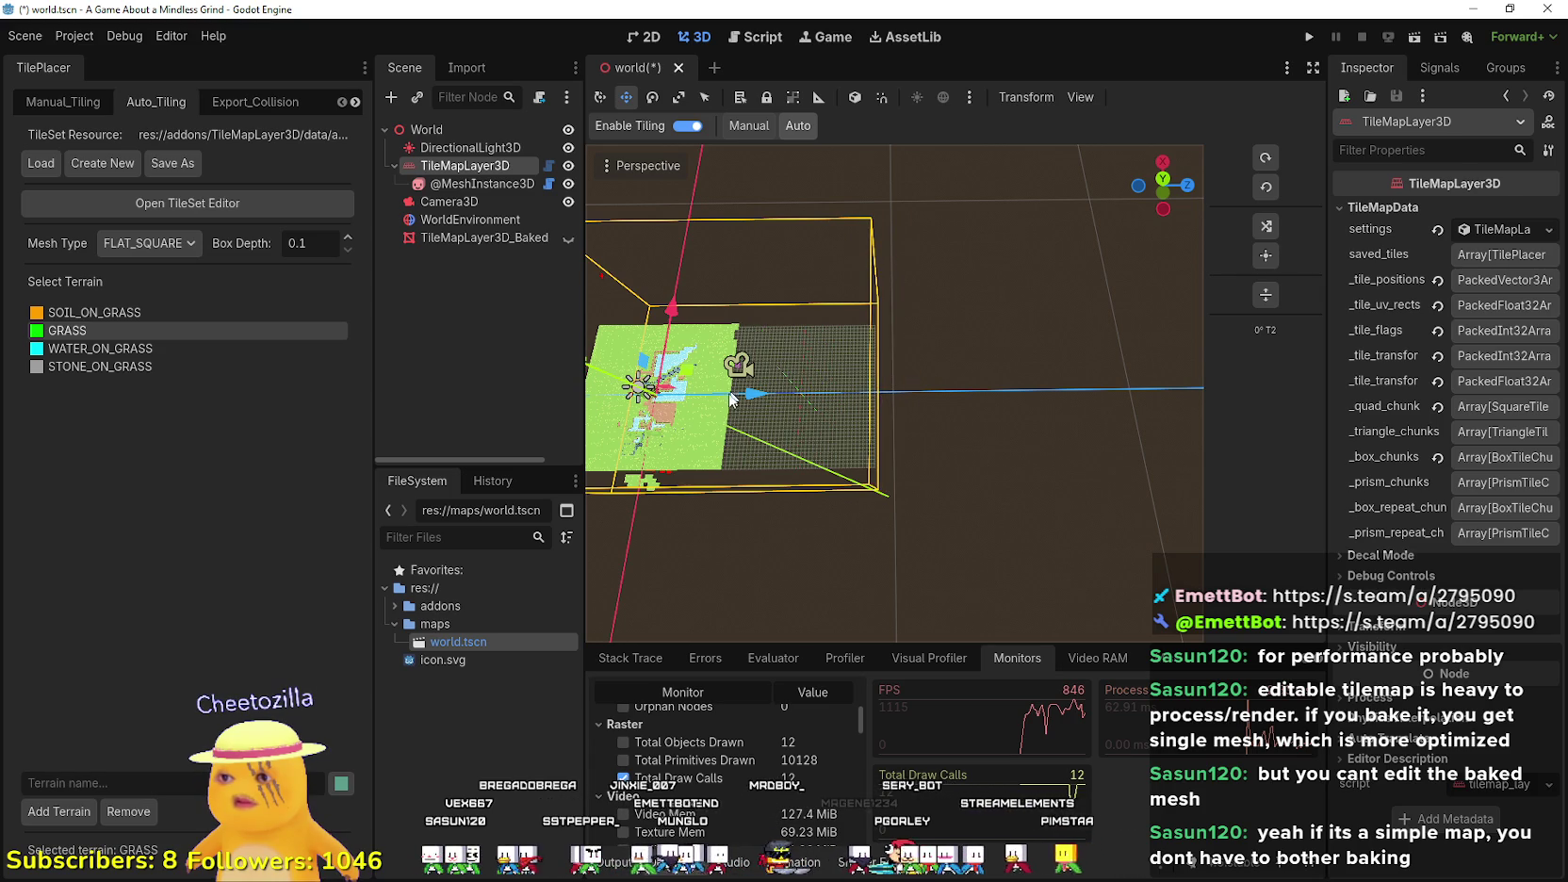
- Orbit closer to the grid and return to plain selection mode
{"action": "scroll", "coordinate": [735, 389], "scroll_direction": "up", "scroll_amount": 5}
{"action": "scroll", "coordinate": [660, 433], "scroll_direction": "down", "scroll_amount": 3}
{"action": "left_click_drag", "start_coordinate": [711, 422], "coordinate": [749, 433]}
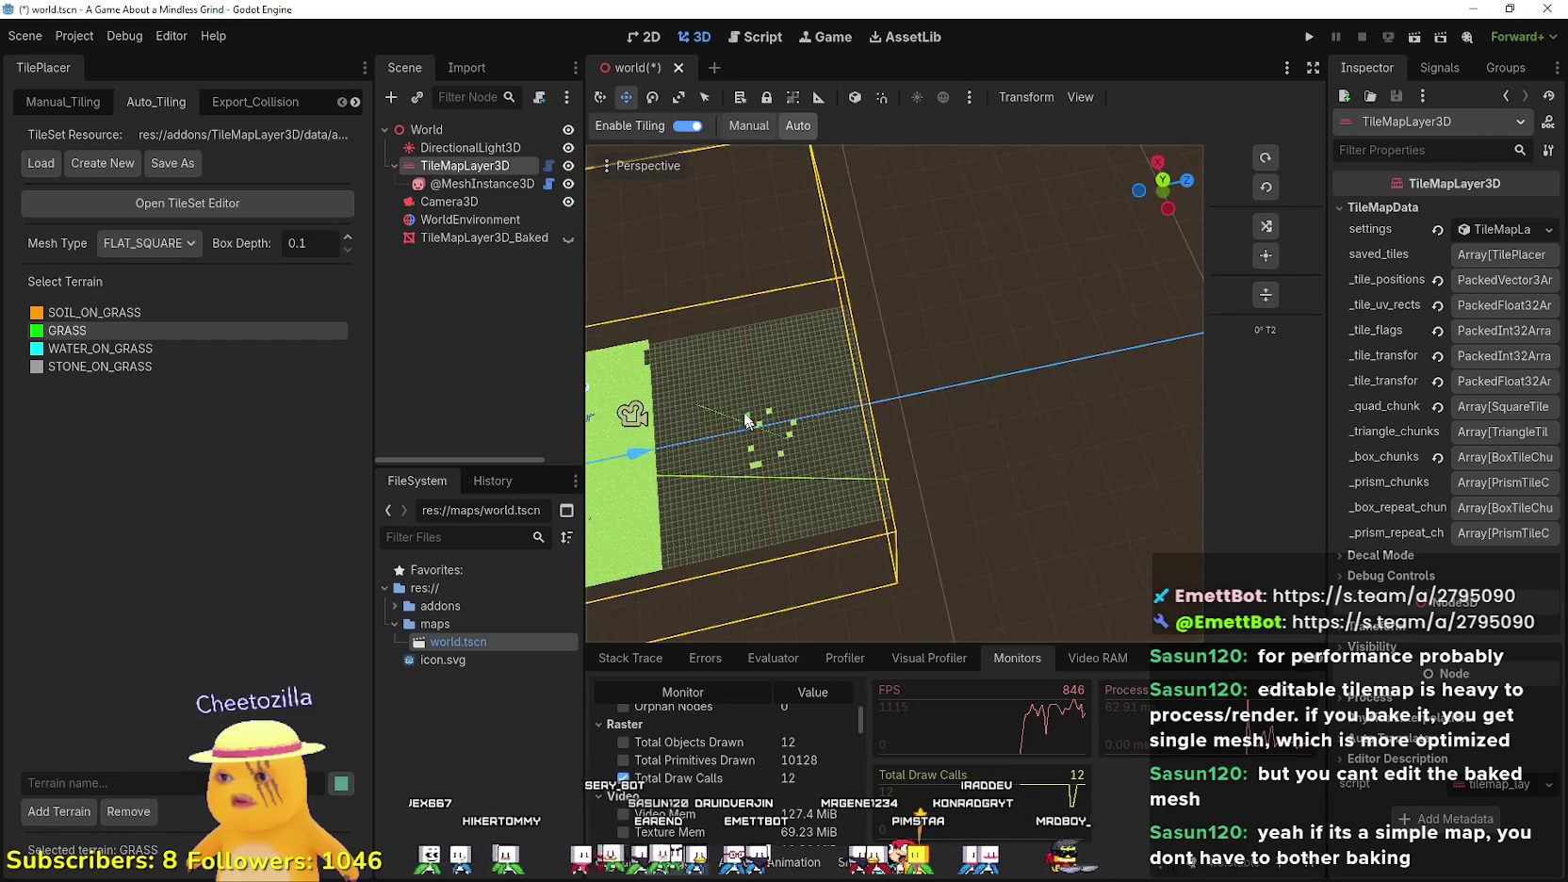
{"action": "left_click", "coordinate": [609, 99]}
{"action": "scroll", "coordinate": [769, 471], "scroll_direction": "down", "scroll_amount": 2}
{"action": "mouse_move", "coordinate": [764, 461]}
{"action": "left_mouse_down"}
{"action": "mouse_move", "coordinate": [755, 401]}
{"action": "mouse_move", "coordinate": [768, 395]}
{"action": "mouse_move", "coordinate": [754, 439]}
{"action": "mouse_move", "coordinate": [970, 323]}
{"action": "mouse_move", "coordinate": [922, 344]}
{"action": "mouse_move", "coordinate": [1131, 196]}
{"action": "left_mouse_up"}
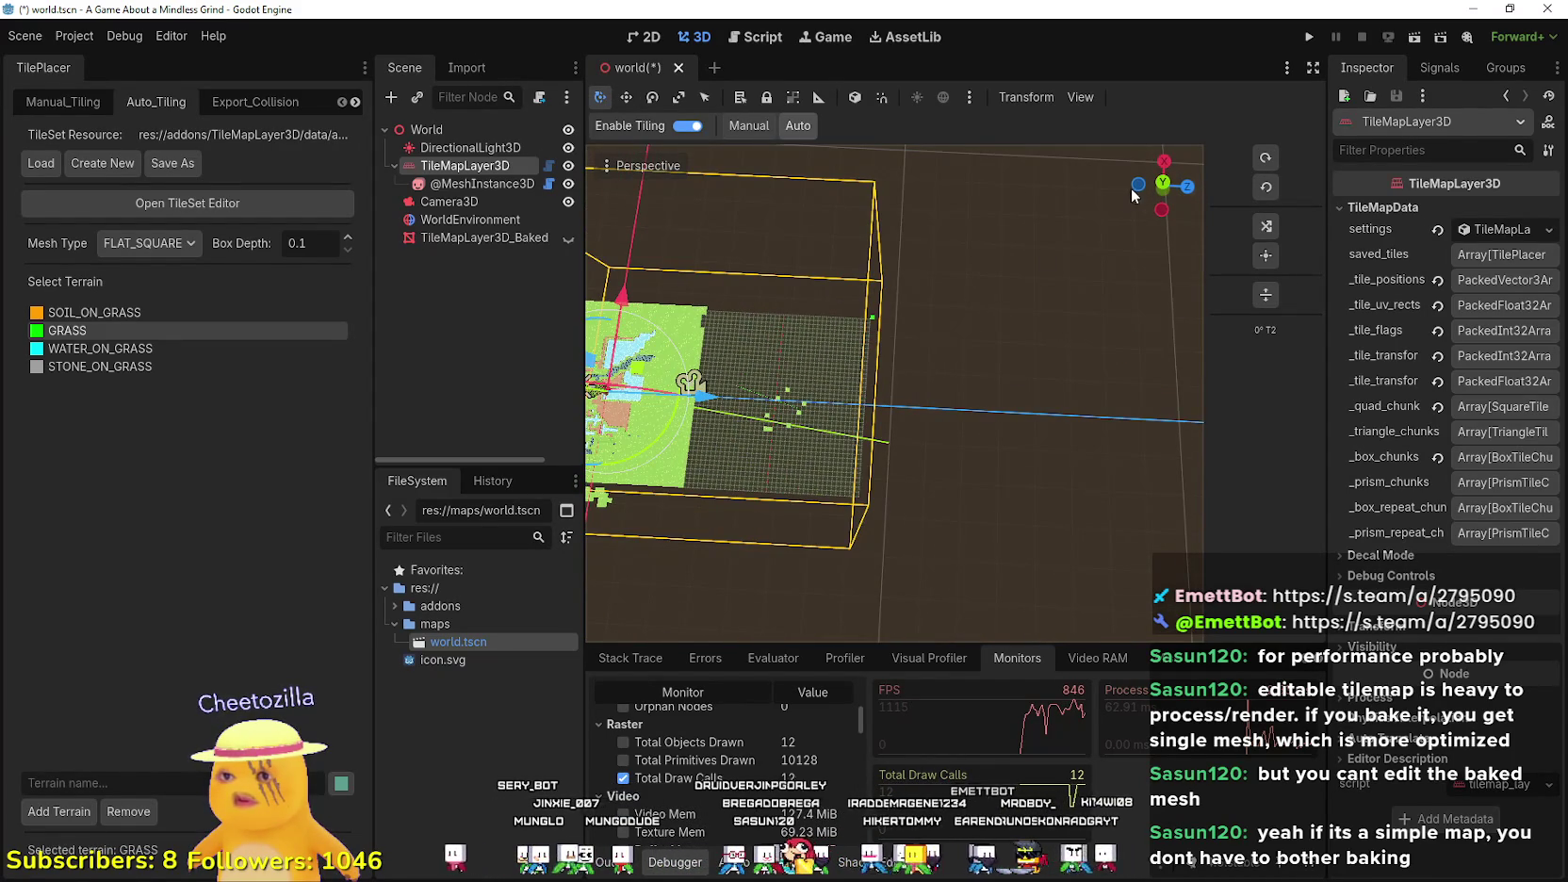
{"action": "left_click", "coordinate": [1138, 186]}
{"action": "scroll", "coordinate": [1035, 275], "scroll_direction": "up", "scroll_amount": 5}
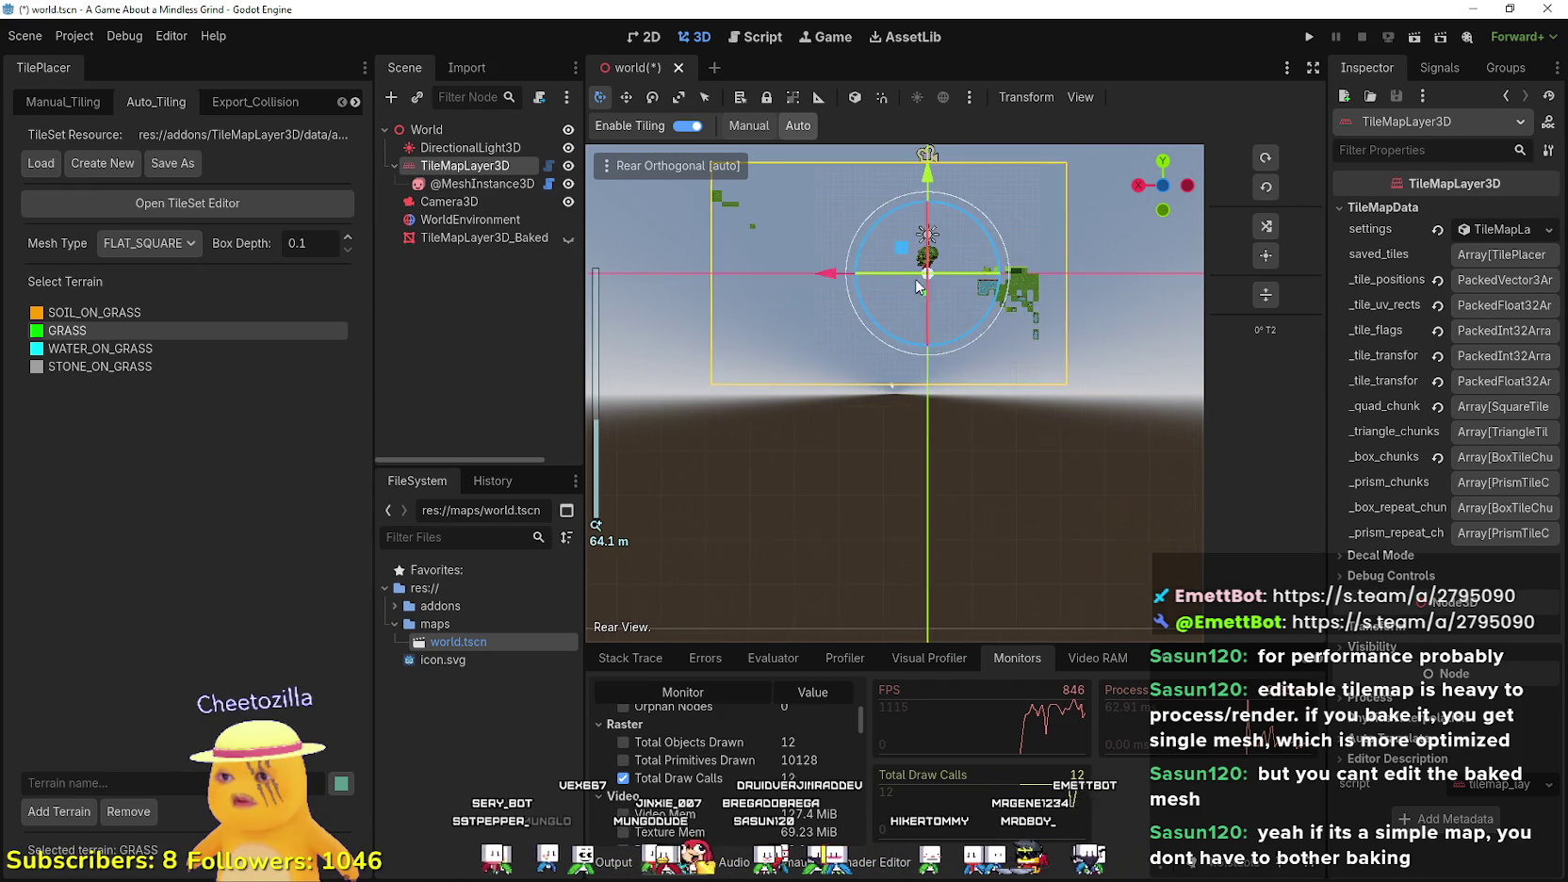
{"action": "left_click", "coordinate": [1165, 188]}
{"action": "left_click", "coordinate": [1169, 164]}
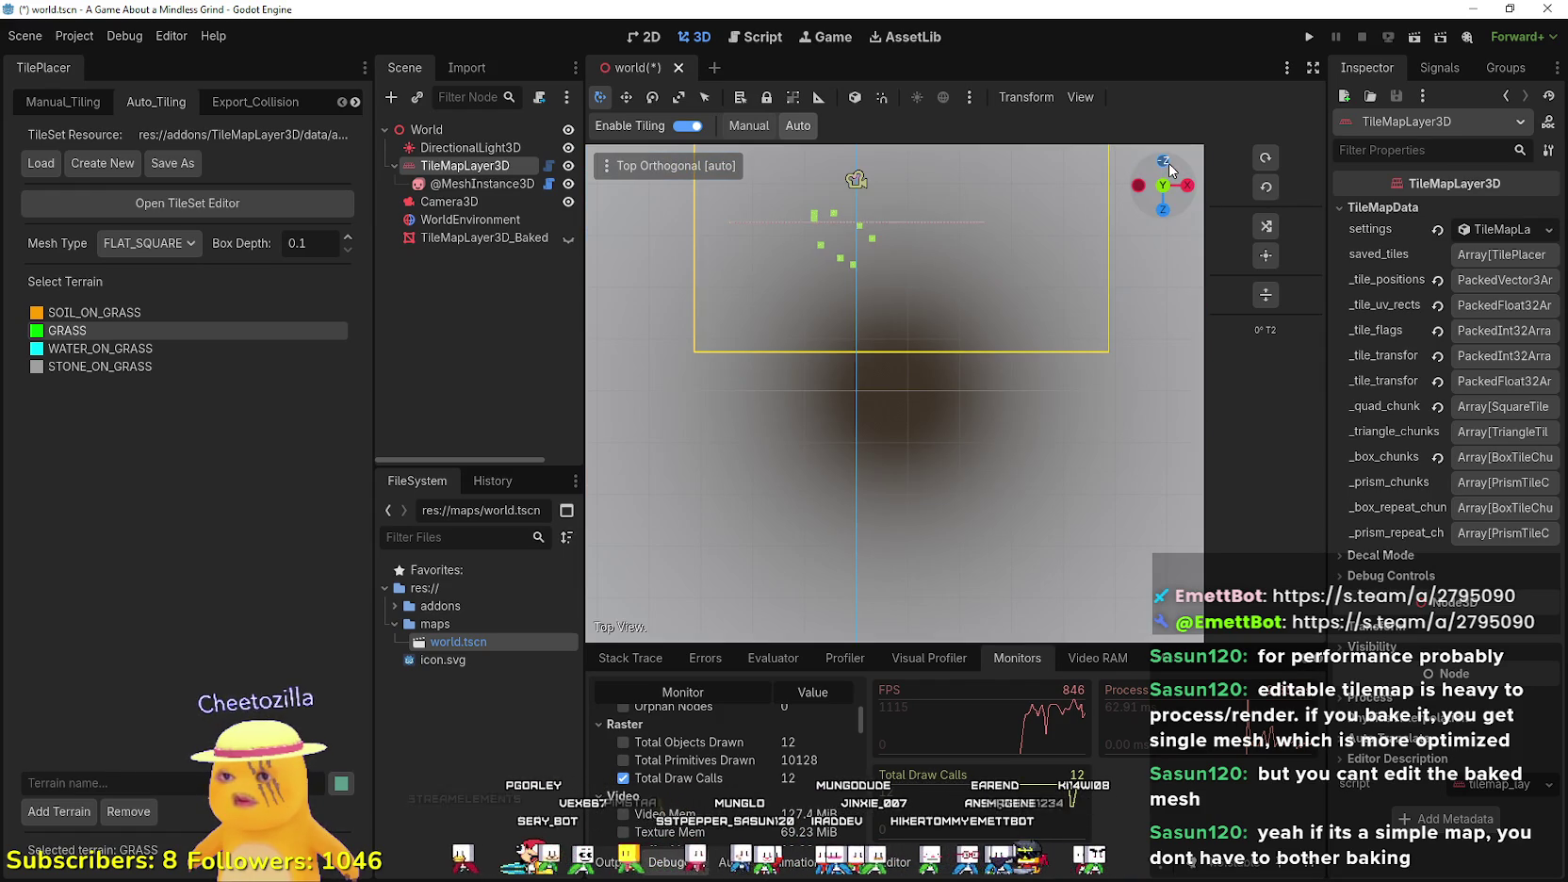
{"action": "left_click", "coordinate": [1167, 212]}
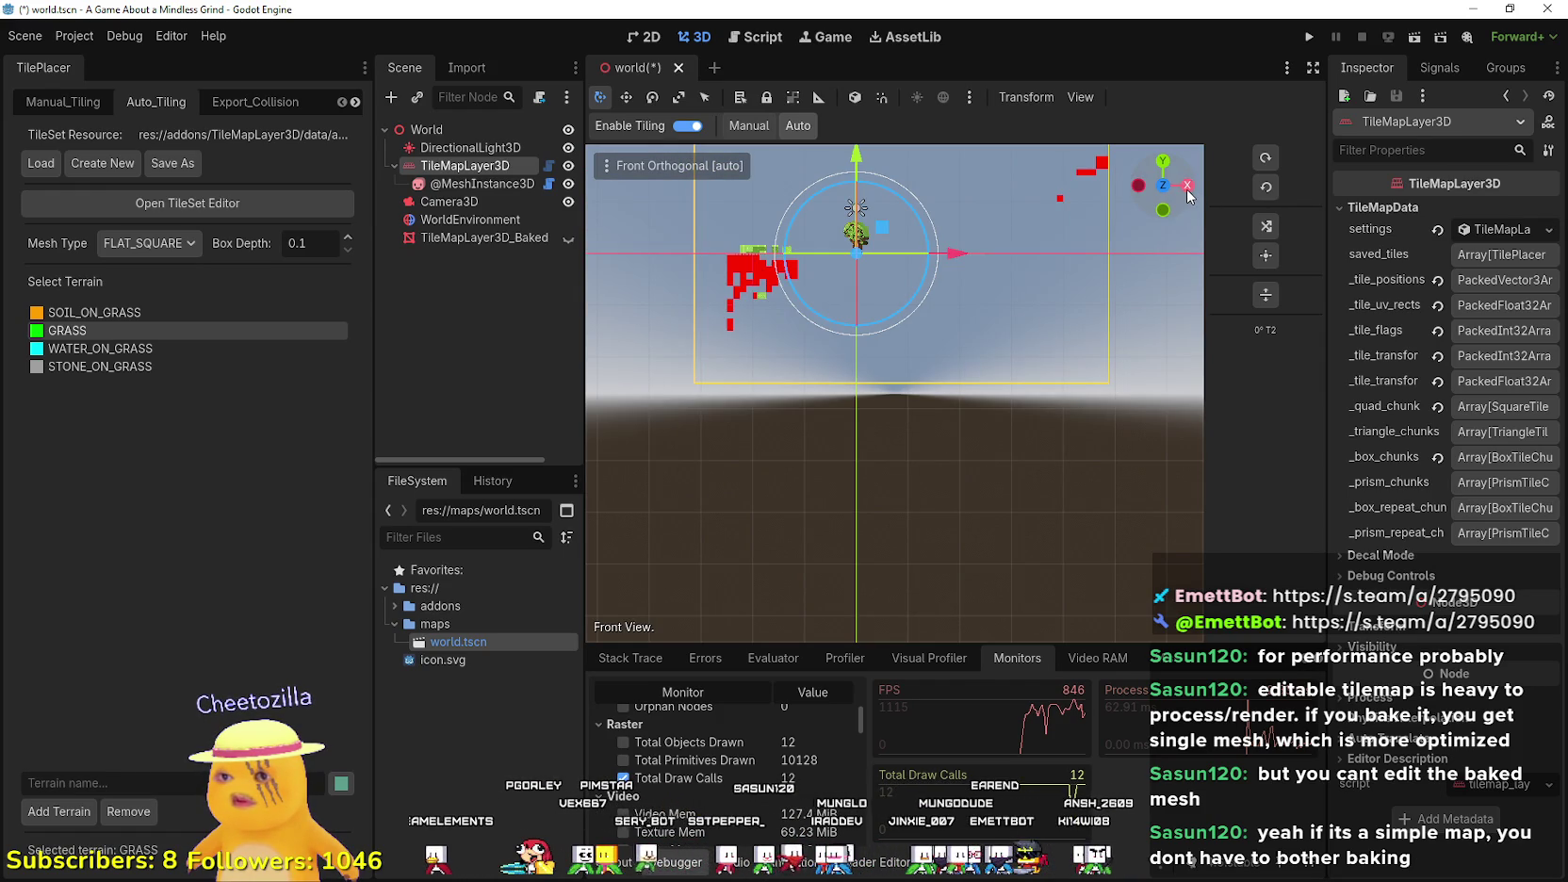
{"action": "left_click", "coordinate": [1188, 186]}
{"action": "scroll", "coordinate": [1044, 266], "scroll_direction": "down", "scroll_amount": 3}
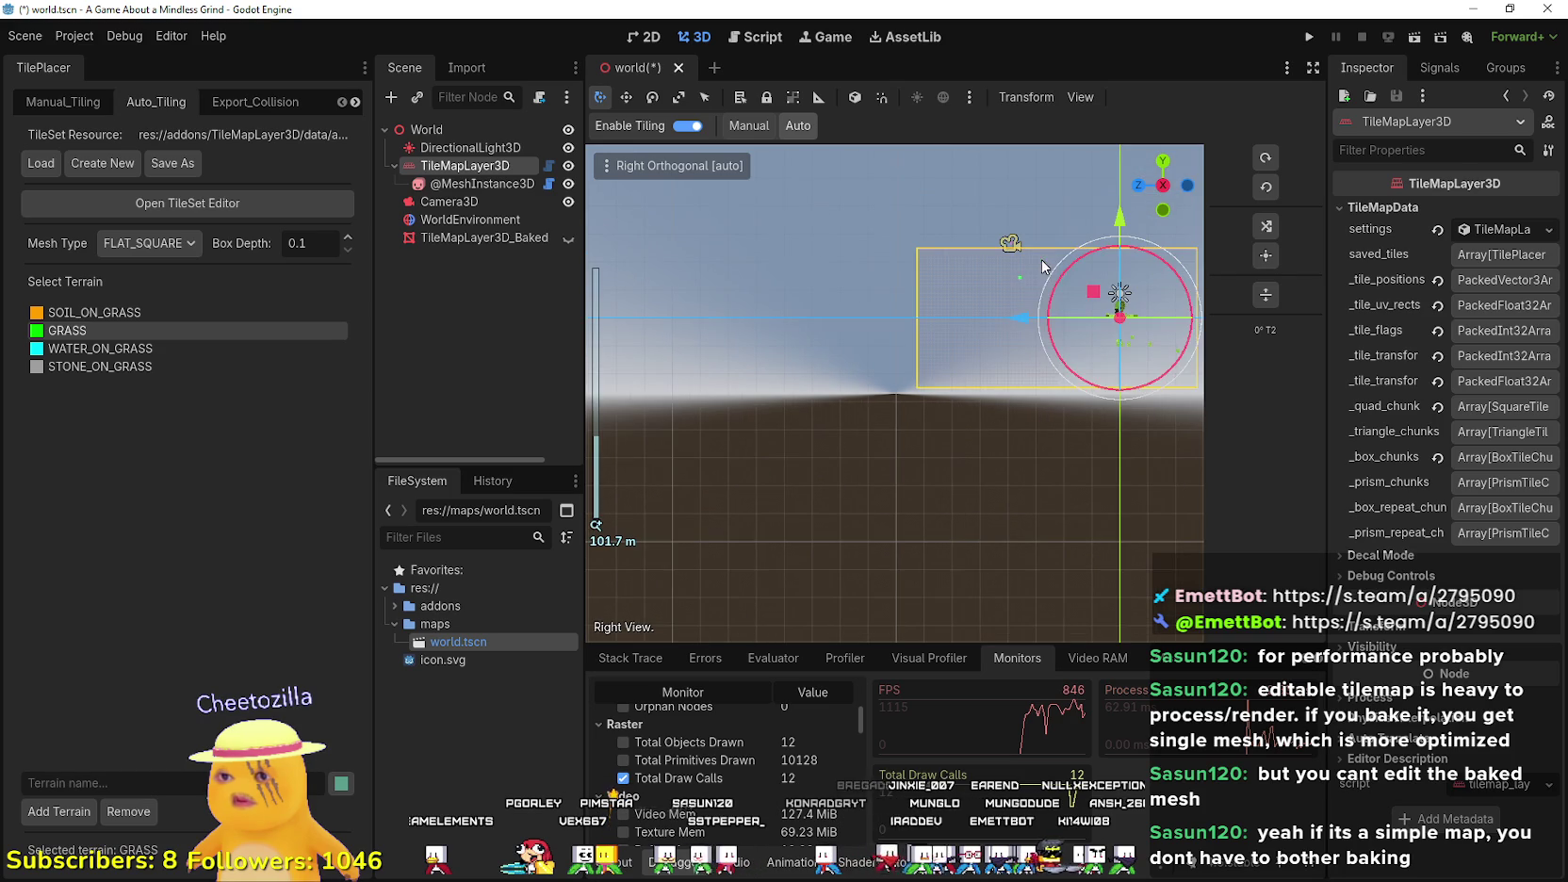
{"action": "left_click", "coordinate": [1165, 187]}
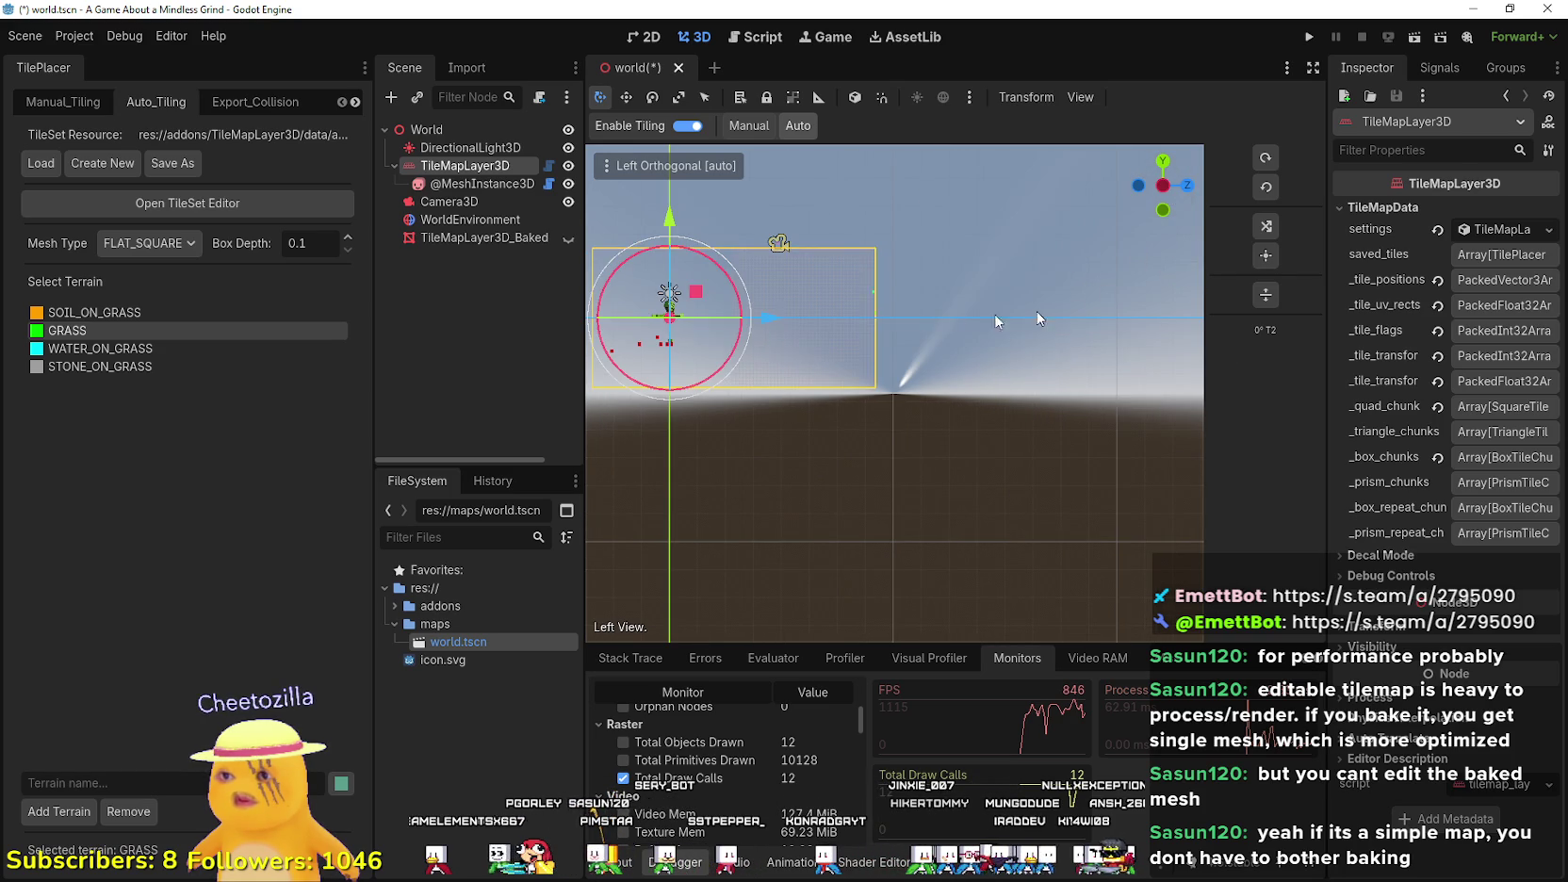
{"action": "mouse_move", "coordinate": [652, 286]}
{"action": "left_mouse_down"}
{"action": "mouse_move", "coordinate": [955, 401]}
{"action": "mouse_move", "coordinate": [881, 297]}
{"action": "mouse_move", "coordinate": [827, 349]}
{"action": "mouse_move", "coordinate": [871, 593]}
{"action": "left_mouse_up"}
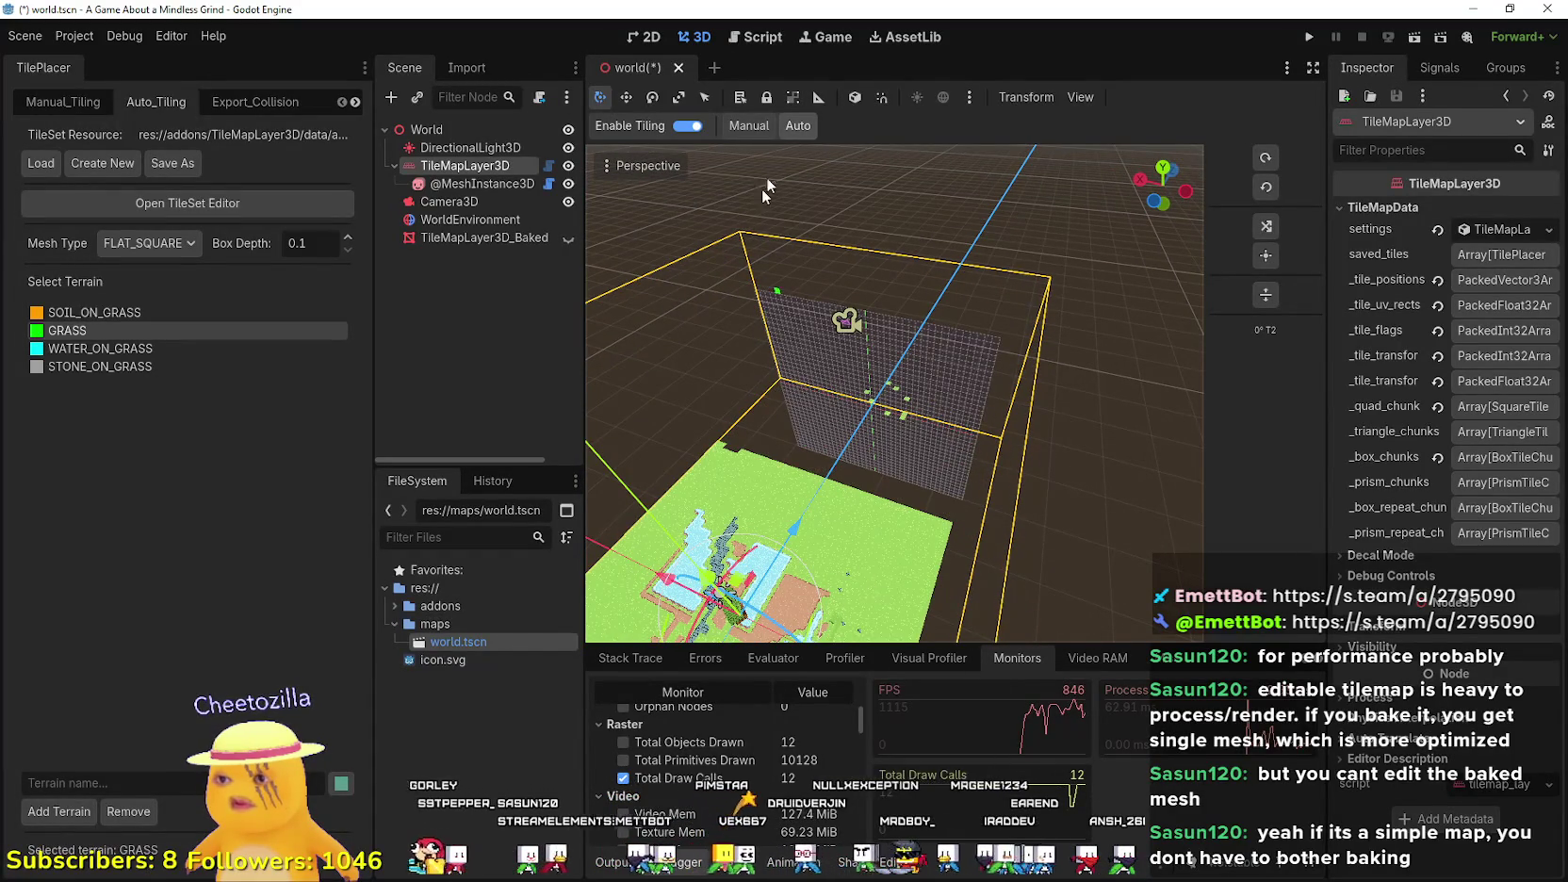
- Turn off Enable Tiling and glance at the Perspective view options
{"action": "left_click", "coordinate": [687, 126]}
{"action": "left_click_drag", "start_coordinate": [693, 217], "coordinate": [695, 284]}
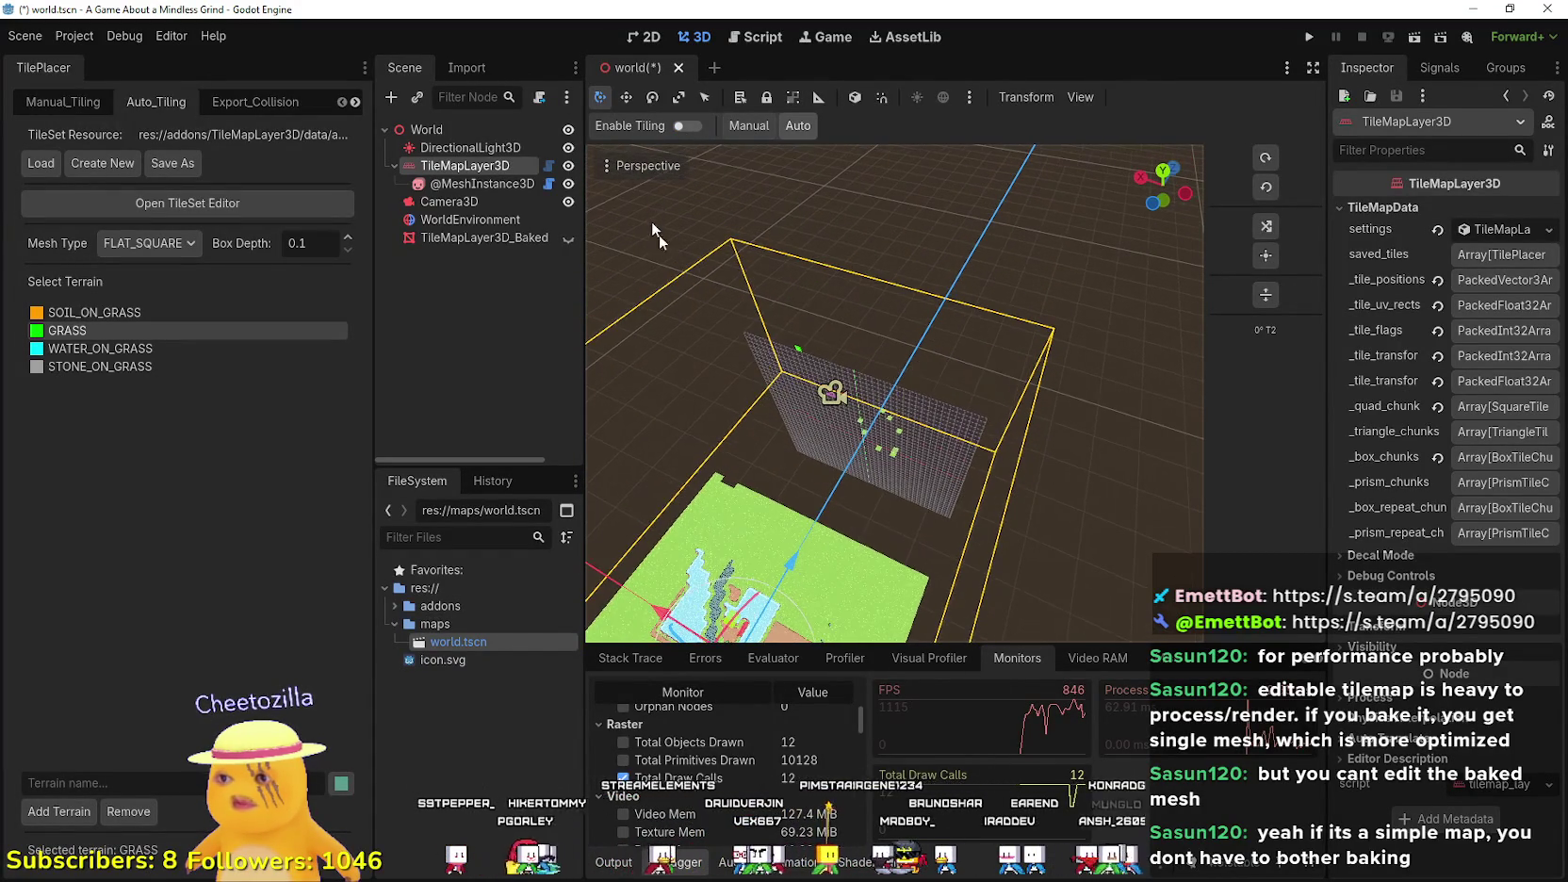
{"action": "left_click", "coordinate": [652, 165]}
{"action": "left_click", "coordinate": [652, 166]}
{"action": "mouse_move", "coordinate": [829, 453]}
{"action": "left_mouse_down"}
{"action": "mouse_move", "coordinate": [838, 518]}
{"action": "mouse_move", "coordinate": [872, 556]}
{"action": "mouse_move", "coordinate": [943, 584]}
{"action": "mouse_move", "coordinate": [970, 466]}
{"action": "mouse_move", "coordinate": [648, 647]}
{"action": "mouse_move", "coordinate": [625, 586]}
{"action": "mouse_move", "coordinate": [659, 528]}
{"action": "mouse_move", "coordinate": [790, 452]}
{"action": "left_mouse_up"}
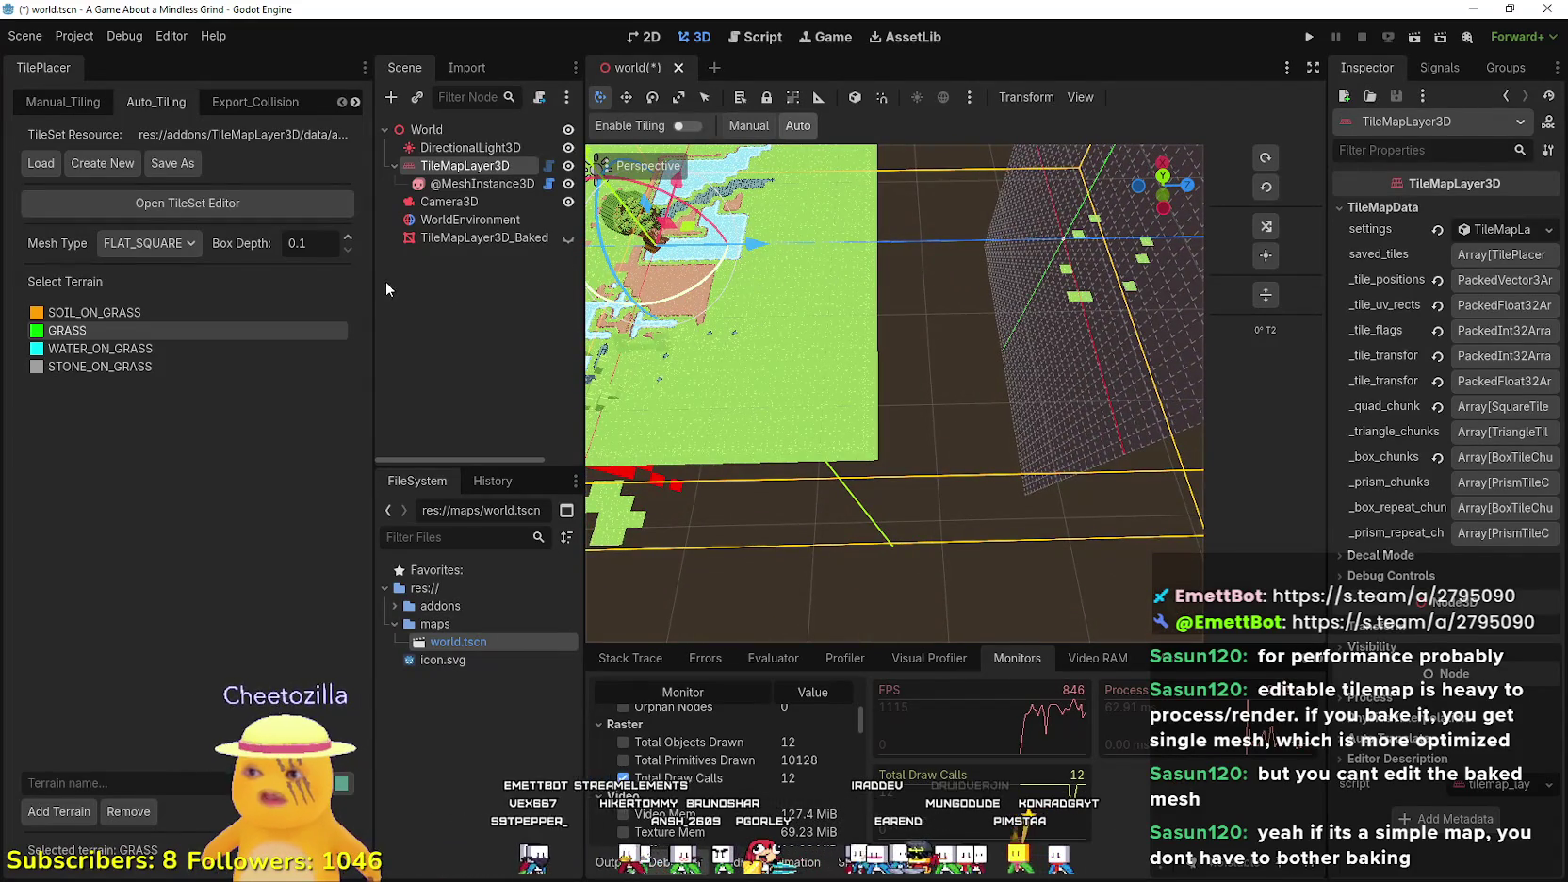
- Resize the Scene dock splitter wider and then back narrower
{"action": "left_click_drag", "start_coordinate": [374, 283], "coordinate": [189, 312]}
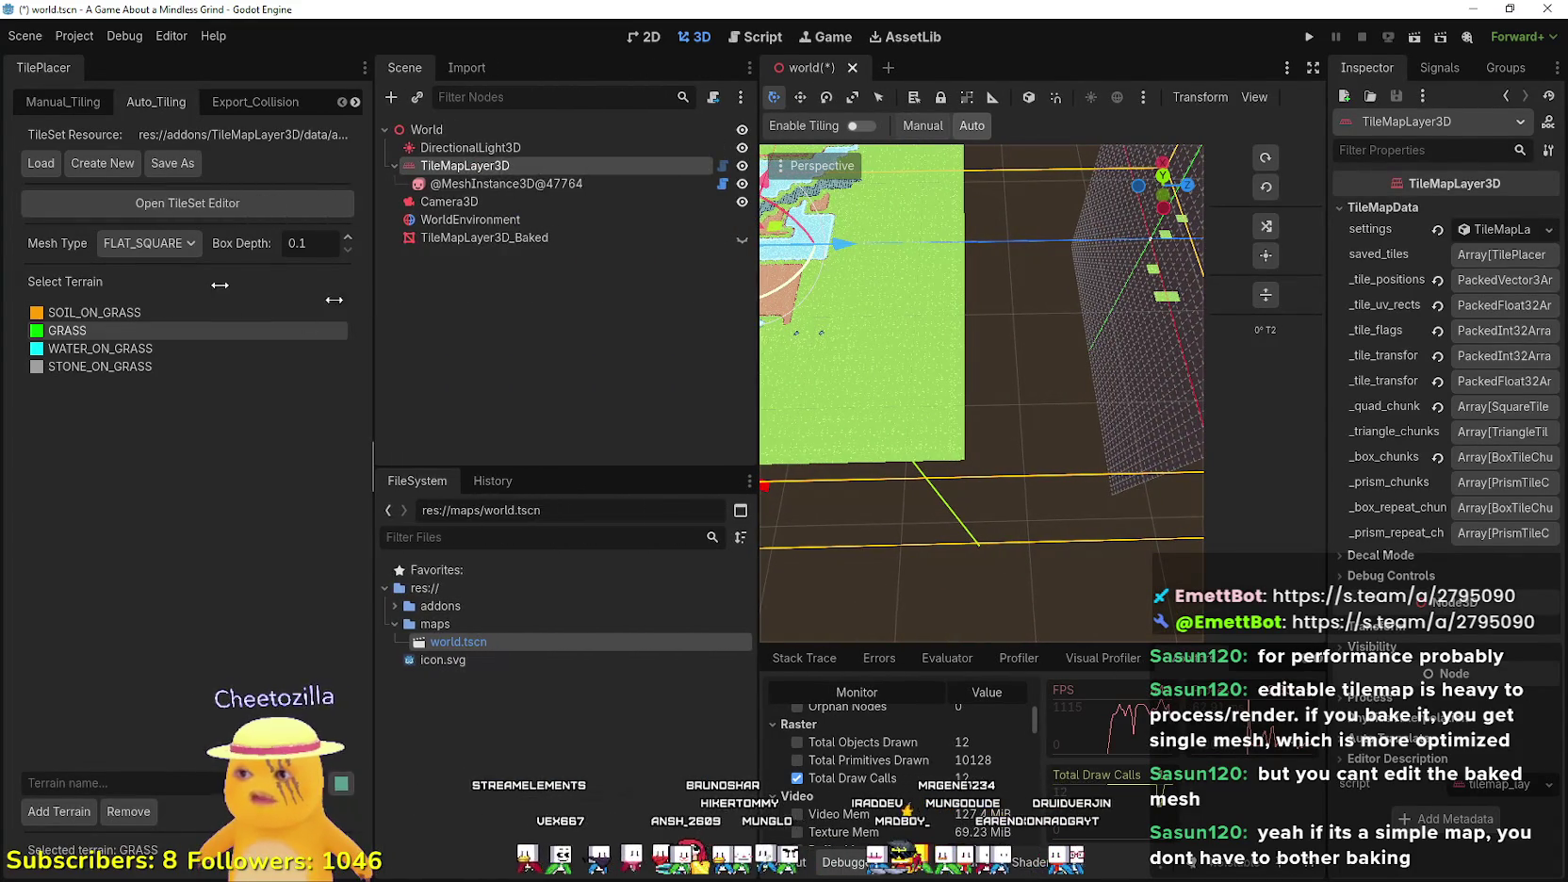
{"action": "left_click_drag", "start_coordinate": [121, 269], "coordinate": [174, 298]}
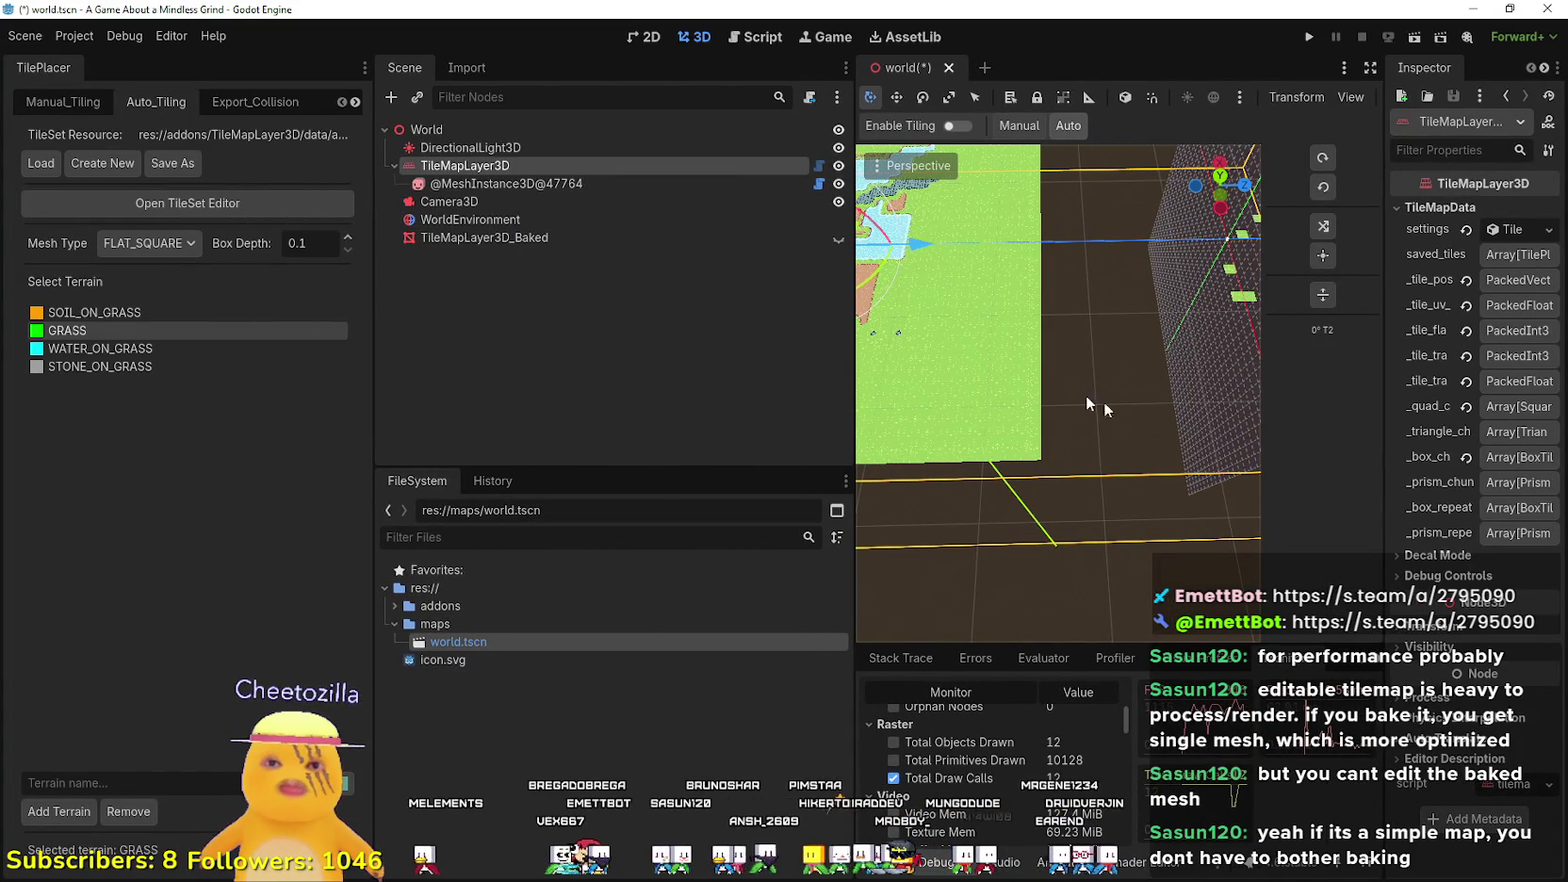
{"action": "left_click_drag", "start_coordinate": [852, 362], "coordinate": [609, 362]}
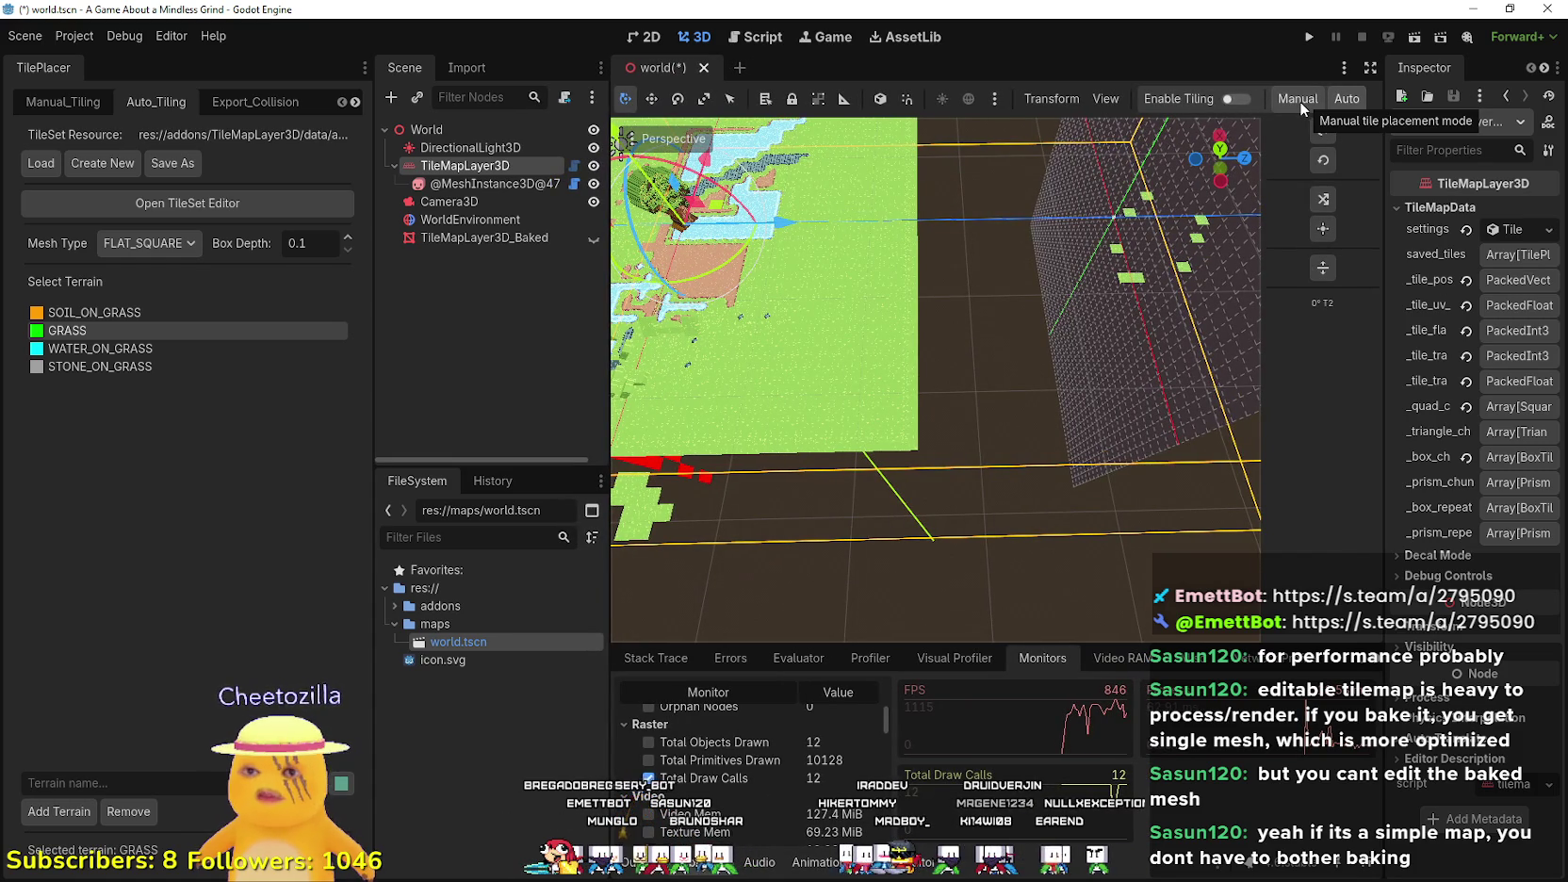
- Re-enable tiling and area-fill several grass rectangles across the grid toward the upper right
{"action": "left_click", "coordinate": [1245, 100]}
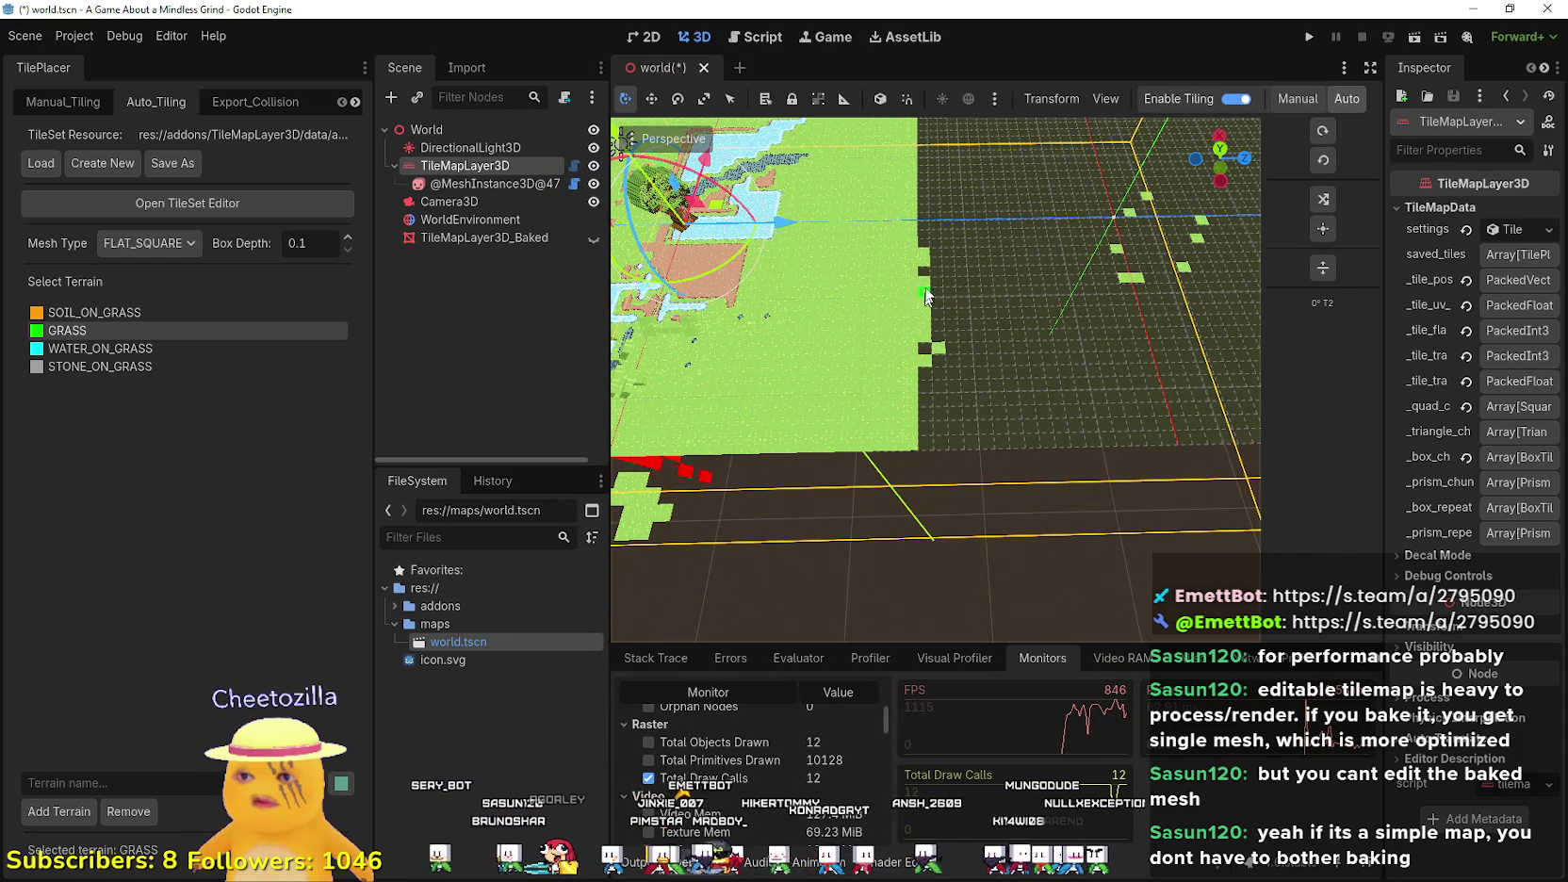
{"action": "left_click", "coordinate": [996, 99]}
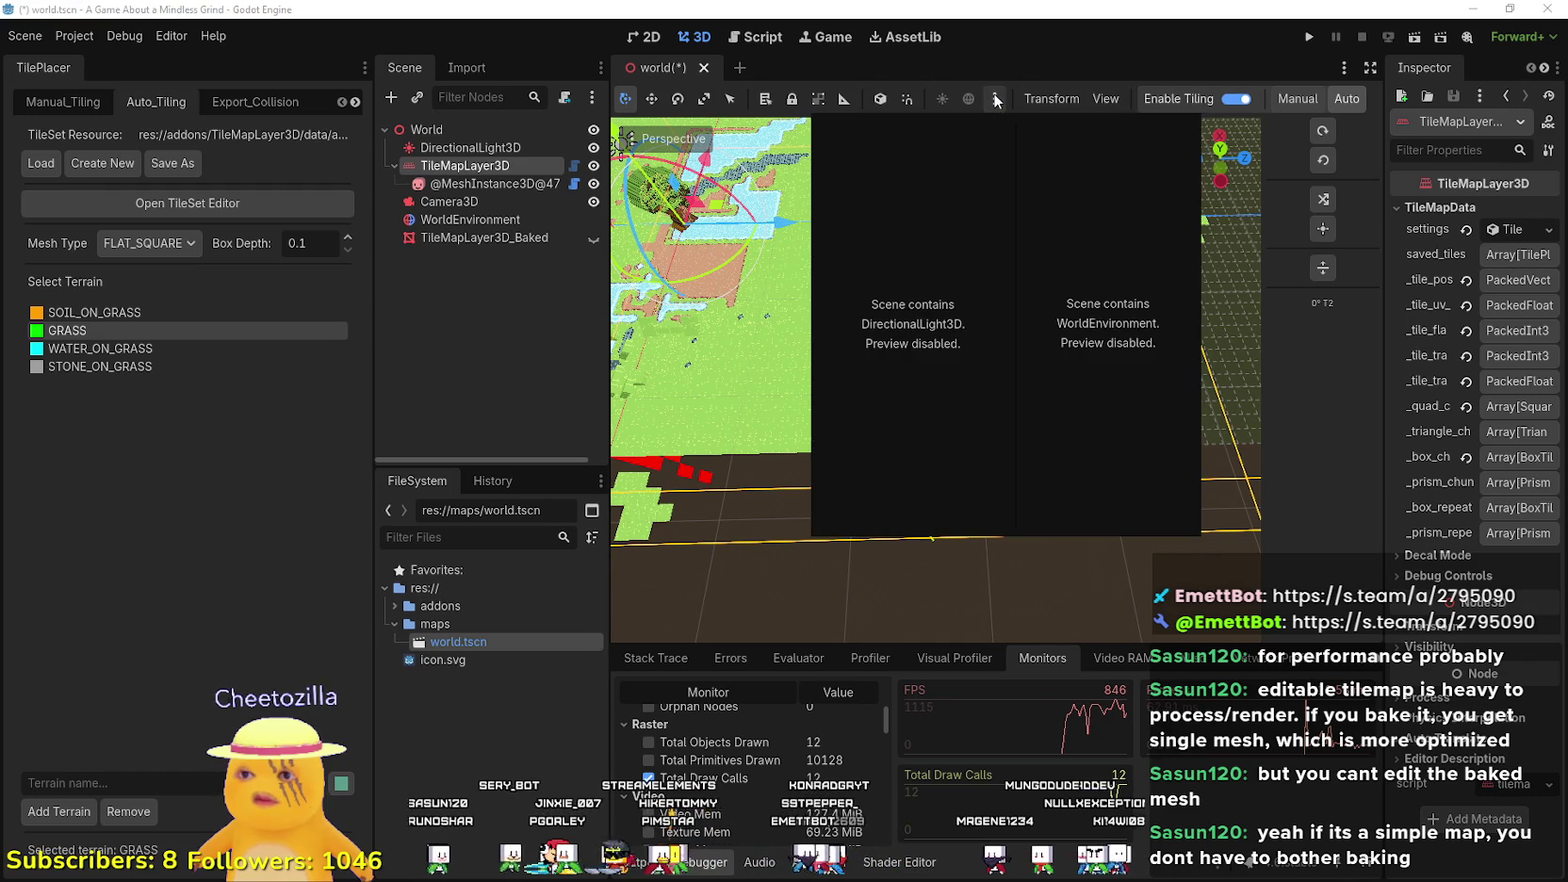
{"action": "left_click", "coordinate": [995, 99]}
{"action": "left_click_drag", "start_coordinate": [1034, 334], "coordinate": [1084, 270]}
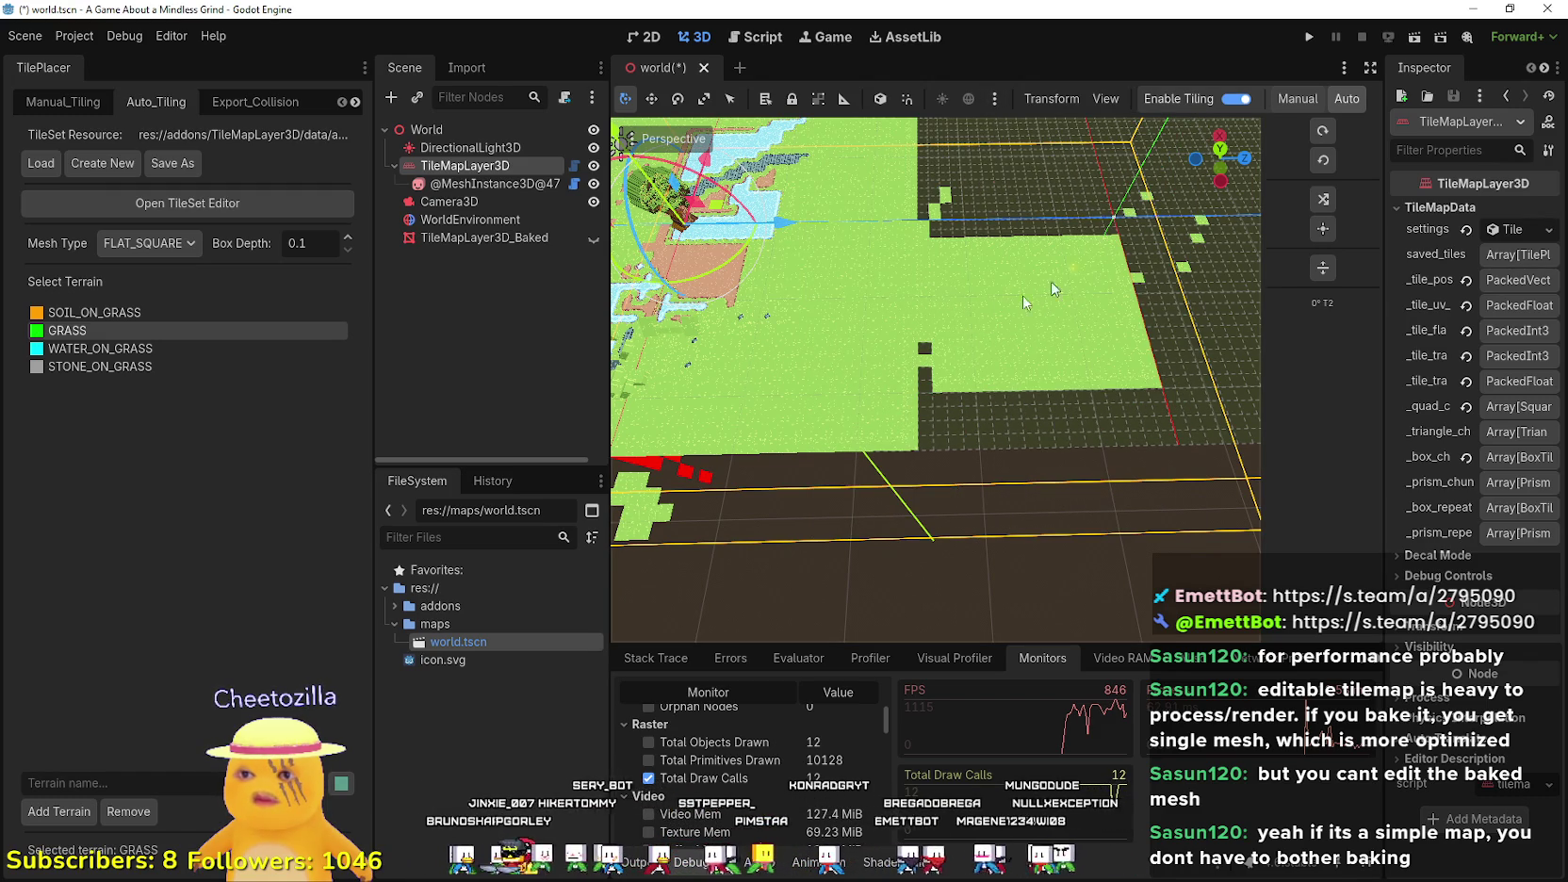
{"action": "left_click_drag", "start_coordinate": [929, 443], "coordinate": [997, 279]}
{"action": "scroll", "coordinate": [998, 279], "scroll_direction": "down", "scroll_amount": 5}
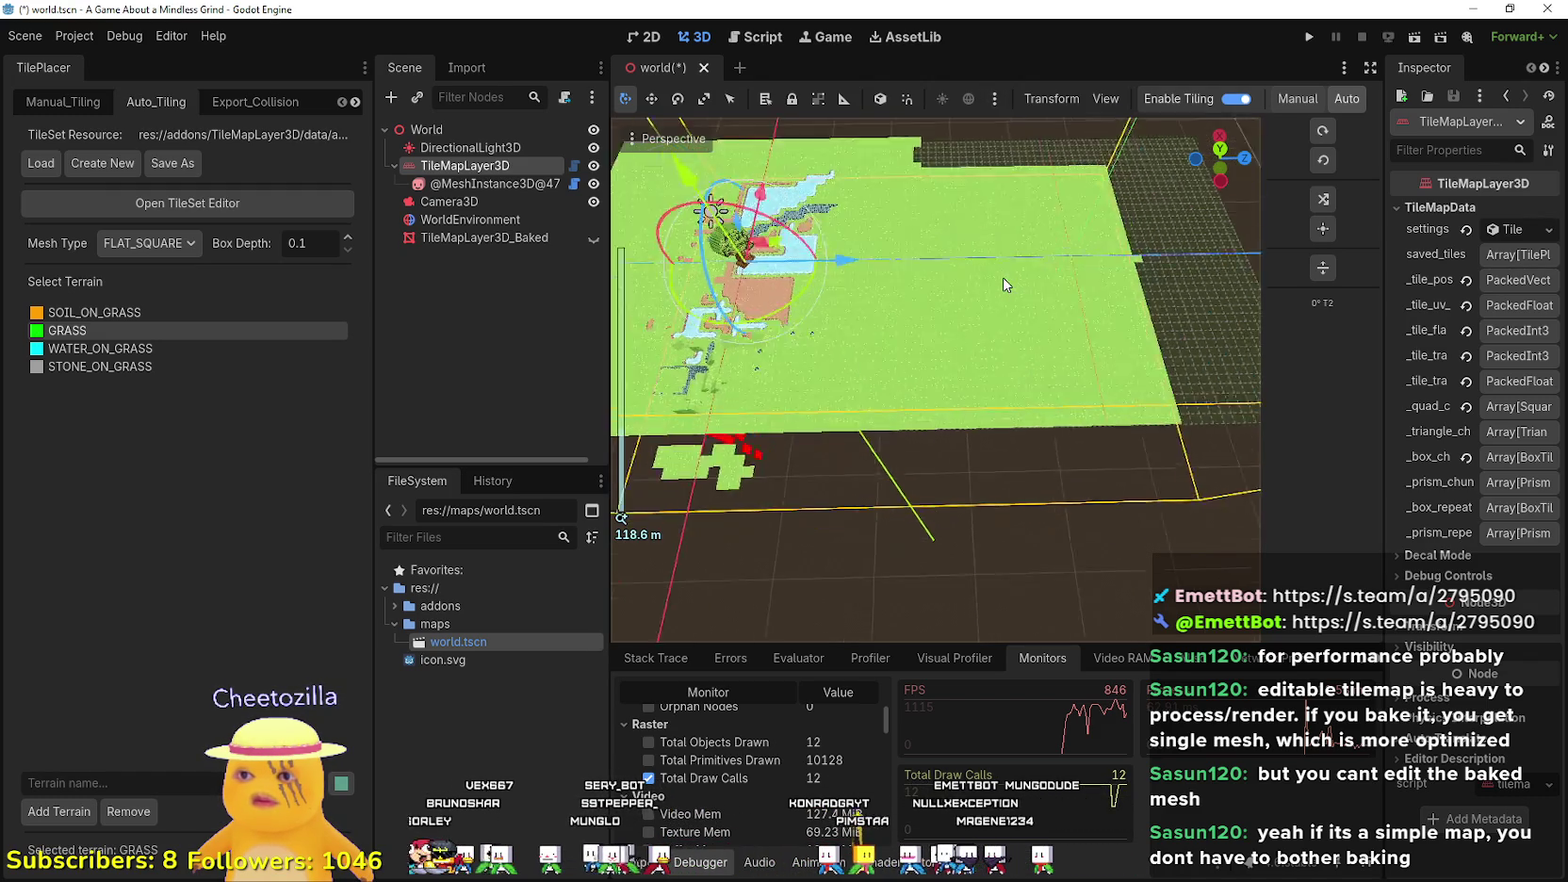
{"action": "left_click_drag", "start_coordinate": [922, 412], "coordinate": [1163, 199]}
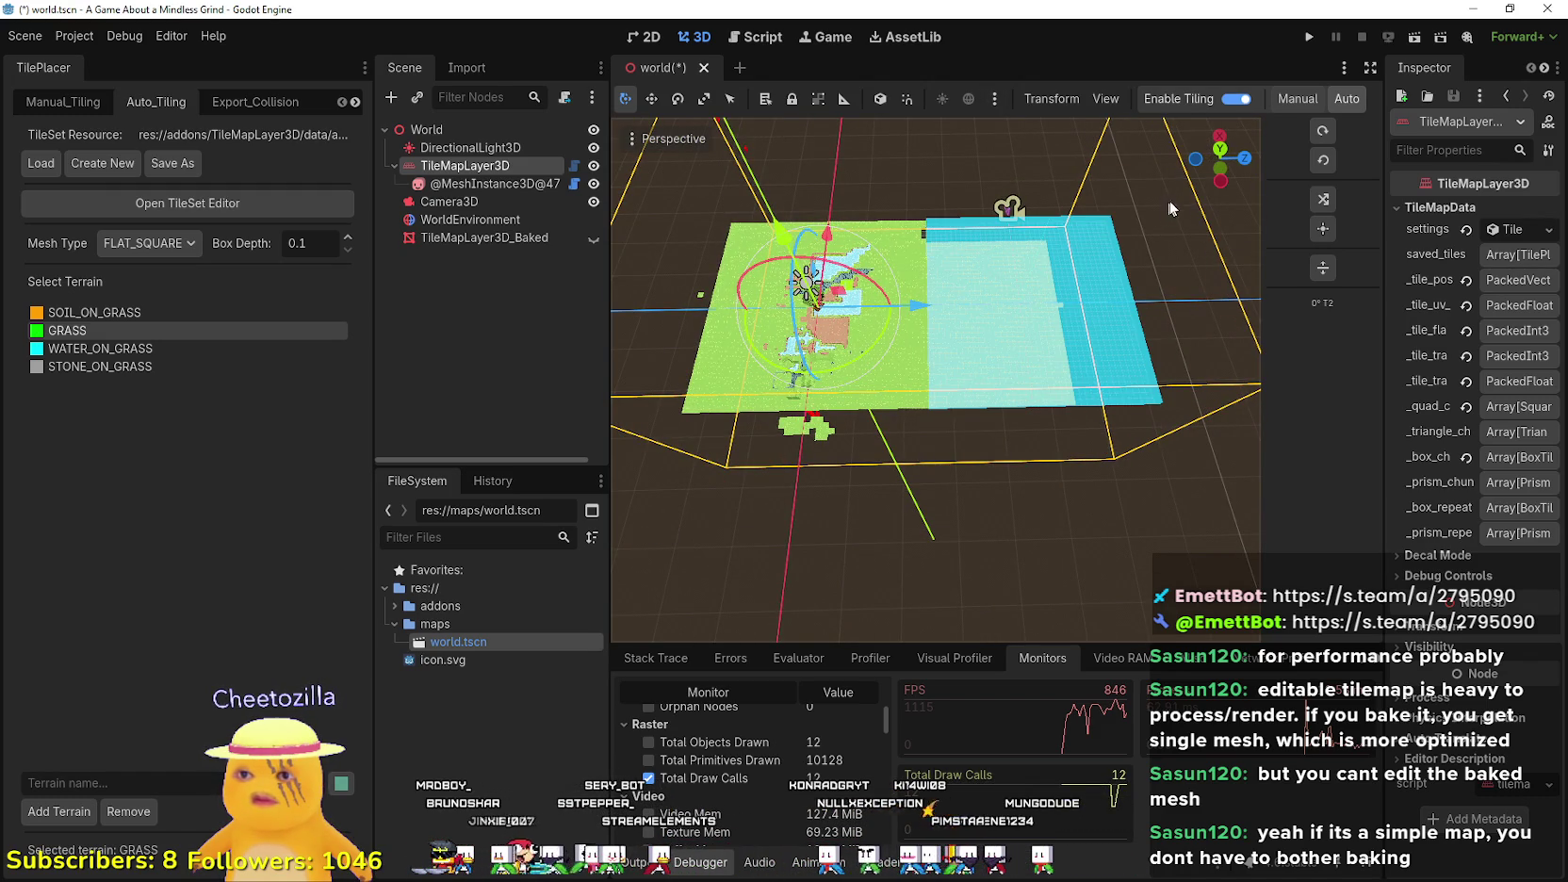
{"action": "mouse_move", "coordinate": [1023, 294]}
{"action": "left_mouse_down"}
{"action": "mouse_move", "coordinate": [938, 358]}
{"action": "mouse_move", "coordinate": [935, 414]}
{"action": "mouse_move", "coordinate": [932, 374]}
{"action": "left_mouse_up"}
- Lower the view and fill a new grass area at the lower right
{"action": "key", "text": "w"}
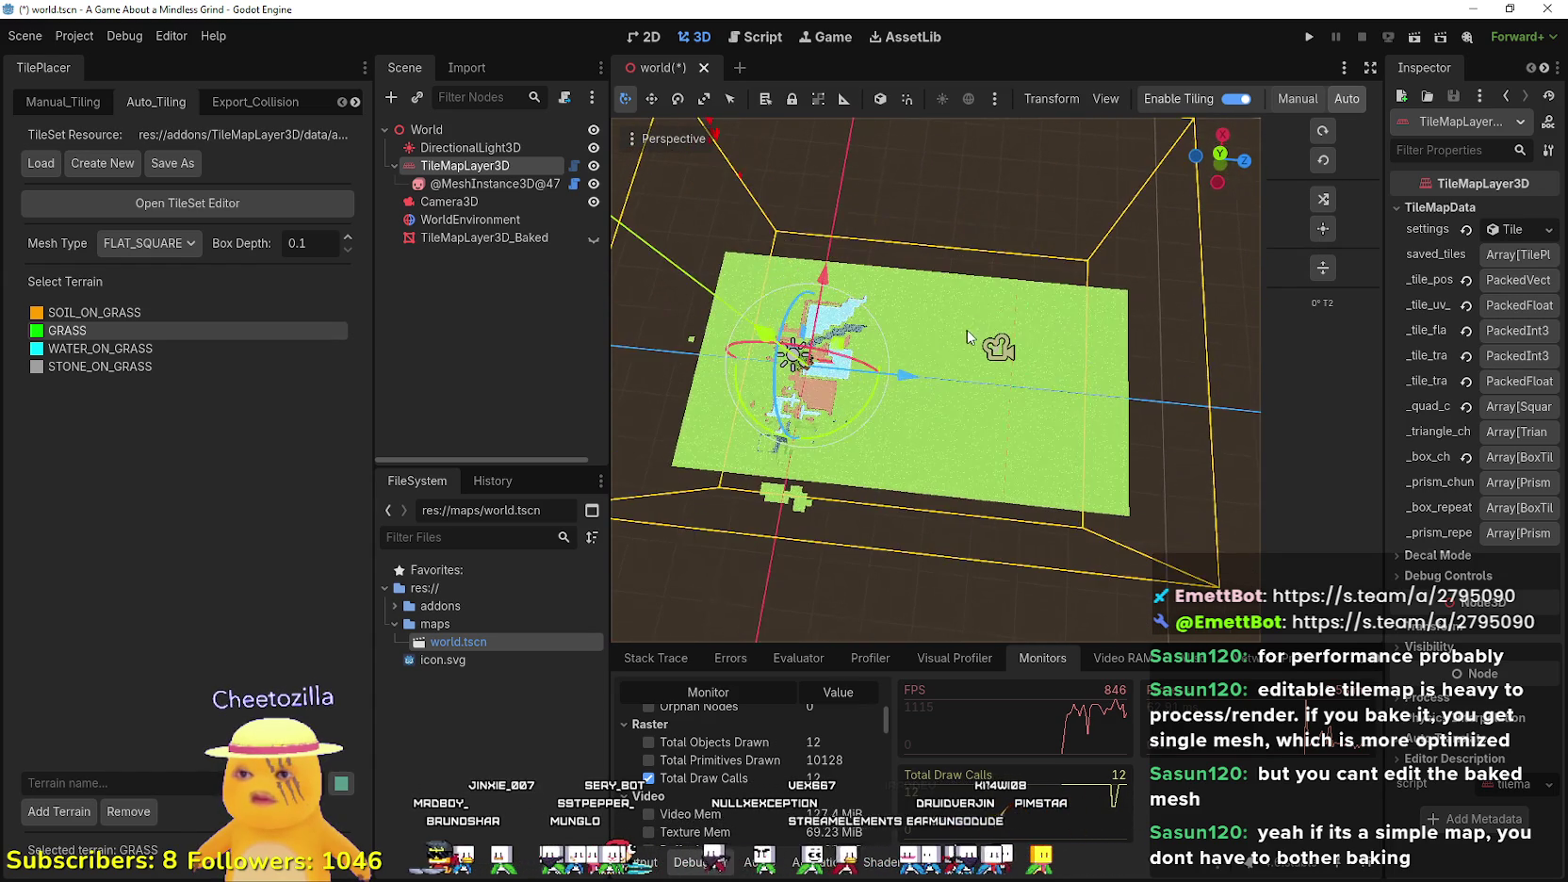
{"action": "mouse_move", "coordinate": [967, 328]}
{"action": "left_mouse_down"}
{"action": "mouse_move", "coordinate": [983, 275]}
{"action": "mouse_move", "coordinate": [939, 392]}
{"action": "mouse_move", "coordinate": [923, 385]}
{"action": "mouse_move", "coordinate": [981, 218]}
{"action": "mouse_move", "coordinate": [974, 337]}
{"action": "mouse_move", "coordinate": [982, 275]}
{"action": "left_mouse_up"}
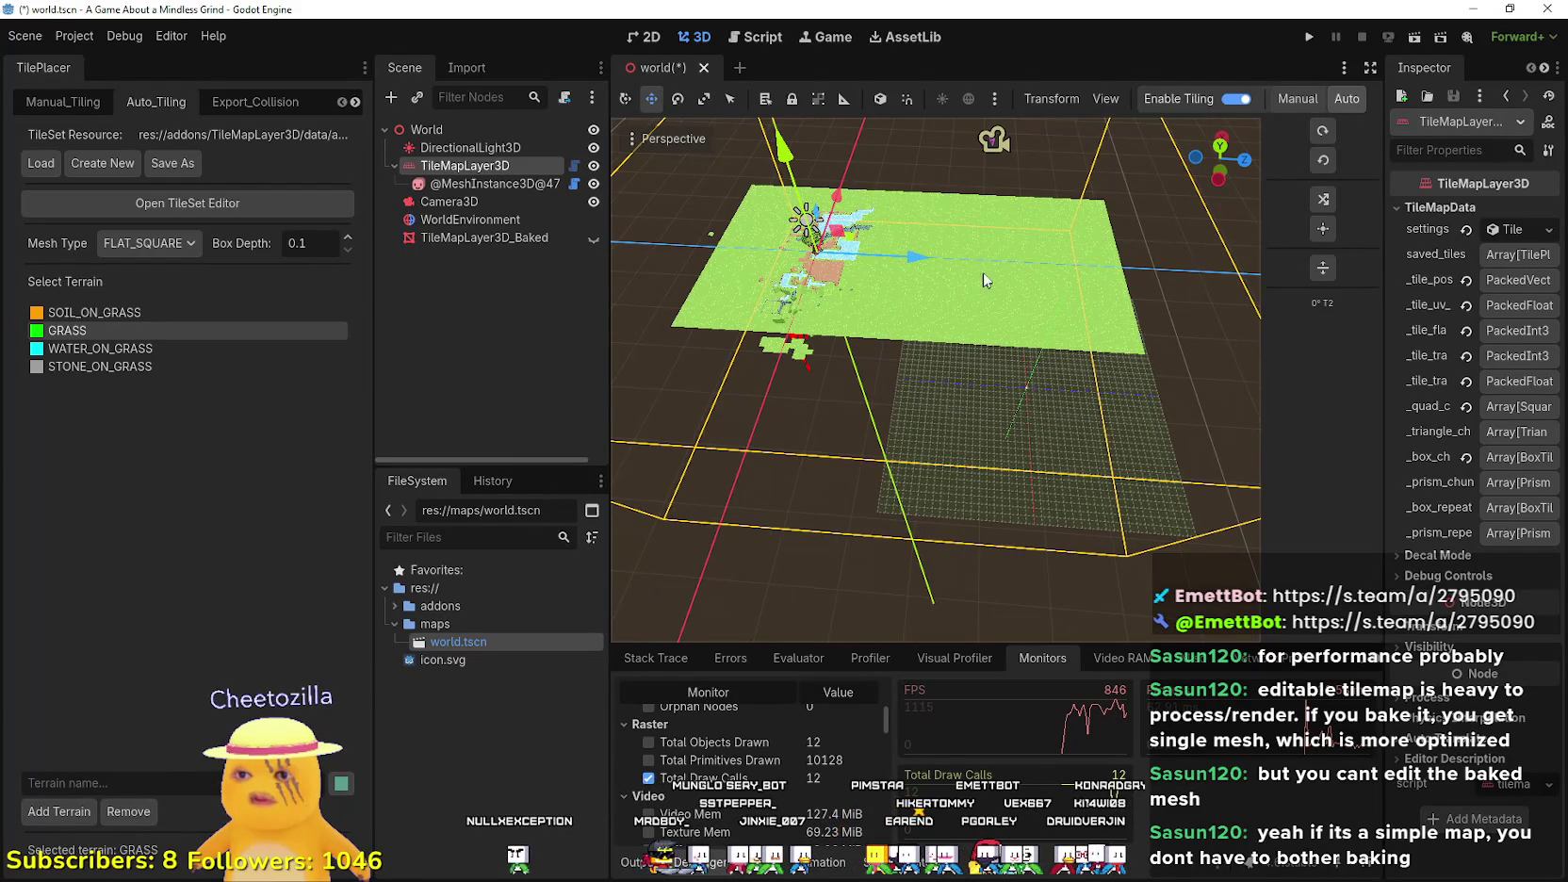
{"action": "scroll", "coordinate": [955, 360], "scroll_direction": "up", "scroll_amount": 5}
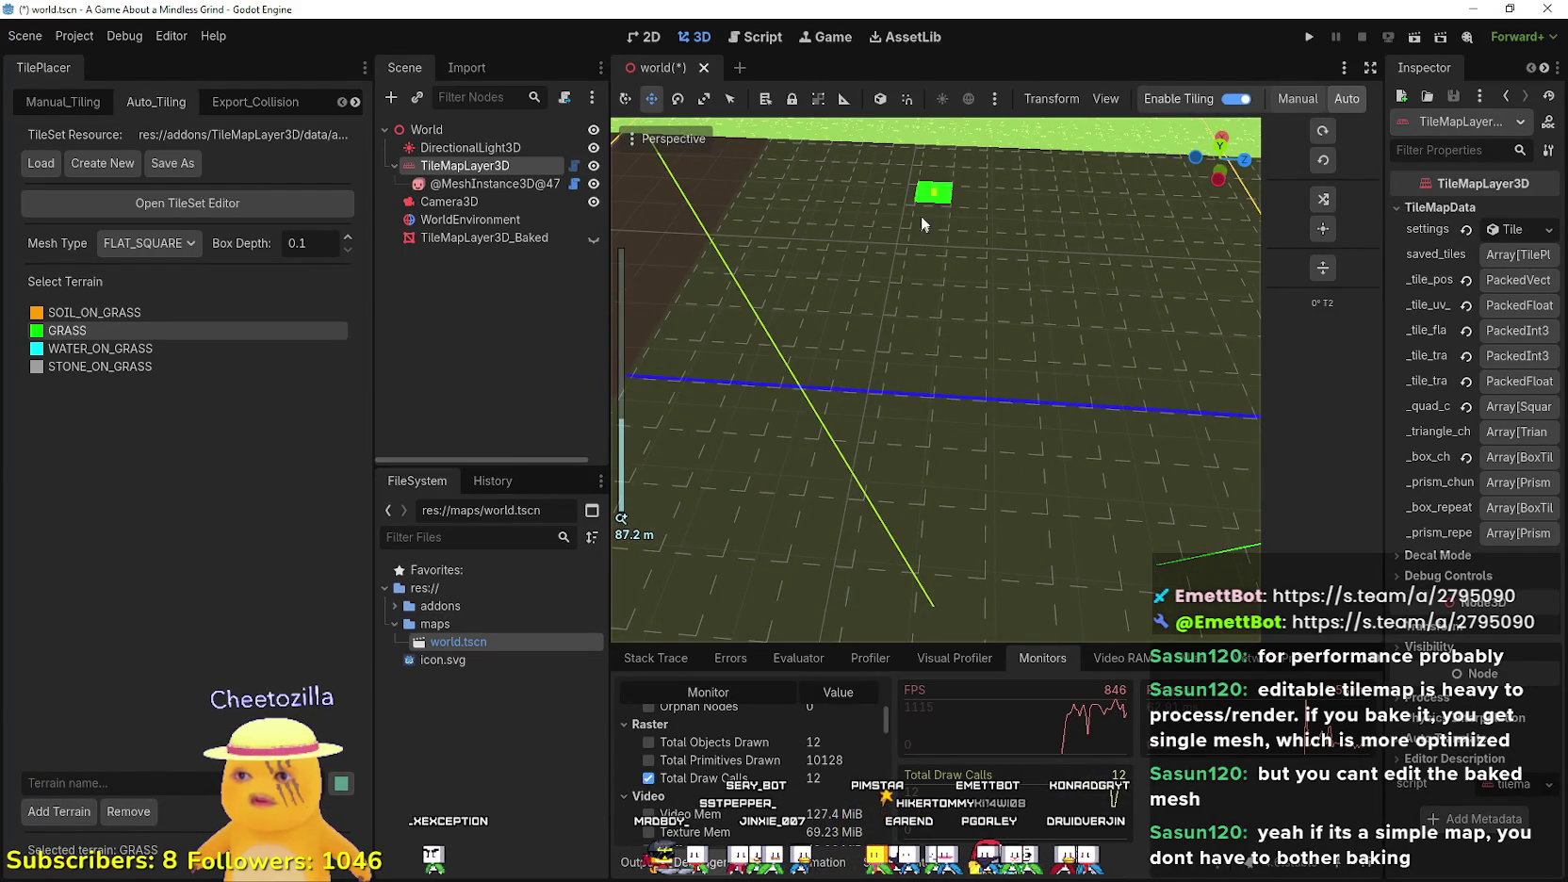
{"action": "mouse_move", "coordinate": [1008, 172]}
{"action": "left_mouse_down"}
{"action": "mouse_move", "coordinate": [1010, 209]}
{"action": "mouse_move", "coordinate": [1001, 184]}
{"action": "left_mouse_up"}
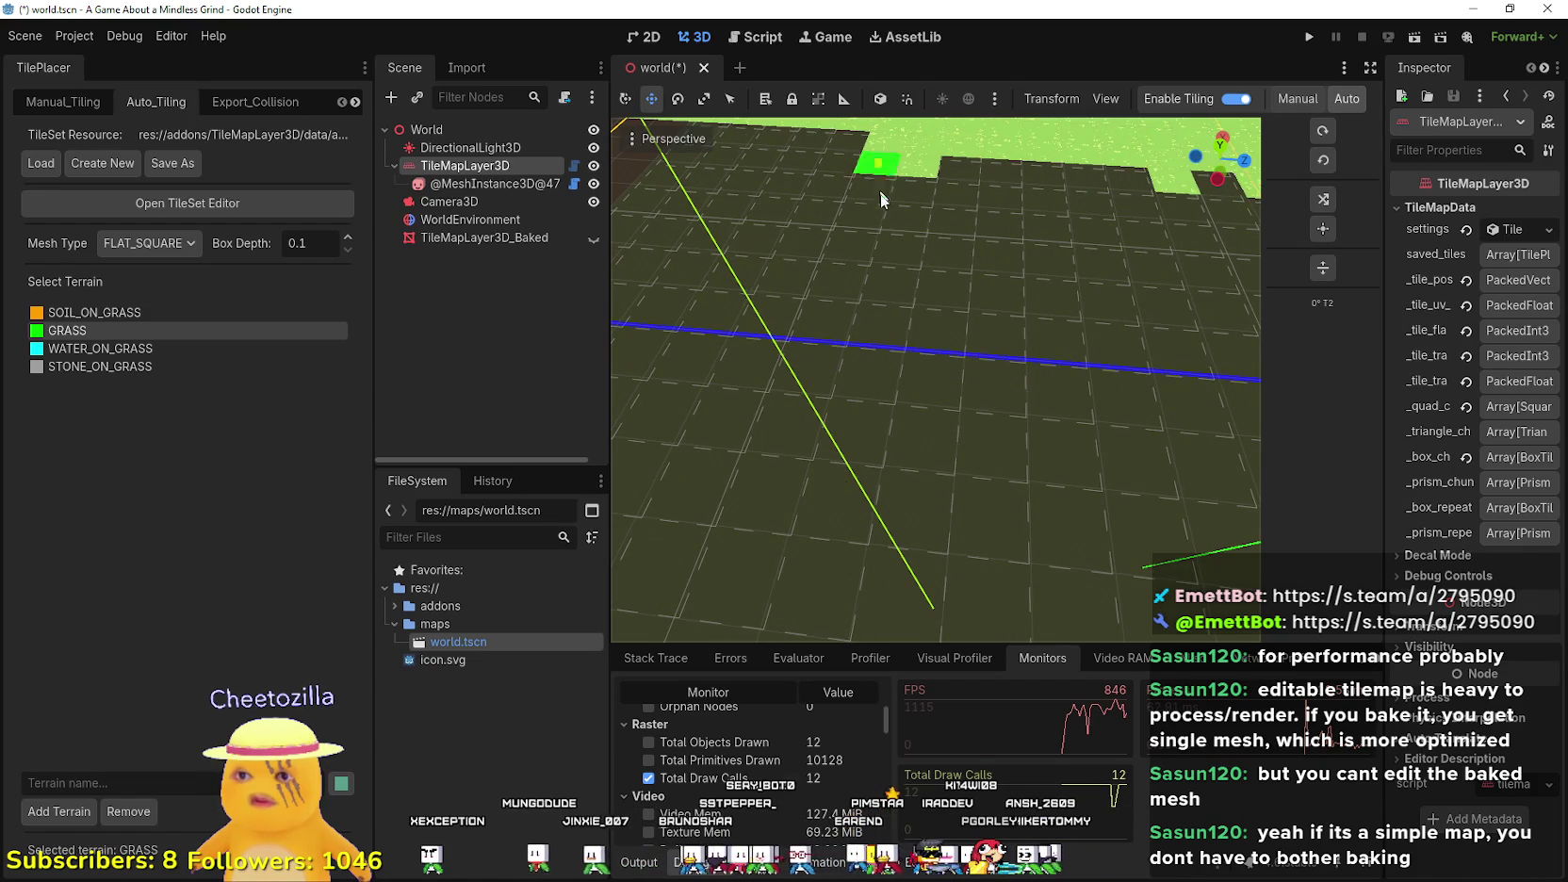
{"action": "scroll", "coordinate": [905, 186], "scroll_direction": "down", "scroll_amount": 3}
{"action": "scroll", "coordinate": [920, 298], "scroll_direction": "up", "scroll_amount": 3}
{"action": "scroll", "coordinate": [900, 256], "scroll_direction": "down", "scroll_amount": 2}
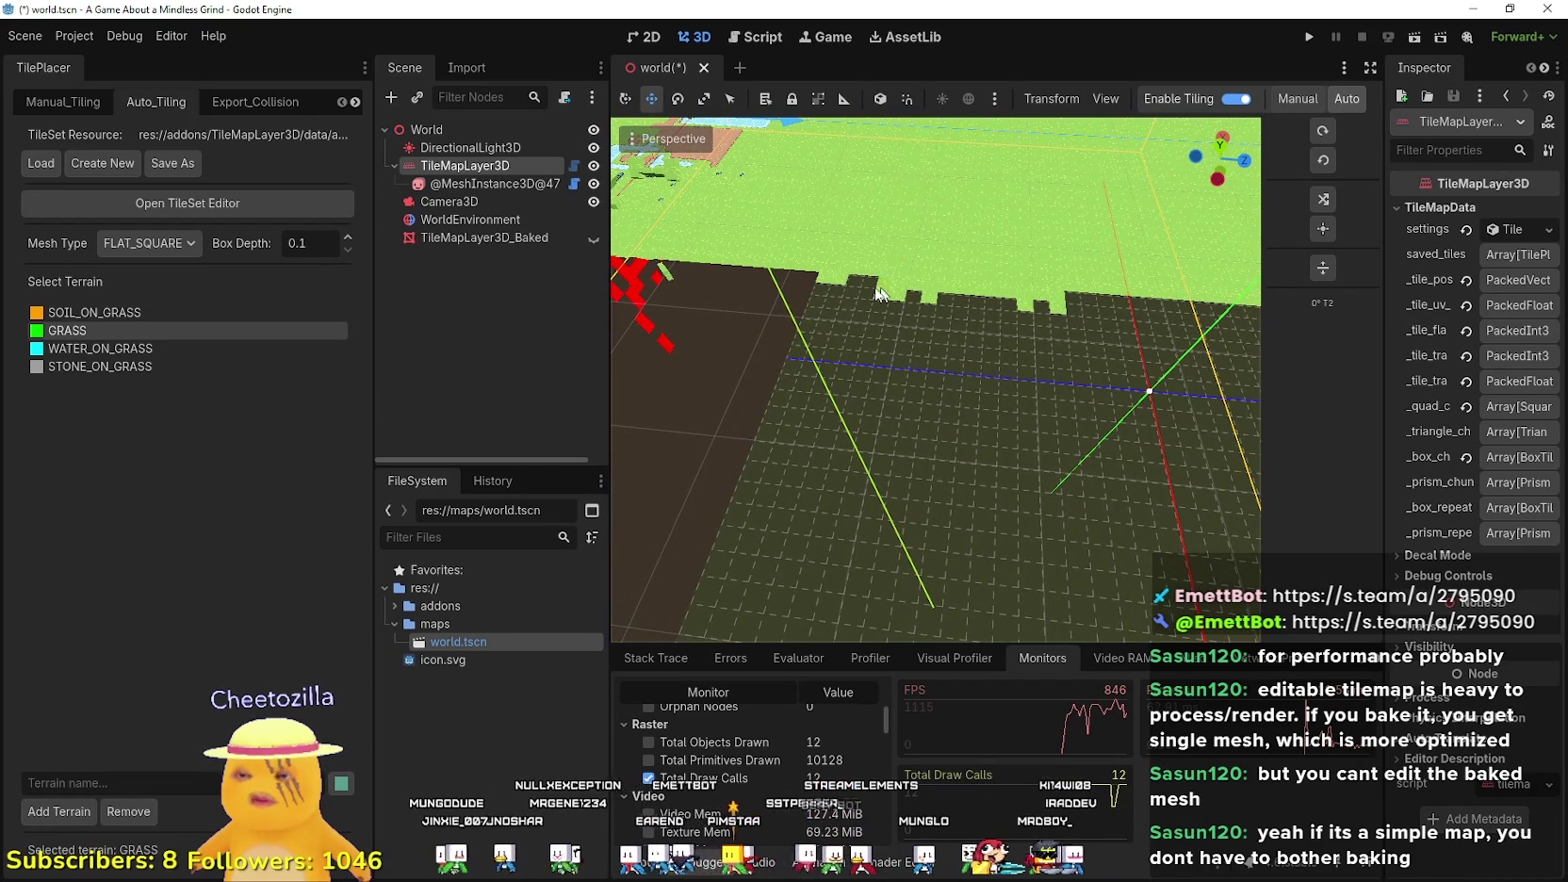
{"action": "scroll", "coordinate": [1088, 321], "scroll_direction": "down", "scroll_amount": 3}
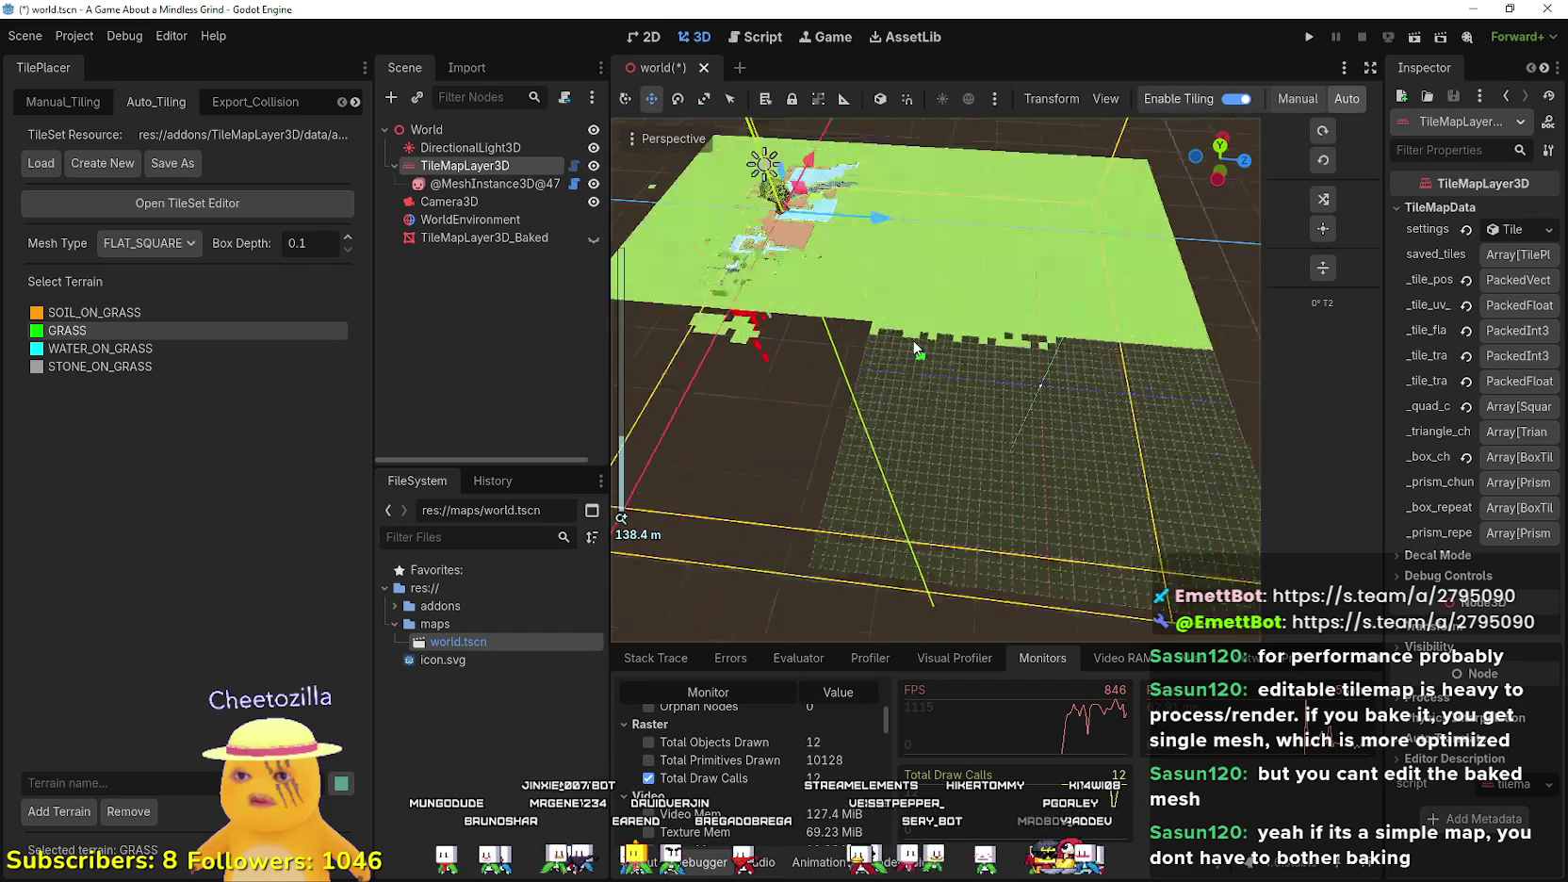
{"action": "mouse_move", "coordinate": [890, 356]}
{"action": "left_mouse_down"}
{"action": "mouse_move", "coordinate": [1137, 412]}
{"action": "mouse_move", "coordinate": [849, 429]}
{"action": "left_mouse_up"}
{"action": "left_click_drag", "start_coordinate": [1078, 367], "coordinate": [1078, 368]}
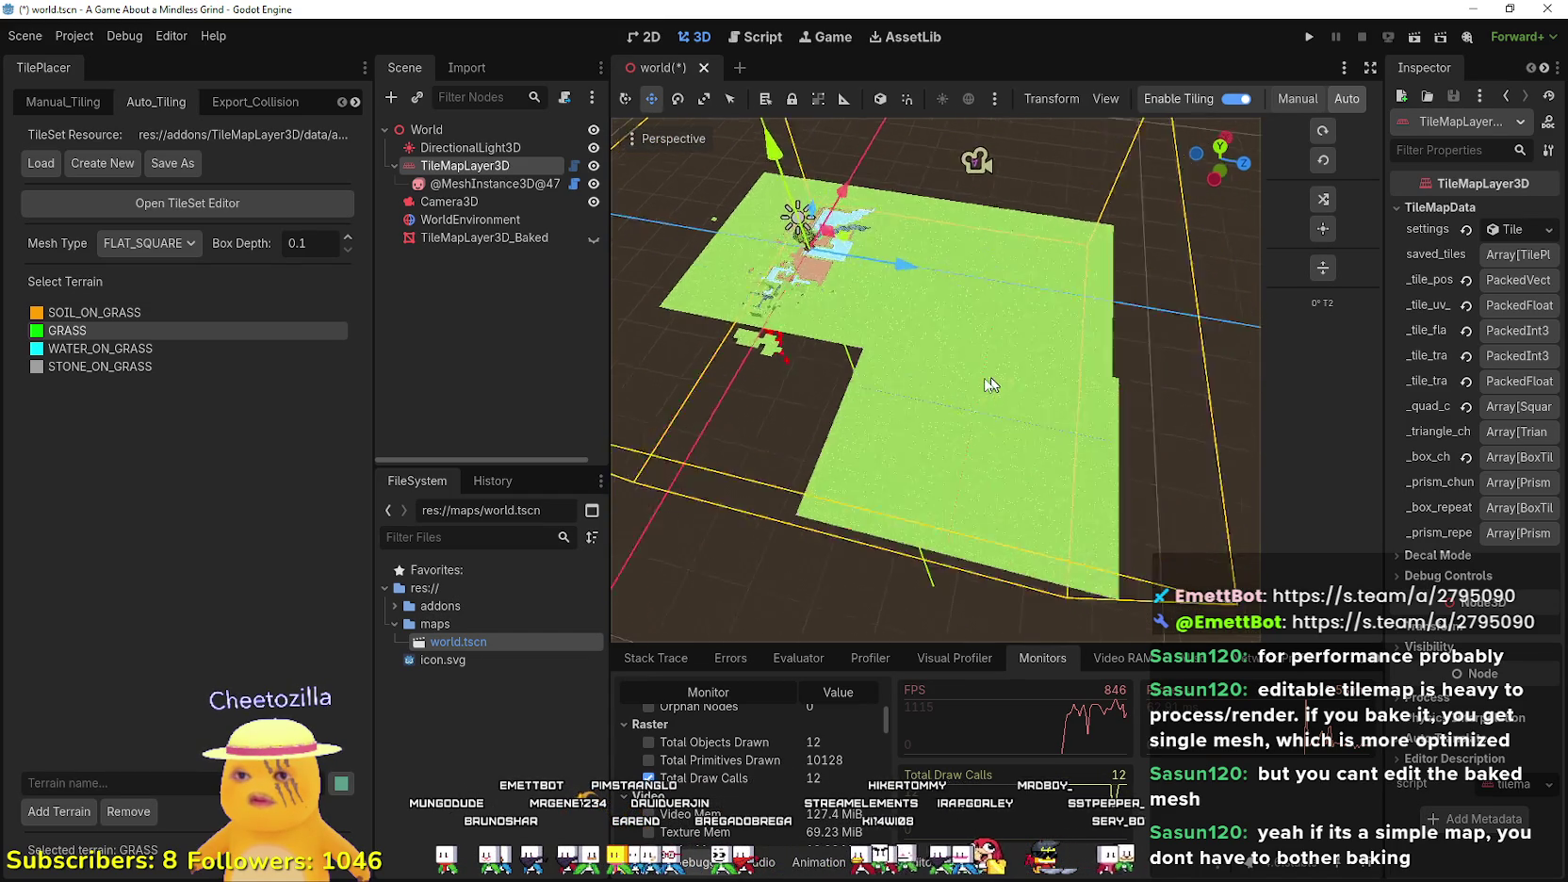
- Orbit low so the grass surface fills the view, then save world.tscn with Ctrl+S
{"action": "scroll", "coordinate": [909, 363], "scroll_direction": "up", "scroll_amount": 5}
{"action": "mouse_move", "coordinate": [909, 364]}
{"action": "left_mouse_down"}
{"action": "mouse_move", "coordinate": [886, 337]}
{"action": "mouse_move", "coordinate": [851, 360]}
{"action": "mouse_move", "coordinate": [868, 353]}
{"action": "left_mouse_up"}
{"action": "scroll", "coordinate": [854, 271], "scroll_direction": "up", "scroll_amount": 3}
{"action": "scroll", "coordinate": [854, 270], "scroll_direction": "up", "scroll_amount": 3}
{"action": "mouse_move", "coordinate": [854, 263]}
{"action": "left_mouse_down"}
{"action": "mouse_move", "coordinate": [778, 266]}
{"action": "mouse_move", "coordinate": [888, 264]}
{"action": "mouse_move", "coordinate": [1004, 321]}
{"action": "left_mouse_up"}
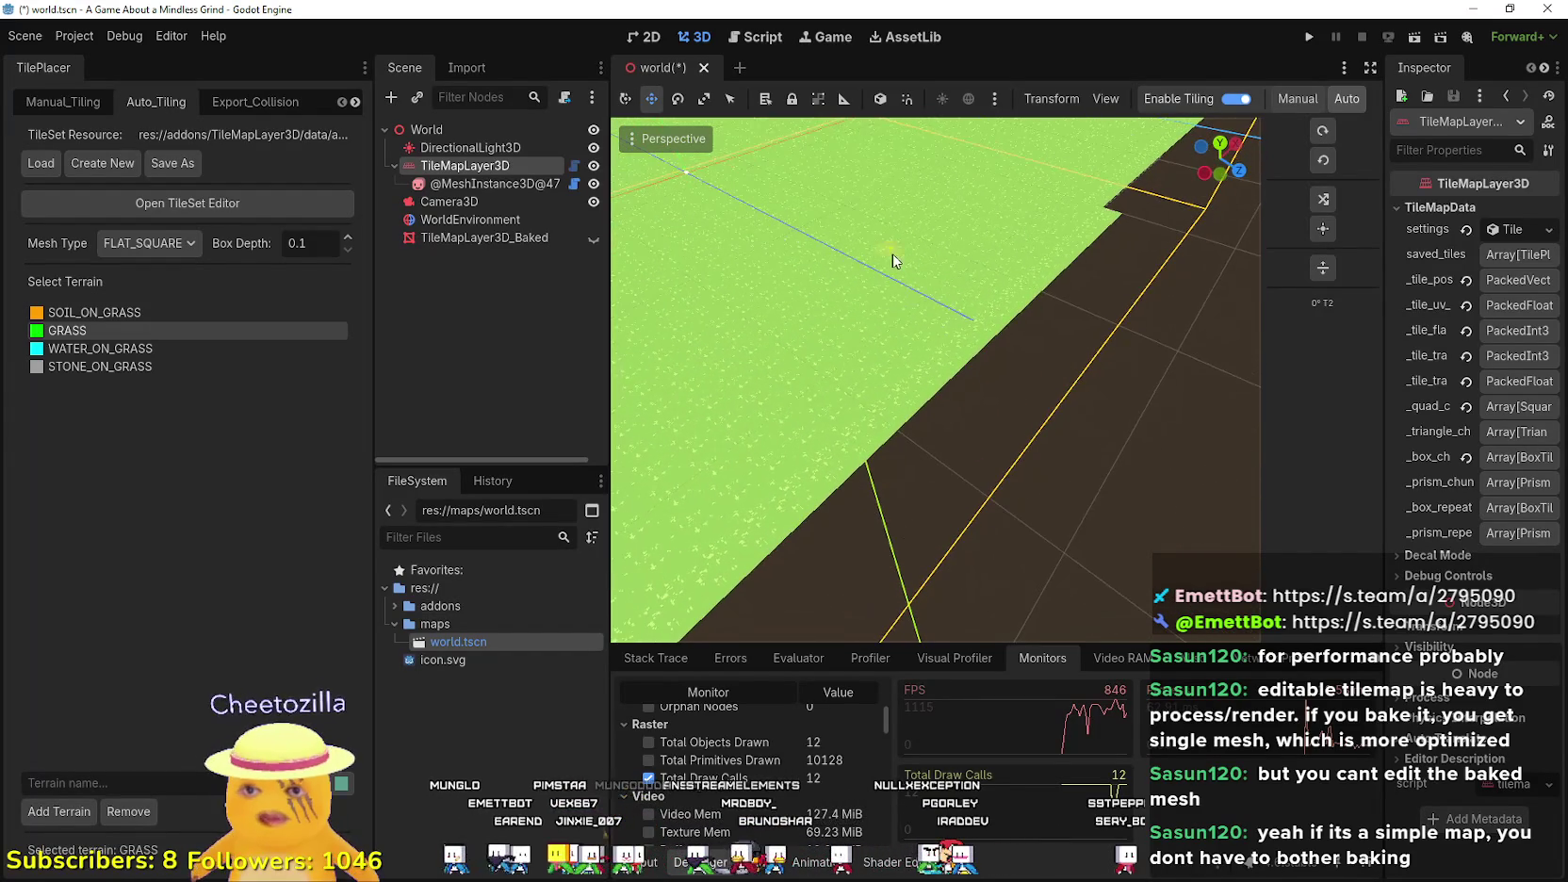
{"action": "key", "text": "ctrl+s"}
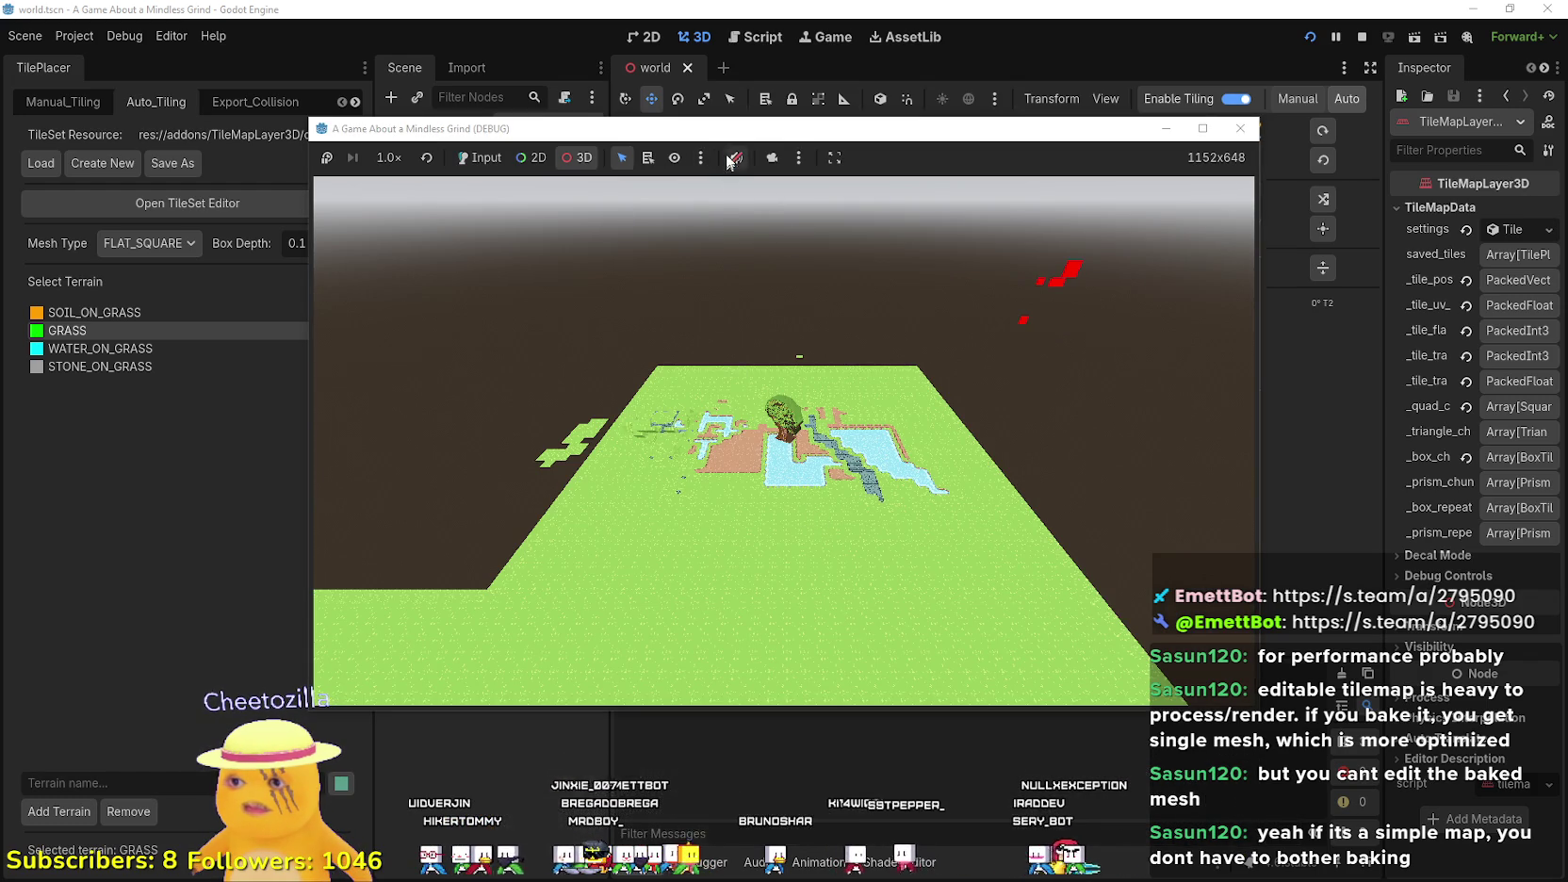
- Override the in-game camera, fly over the grass terrain, then stop the game
{"action": "left_click", "coordinate": [771, 160]}
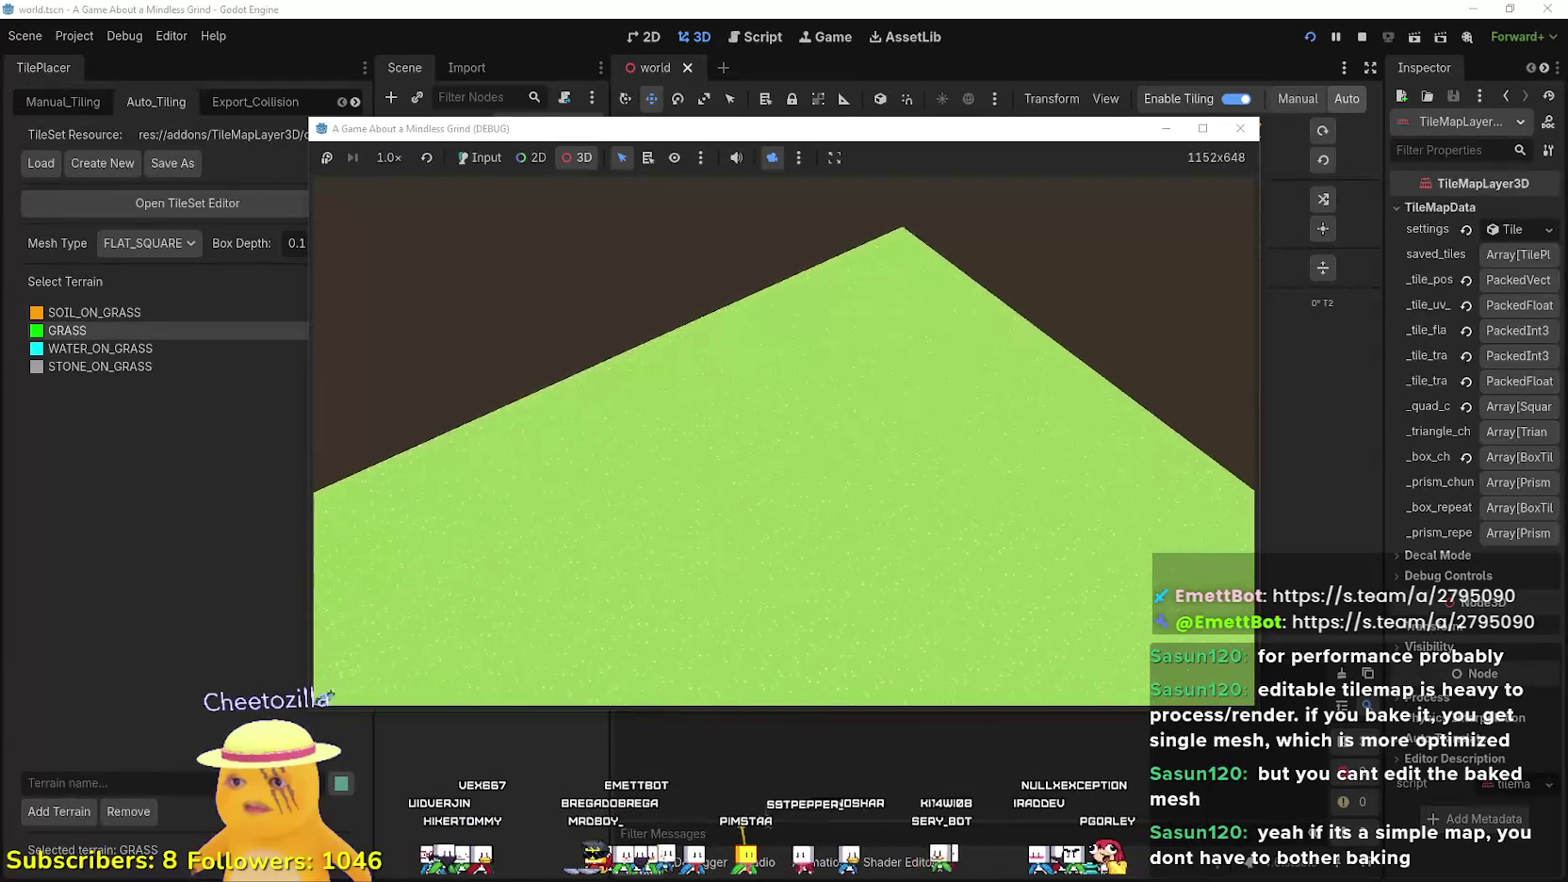
{"action": "scroll", "coordinate": [784, 441], "scroll_direction": "down", "scroll_amount": 5}
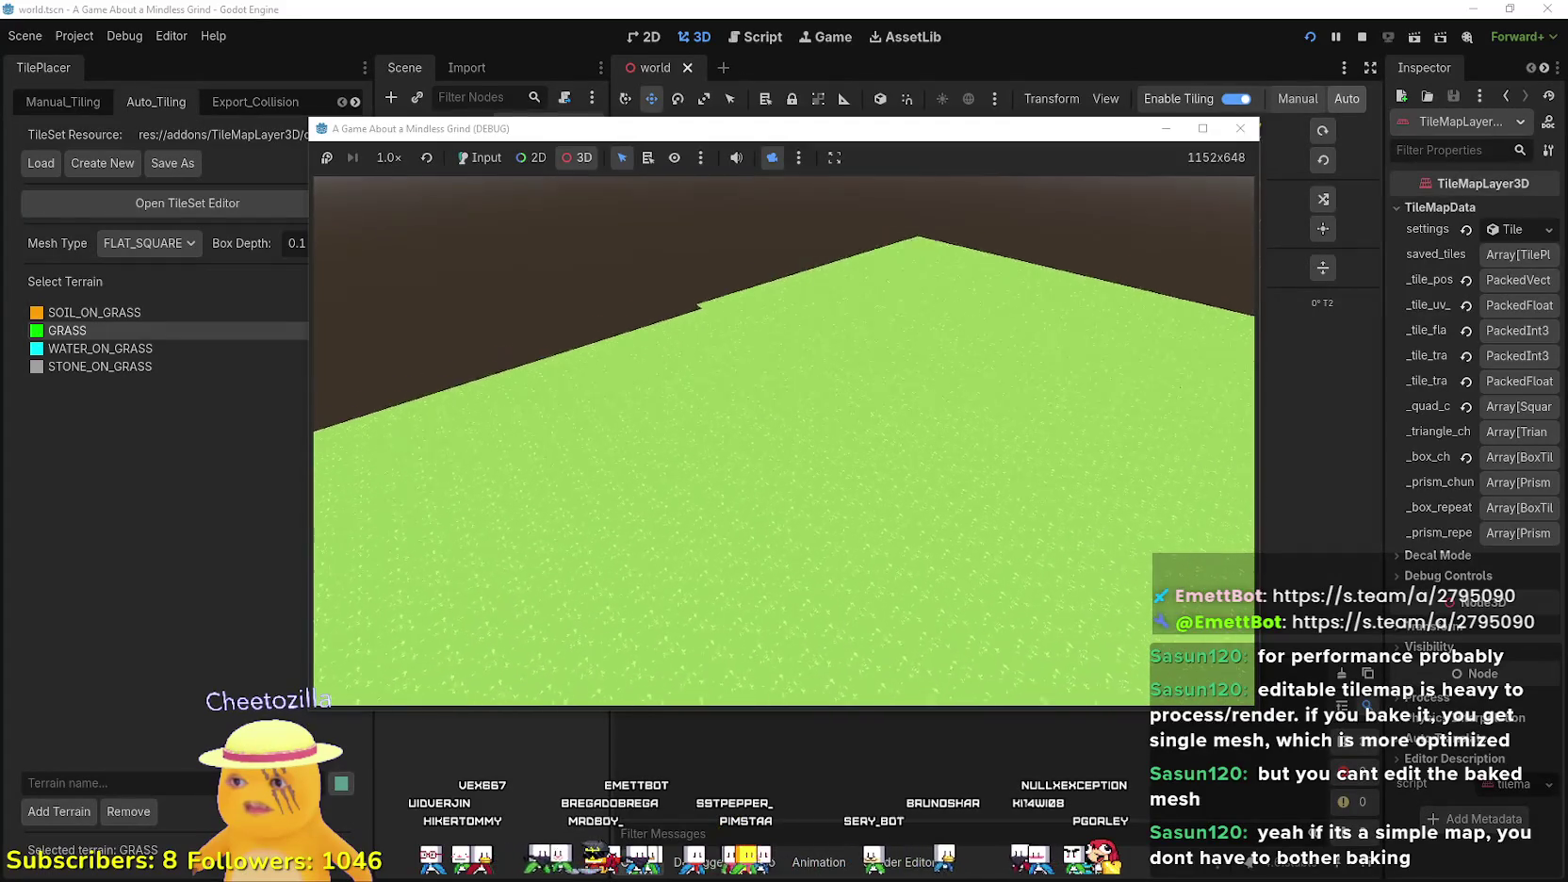
{"action": "scroll", "coordinate": [784, 440], "scroll_direction": "down", "scroll_amount": 5}
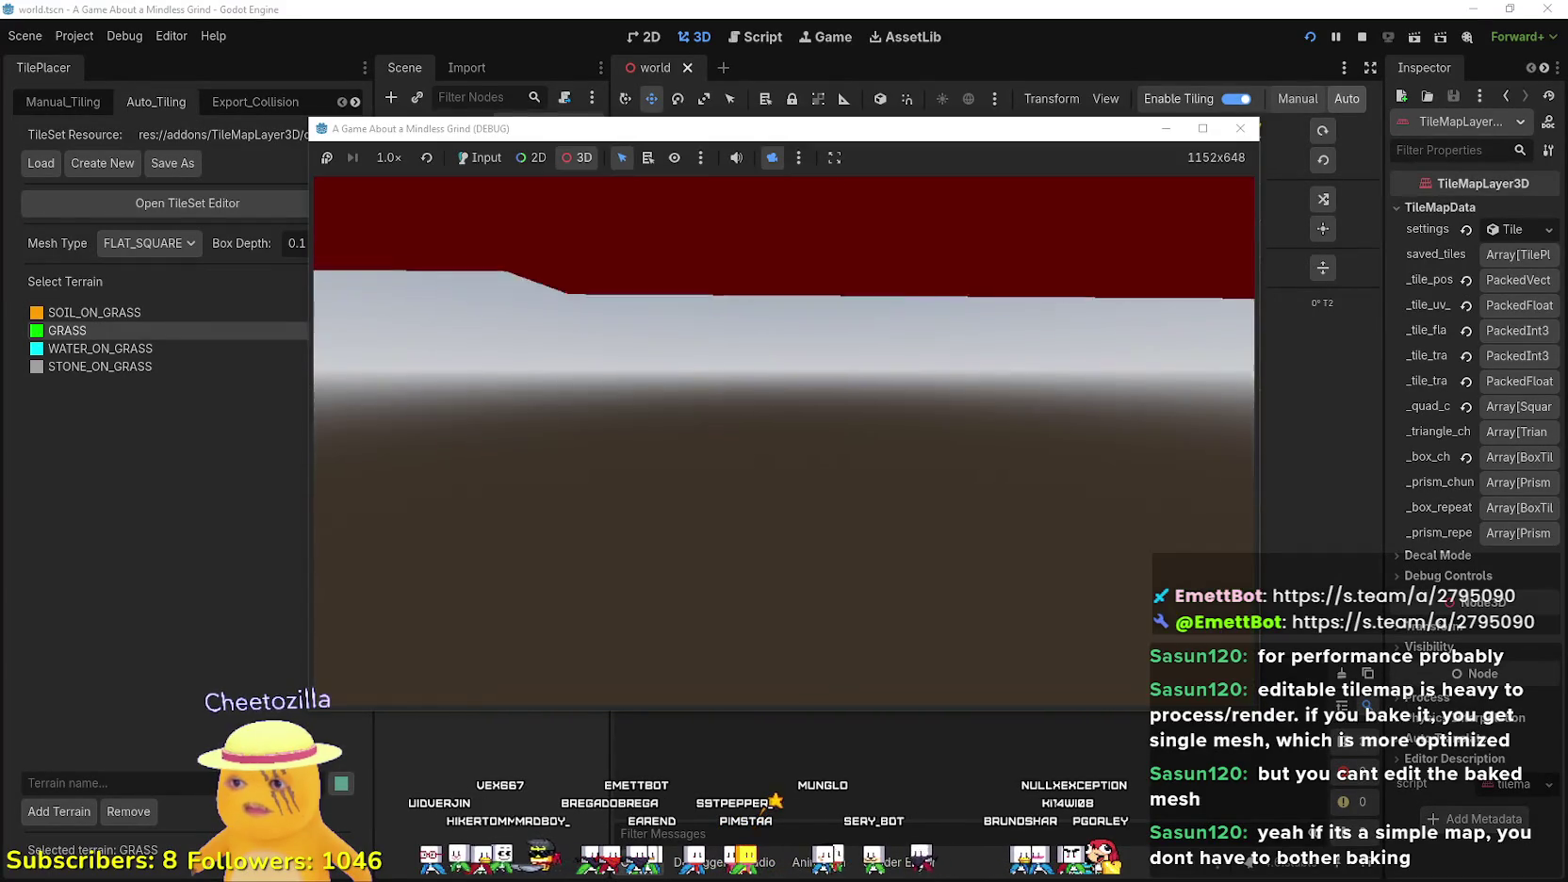
{"action": "scroll", "coordinate": [784, 440], "scroll_direction": "up", "scroll_amount": 5}
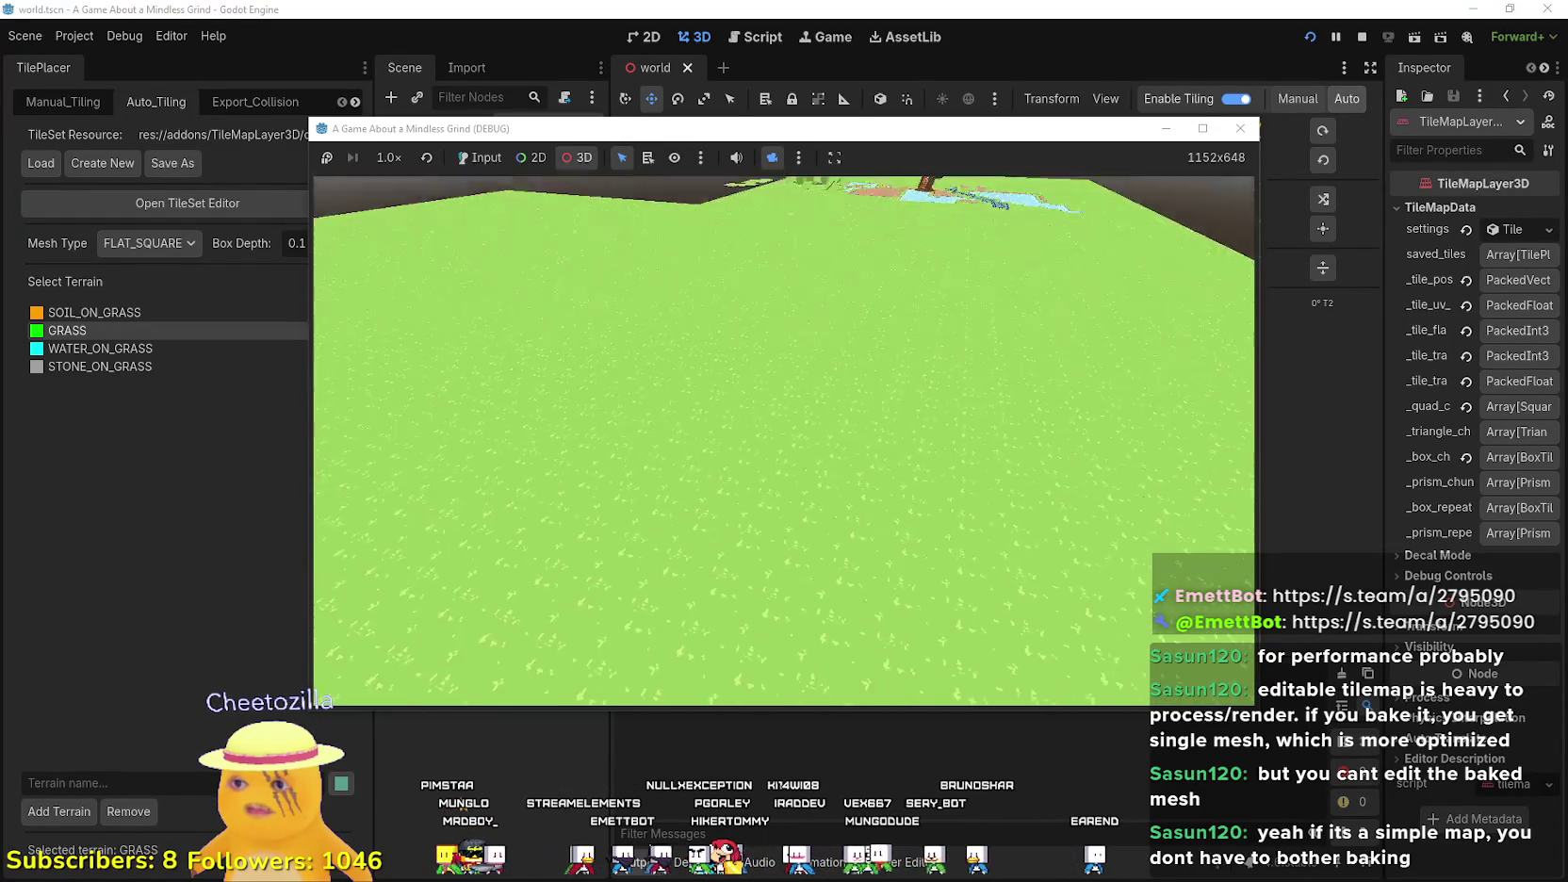
{"action": "left_click", "coordinate": [1359, 39]}
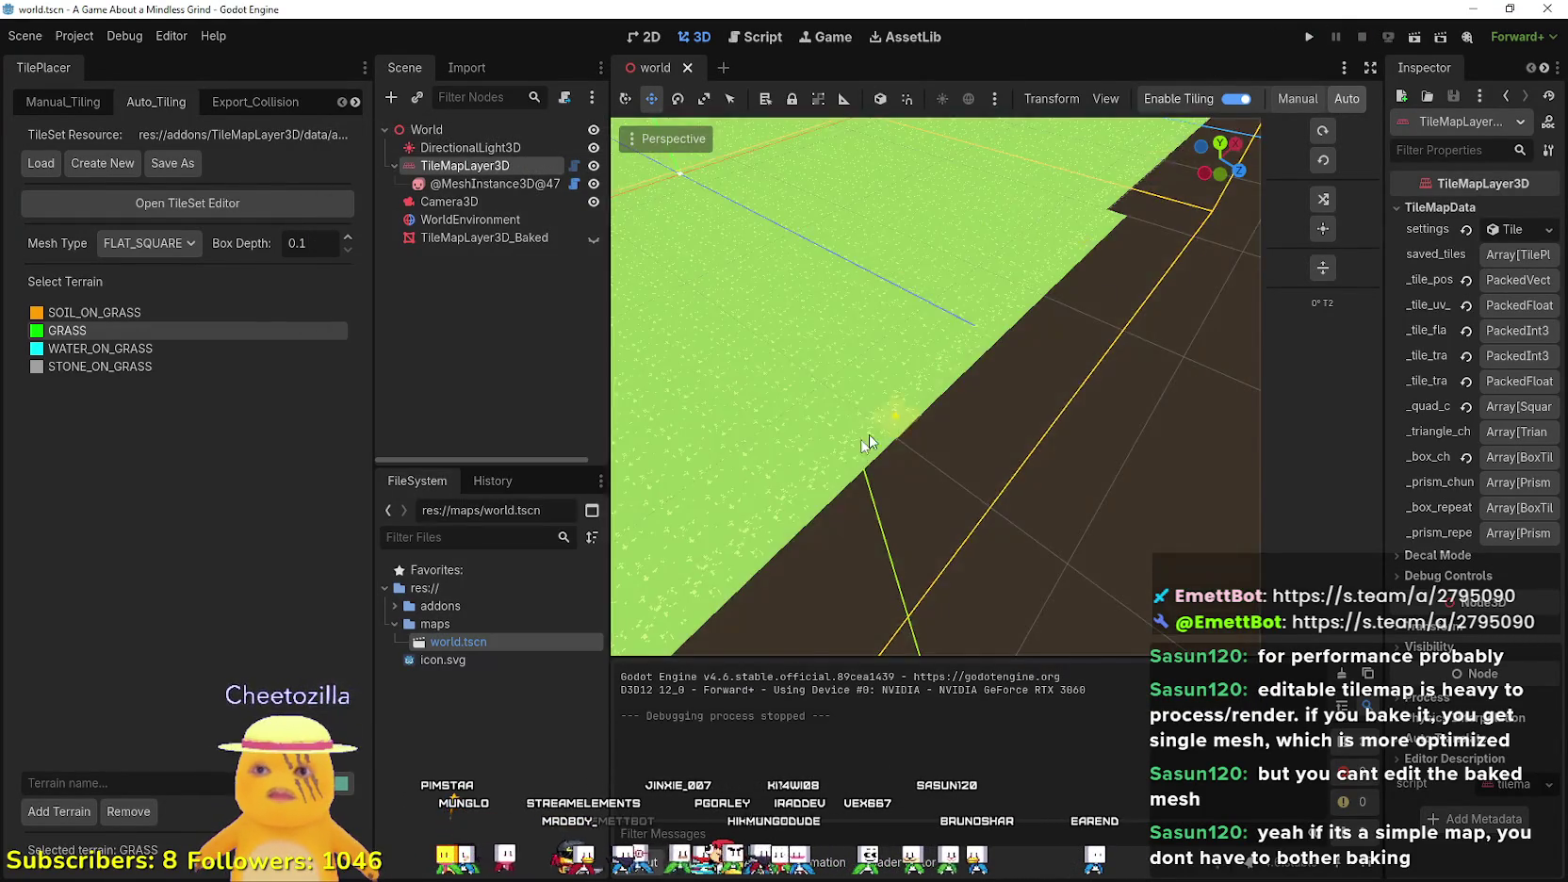
- Area-fill three grass rectangles of 1482, 386 and 1681 tiles left of the existing grass
{"action": "scroll", "coordinate": [853, 446], "scroll_direction": "down", "scroll_amount": 5}
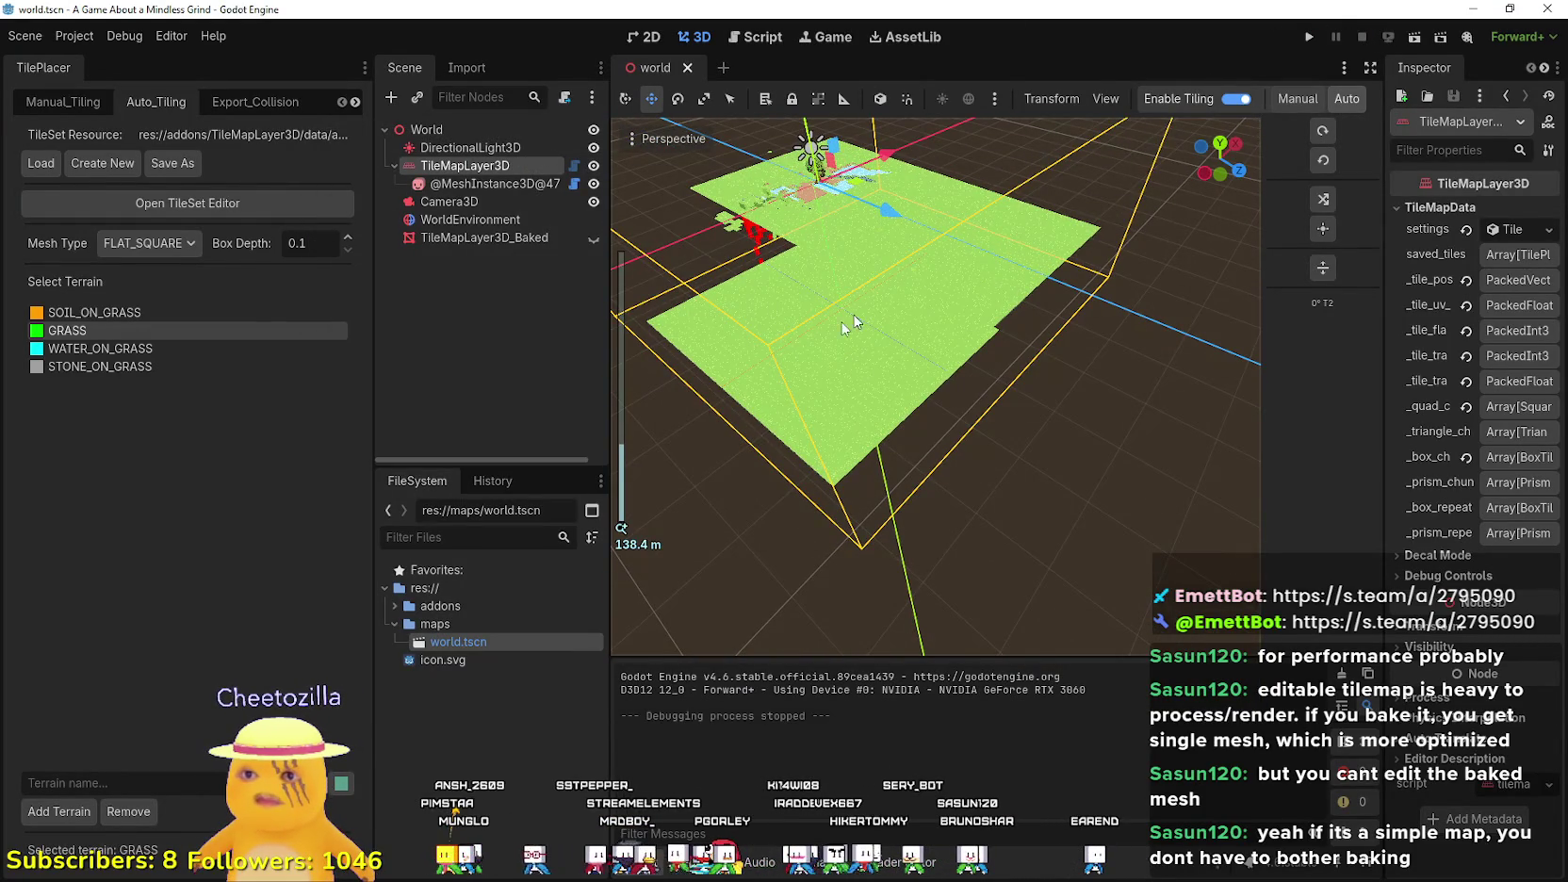
{"action": "mouse_move", "coordinate": [847, 327]}
{"action": "left_mouse_down"}
{"action": "mouse_move", "coordinate": [960, 372]}
{"action": "mouse_move", "coordinate": [960, 359]}
{"action": "left_mouse_up"}
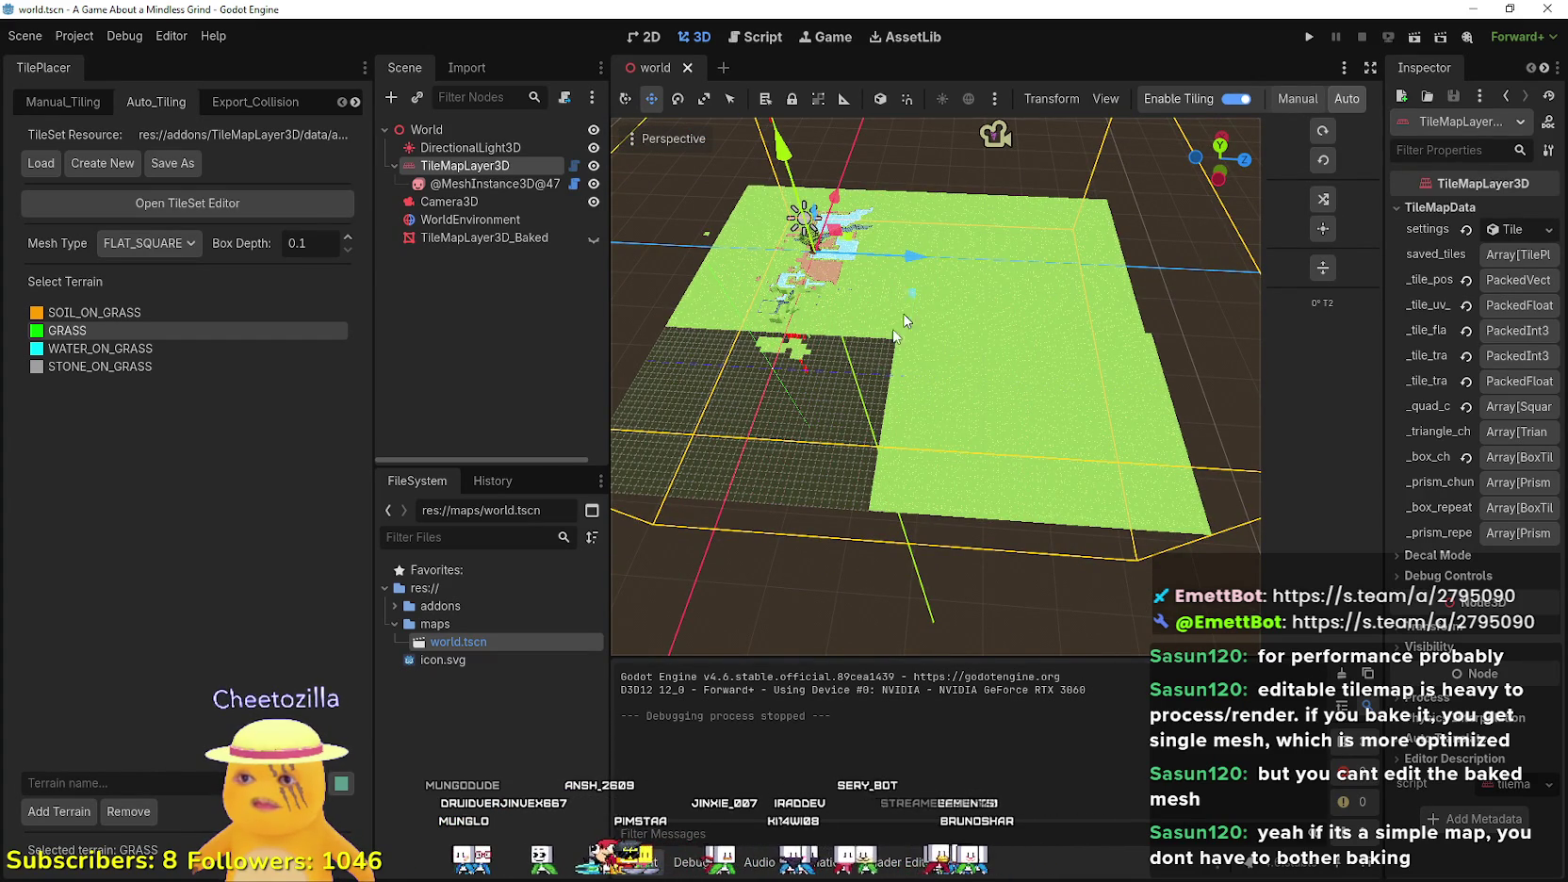
{"action": "left_click_drag", "start_coordinate": [912, 297], "coordinate": [577, 514]}
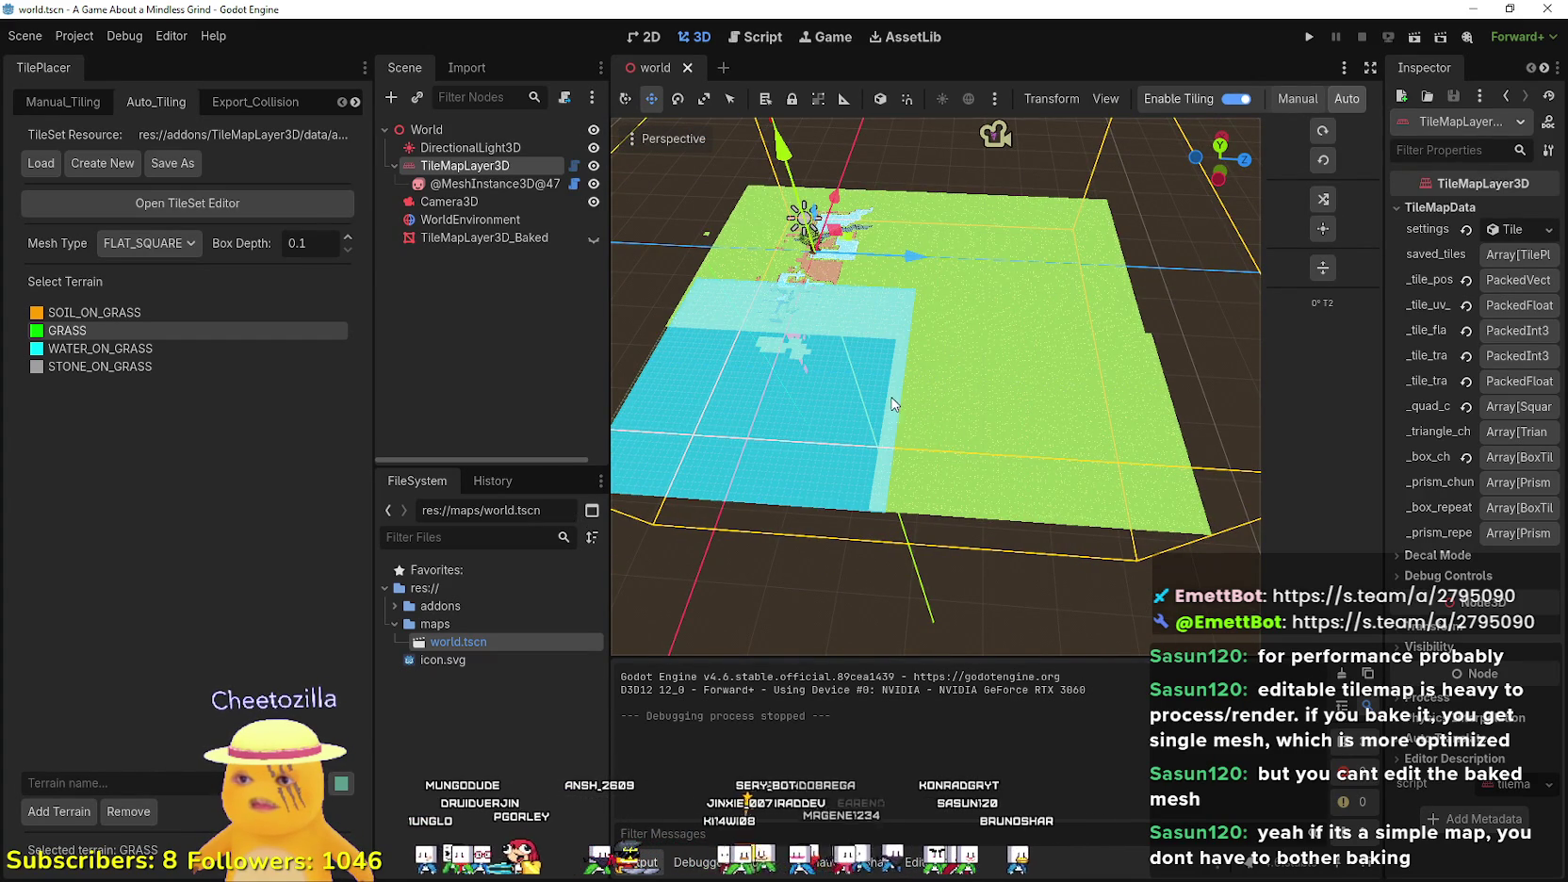
{"action": "left_click_drag", "start_coordinate": [894, 406], "coordinate": [865, 381]}
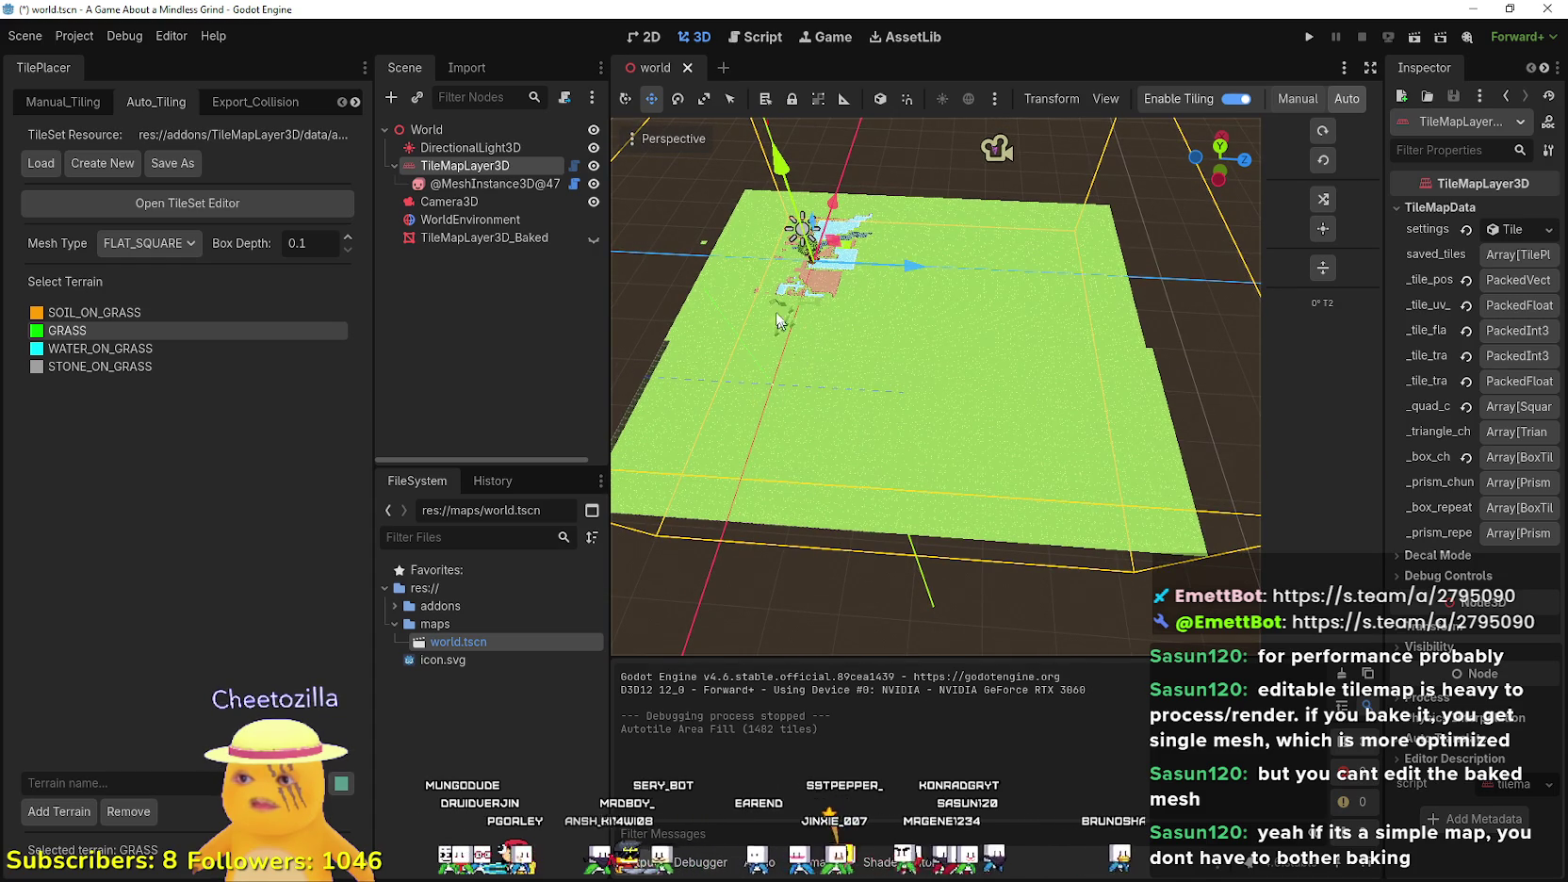
{"action": "left_click_drag", "start_coordinate": [777, 328], "coordinate": [567, 530]}
{"action": "scroll", "coordinate": [781, 424], "scroll_direction": "down", "scroll_amount": 3}
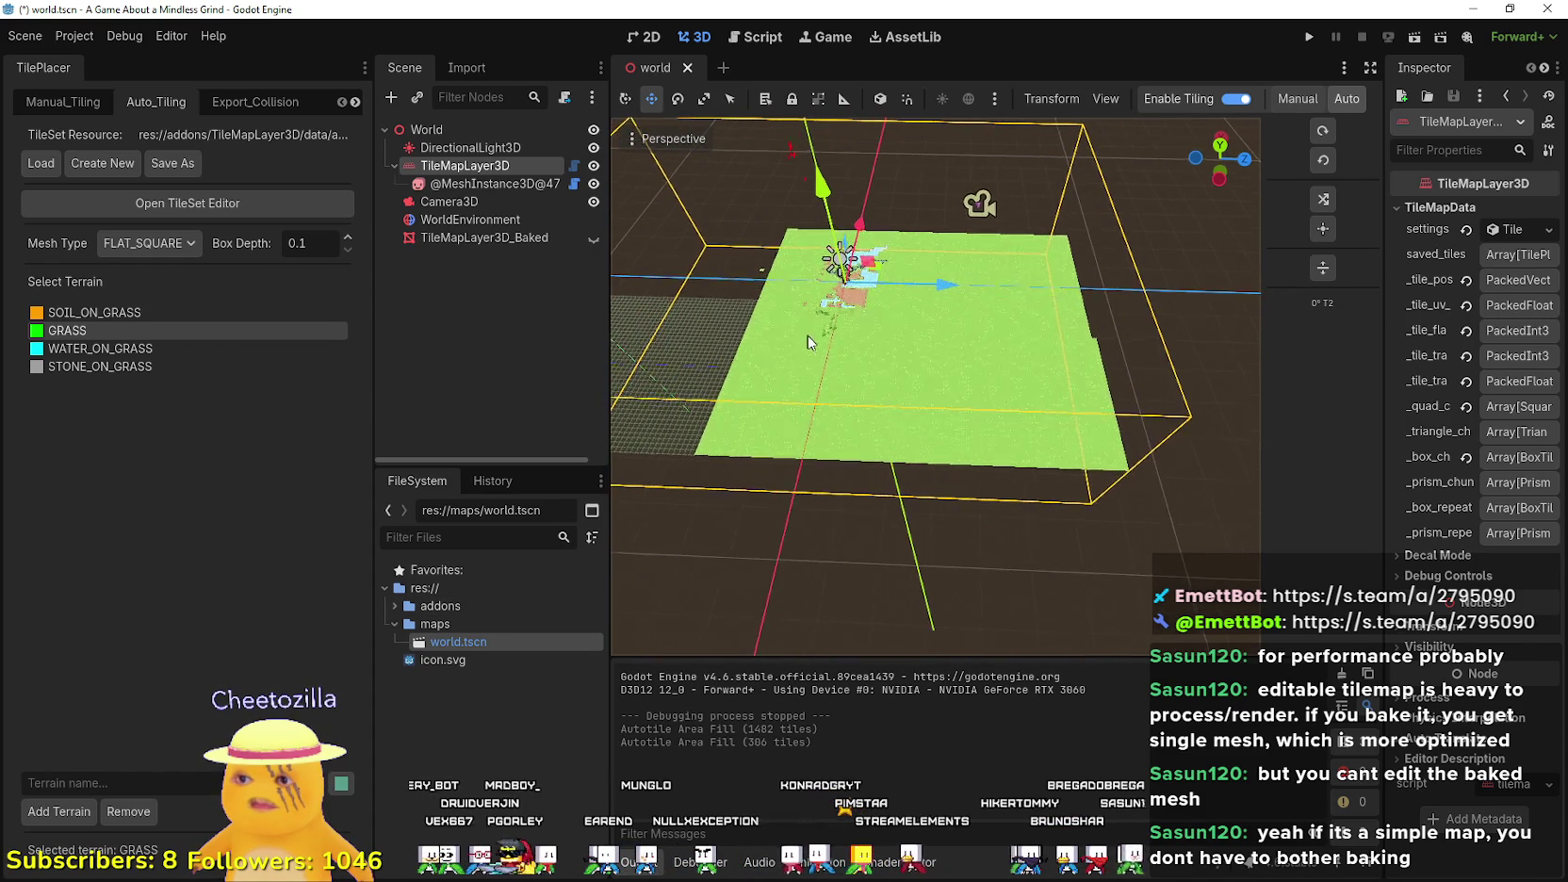
{"action": "left_click_drag", "start_coordinate": [797, 325], "coordinate": [391, 537]}
{"action": "mouse_move", "coordinate": [778, 461]}
{"action": "left_mouse_down"}
{"action": "mouse_move", "coordinate": [802, 403]}
{"action": "mouse_move", "coordinate": [790, 229]}
{"action": "mouse_move", "coordinate": [1255, 236]}
{"action": "mouse_move", "coordinate": [1304, 205]}
{"action": "mouse_move", "coordinate": [970, 201]}
{"action": "mouse_move", "coordinate": [814, 245]}
{"action": "mouse_move", "coordinate": [1037, 125]}
{"action": "mouse_move", "coordinate": [1238, 182]}
{"action": "mouse_move", "coordinate": [1103, 295]}
{"action": "mouse_move", "coordinate": [1180, 232]}
{"action": "mouse_move", "coordinate": [1137, 292]}
{"action": "left_mouse_up"}
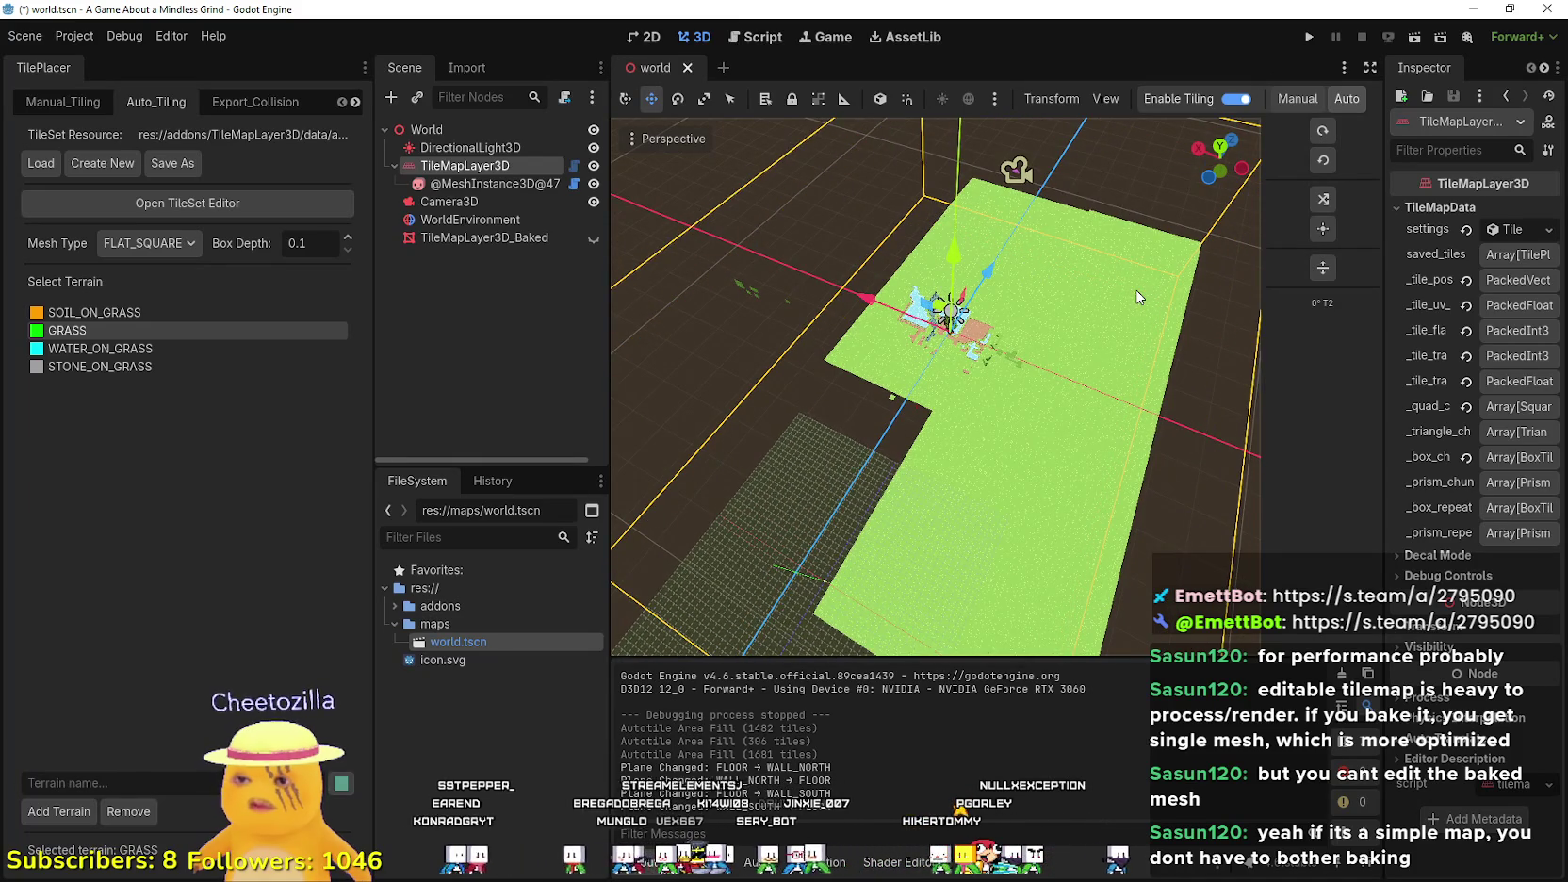
{"action": "scroll", "coordinate": [1139, 297], "scroll_direction": "down", "scroll_amount": 5}
{"action": "mouse_move", "coordinate": [1146, 204]}
{"action": "left_mouse_down"}
{"action": "mouse_move", "coordinate": [1137, 248]}
{"action": "mouse_move", "coordinate": [1149, 215]}
{"action": "left_mouse_up"}
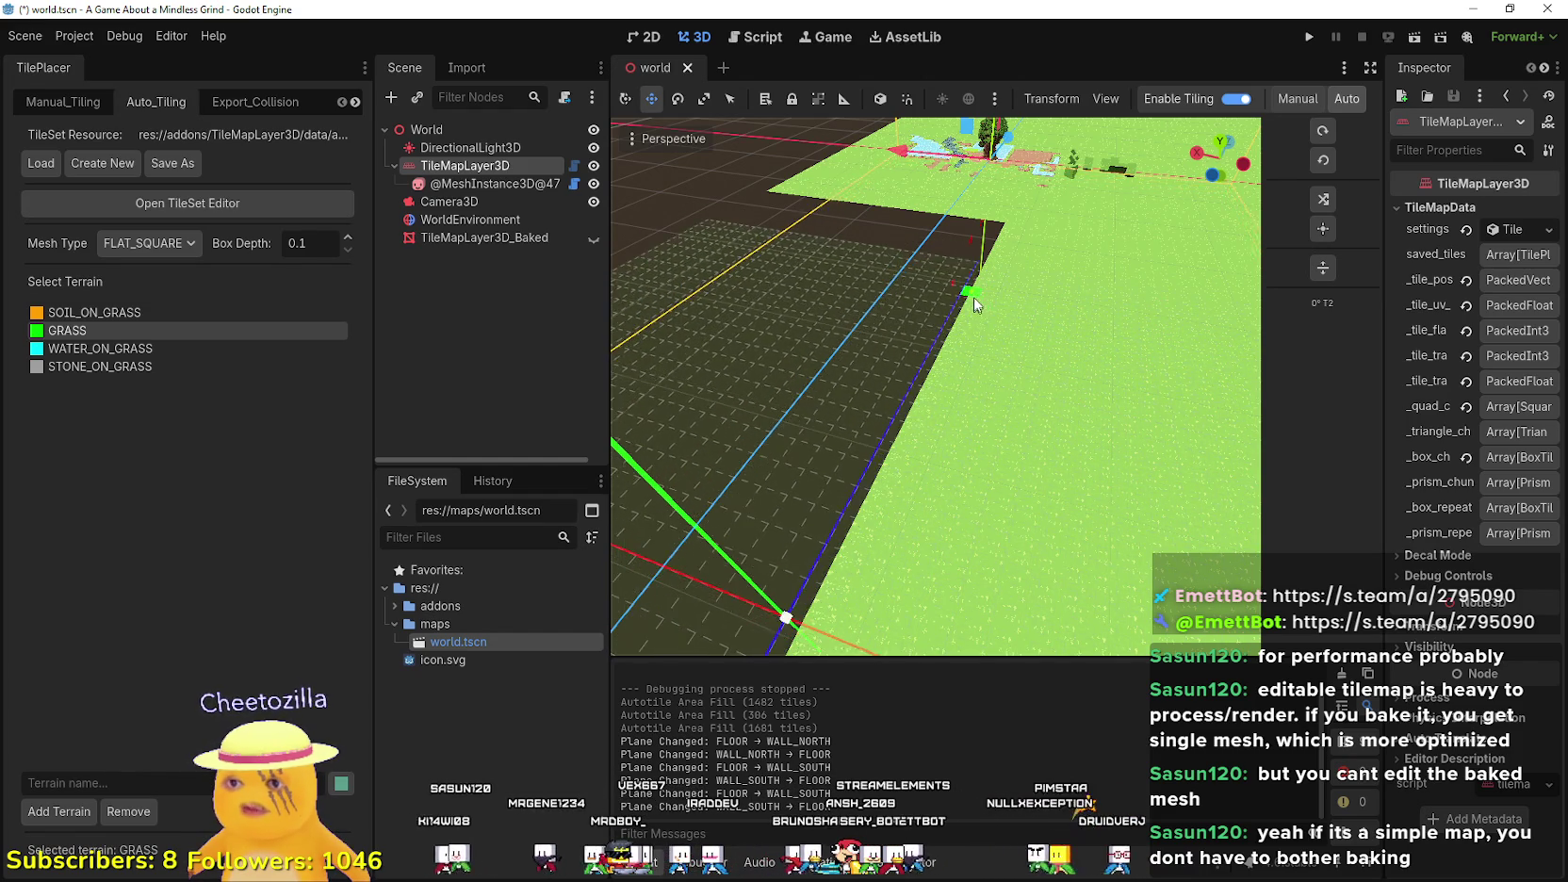
- Paint two single grass tiles onto the empty floor of the tile grid
{"action": "scroll", "coordinate": [980, 267], "scroll_direction": "up", "scroll_amount": 3}
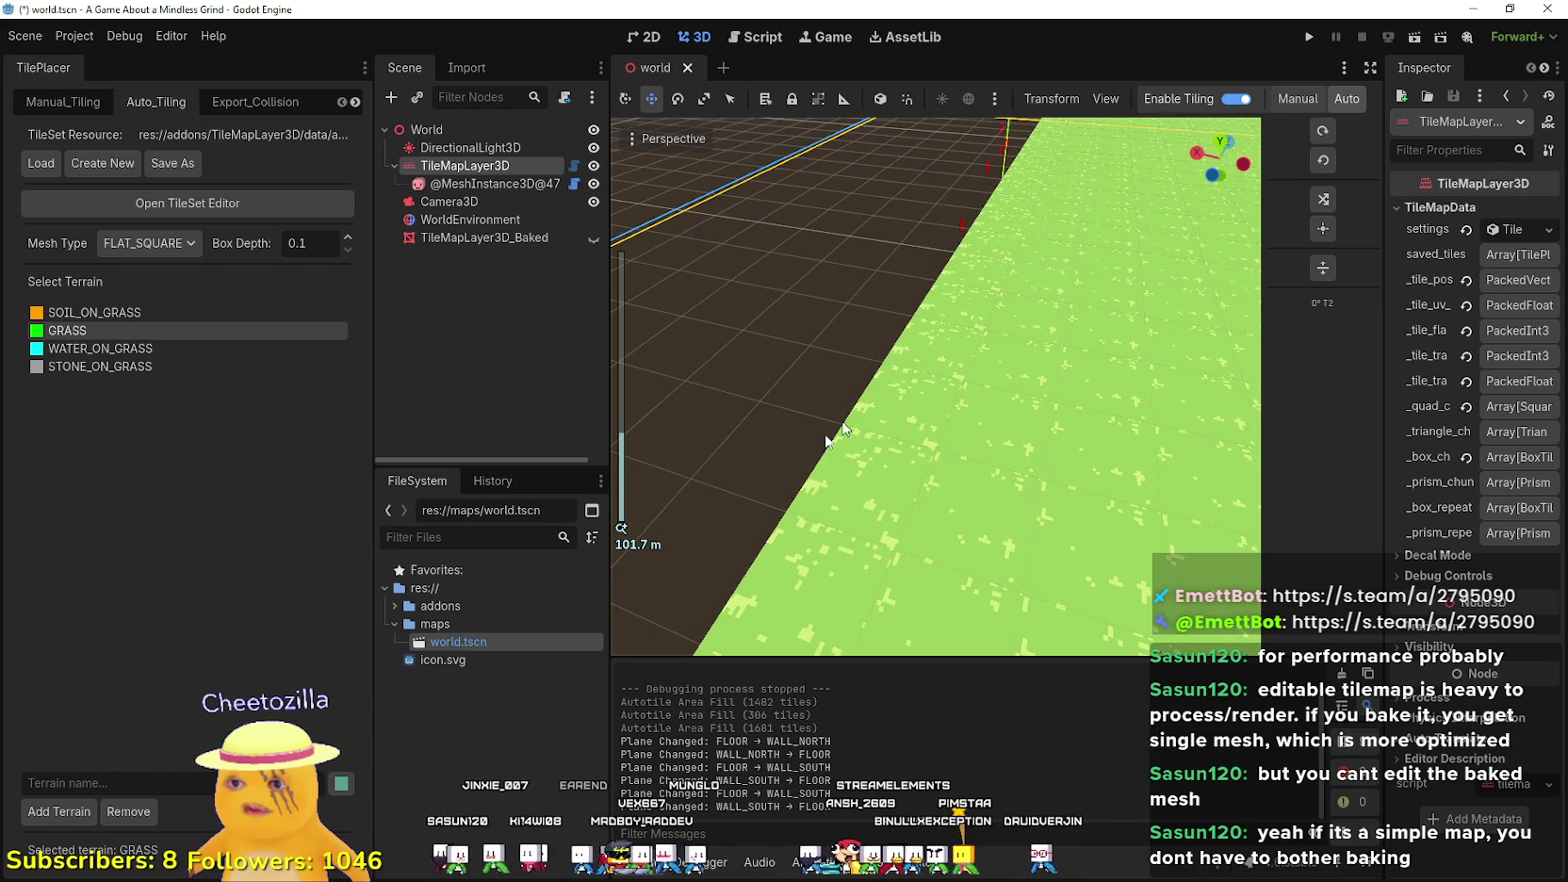
{"action": "scroll", "coordinate": [796, 453], "scroll_direction": "down", "scroll_amount": 2}
{"action": "scroll", "coordinate": [859, 475], "scroll_direction": "up", "scroll_amount": 2}
{"action": "scroll", "coordinate": [858, 475], "scroll_direction": "down", "scroll_amount": 2}
{"action": "scroll", "coordinate": [859, 477], "scroll_direction": "up", "scroll_amount": 2}
{"action": "scroll", "coordinate": [881, 434], "scroll_direction": "down", "scroll_amount": 2}
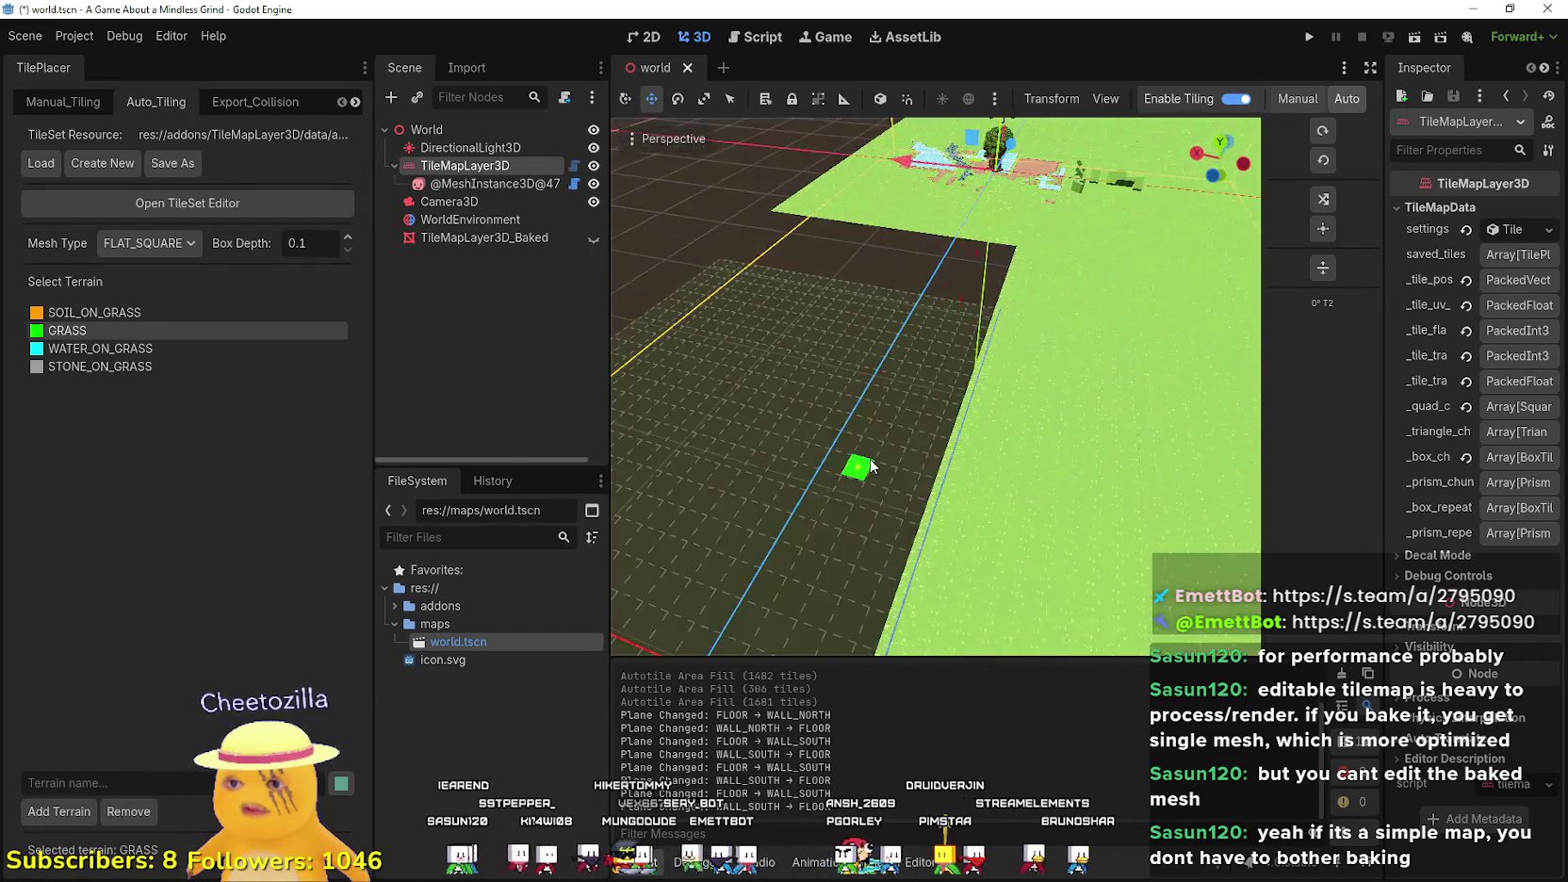
{"action": "scroll", "coordinate": [872, 462], "scroll_direction": "up", "scroll_amount": 3}
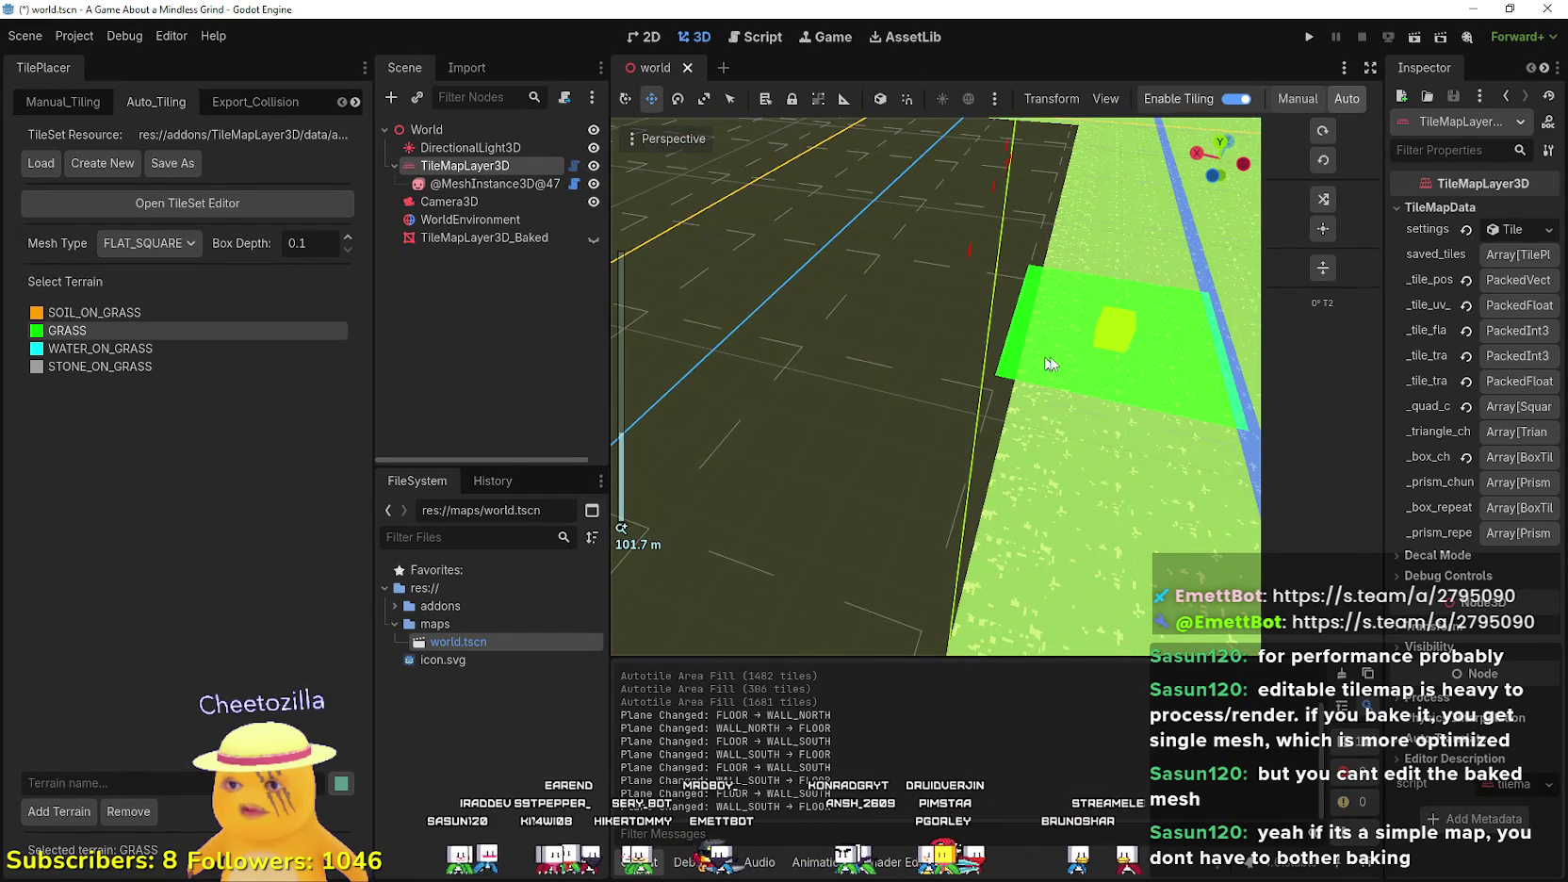
{"action": "scroll", "coordinate": [1093, 366], "scroll_direction": "up", "scroll_amount": 2}
{"action": "scroll", "coordinate": [1065, 364], "scroll_direction": "down", "scroll_amount": 4}
{"action": "scroll", "coordinate": [1068, 368], "scroll_direction": "up", "scroll_amount": 2}
{"action": "scroll", "coordinate": [1068, 369], "scroll_direction": "down", "scroll_amount": 2}
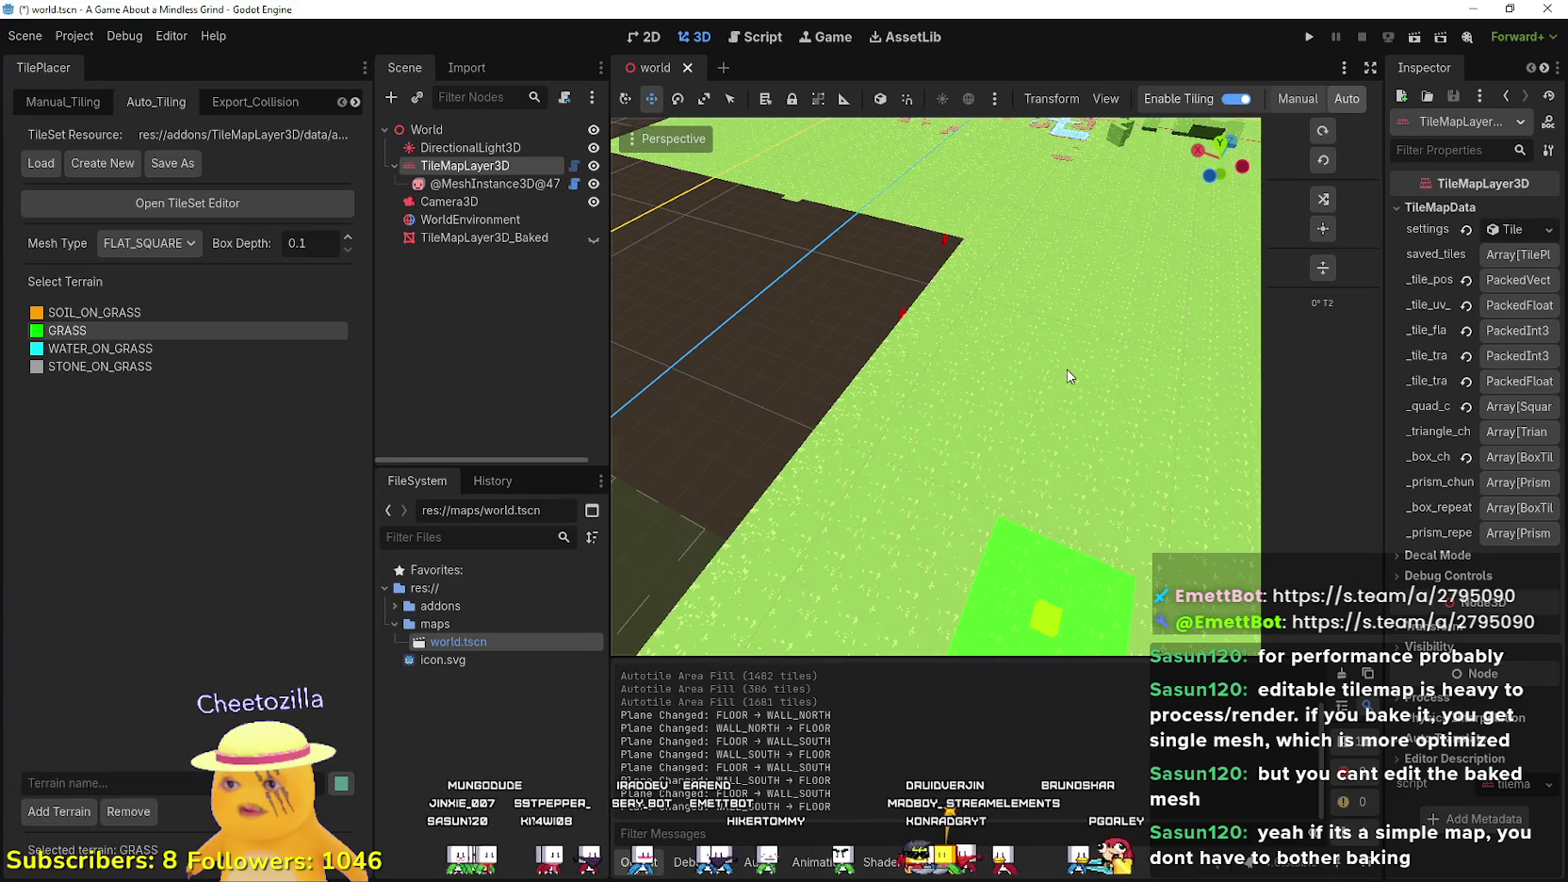
{"action": "scroll", "coordinate": [1040, 385], "scroll_direction": "down", "scroll_amount": 5}
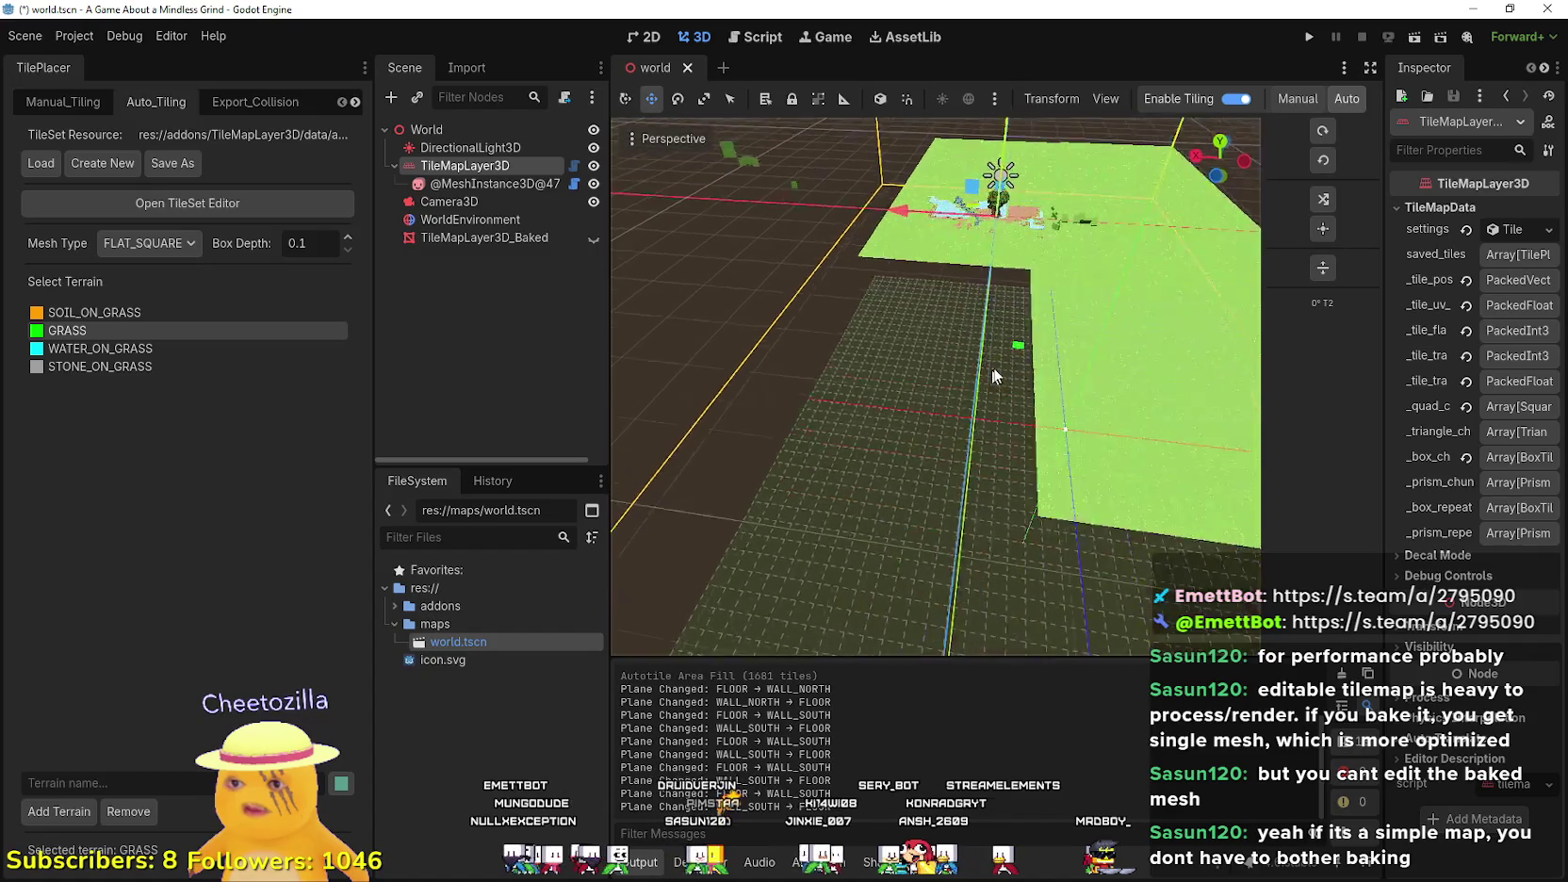
{"action": "scroll", "coordinate": [975, 405], "scroll_direction": "up", "scroll_amount": 5}
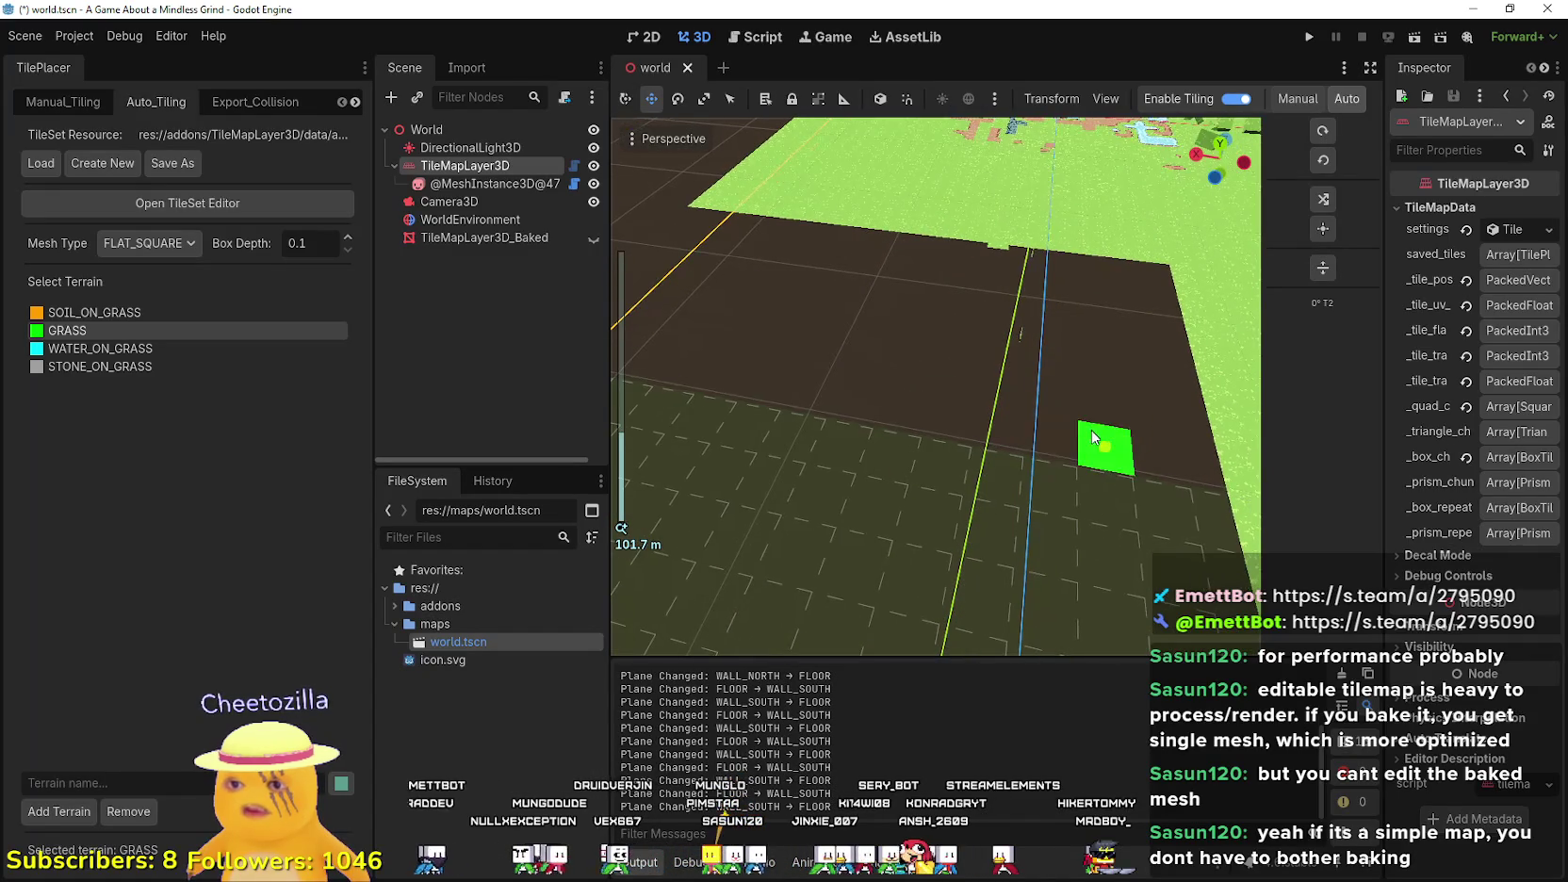
{"action": "scroll", "coordinate": [1207, 460], "scroll_direction": "up", "scroll_amount": 3}
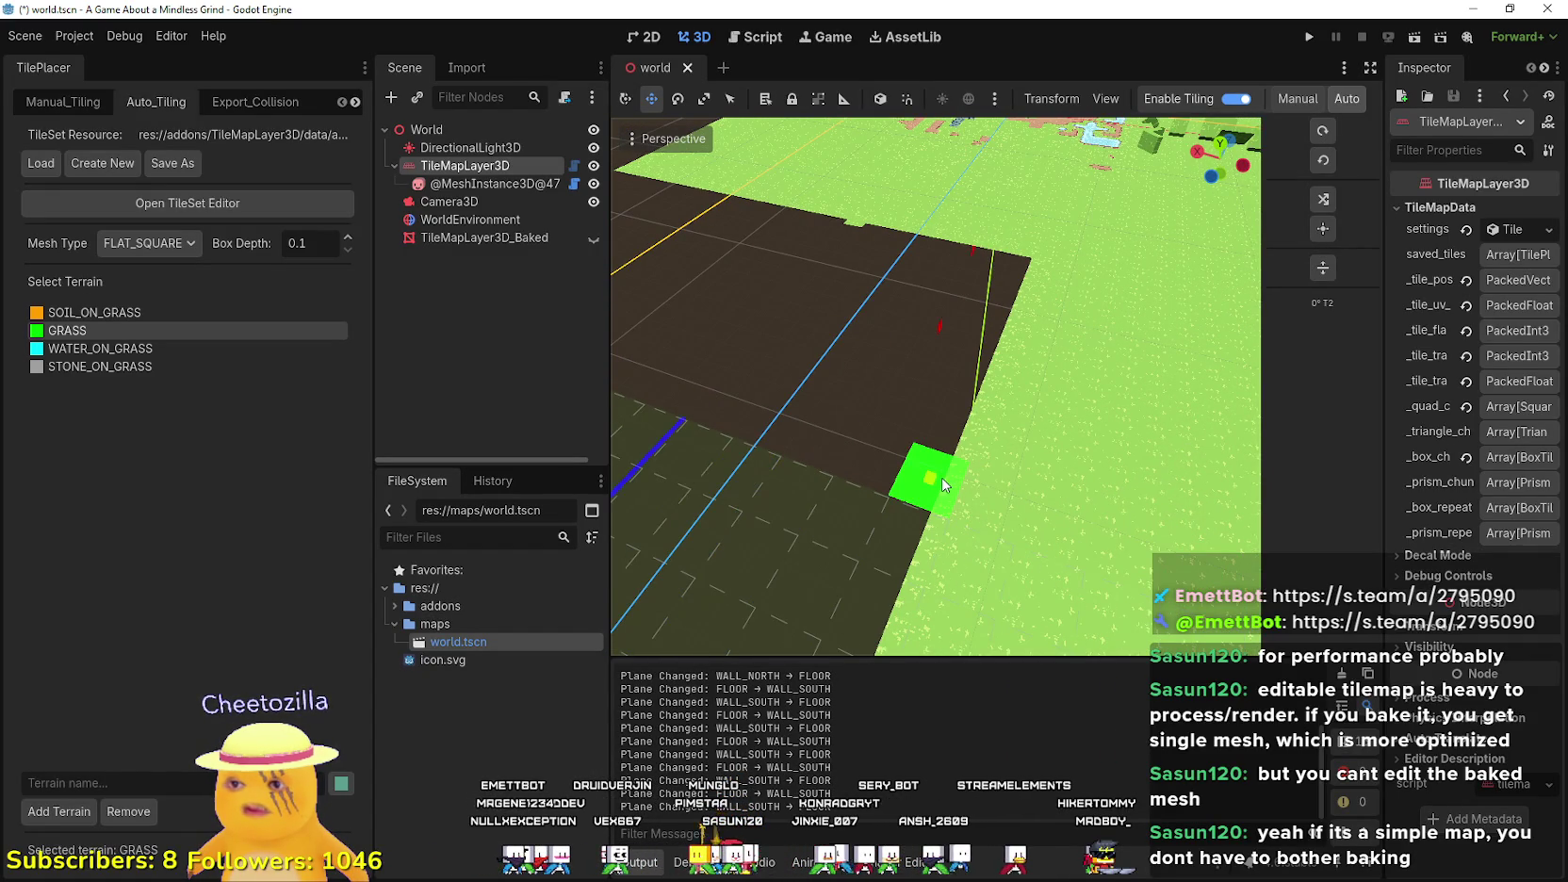
{"action": "scroll", "coordinate": [943, 484], "scroll_direction": "down", "scroll_amount": 3}
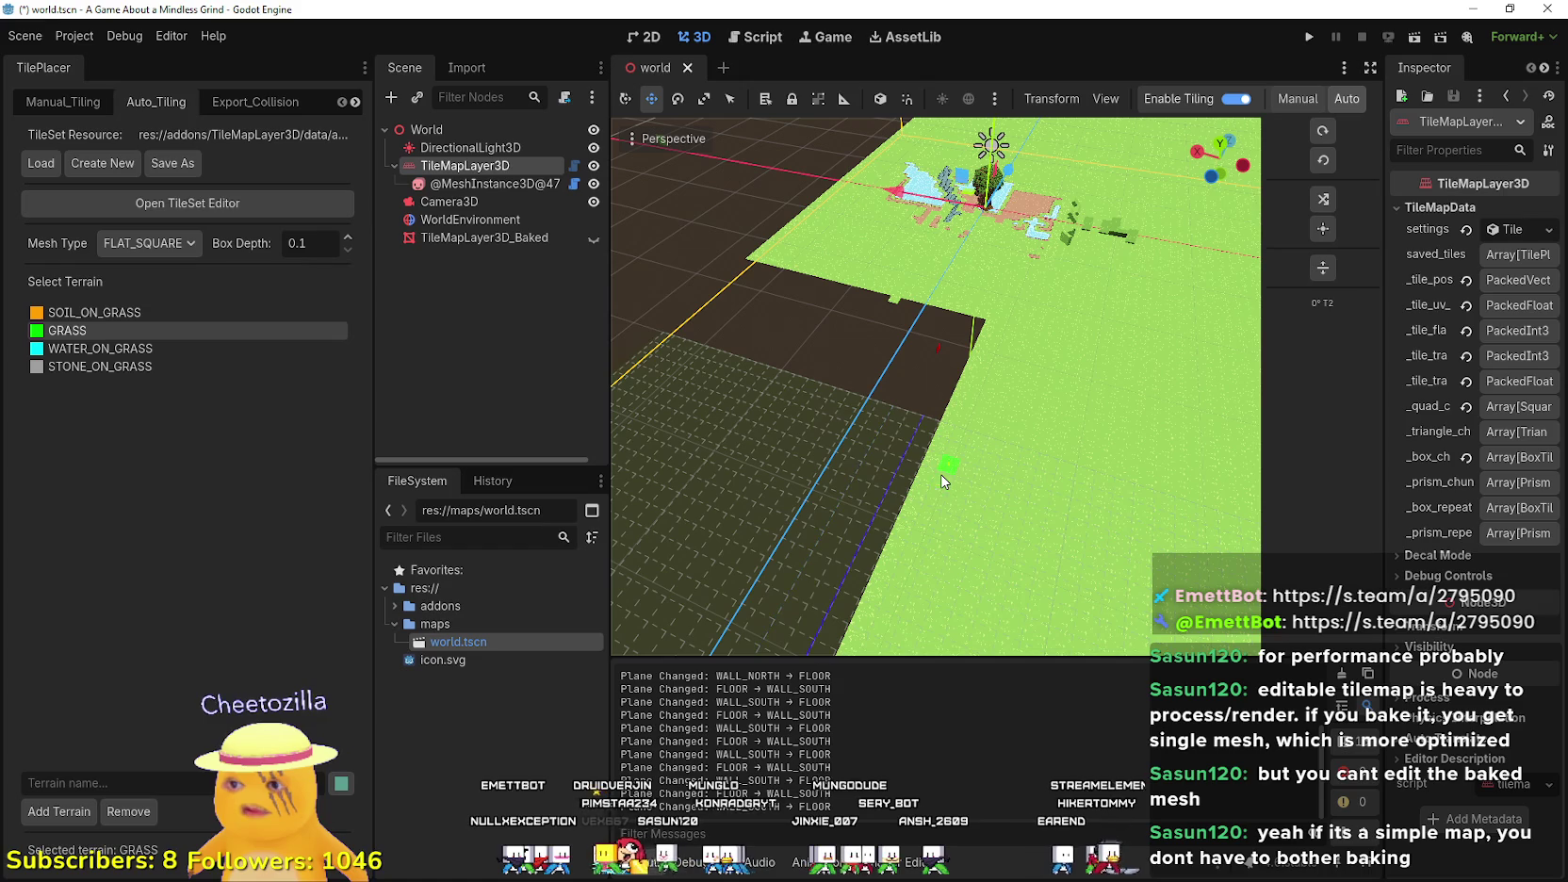
{"action": "scroll", "coordinate": [928, 478], "scroll_direction": "up", "scroll_amount": 2}
{"action": "scroll", "coordinate": [920, 478], "scroll_direction": "up", "scroll_amount": 2}
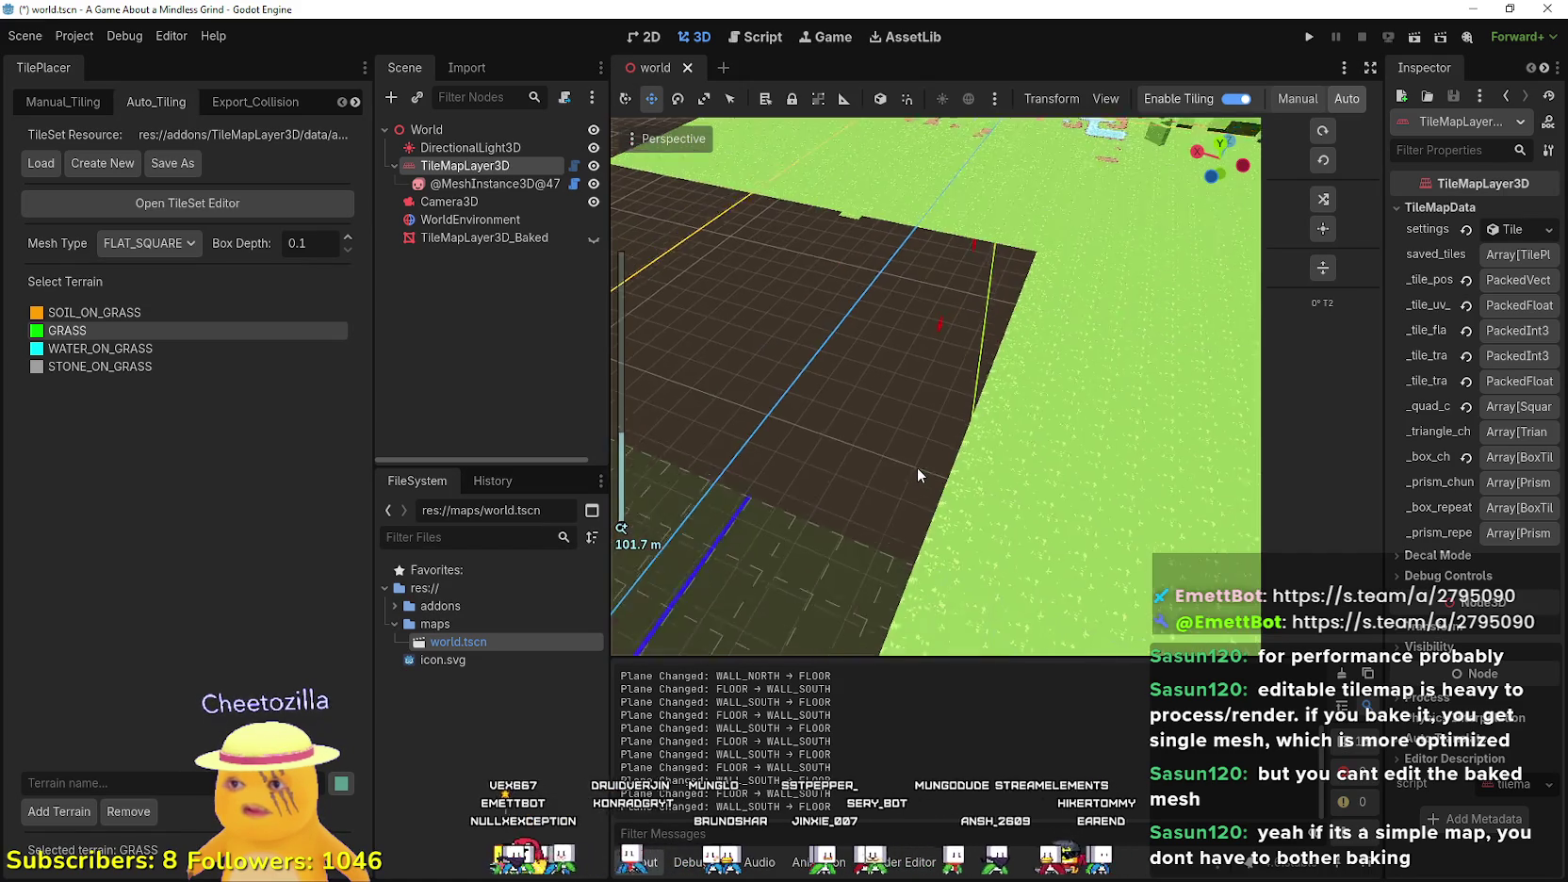
{"action": "scroll", "coordinate": [914, 465], "scroll_direction": "up", "scroll_amount": 2}
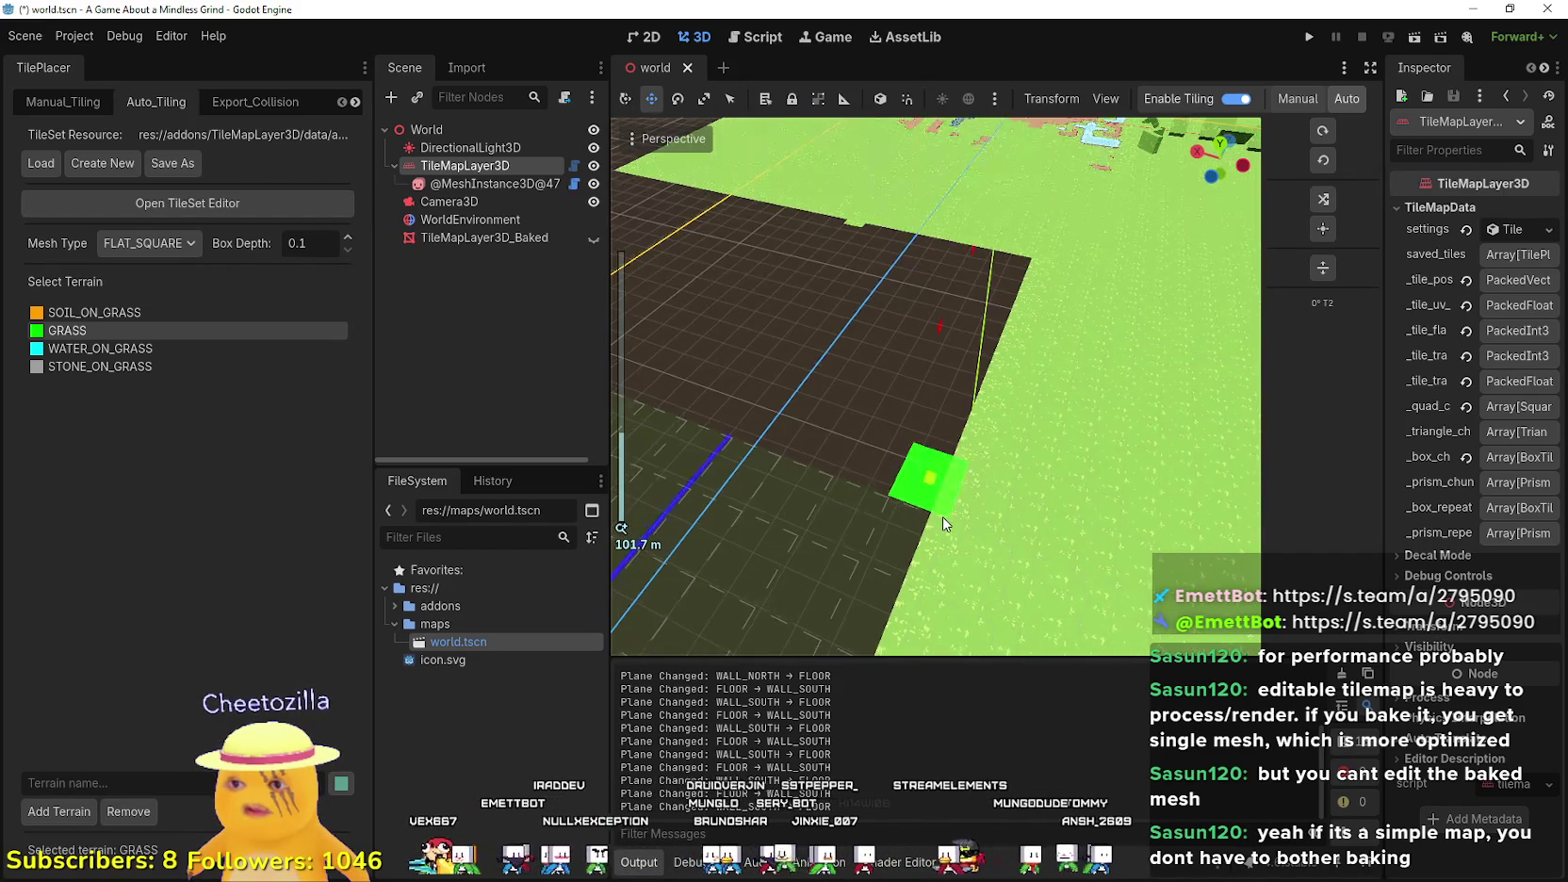
{"action": "scroll", "coordinate": [846, 477], "scroll_direction": "up", "scroll_amount": 2}
{"action": "scroll", "coordinate": [851, 481], "scroll_direction": "down", "scroll_amount": 2}
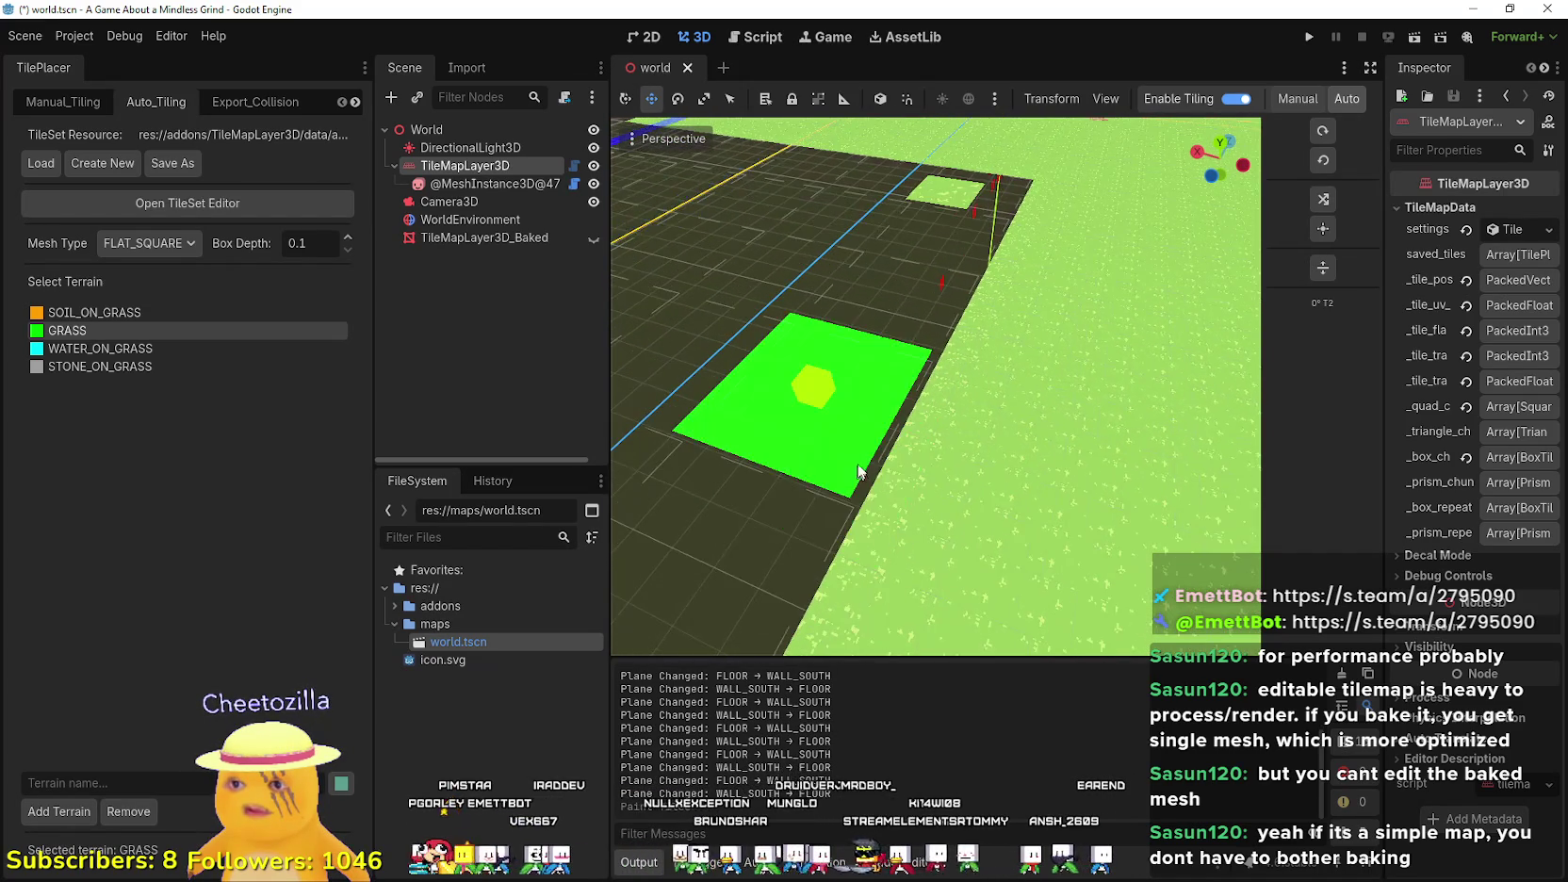
{"action": "left_click", "coordinate": [884, 438]}
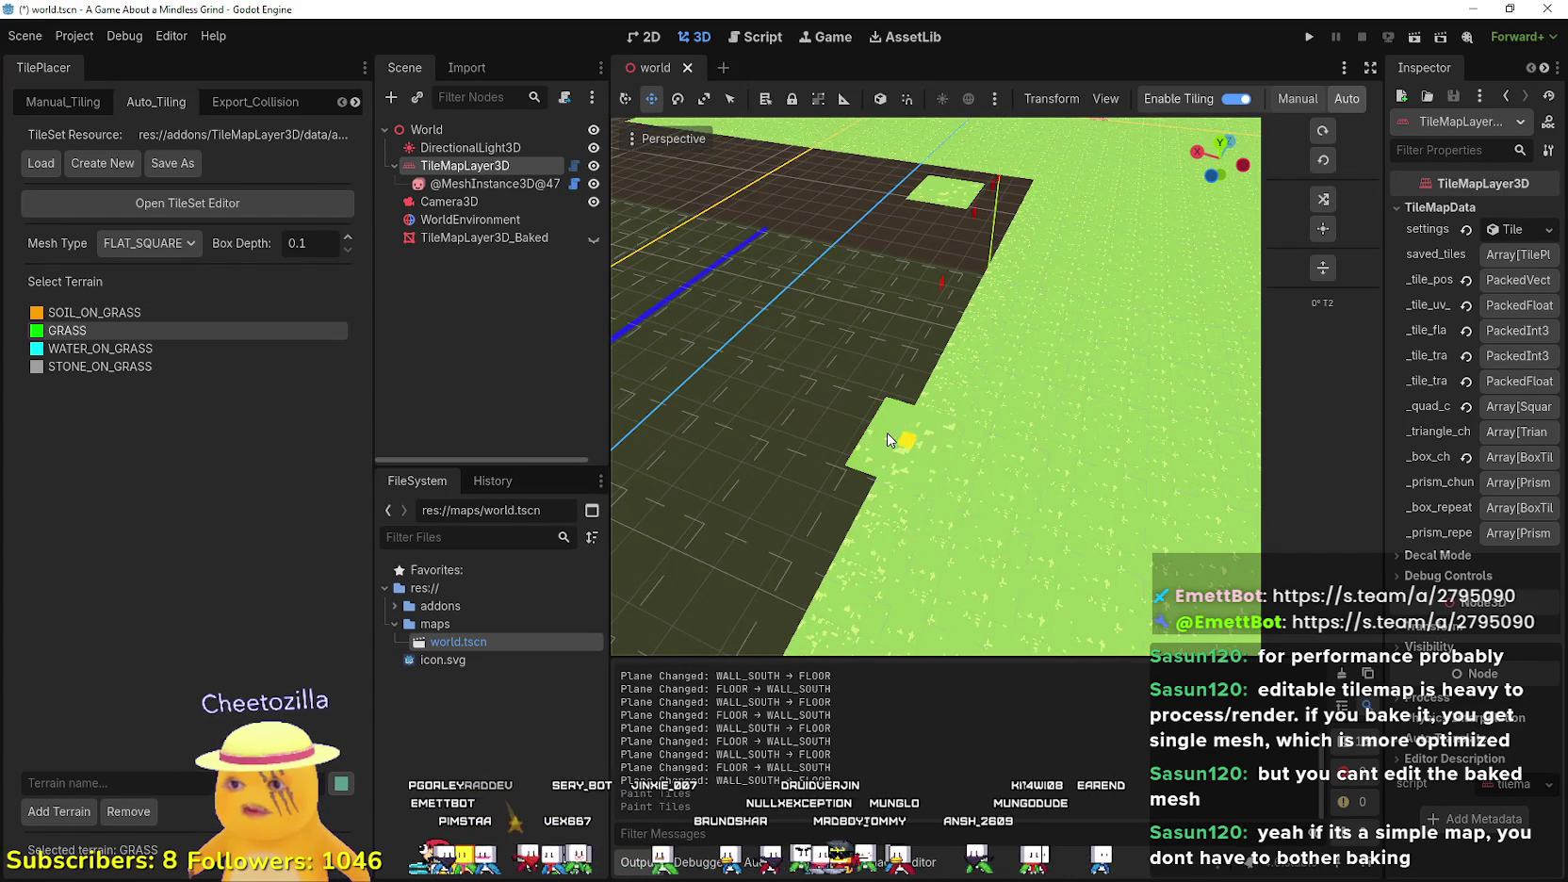
{"action": "left_click", "coordinate": [899, 424]}
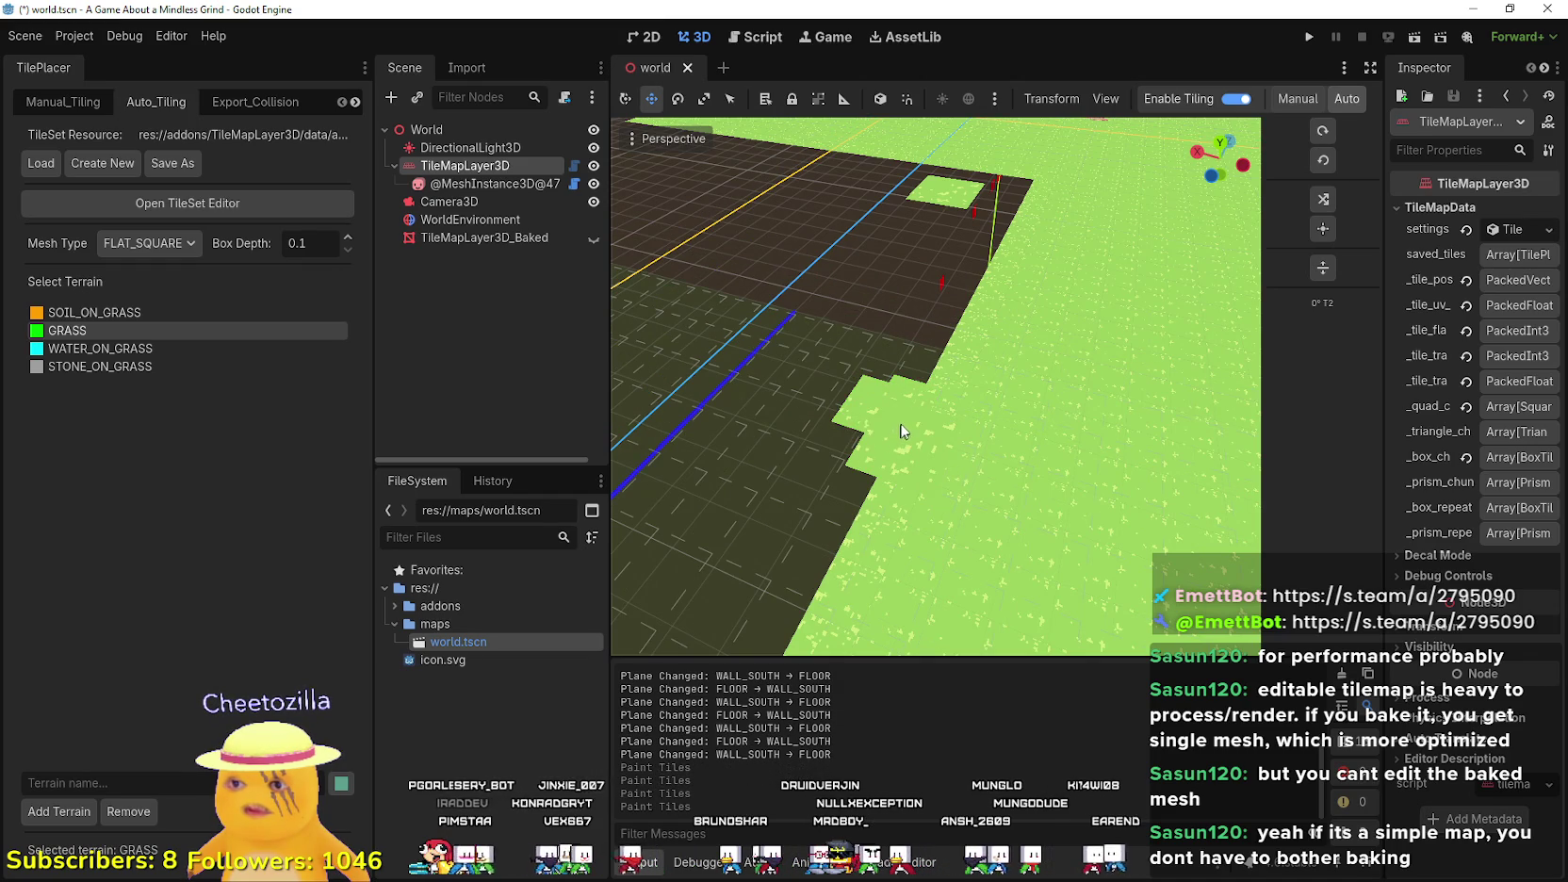
- Area-fill a rectangle of the floor with grass tiles
{"action": "scroll", "coordinate": [891, 426], "scroll_direction": "down", "scroll_amount": 3}
{"action": "scroll", "coordinate": [886, 427], "scroll_direction": "down", "scroll_amount": 3}
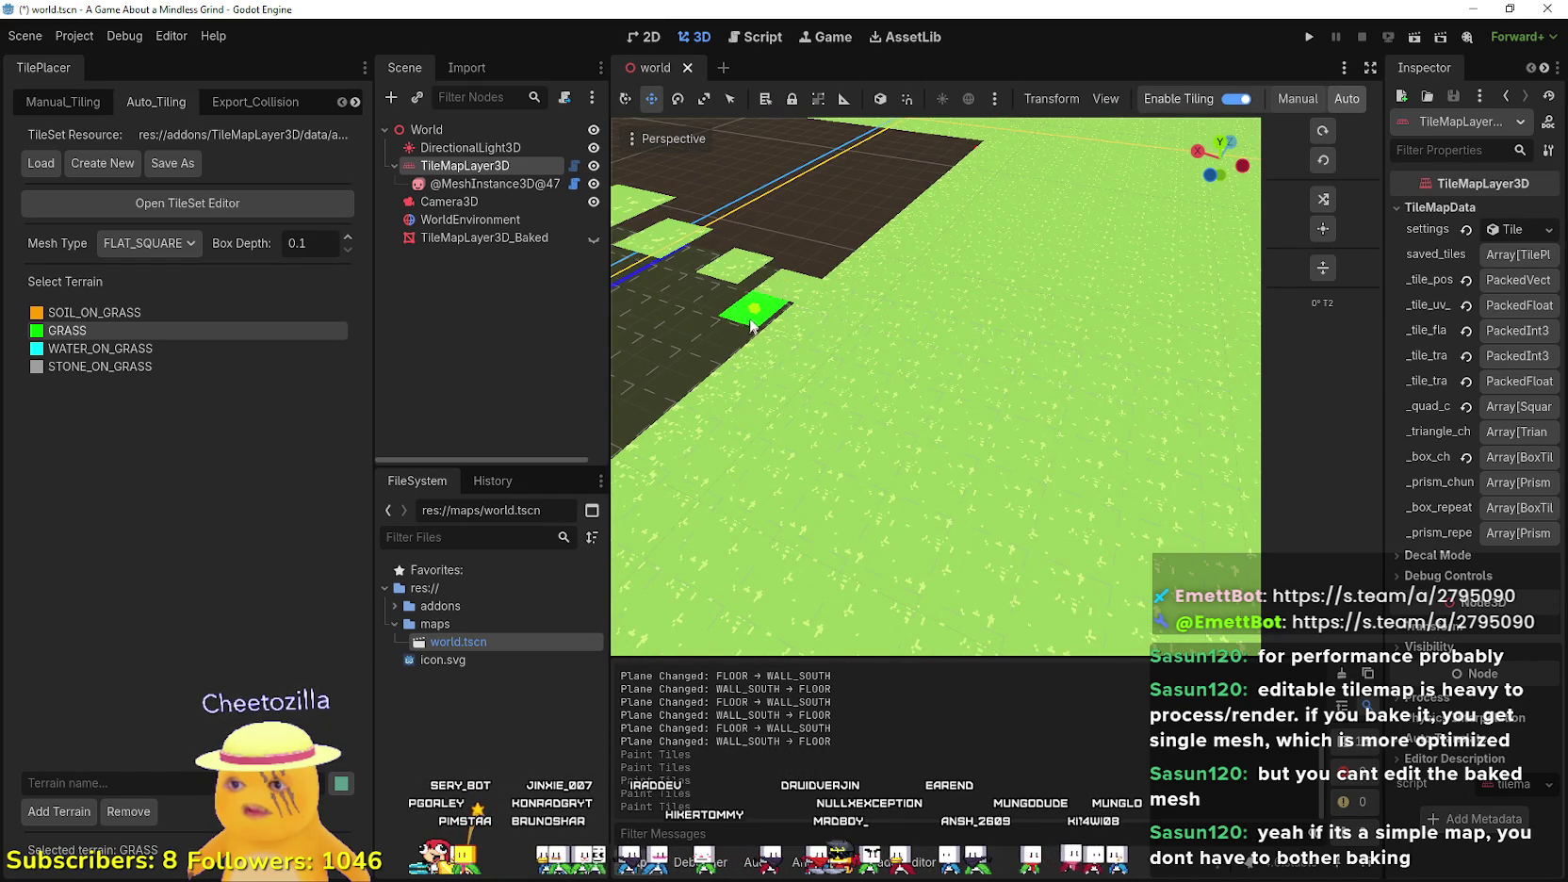
{"action": "scroll", "coordinate": [766, 349], "scroll_direction": "down", "scroll_amount": 3}
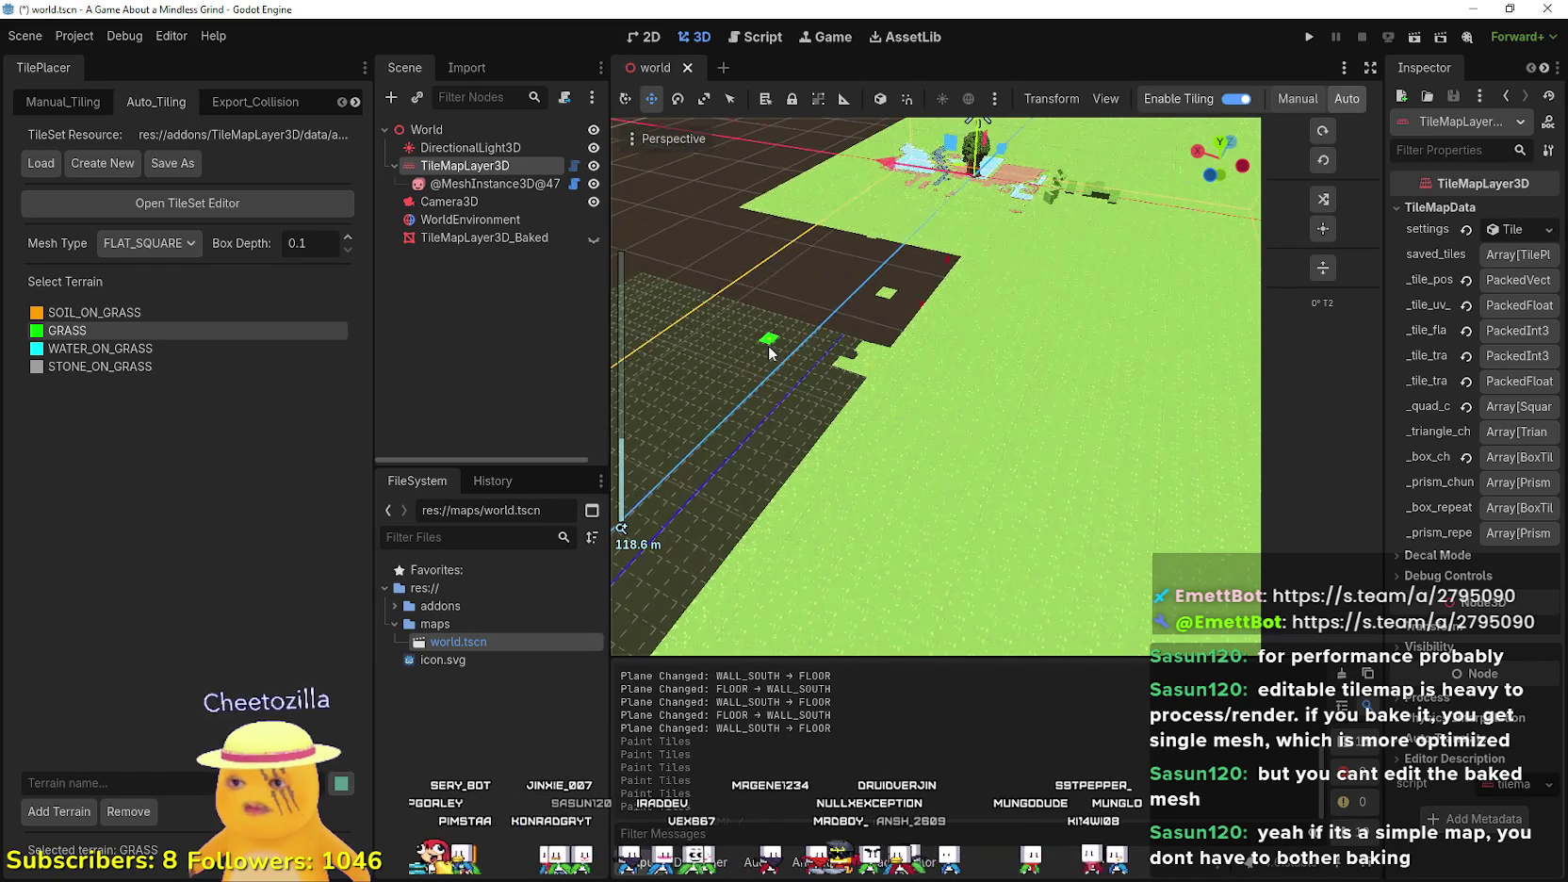
{"action": "scroll", "coordinate": [886, 426], "scroll_direction": "down", "scroll_amount": 5}
{"action": "mouse_move", "coordinate": [894, 420]}
{"action": "left_mouse_down"}
{"action": "mouse_move", "coordinate": [757, 627]}
{"action": "mouse_move", "coordinate": [802, 650]}
{"action": "left_mouse_up"}
{"action": "scroll", "coordinate": [937, 493], "scroll_direction": "down", "scroll_amount": 2}
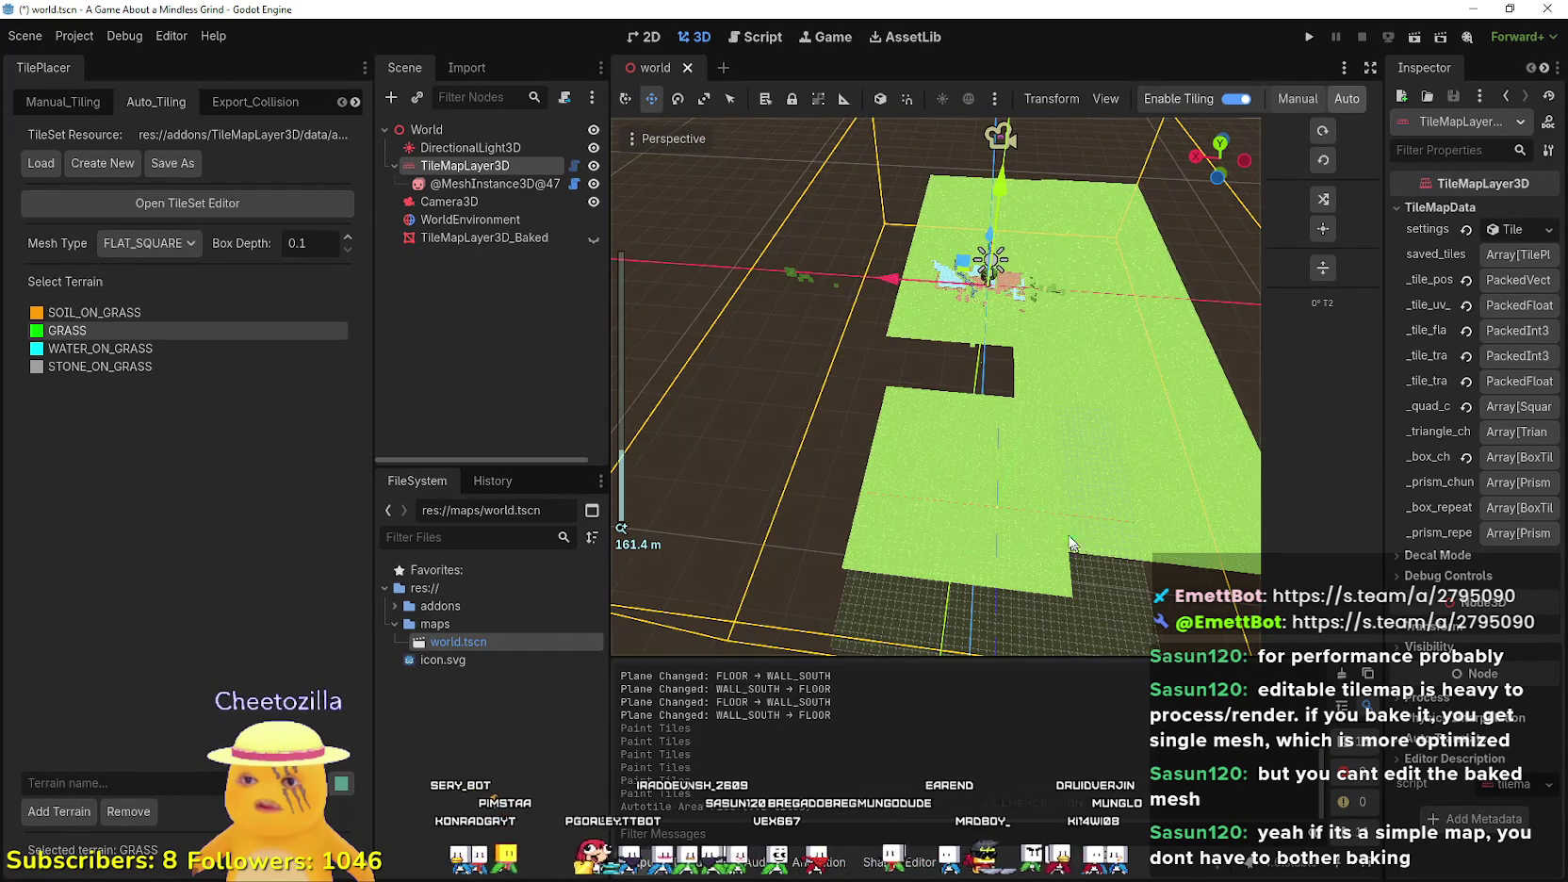
{"action": "scroll", "coordinate": [1060, 500], "scroll_direction": "down", "scroll_amount": 3}
- Area-fill the lower-left part and the remaining dark patch with grass tiles
{"action": "left_click_drag", "start_coordinate": [903, 558], "coordinate": [1082, 434]}
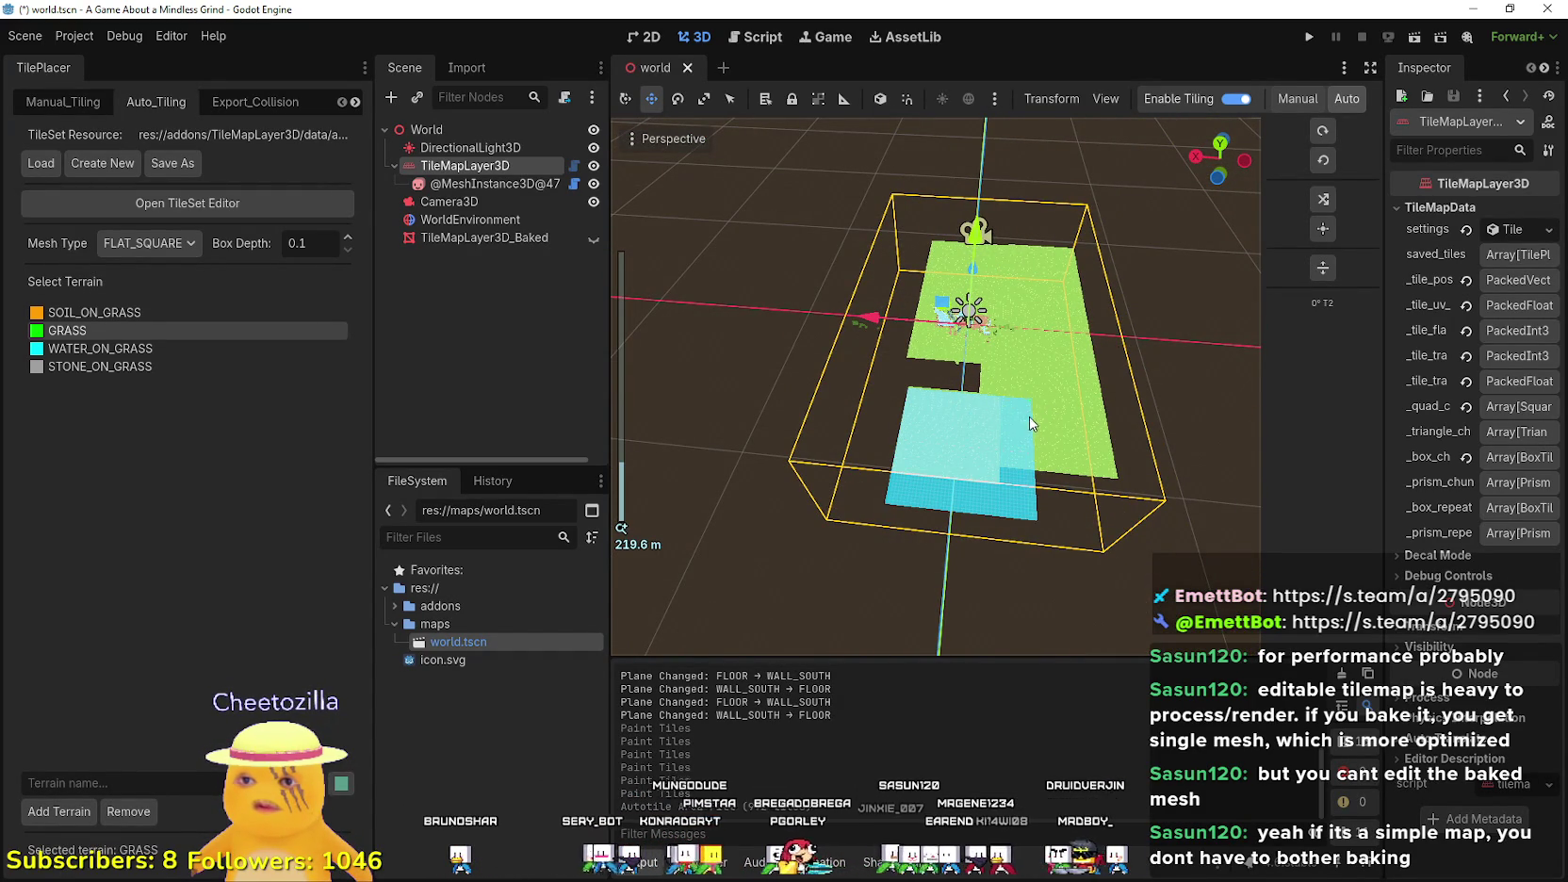
{"action": "left_click_drag", "start_coordinate": [1030, 424], "coordinate": [1030, 425]}
{"action": "scroll", "coordinate": [1041, 443], "scroll_direction": "up", "scroll_amount": 4}
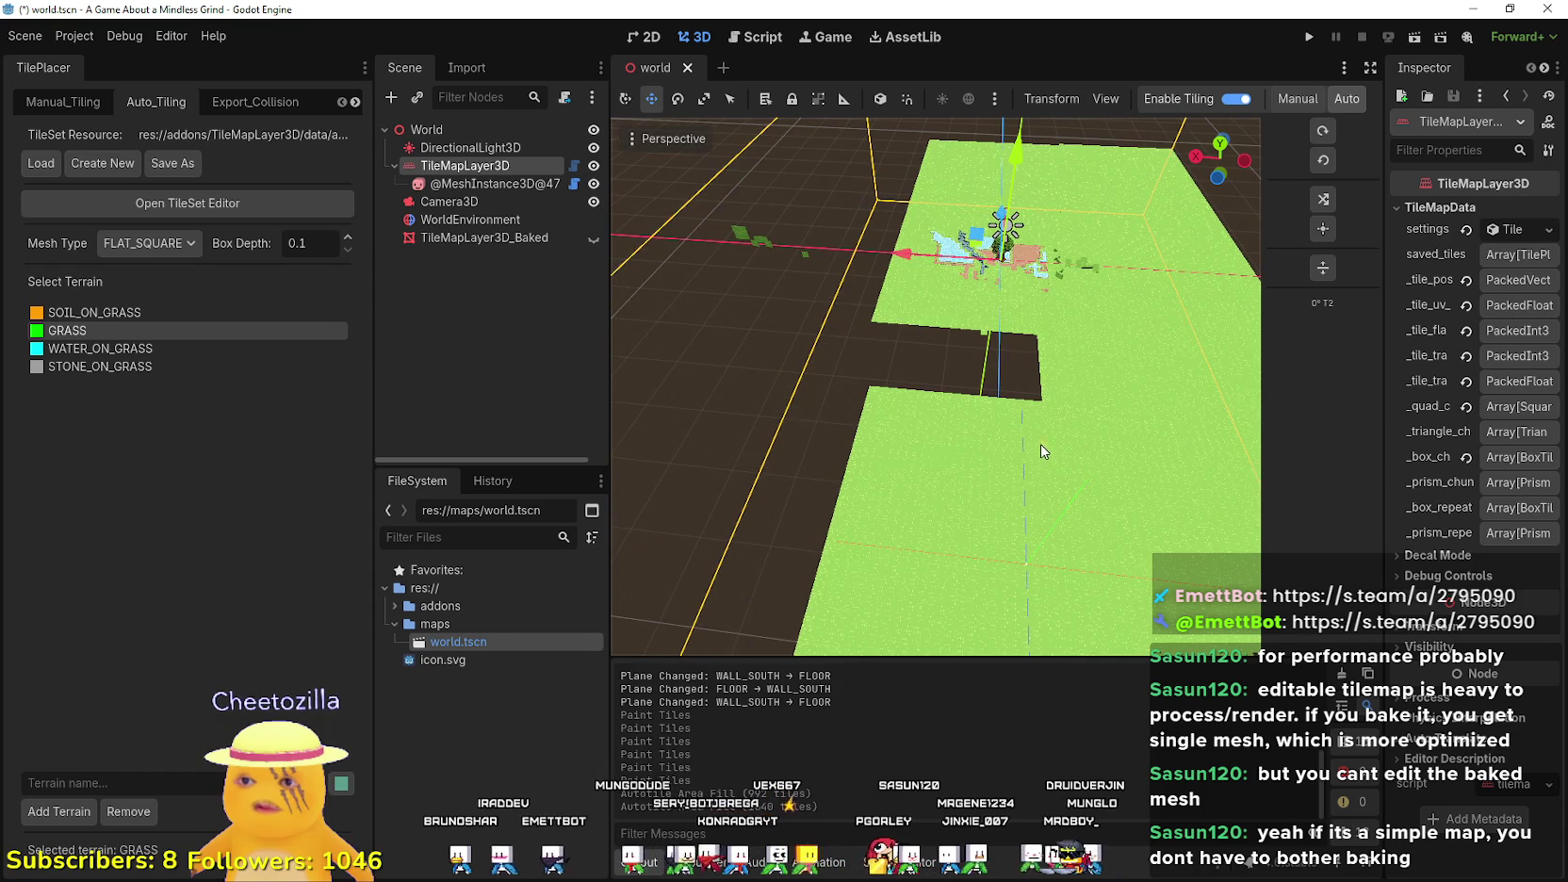
{"action": "scroll", "coordinate": [1040, 444], "scroll_direction": "down", "scroll_amount": 3}
{"action": "scroll", "coordinate": [1034, 422], "scroll_direction": "up", "scroll_amount": 4}
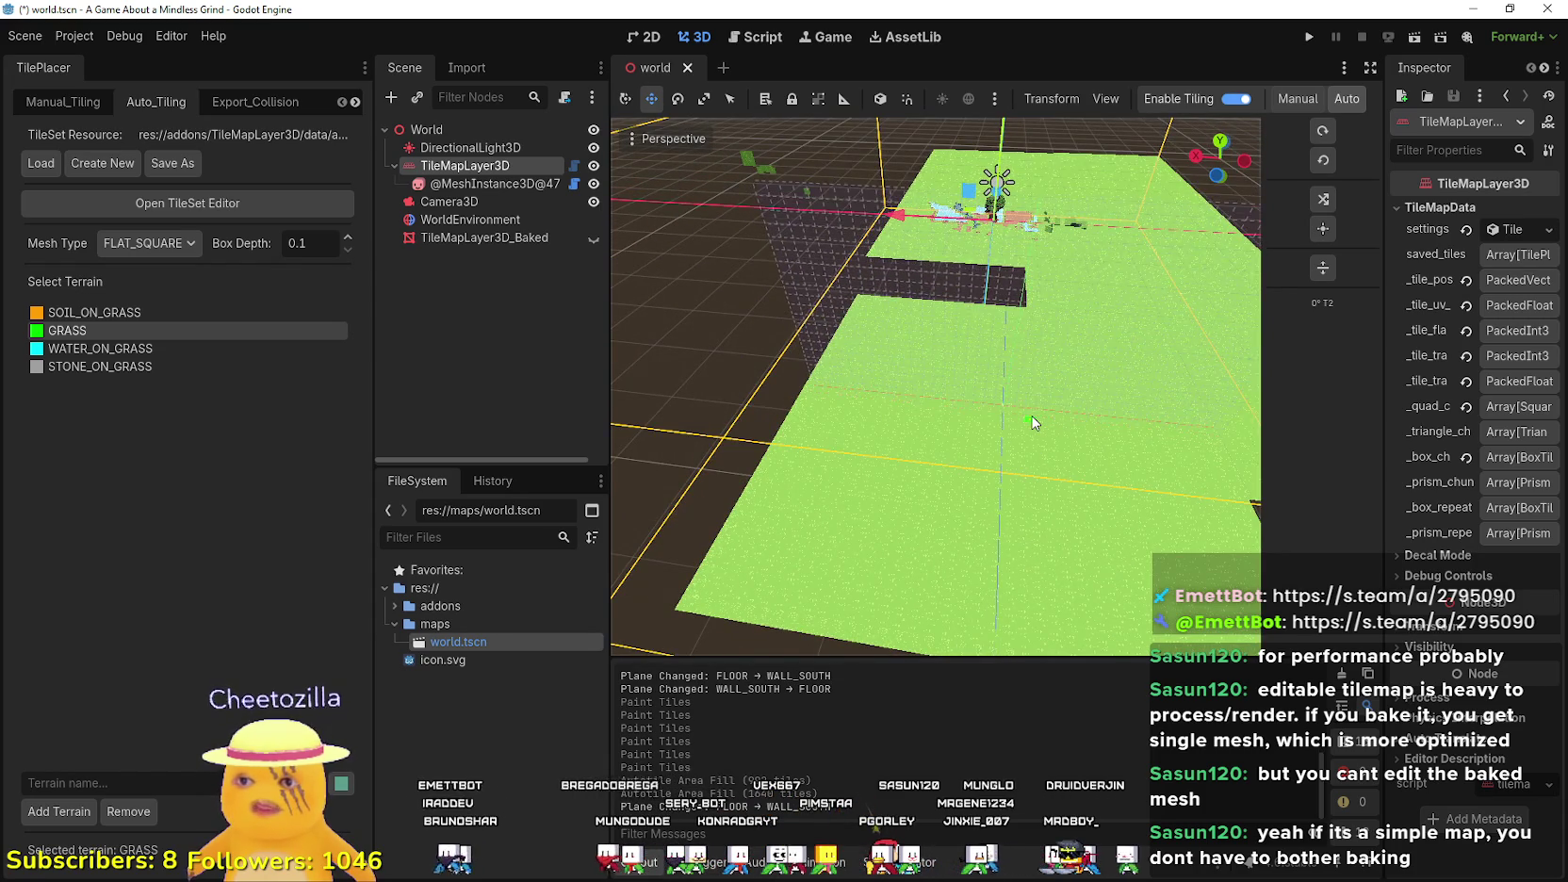
{"action": "scroll", "coordinate": [1031, 434], "scroll_direction": "up", "scroll_amount": 2}
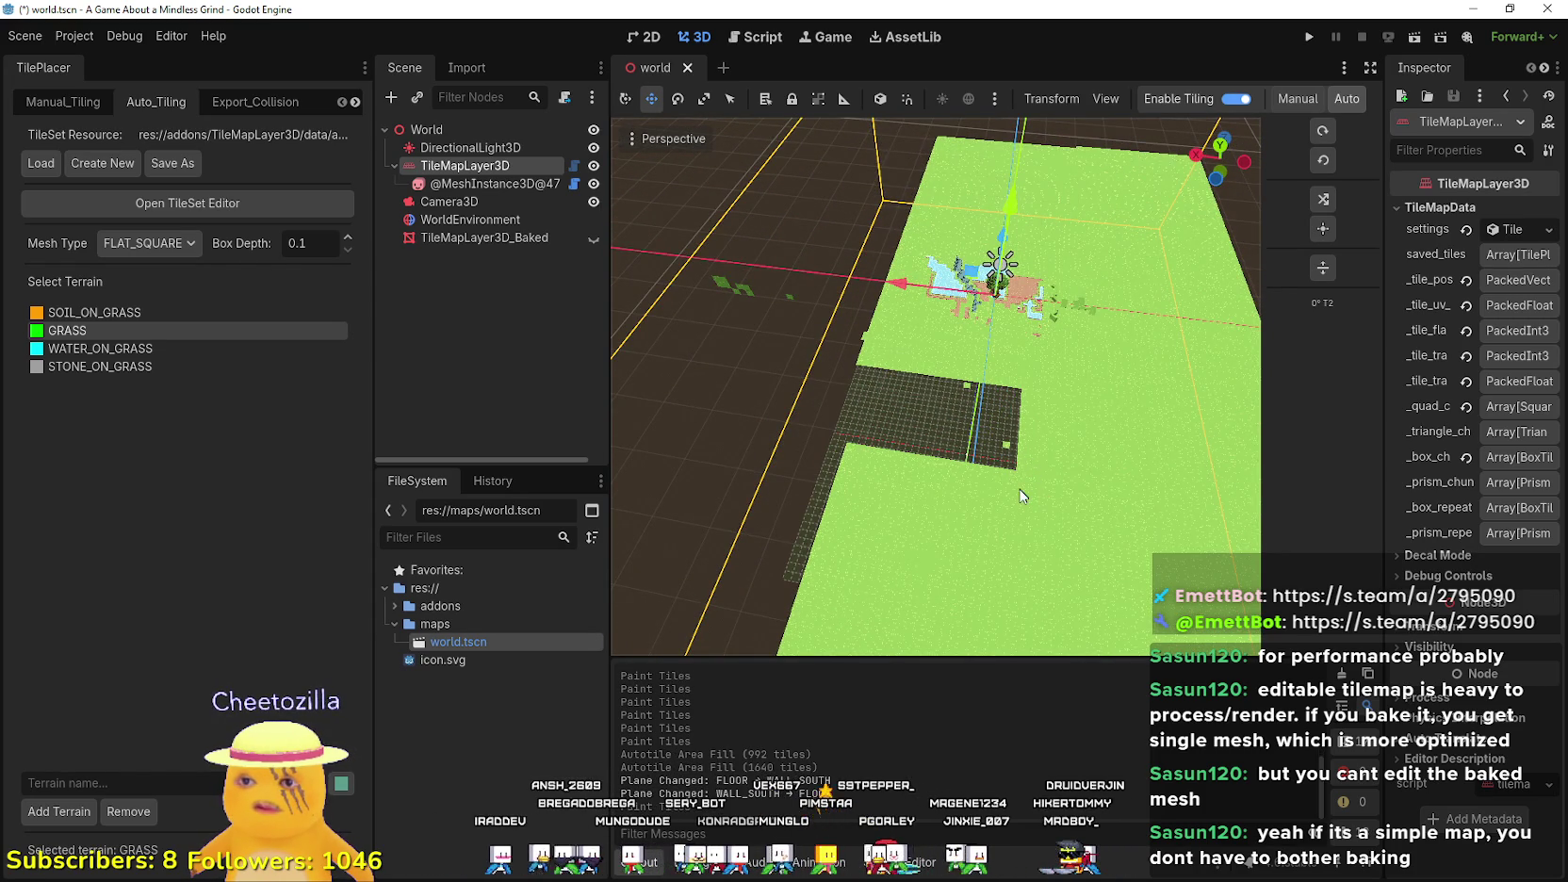
{"action": "scroll", "coordinate": [1023, 492], "scroll_direction": "up", "scroll_amount": 6}
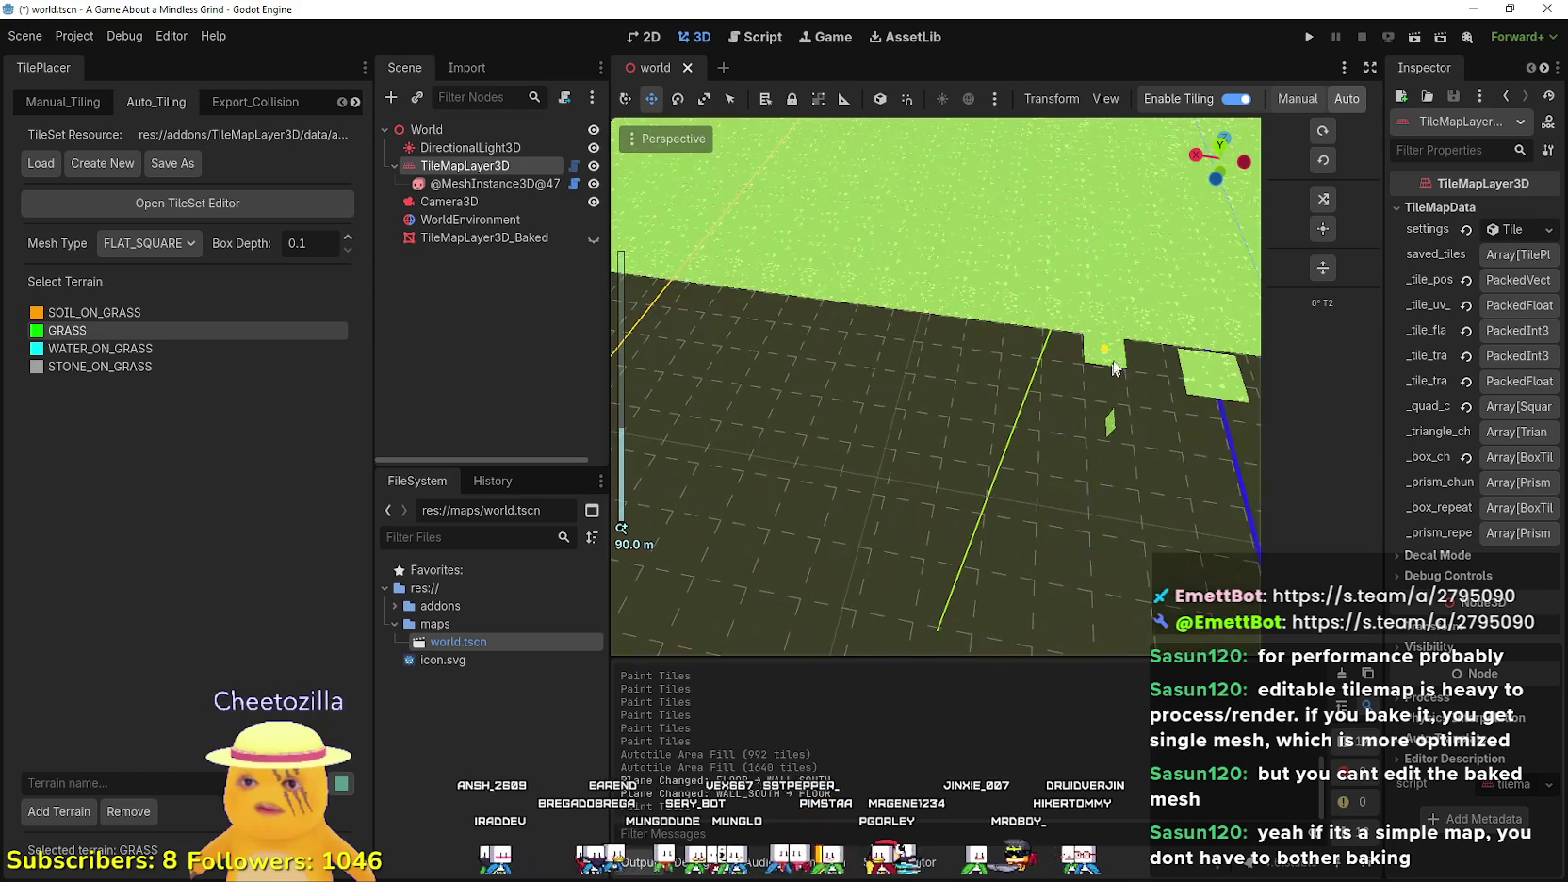
{"action": "scroll", "coordinate": [1112, 358], "scroll_direction": "up", "scroll_amount": 2}
{"action": "scroll", "coordinate": [1112, 358], "scroll_direction": "down", "scroll_amount": 4}
{"action": "scroll", "coordinate": [1108, 352], "scroll_direction": "up", "scroll_amount": 2}
{"action": "left_click_drag", "start_coordinate": [1172, 354], "coordinate": [1028, 431]}
{"action": "scroll", "coordinate": [1005, 410], "scroll_direction": "up", "scroll_amount": 2}
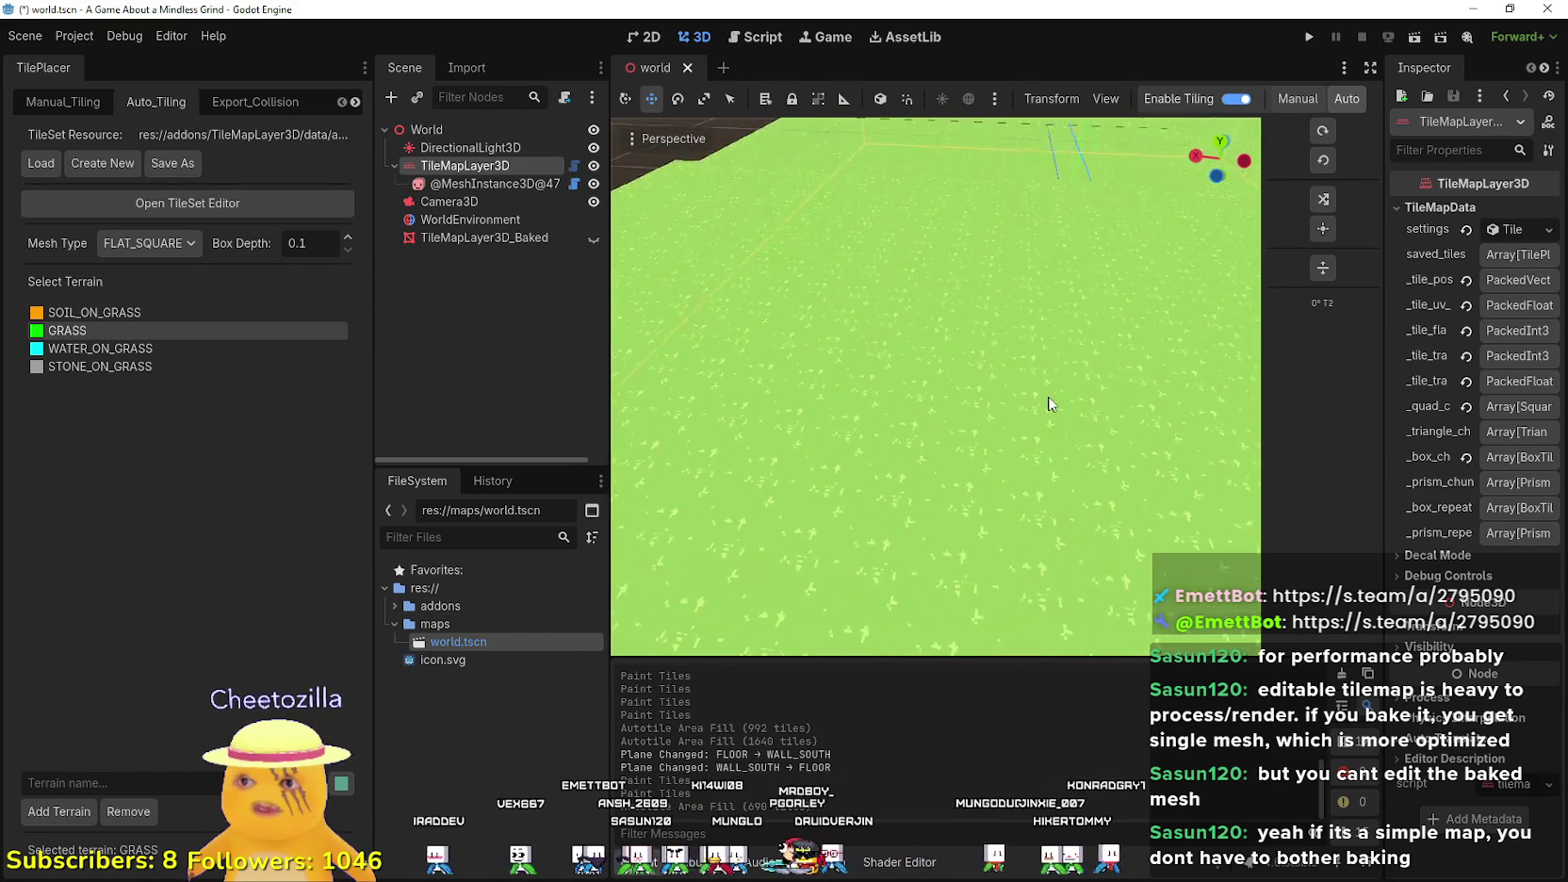
{"action": "scroll", "coordinate": [1050, 404], "scroll_direction": "down", "scroll_amount": 5}
{"action": "scroll", "coordinate": [1146, 411], "scroll_direction": "down", "scroll_amount": 5}
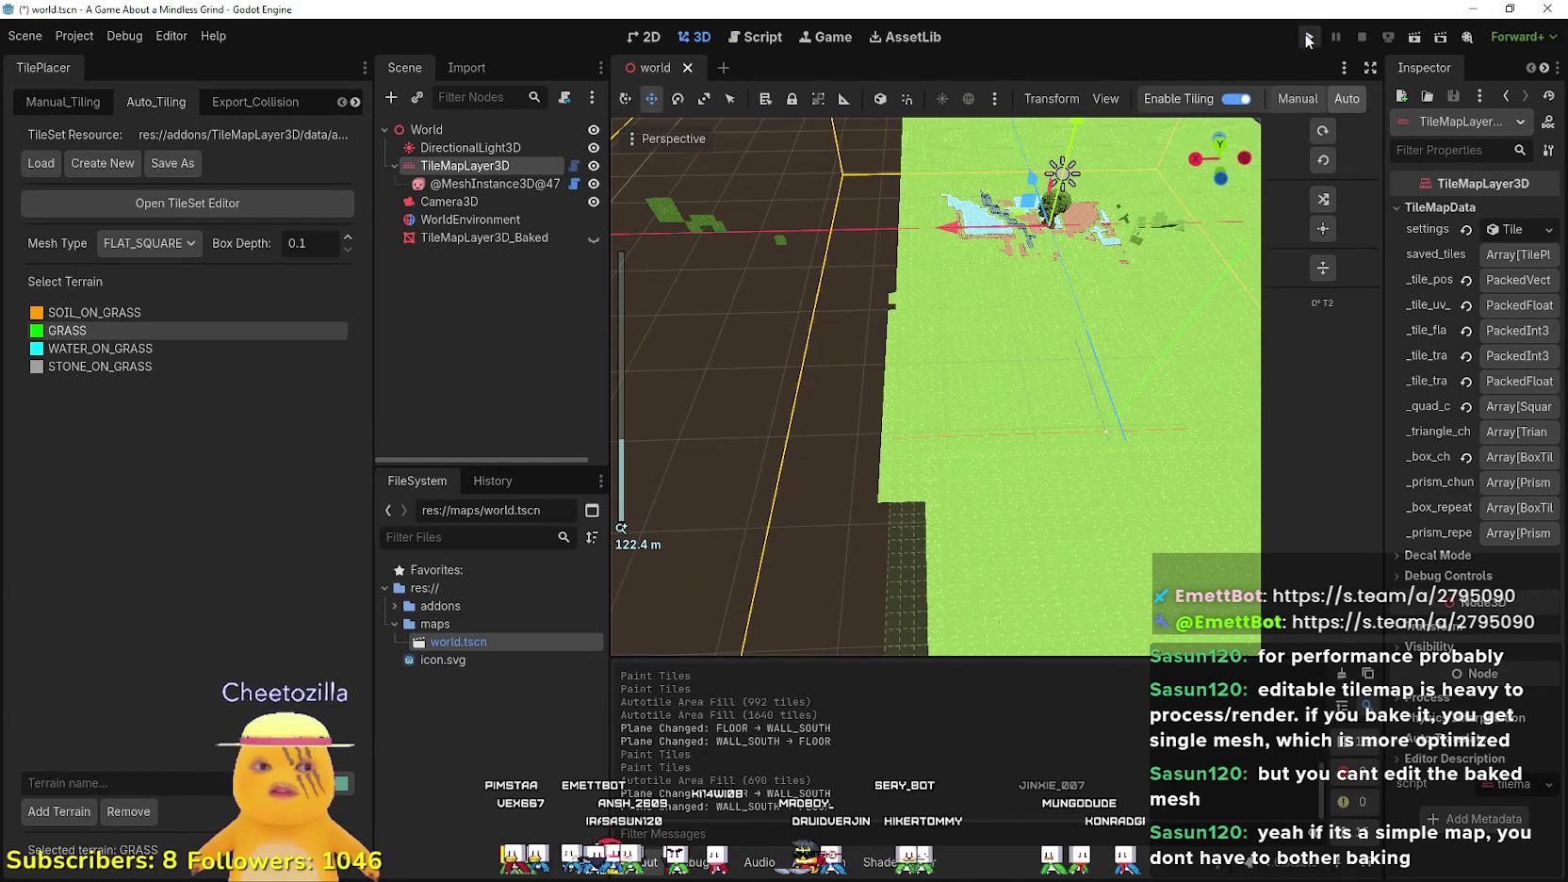
- Save and run the project, view the map in a maximized game window, then stop it
{"action": "left_click", "coordinate": [1308, 37]}
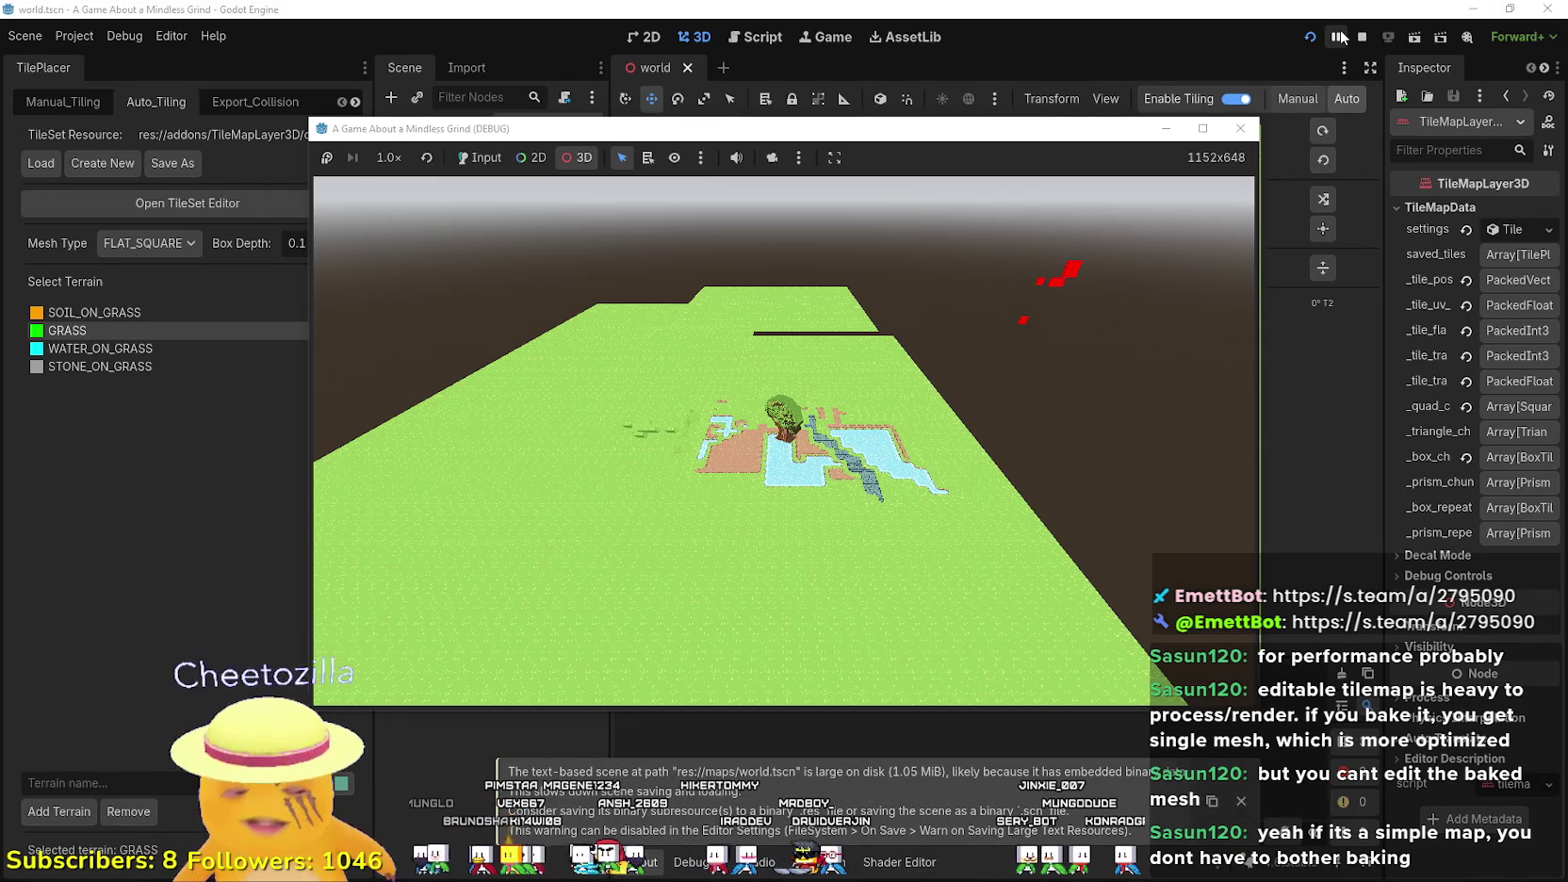
{"action": "left_click", "coordinate": [1204, 135]}
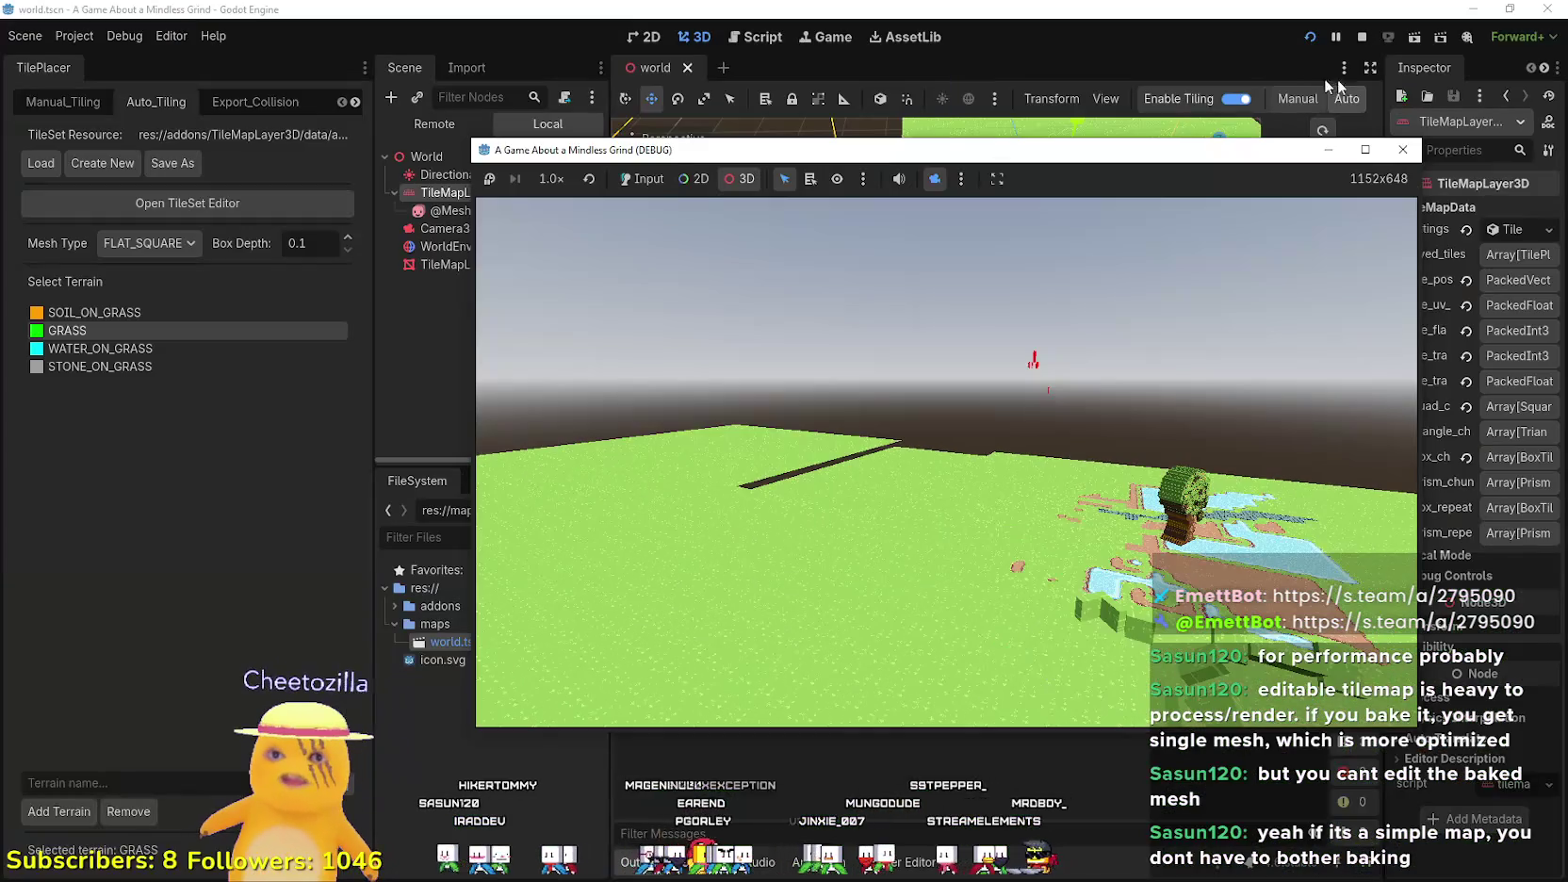
{"action": "left_click", "coordinate": [1361, 38]}
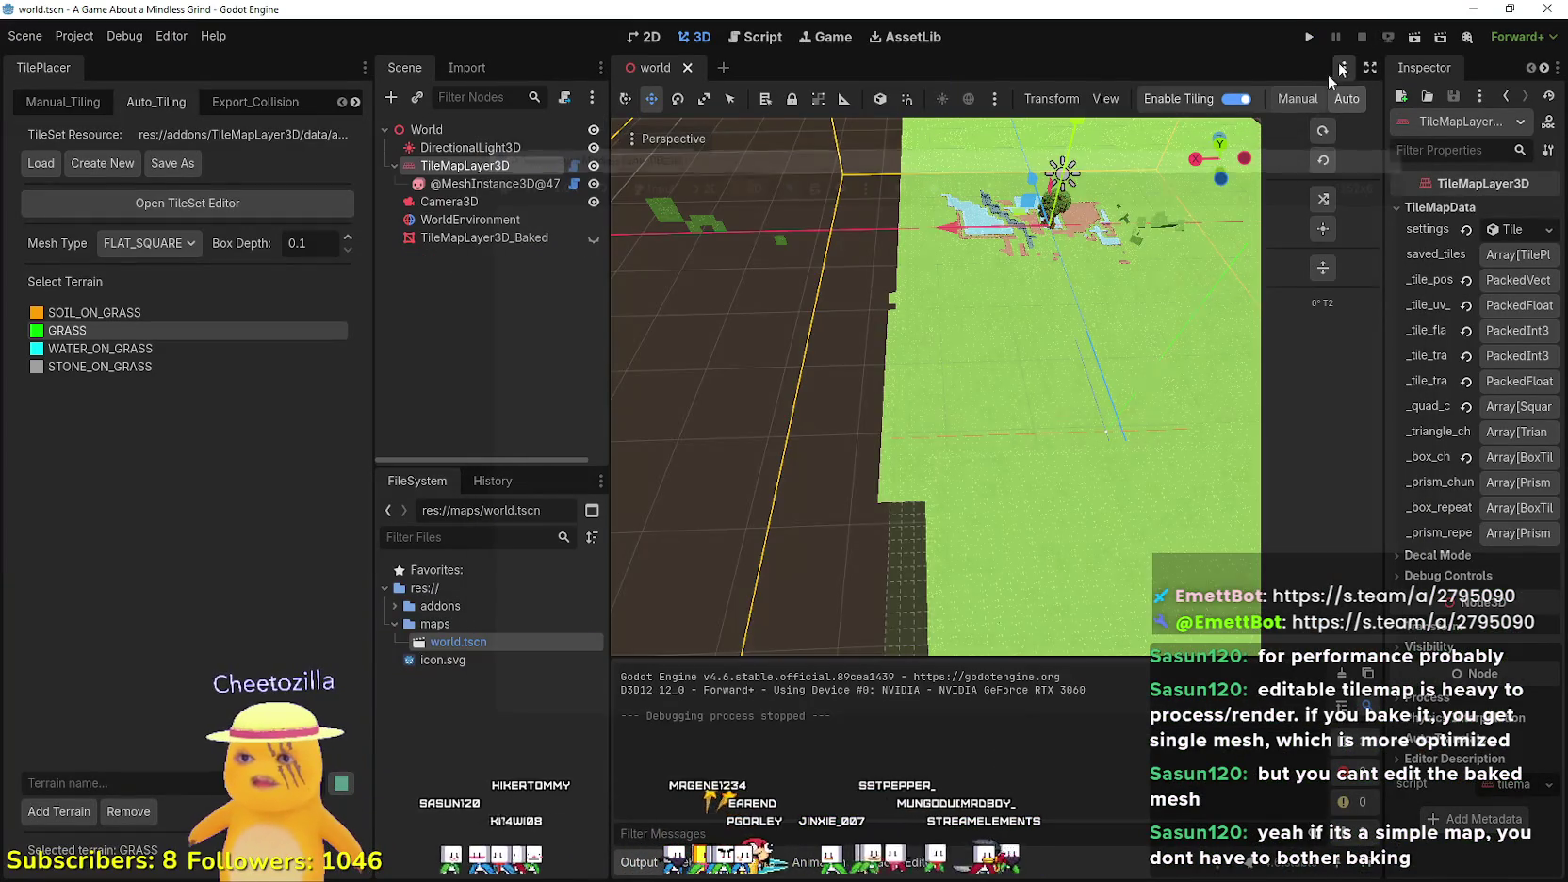
- Orbit the editor viewport to a low side view of the tile map
{"action": "scroll", "coordinate": [965, 449], "scroll_direction": "down", "scroll_amount": 6}
{"action": "left_click_drag", "start_coordinate": [968, 457], "coordinate": [1054, 335]}
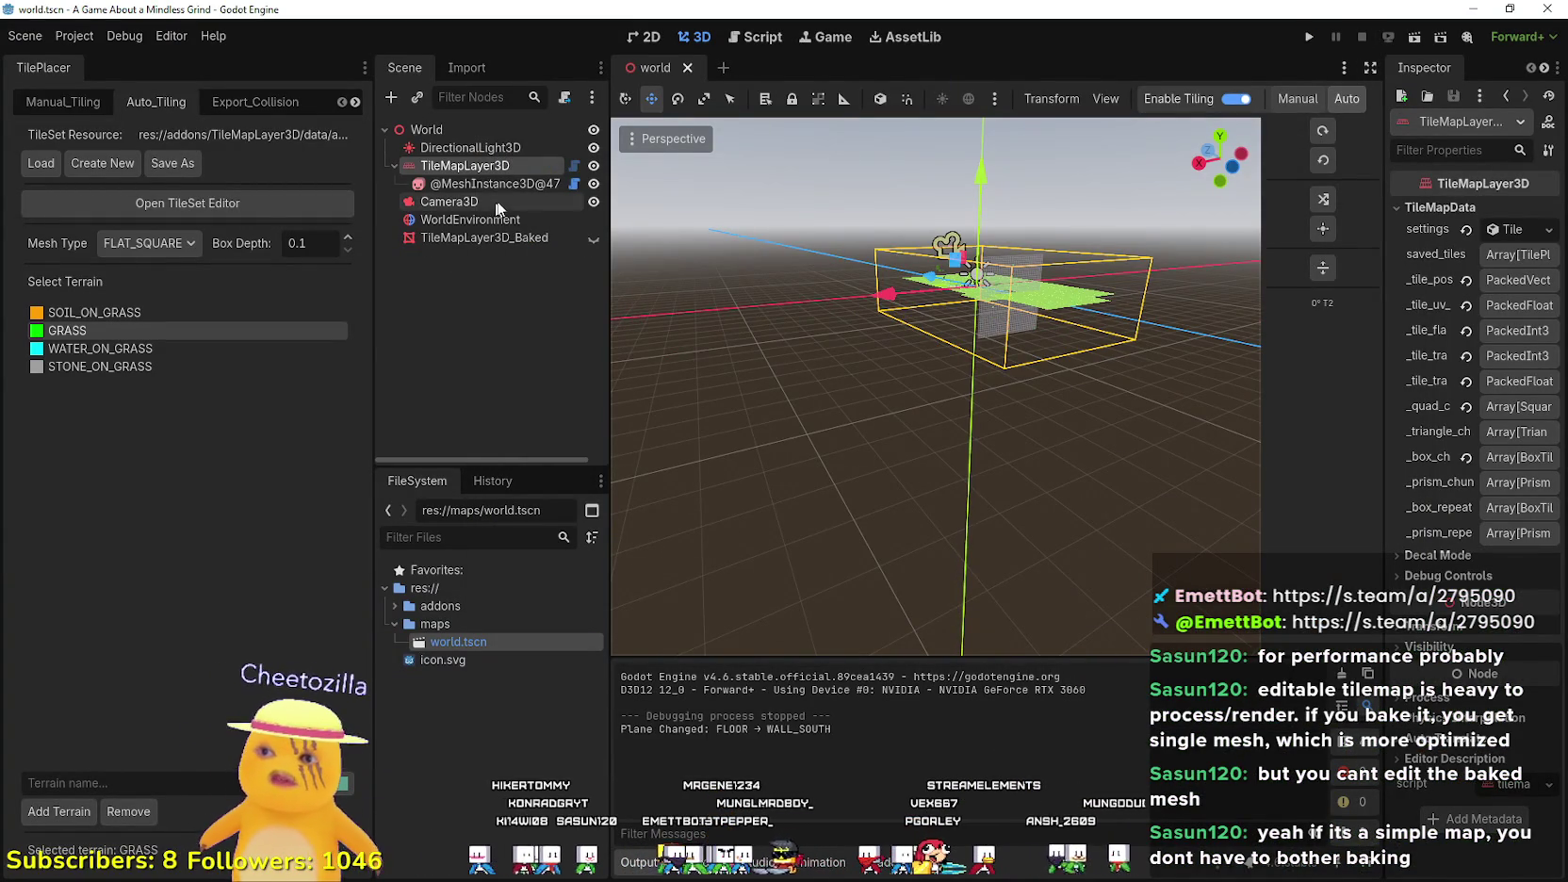
{"action": "scroll", "coordinate": [985, 315], "scroll_direction": "up", "scroll_amount": 2}
- Switch TilePlacer to Manual_Tiling, show the whole tileset, and create a tree SpriteMesh
{"action": "mouse_move", "coordinate": [986, 316]}
{"action": "left_mouse_down"}
{"action": "mouse_move", "coordinate": [1097, 359]}
{"action": "mouse_move", "coordinate": [950, 323]}
{"action": "left_mouse_up"}
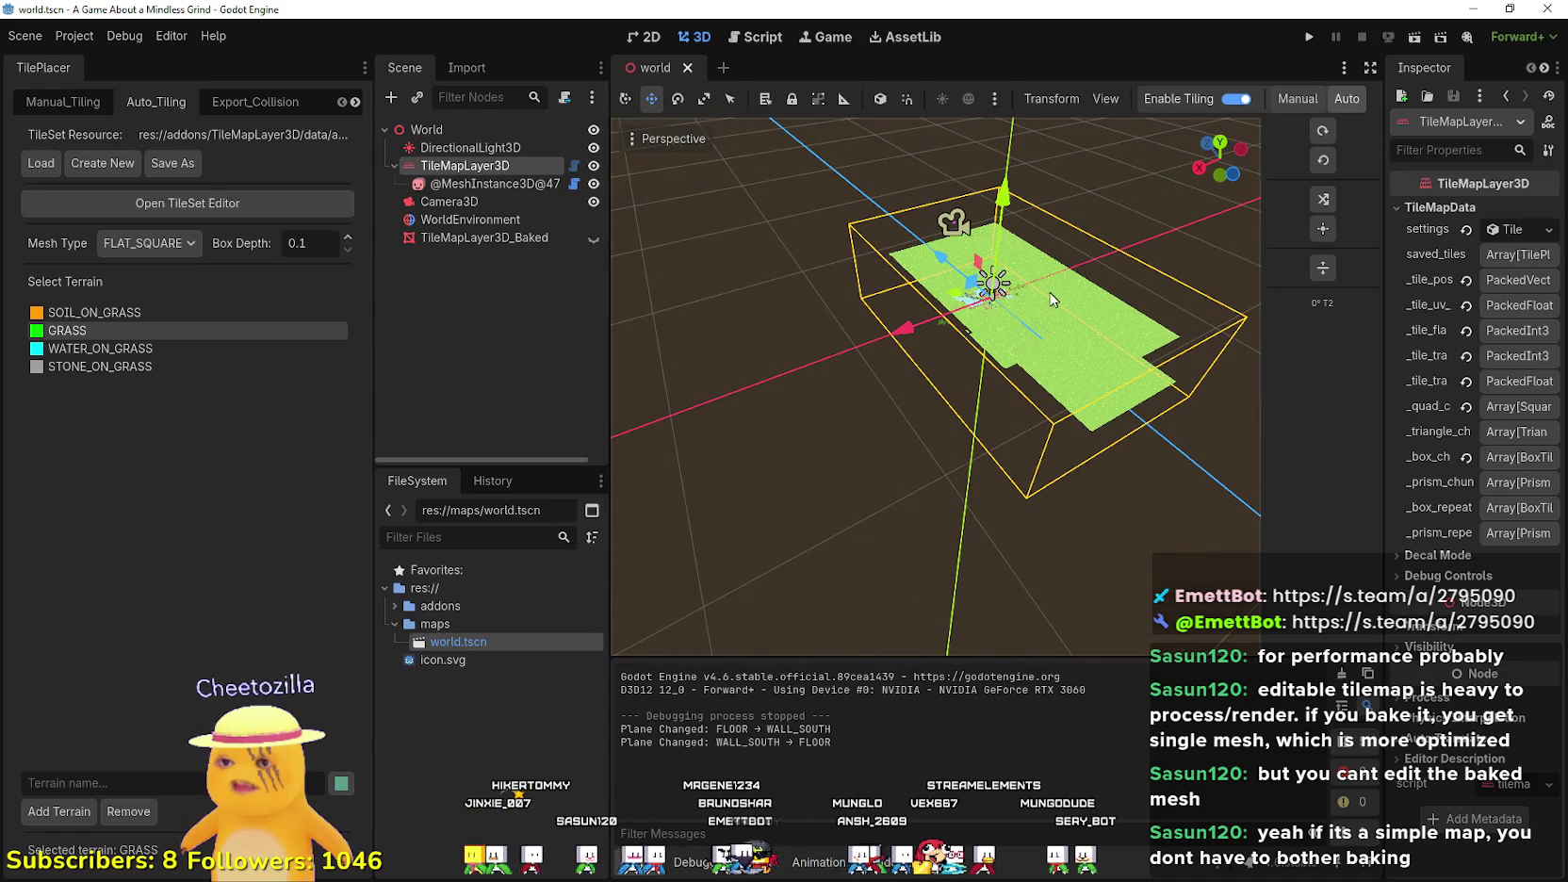
{"action": "scroll", "coordinate": [982, 327], "scroll_direction": "down", "scroll_amount": 2}
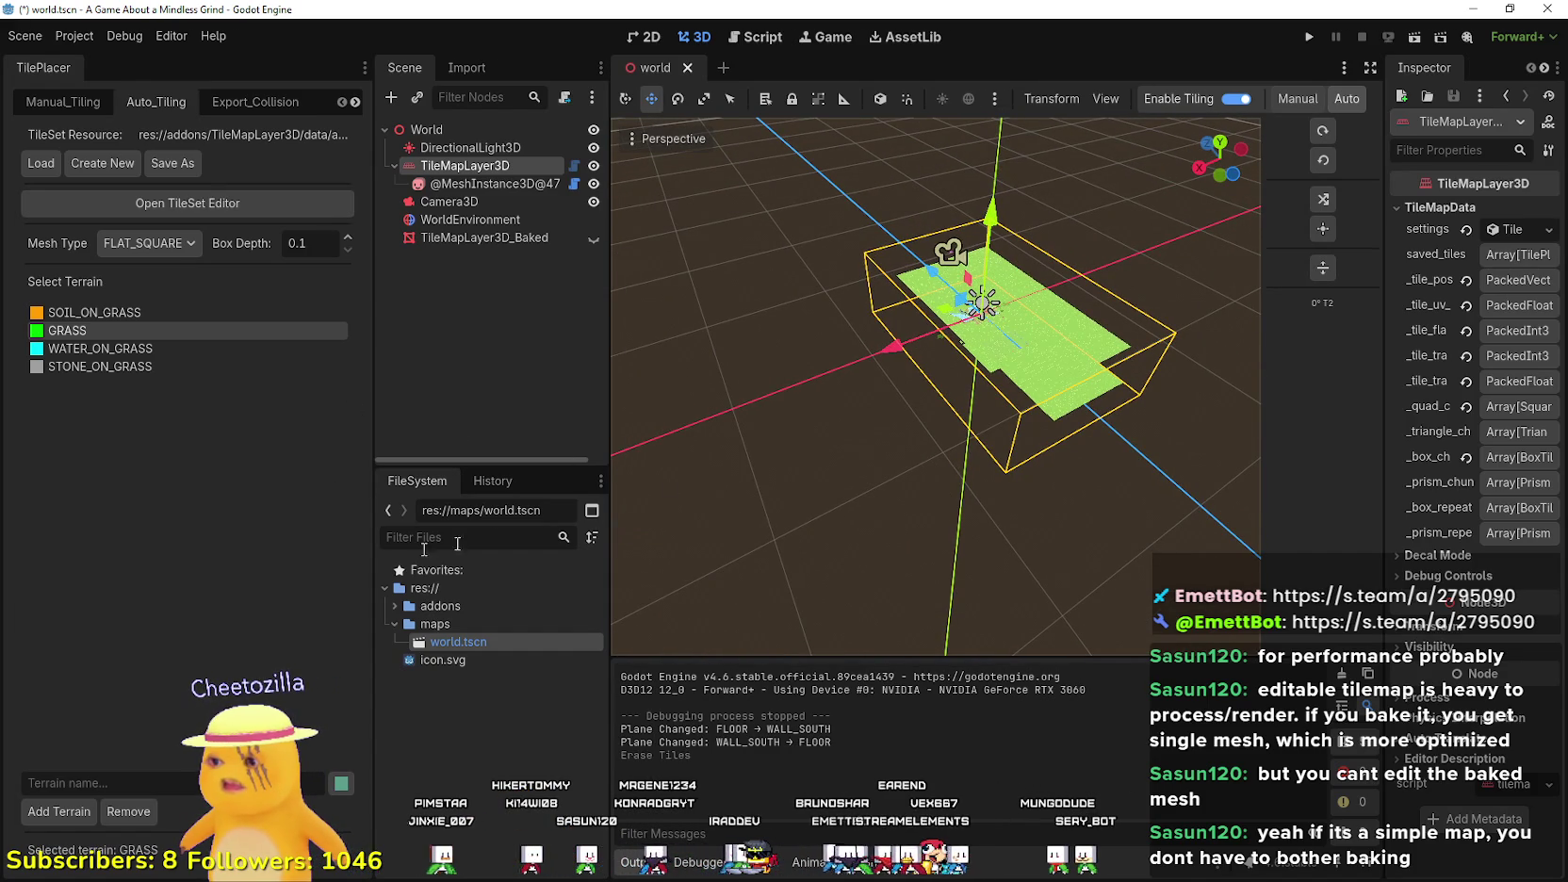
{"action": "left_click_drag", "start_coordinate": [919, 347], "coordinate": [797, 348]}
{"action": "scroll", "coordinate": [1032, 379], "scroll_direction": "up", "scroll_amount": 3}
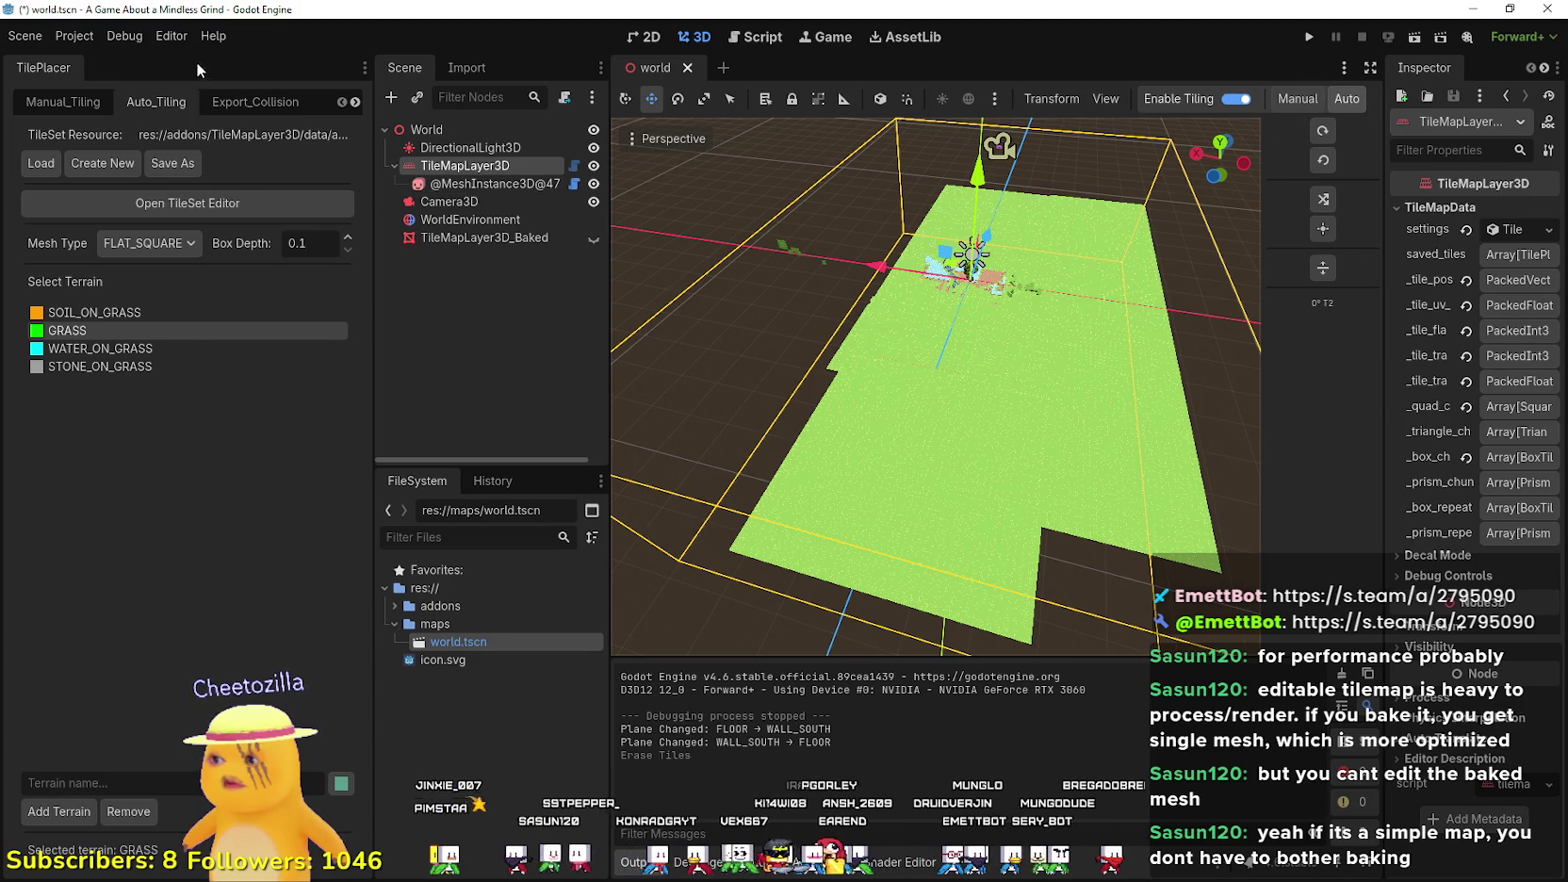
{"action": "left_click", "coordinate": [66, 103]}
{"action": "scroll", "coordinate": [154, 655], "scroll_direction": "down", "scroll_amount": 2}
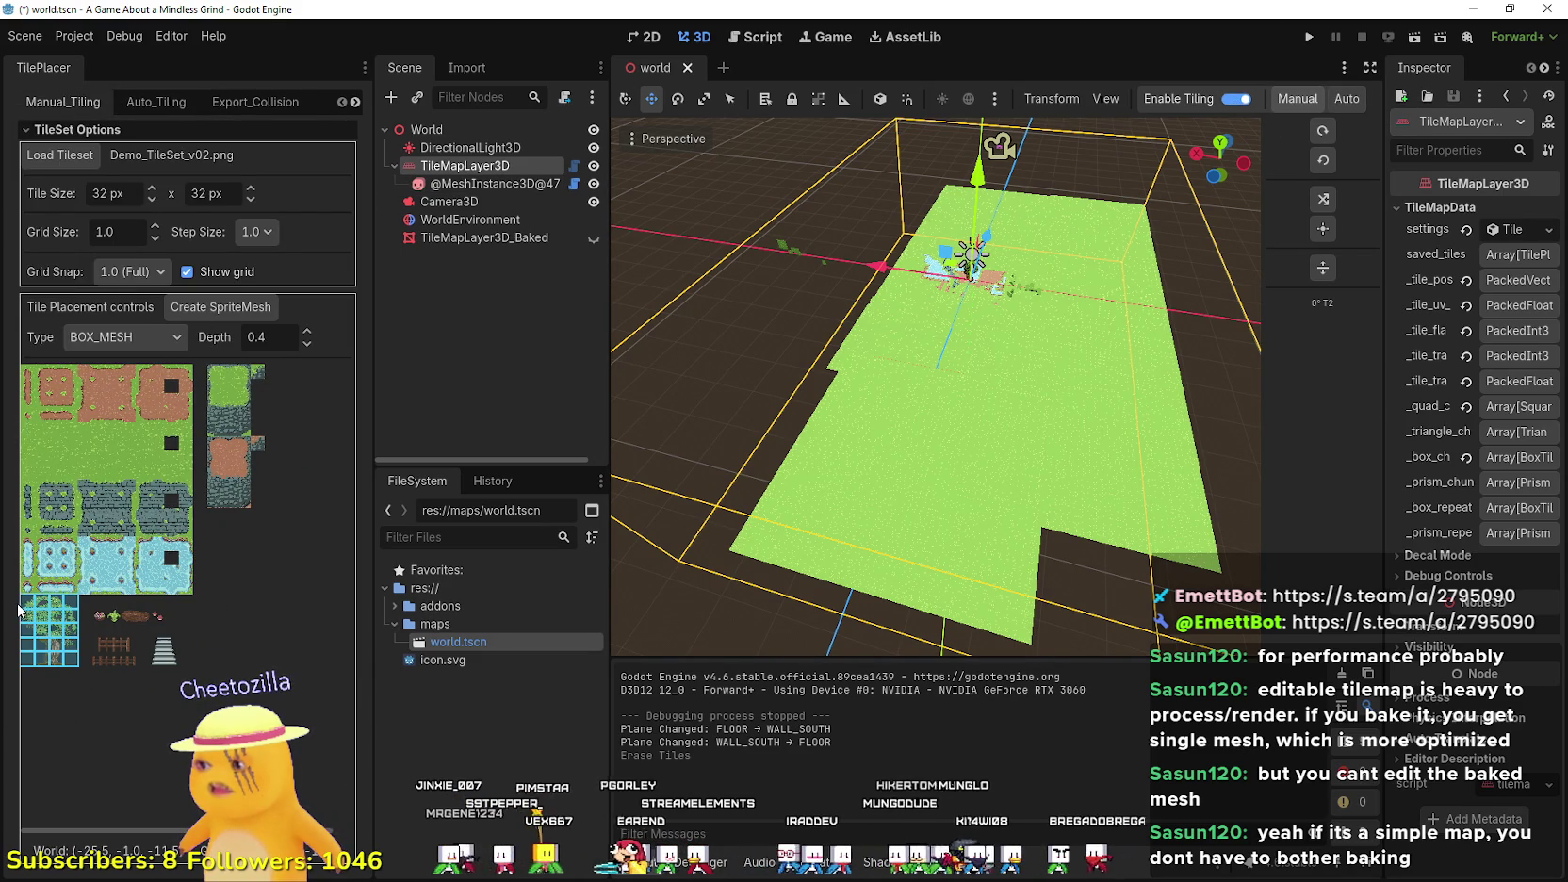
{"action": "scroll", "coordinate": [943, 452], "scroll_direction": "up", "scroll_amount": 3}
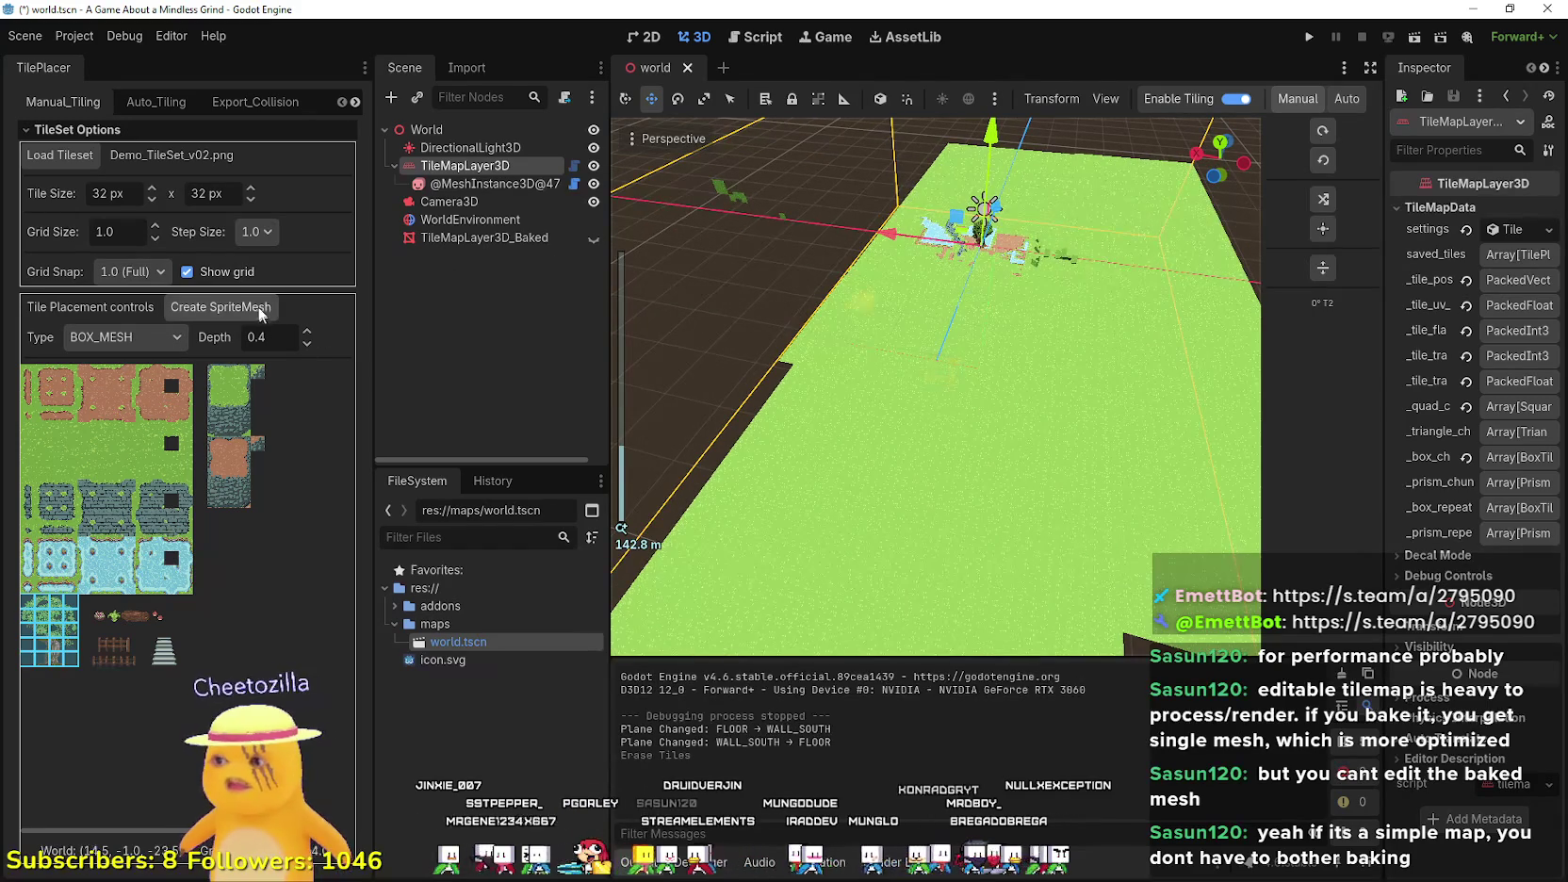
{"action": "left_click", "coordinate": [255, 304]}
- Move the new tree onto the grass, duplicate it and lift the copy vertically
{"action": "scroll", "coordinate": [1010, 356], "scroll_direction": "up", "scroll_amount": 2}
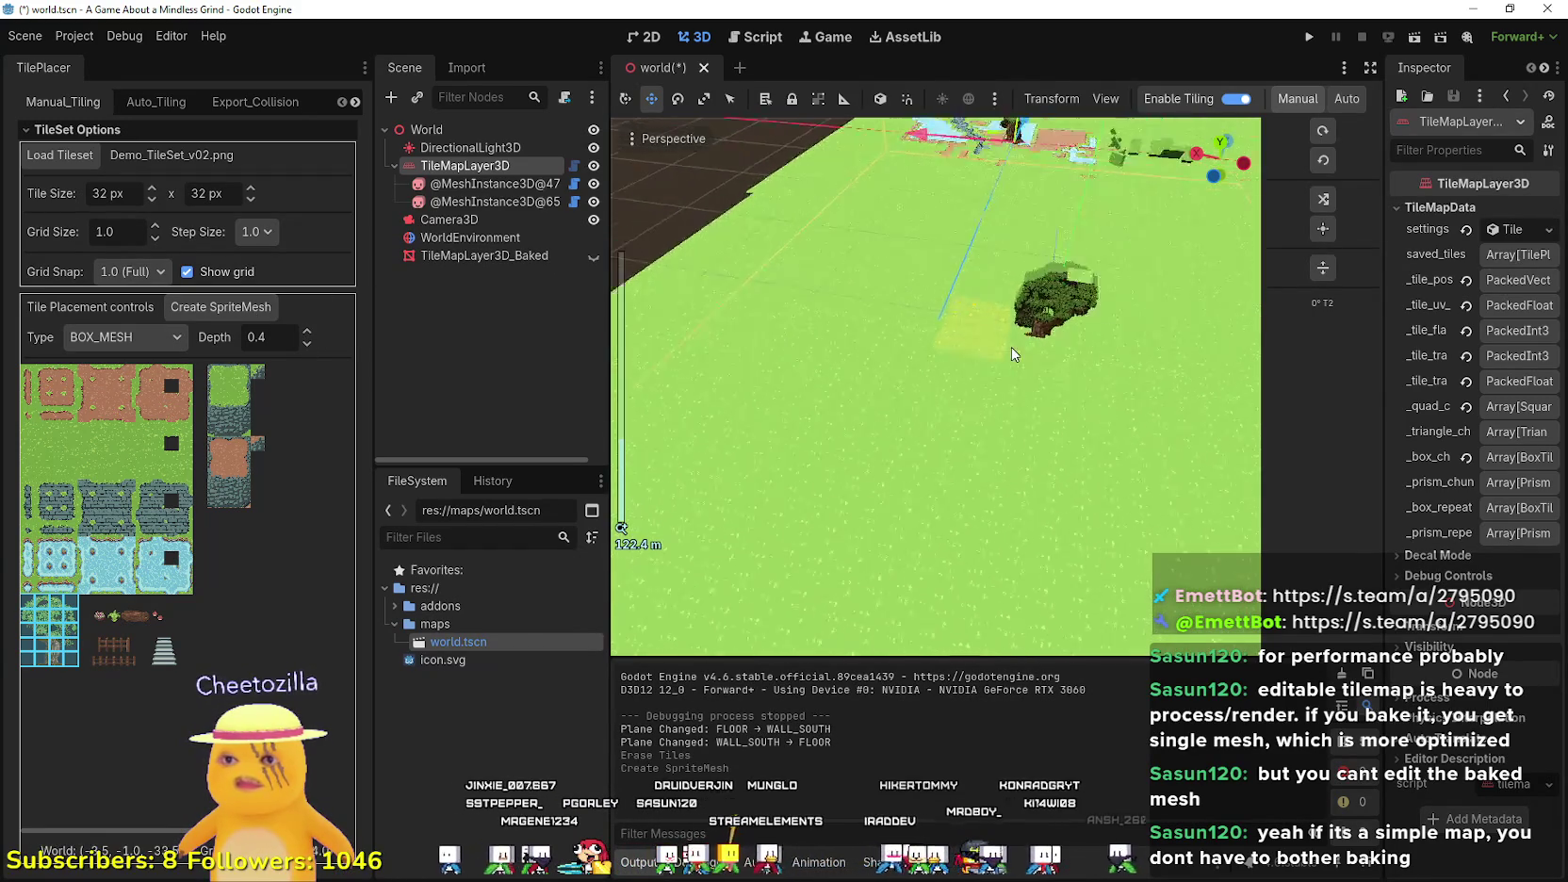
{"action": "left_click_drag", "start_coordinate": [1011, 355], "coordinate": [666, 292]}
{"action": "left_click", "coordinate": [453, 201]}
{"action": "left_click_drag", "start_coordinate": [1046, 330], "coordinate": [872, 380]}
{"action": "key", "text": "ctrl+d"}
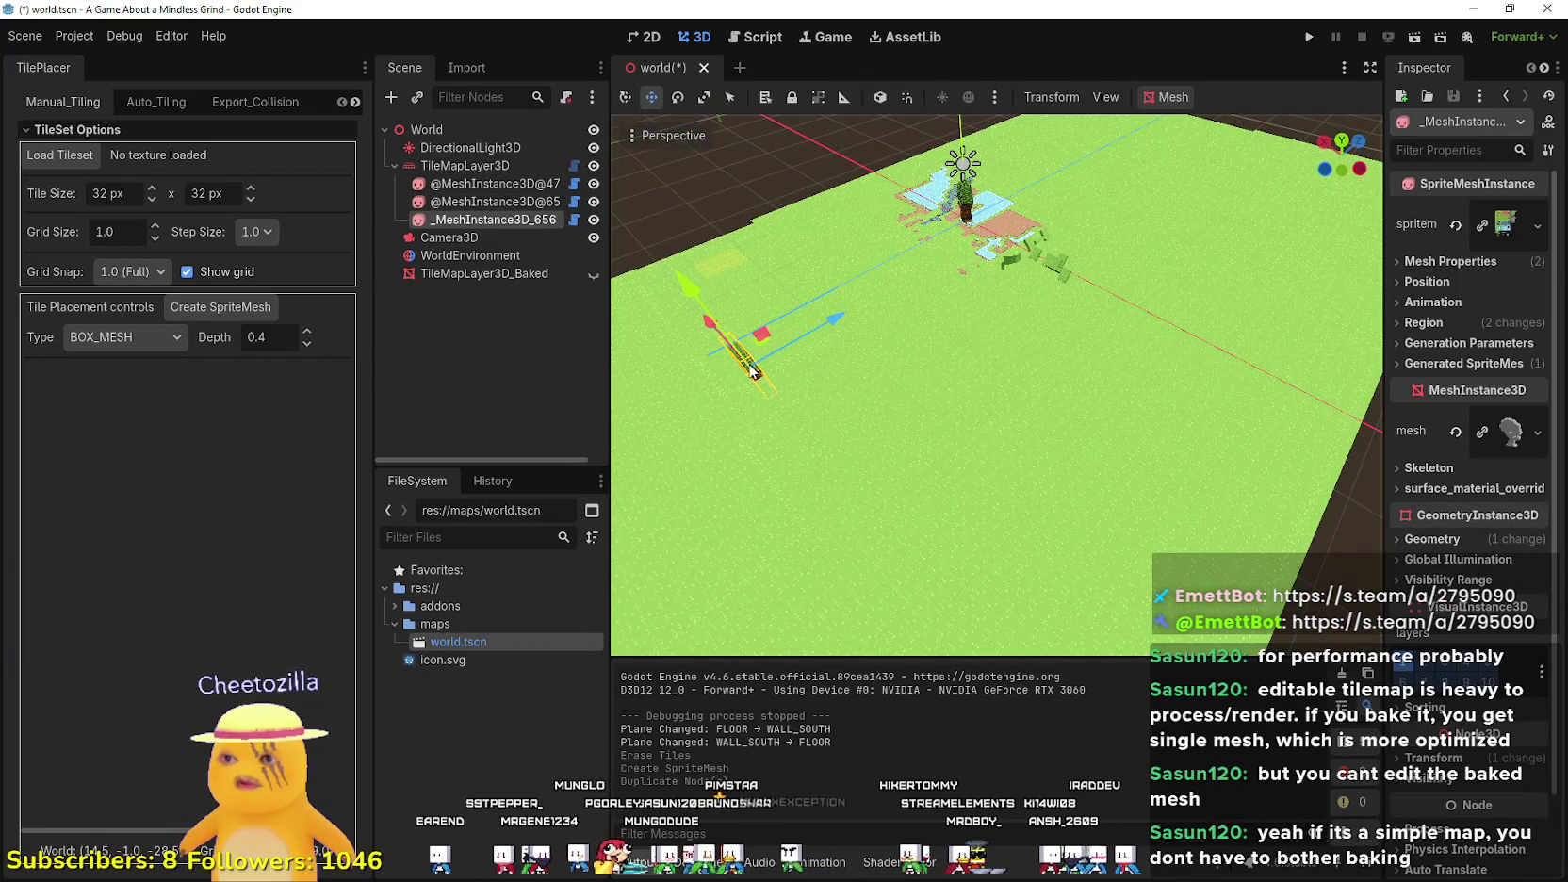
{"action": "left_click_drag", "start_coordinate": [754, 370], "coordinate": [782, 386]}
{"action": "left_click_drag", "start_coordinate": [976, 301], "coordinate": [886, 338]}
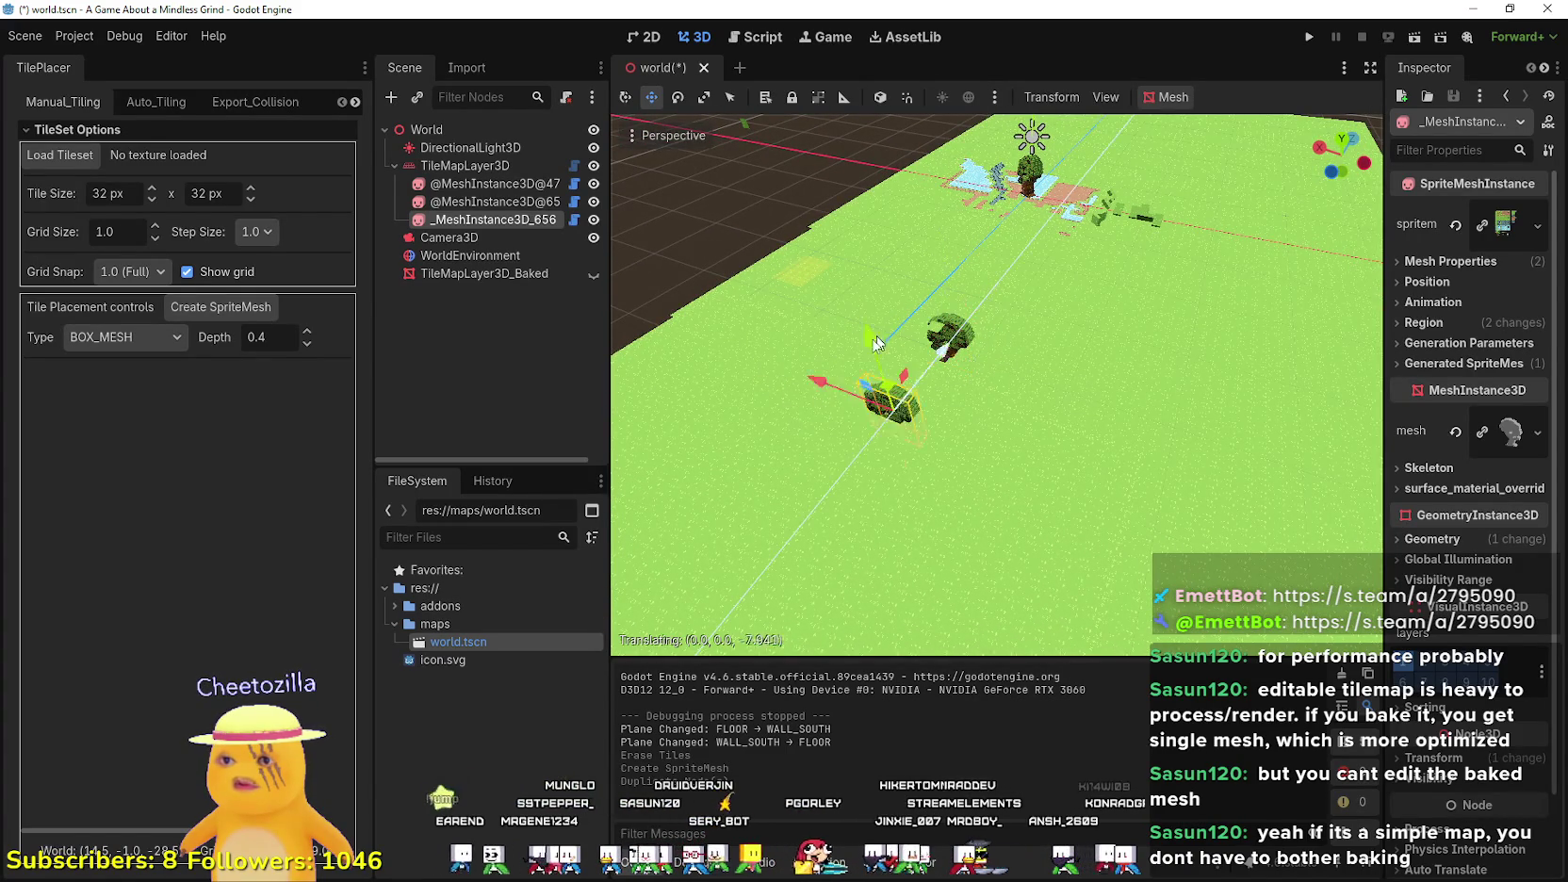
{"action": "mouse_move", "coordinate": [878, 445]}
{"action": "left_mouse_down"}
{"action": "mouse_move", "coordinate": [905, 188]}
{"action": "mouse_move", "coordinate": [851, 332]}
{"action": "left_mouse_up"}
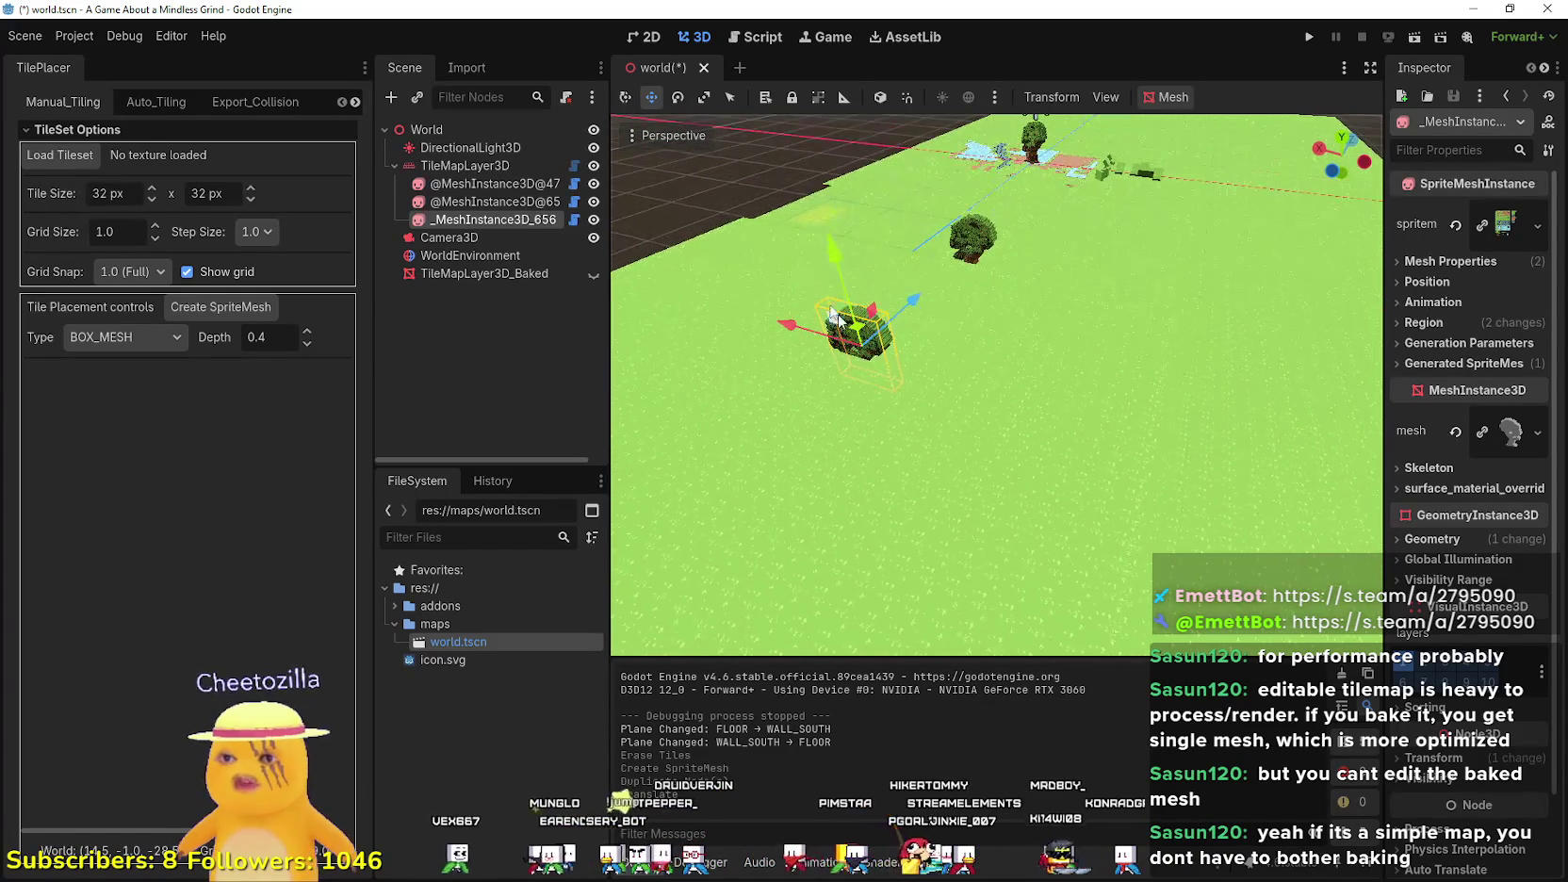
{"action": "left_click_drag", "start_coordinate": [827, 240], "coordinate": [803, 173]}
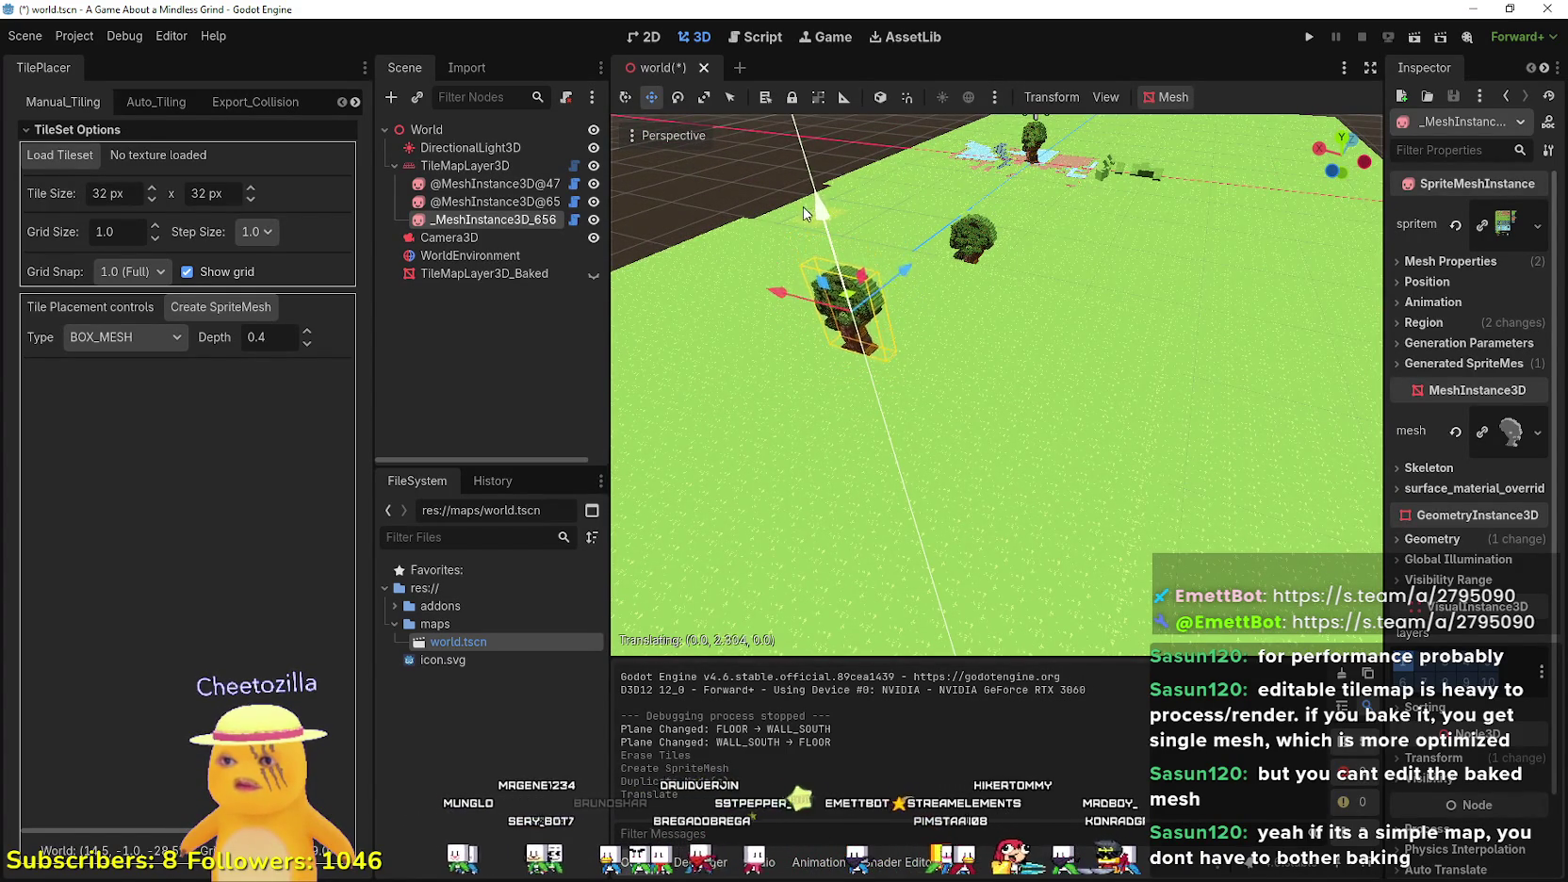
{"action": "left_click_drag", "start_coordinate": [806, 242], "coordinate": [803, 206]}
- Duplicate the tree several times, placing copies sideways, toward the front and to the right
{"action": "key", "text": "ctrl+d"}
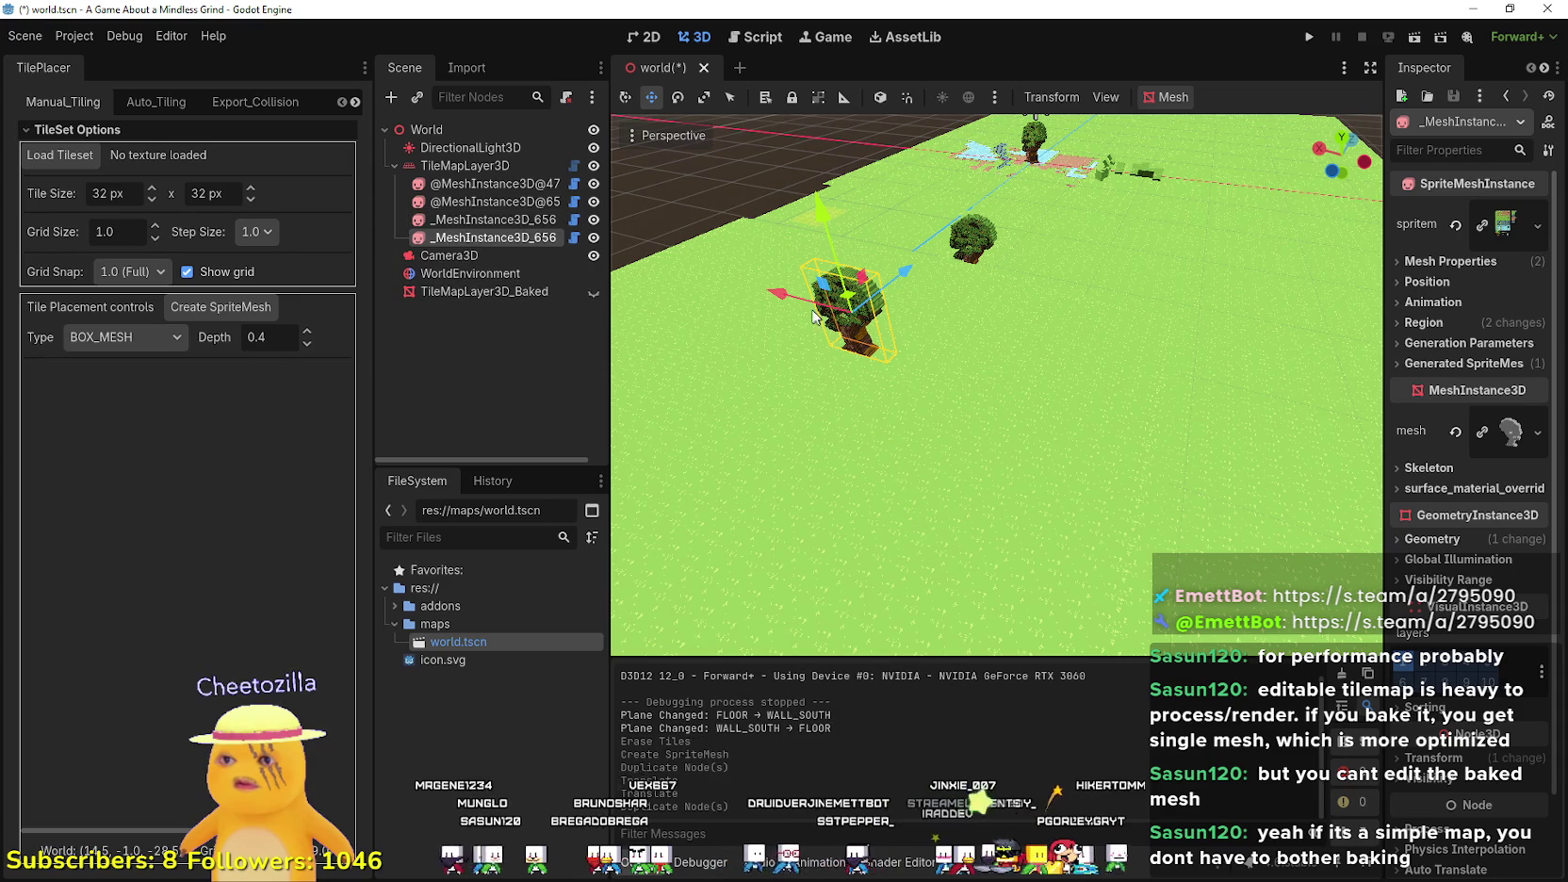
{"action": "left_click_drag", "start_coordinate": [792, 305], "coordinate": [910, 375]}
{"action": "key", "text": "ctrl+d"}
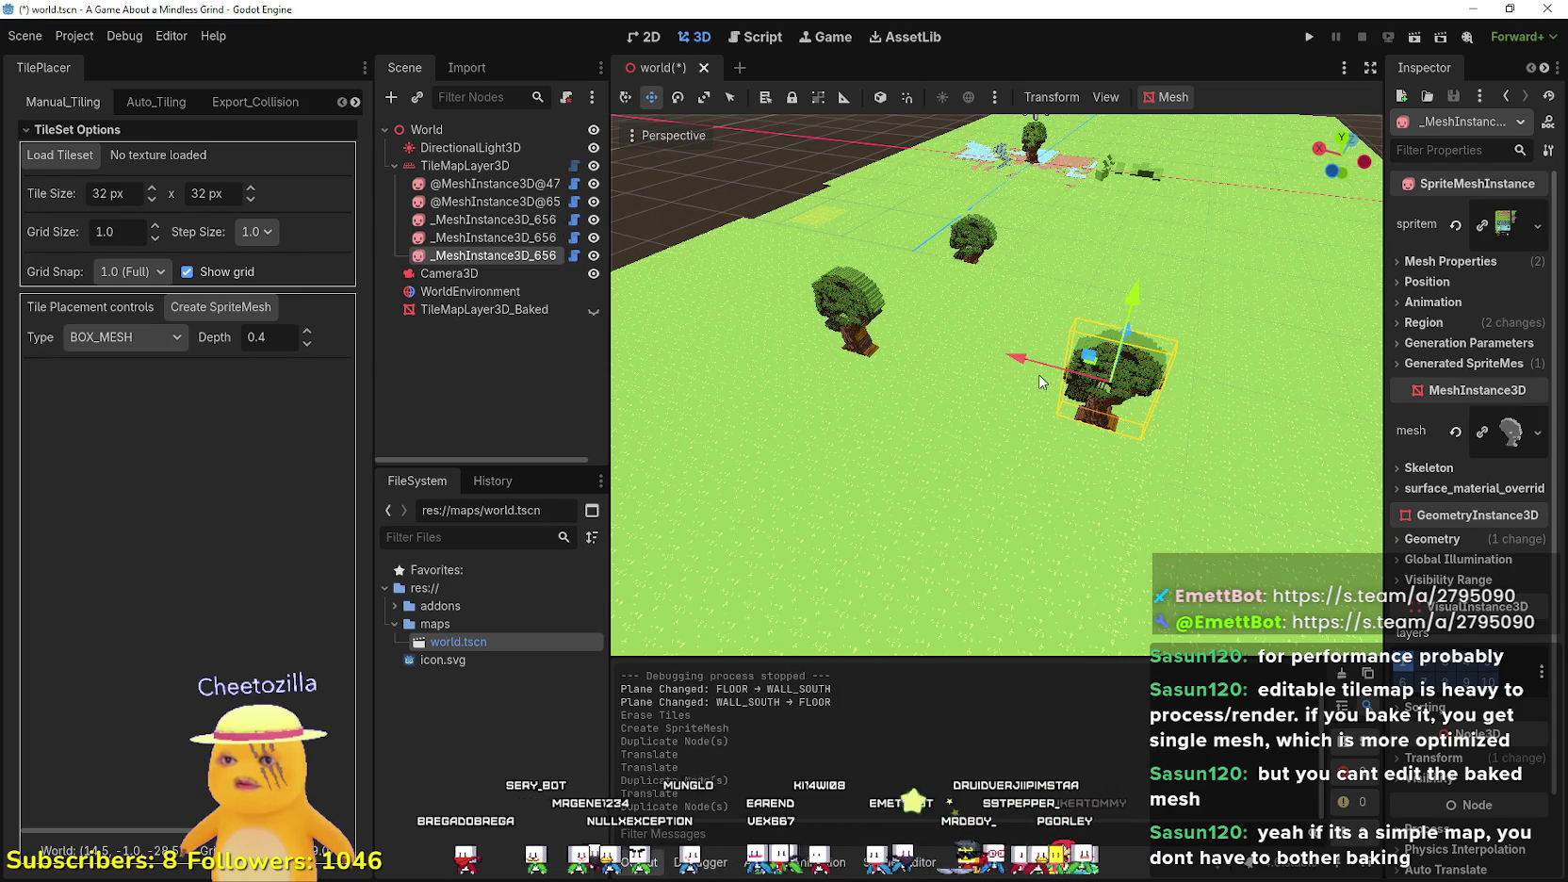
{"action": "mouse_move", "coordinate": [1131, 331]}
{"action": "left_mouse_down"}
{"action": "mouse_move", "coordinate": [1018, 514]}
{"action": "mouse_move", "coordinate": [995, 484]}
{"action": "left_mouse_up"}
{"action": "scroll", "coordinate": [1025, 506], "scroll_direction": "down", "scroll_amount": 5}
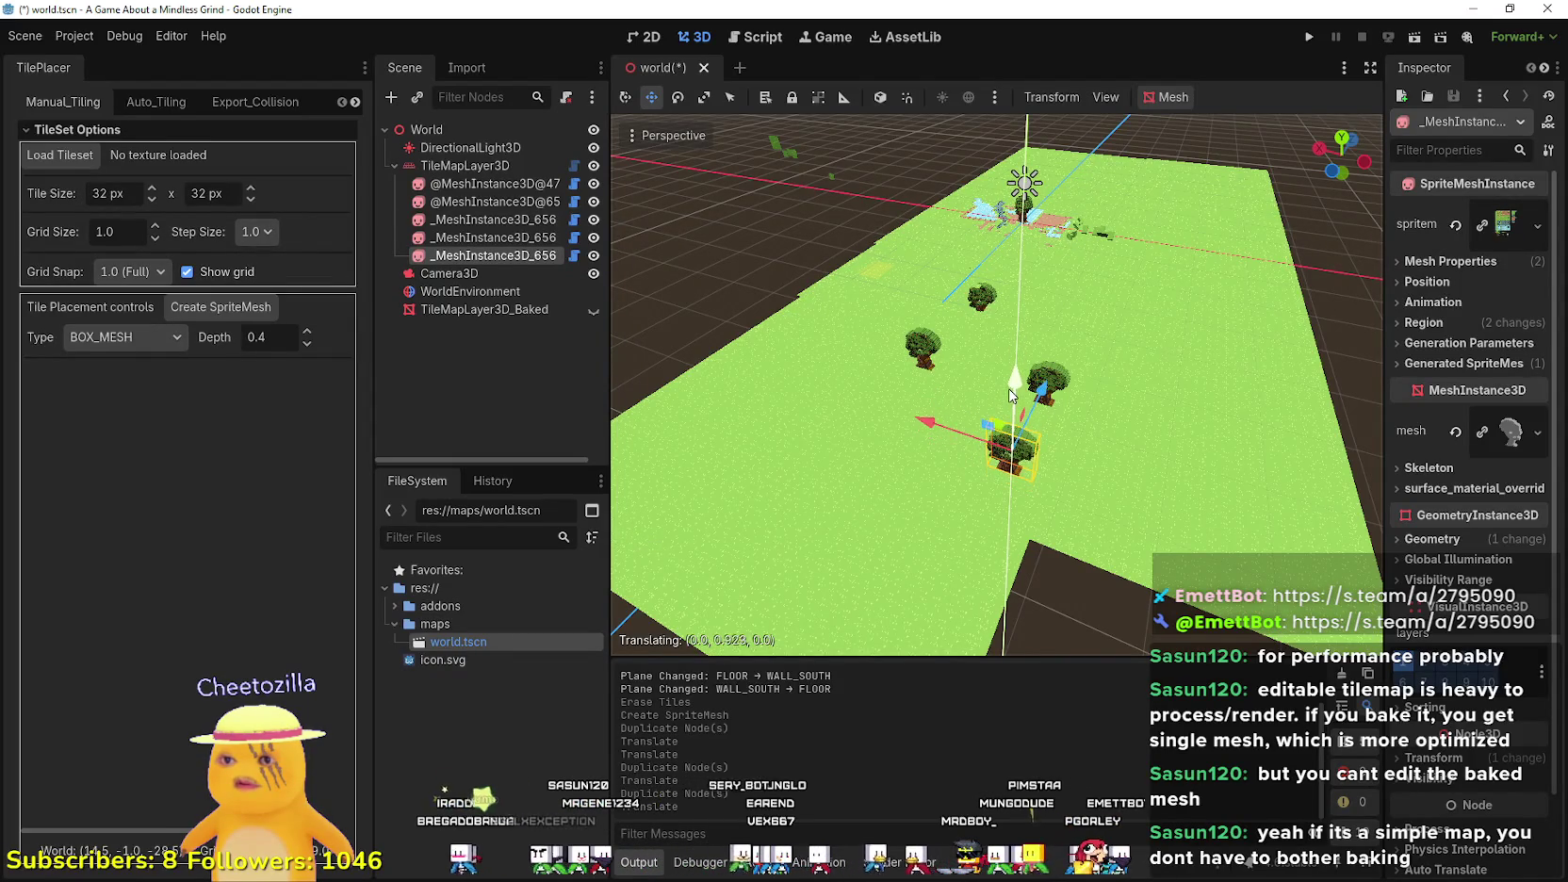
{"action": "mouse_move", "coordinate": [1011, 403]}
{"action": "left_mouse_down"}
{"action": "mouse_move", "coordinate": [974, 395]}
{"action": "mouse_move", "coordinate": [975, 418]}
{"action": "left_mouse_up"}
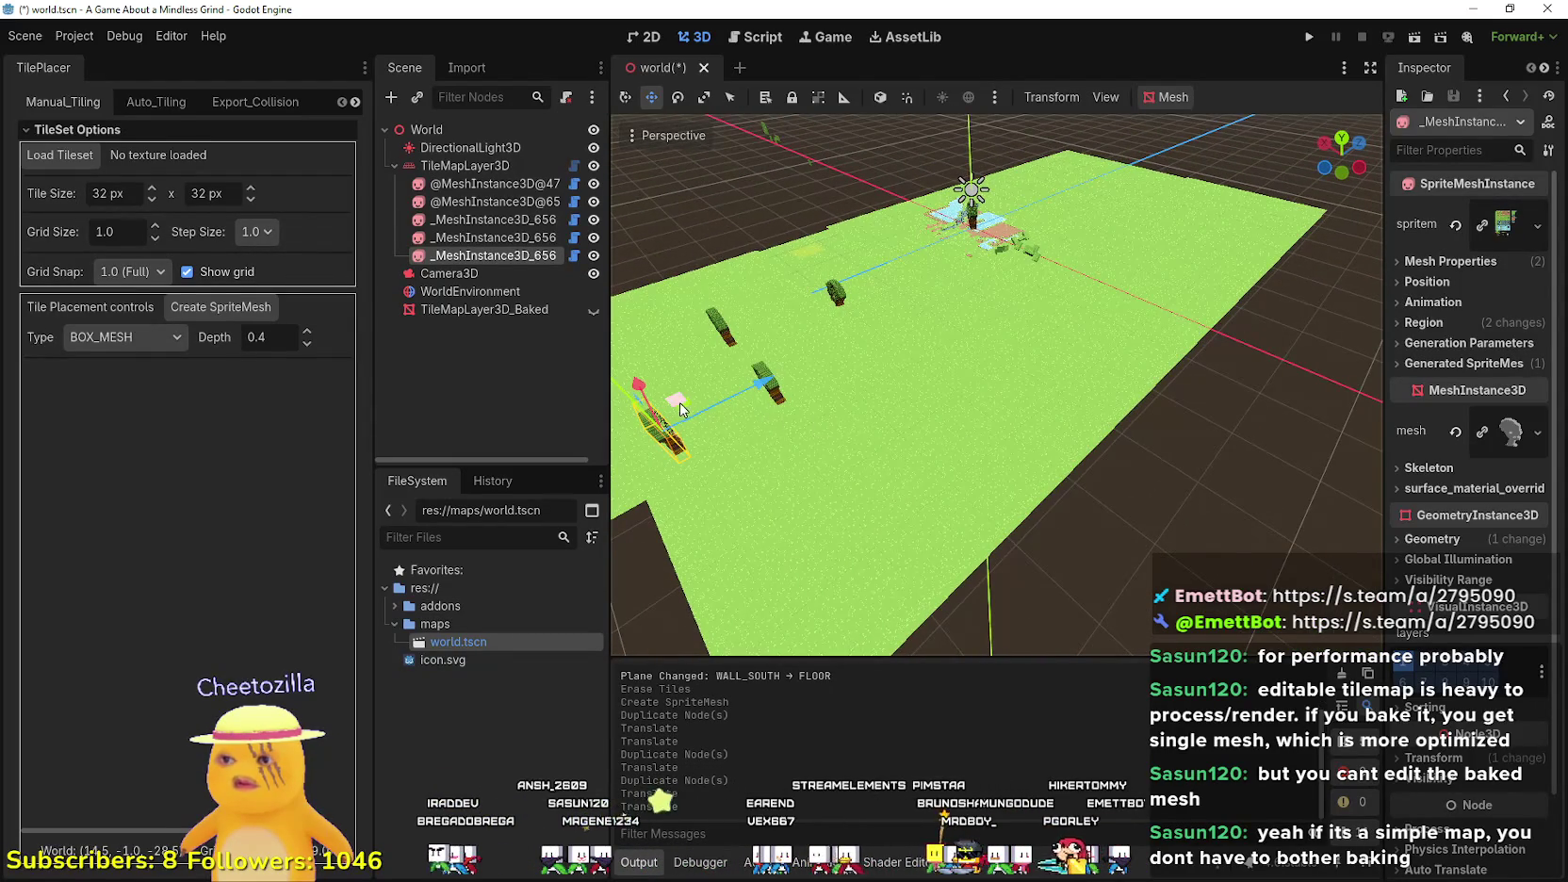
{"action": "key", "text": "ctrl+d"}
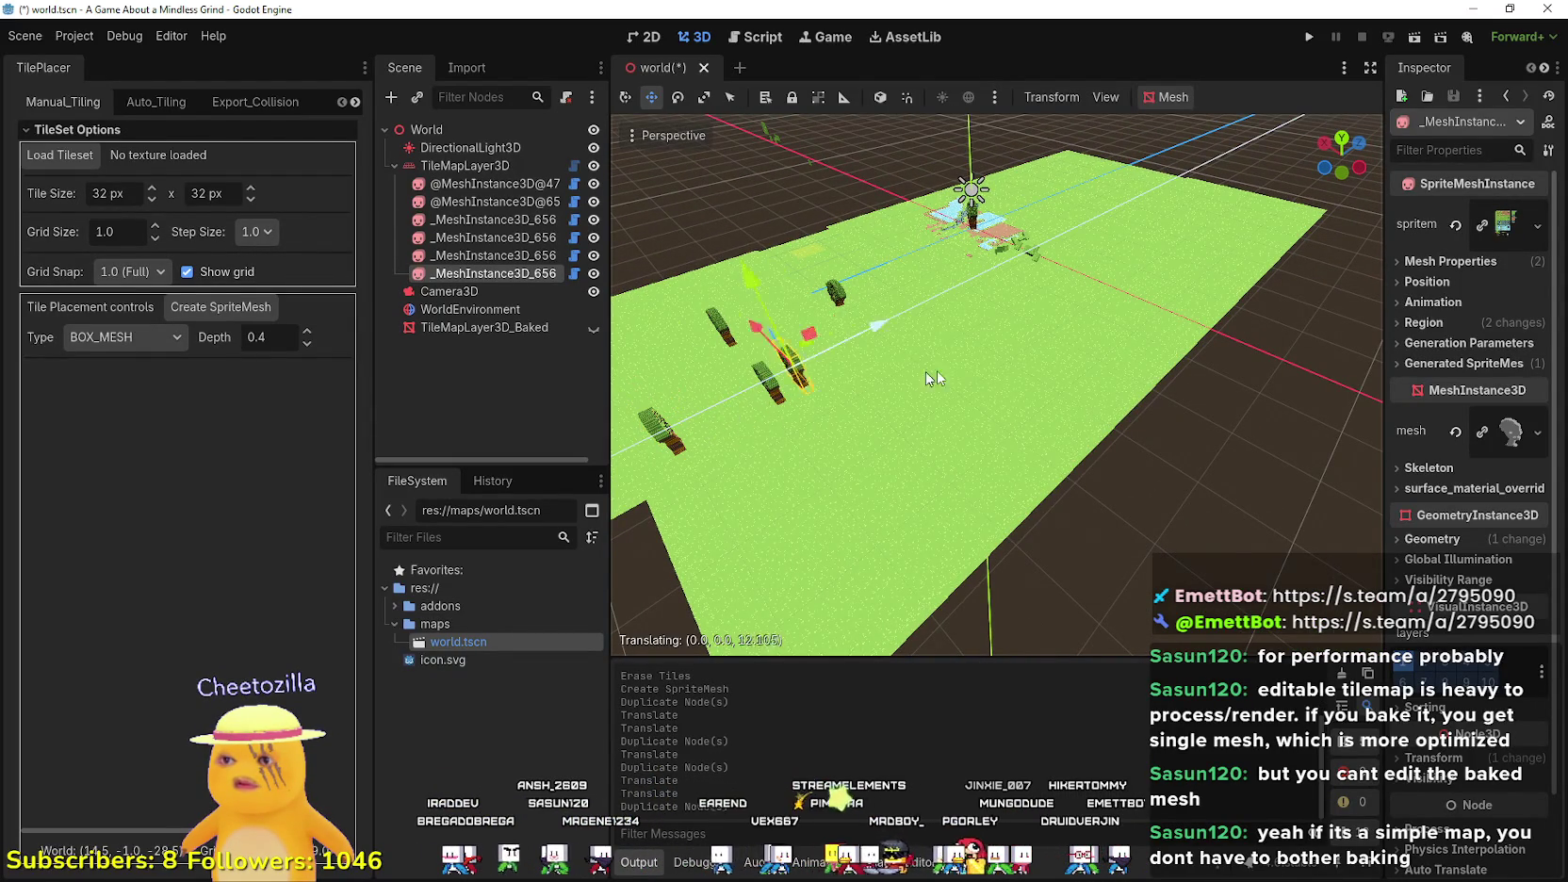
{"action": "left_click", "coordinate": [1056, 336]}
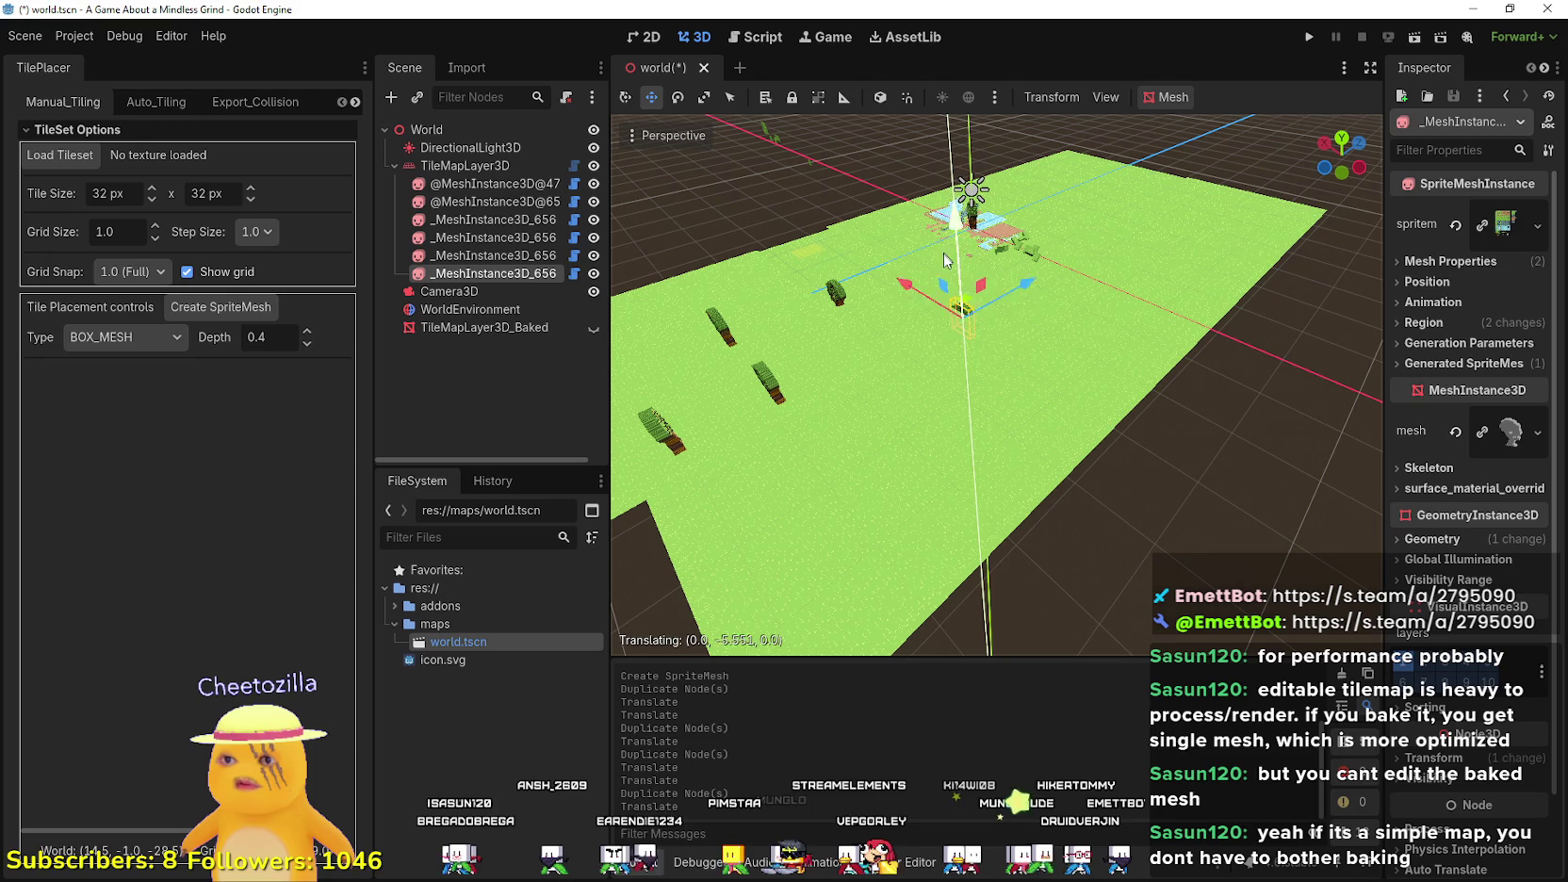
{"action": "left_click", "coordinate": [943, 200]}
{"action": "key", "text": "ctrl+d"}
{"action": "key", "text": "g"}
{"action": "left_click", "coordinate": [1061, 292]}
- Add more tree copies up-right of the original using G moves locked to X
{"action": "key", "text": "ctrl+d"}
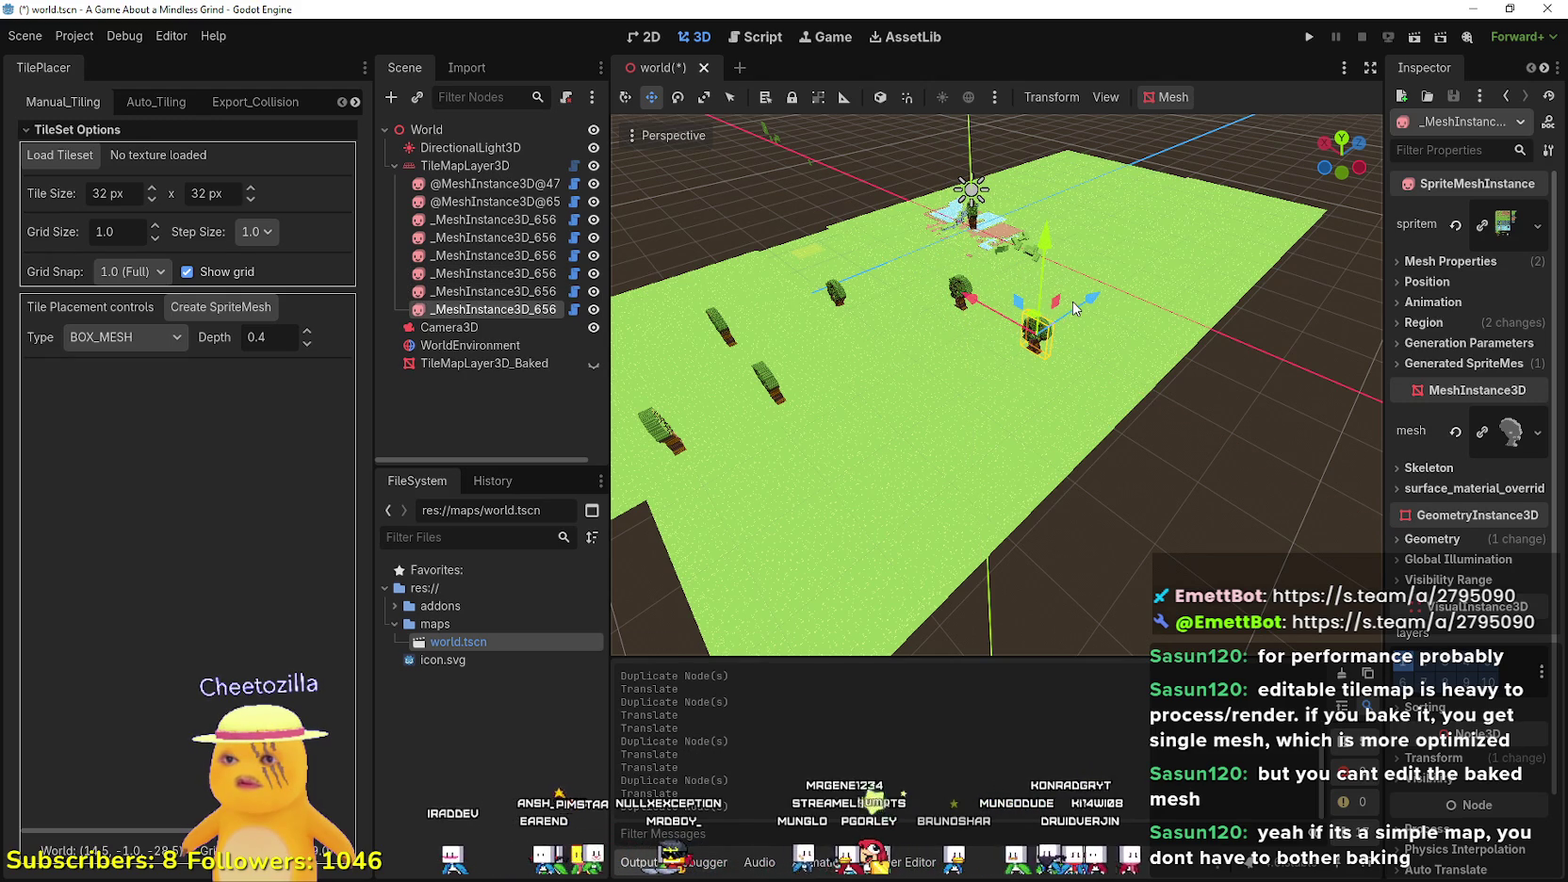
{"action": "key", "text": "g"}
{"action": "left_click", "coordinate": [1152, 215]}
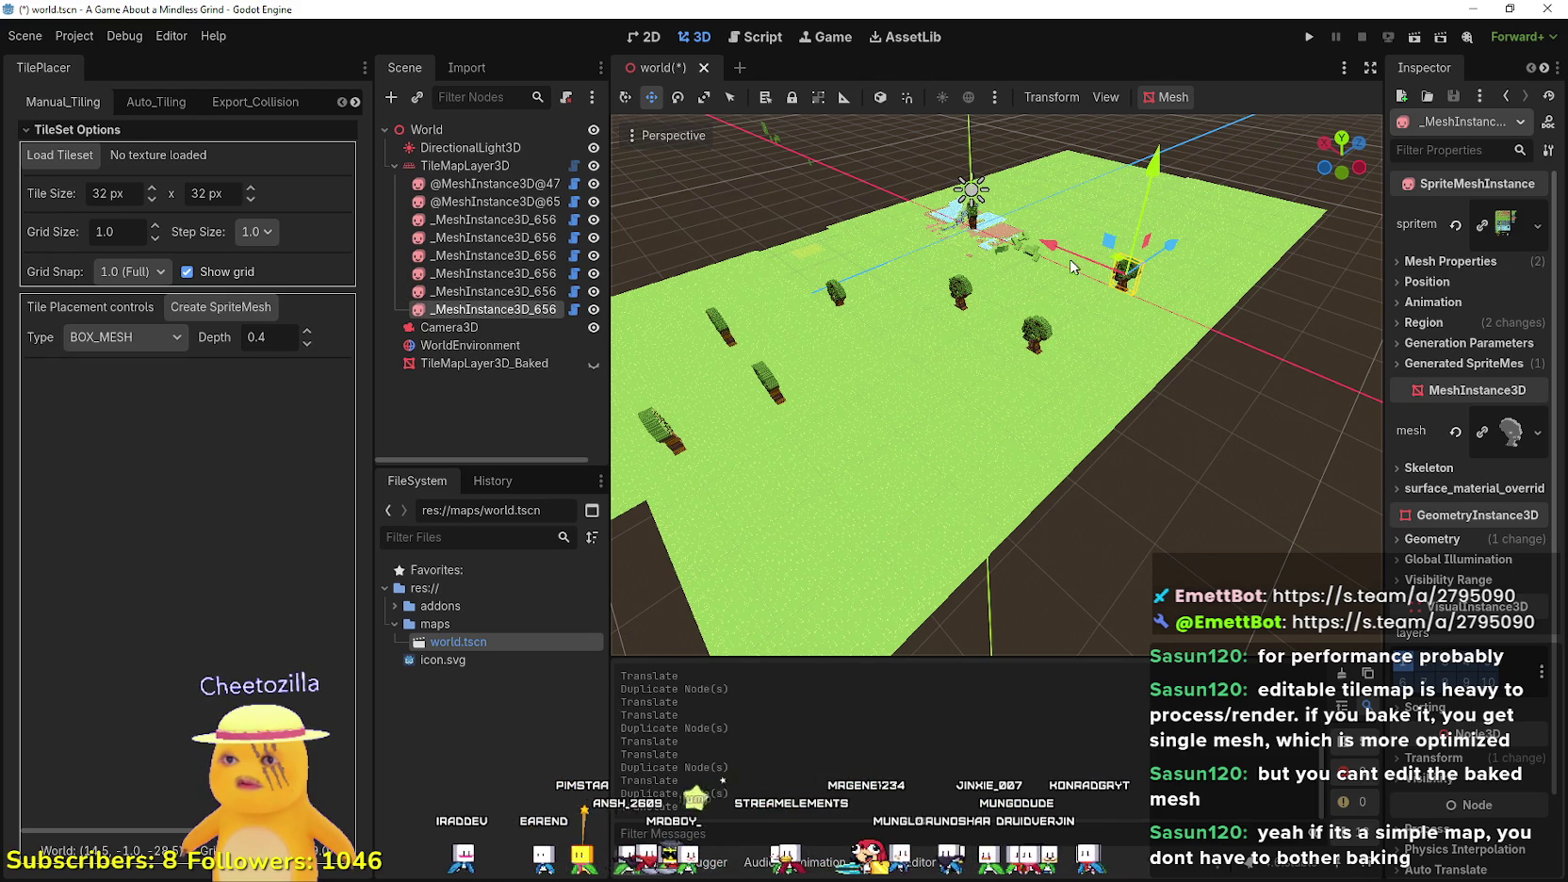
{"action": "key", "text": "ctrl+d"}
{"action": "key", "text": "g"}
{"action": "key", "text": "x"}
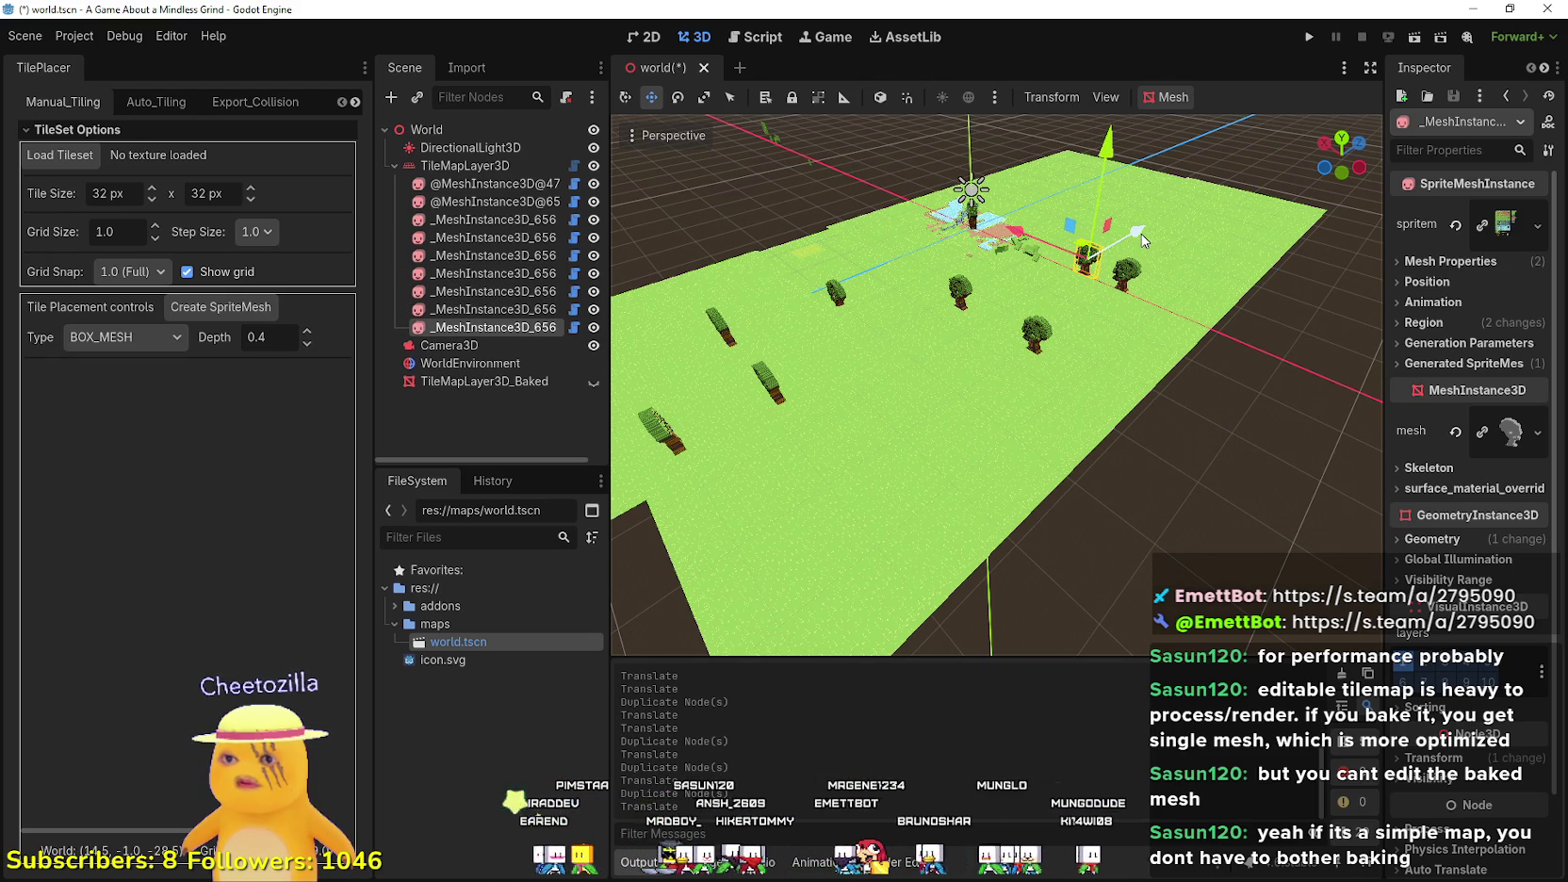
{"action": "key", "text": "ctrl+d"}
{"action": "key", "text": "g"}
{"action": "key", "text": "x"}
{"action": "left_click", "coordinate": [1207, 213]}
- Place the final few tree copies across the grass field
{"action": "key", "text": "ctrl+d"}
{"action": "key", "text": "g"}
{"action": "key", "text": "x"}
{"action": "left_click", "coordinate": [1027, 198]}
{"action": "key", "text": "ctrl+d"}
{"action": "left_click", "coordinate": [1164, 174]}
{"action": "mouse_move", "coordinate": [1164, 174]}
{"action": "left_mouse_down"}
{"action": "mouse_move", "coordinate": [1074, 299]}
{"action": "mouse_move", "coordinate": [933, 278]}
{"action": "mouse_move", "coordinate": [1075, 220]}
{"action": "left_mouse_up"}
{"action": "key", "text": "ctrl+d"}
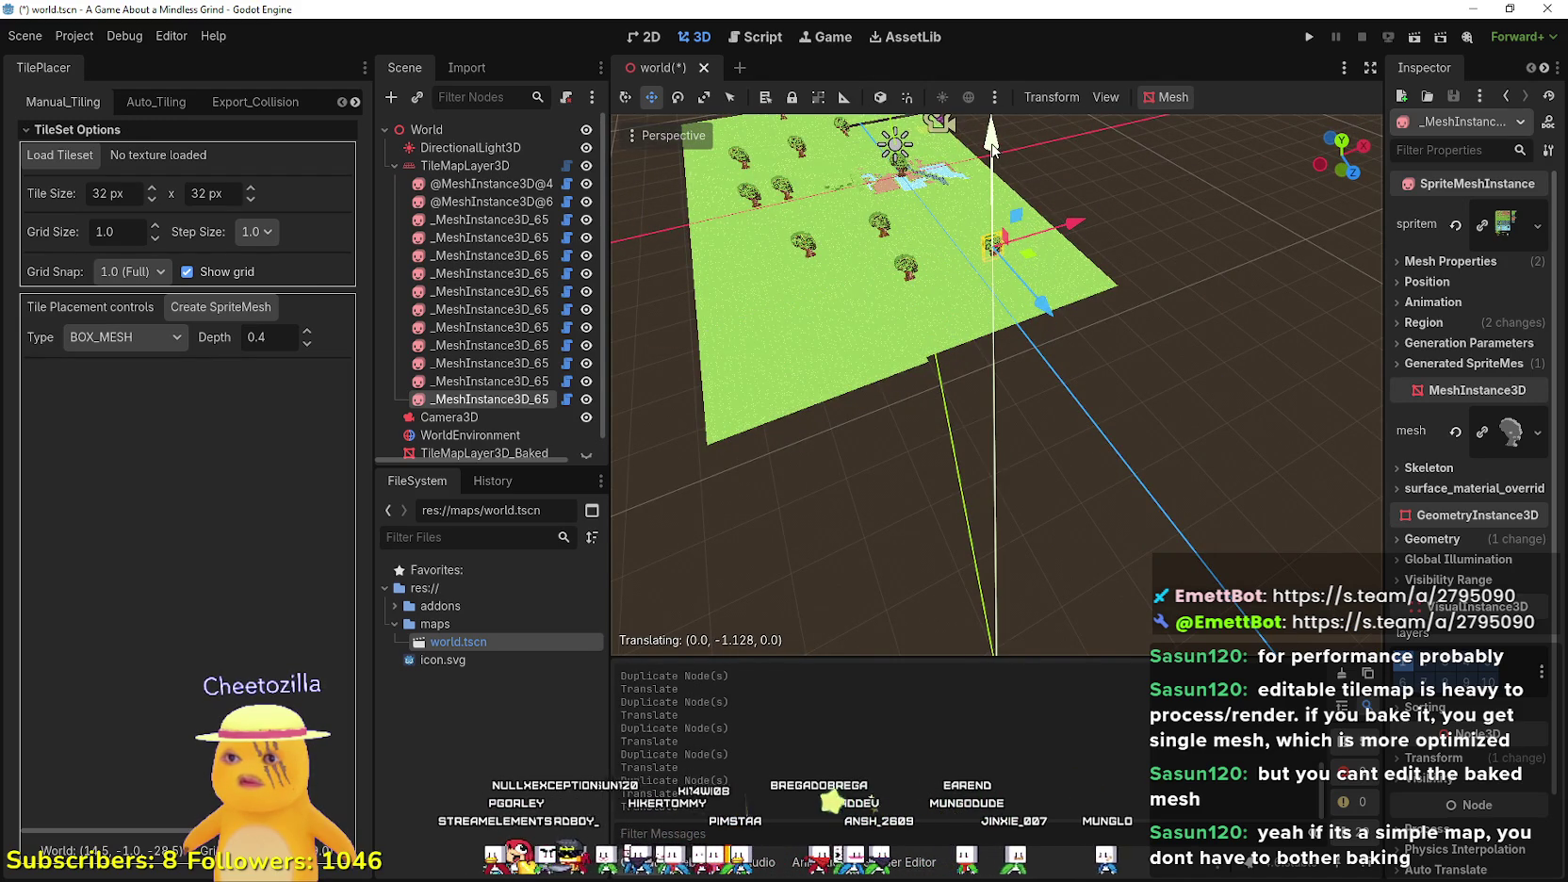
{"action": "left_click_drag", "start_coordinate": [993, 140], "coordinate": [1339, 49]}
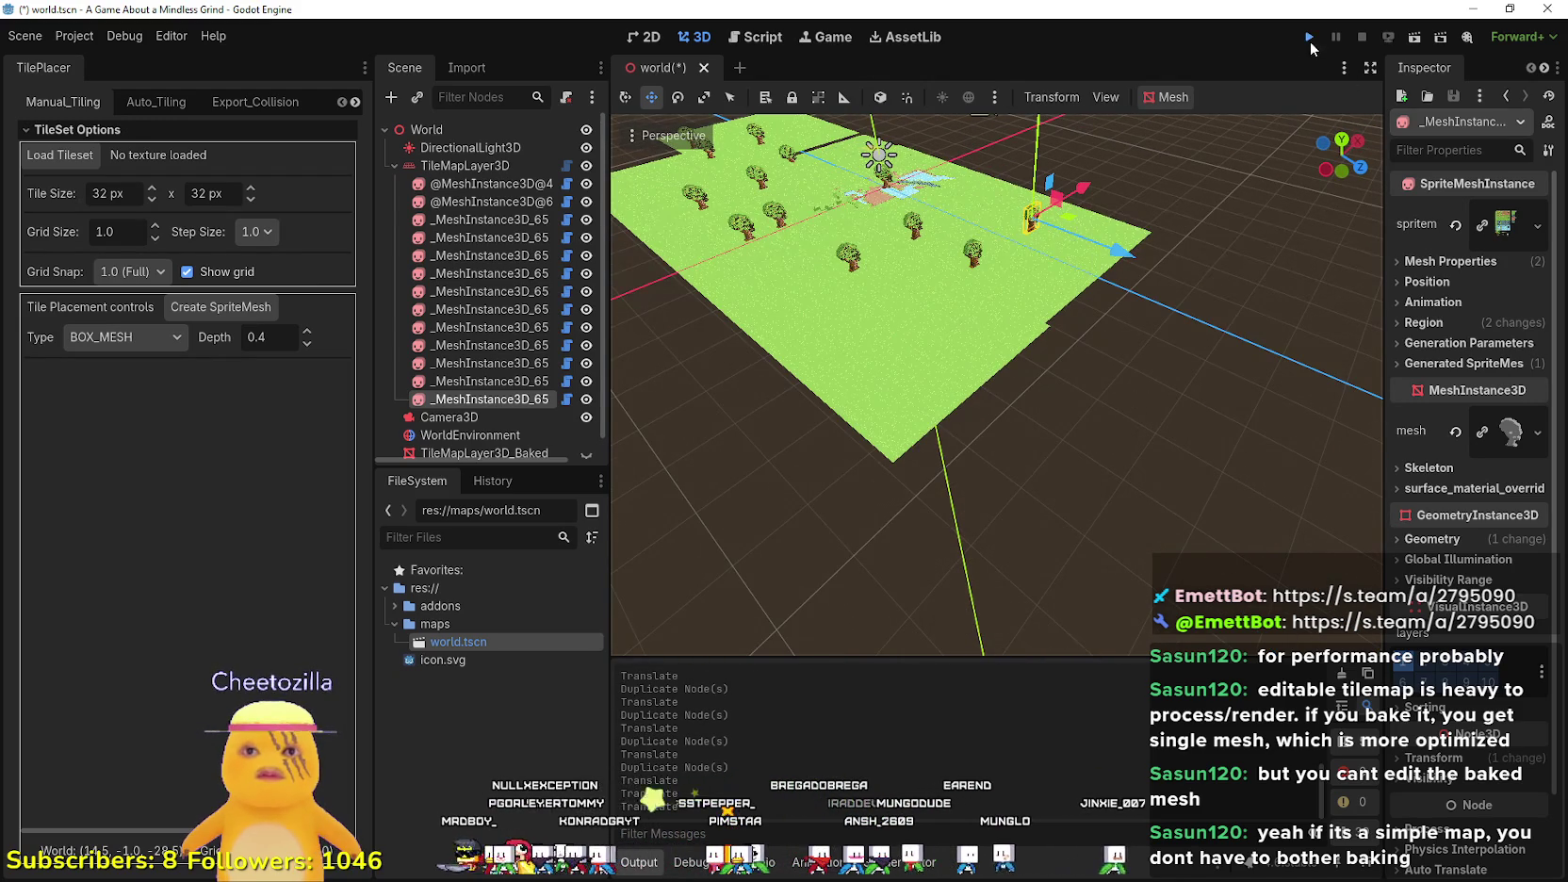
- Save and run the game, maximize it, then restore it and view the performance monitors
{"action": "left_click", "coordinate": [1309, 38]}
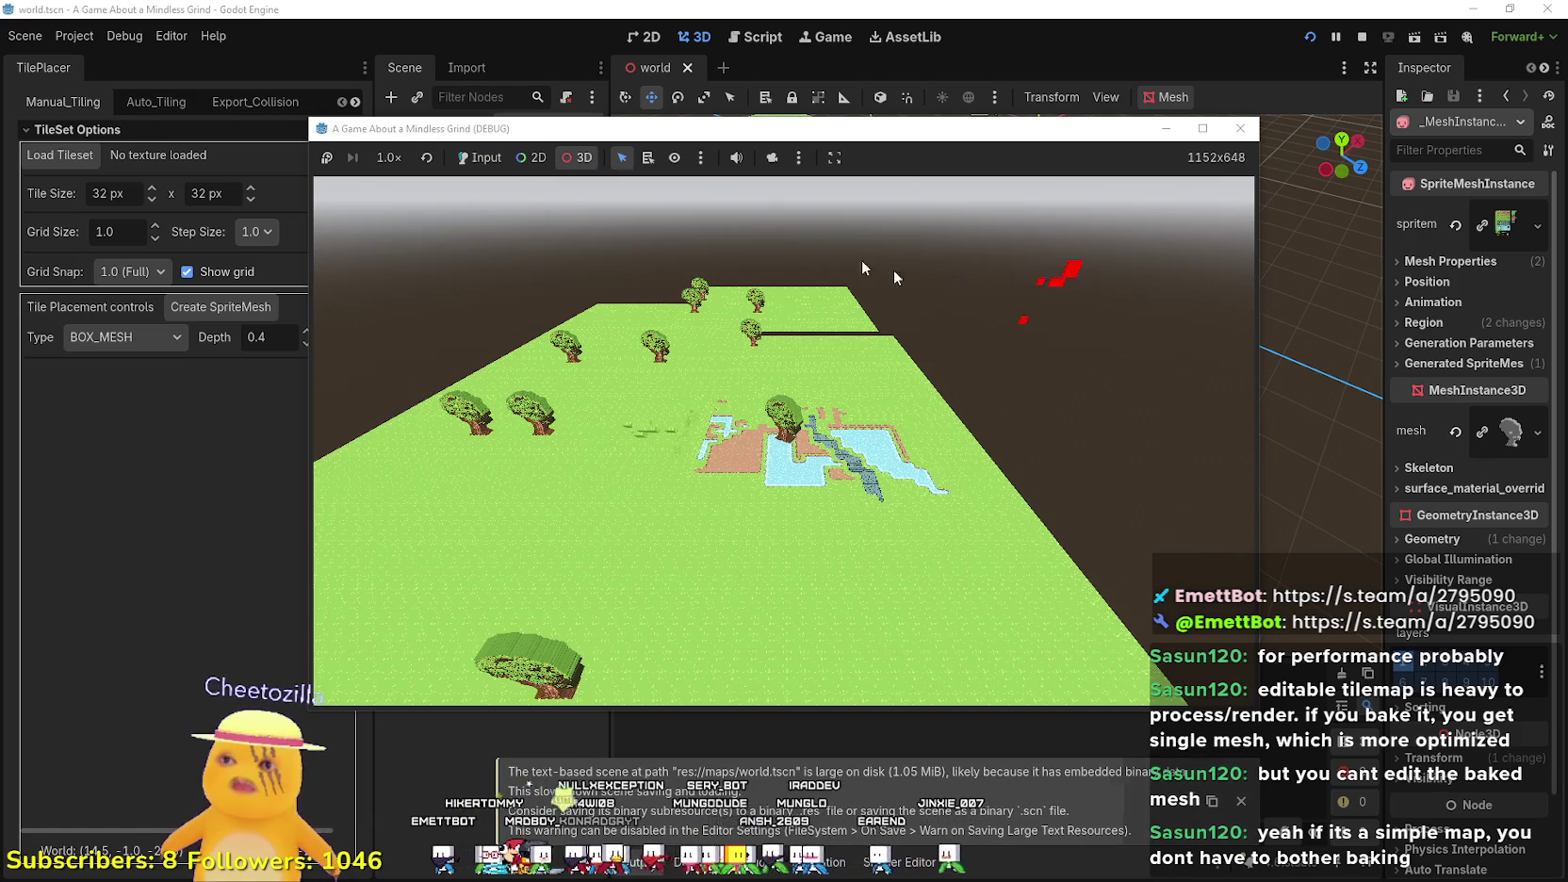
{"action": "left_click", "coordinate": [1197, 130]}
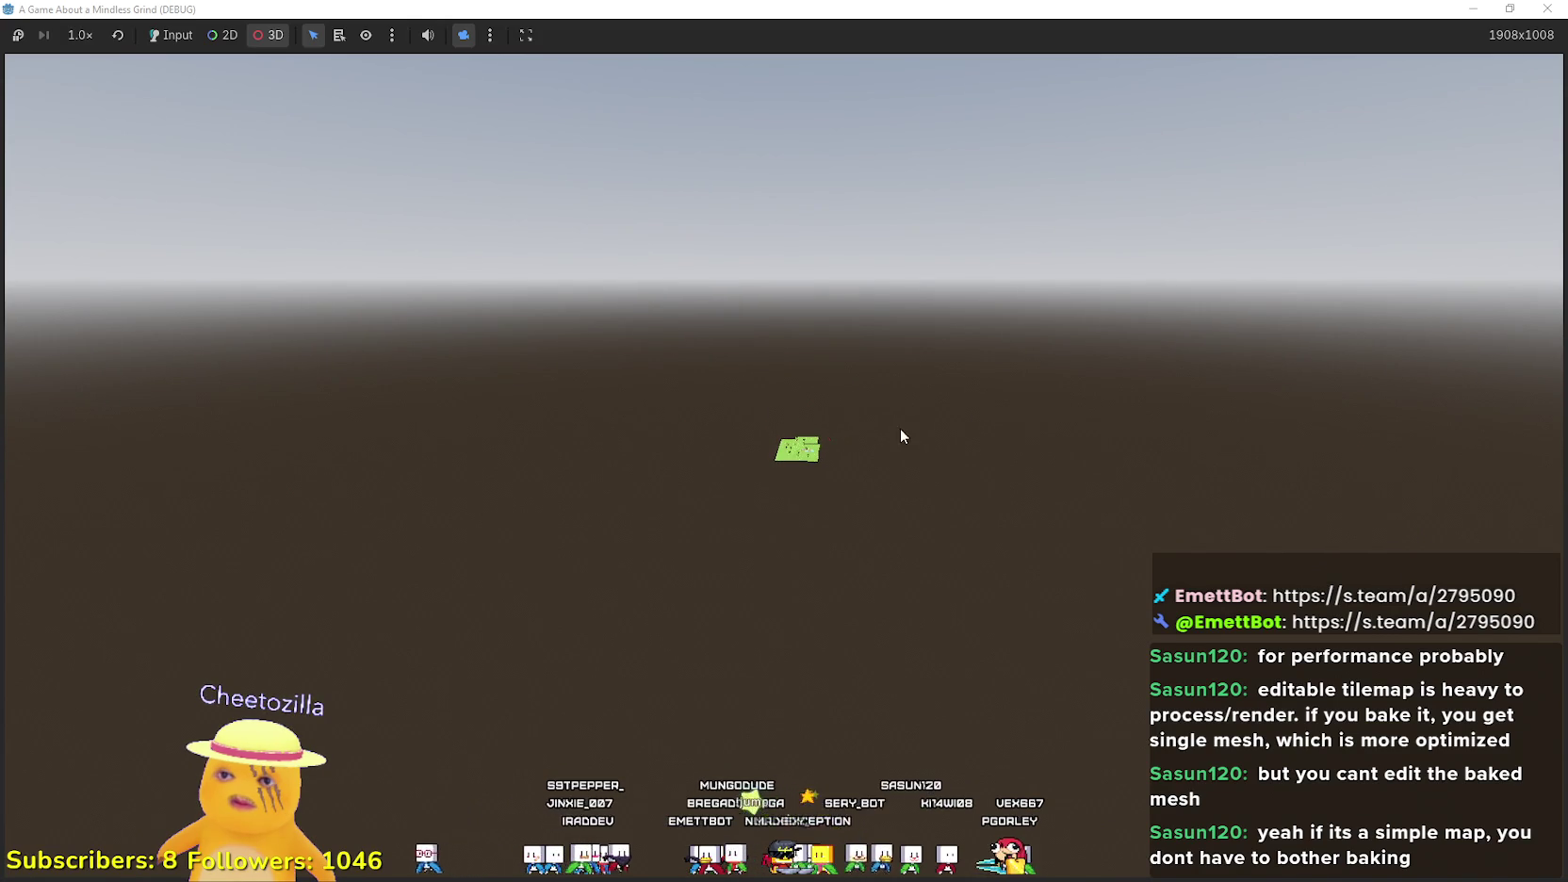
{"action": "key", "text": "super+Down"}
{"action": "left_click", "coordinate": [702, 861]}
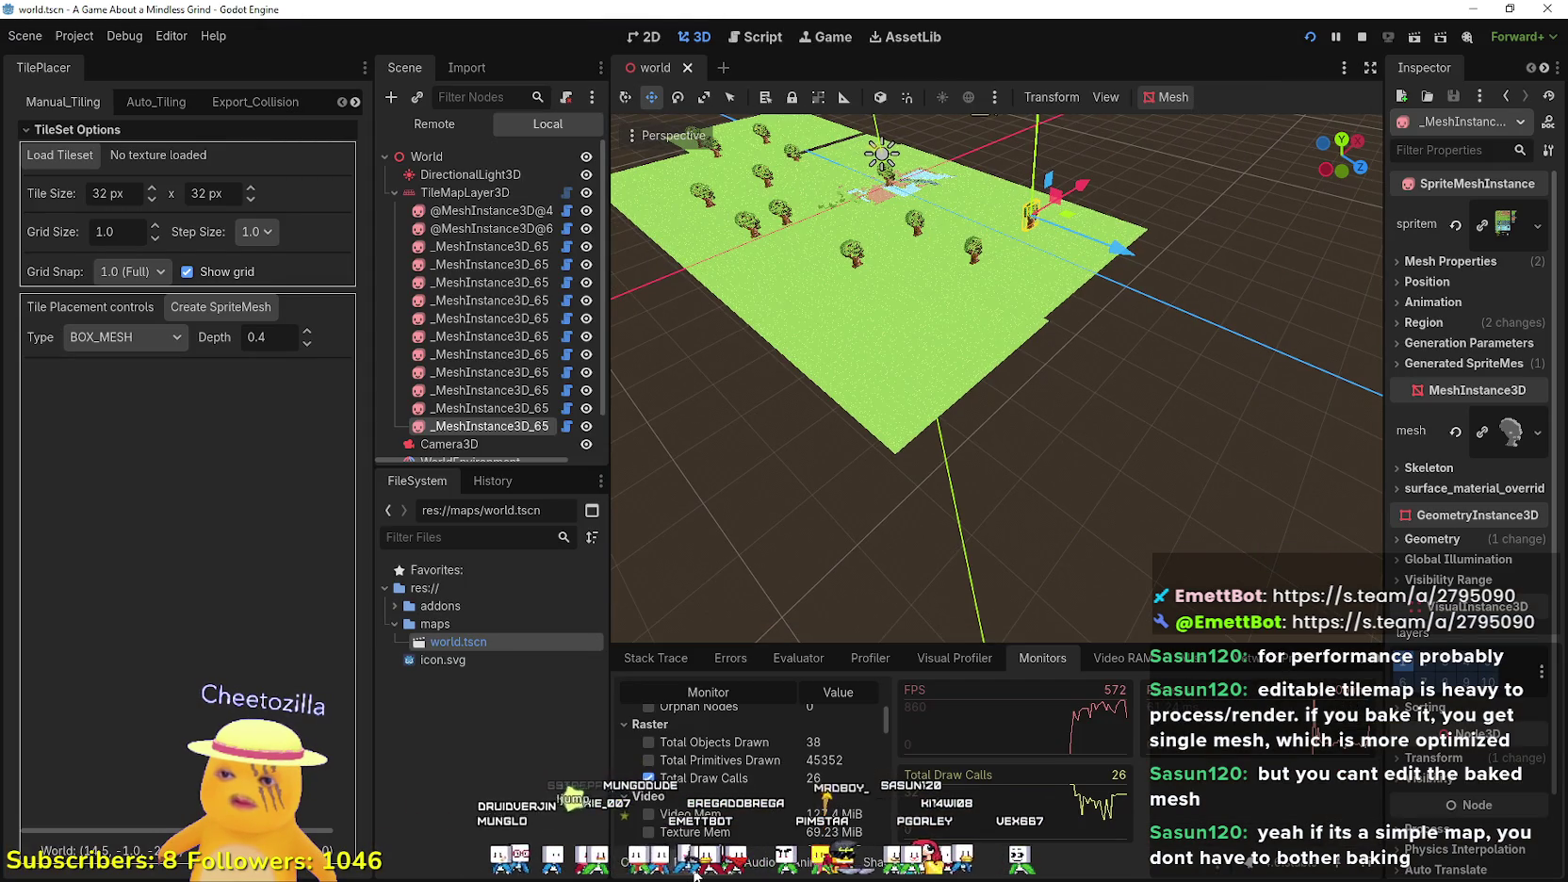
- Stop the running game with F8 and select TileMapLayer3D to show its tileset
{"action": "key", "text": "alt+Tab"}
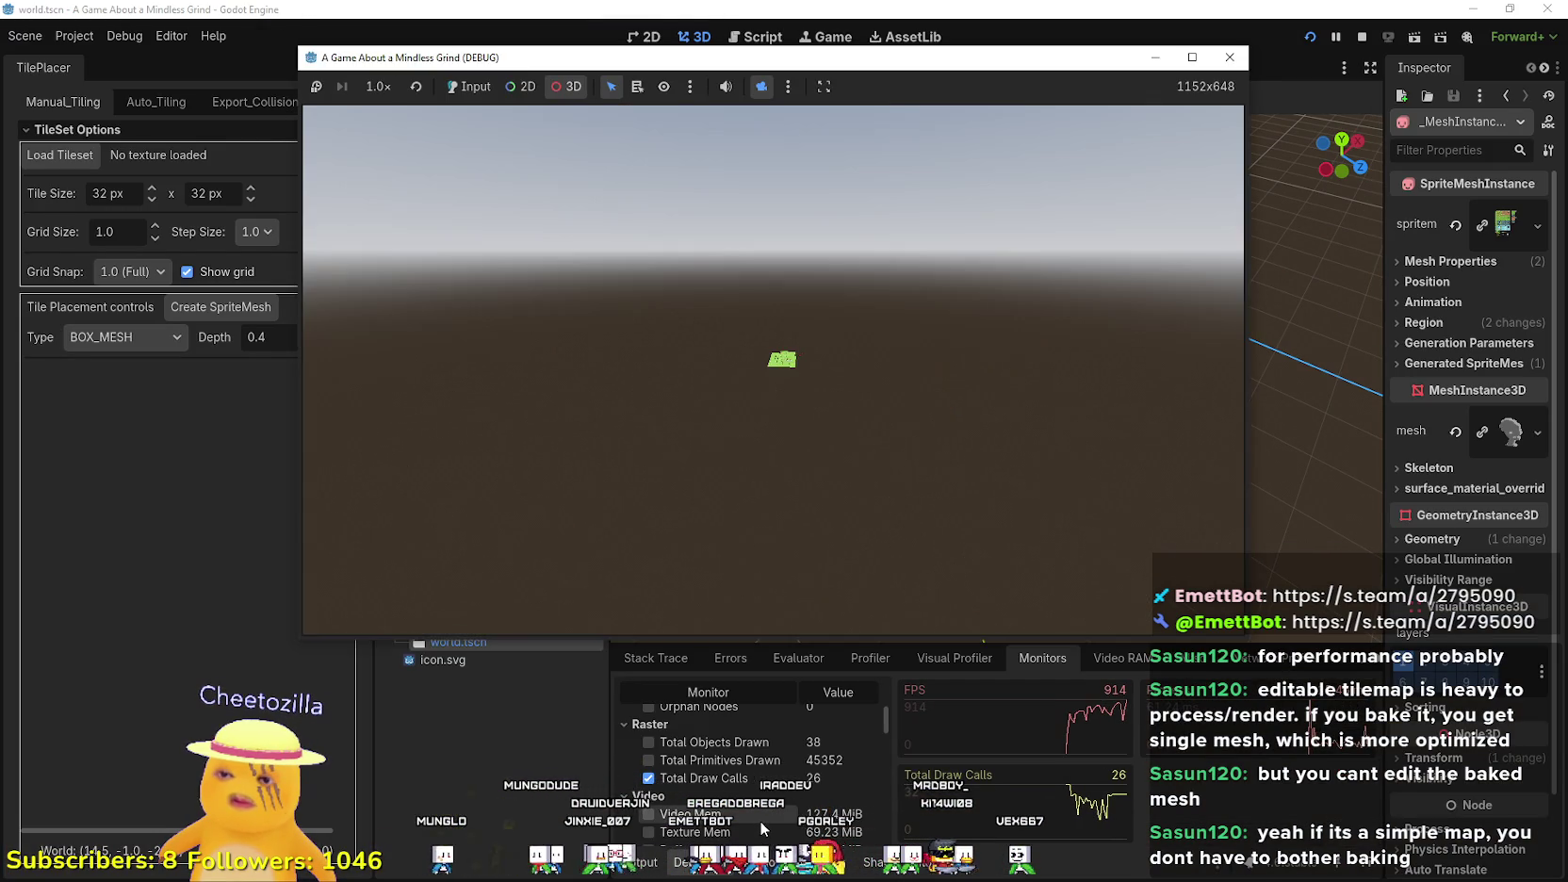
{"action": "key", "text": "alt+Tab"}
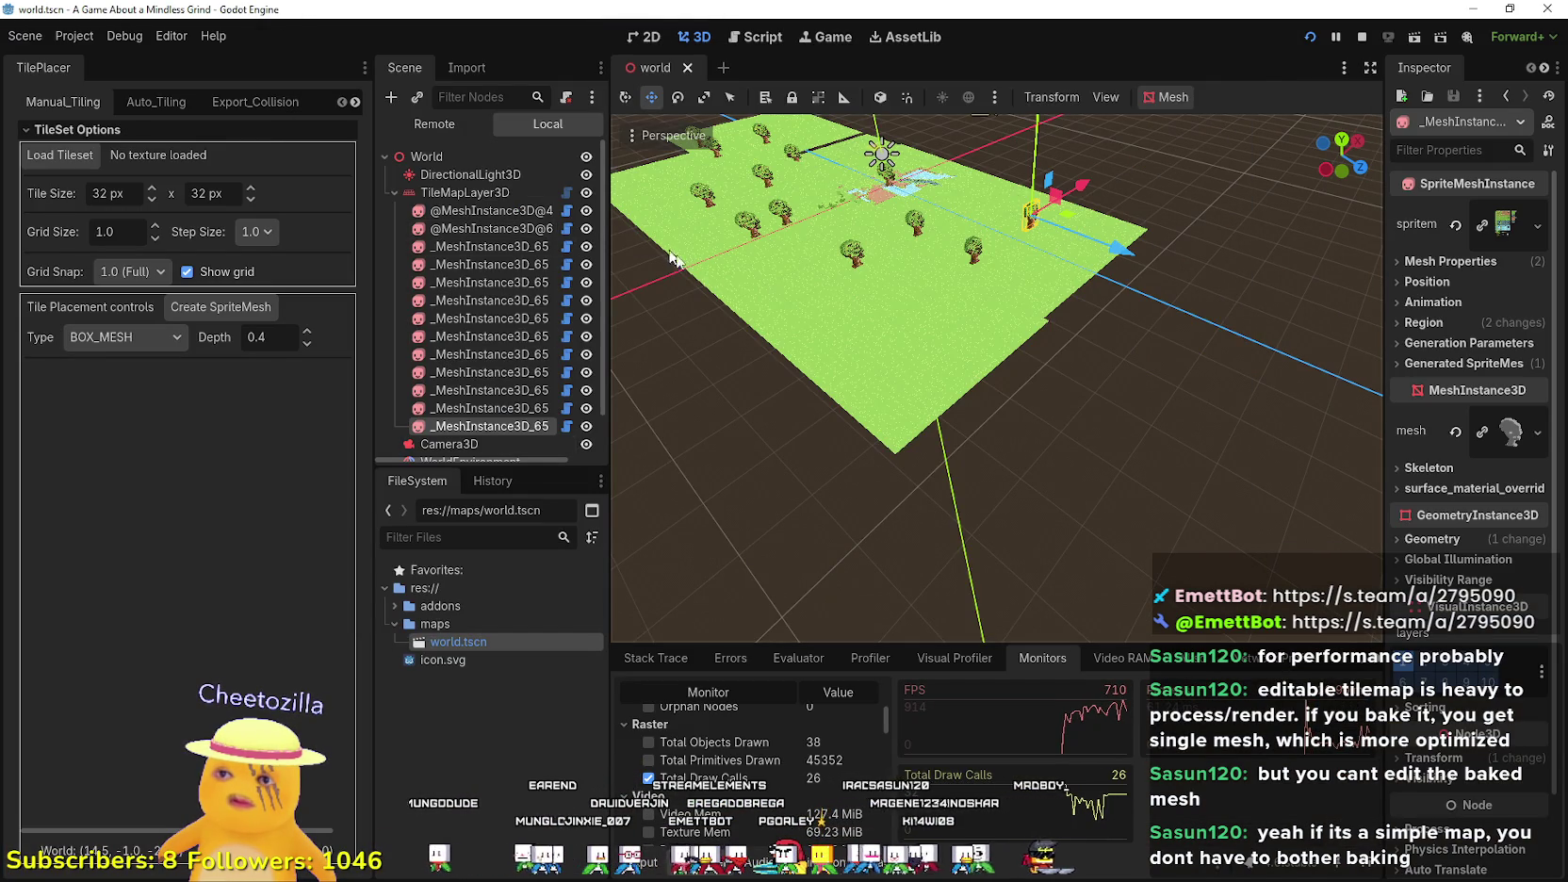
{"action": "key", "text": "alt+Tab"}
{"action": "scroll", "coordinate": [854, 754], "scroll_direction": "down", "scroll_amount": 3}
{"action": "scroll", "coordinate": [854, 754], "scroll_direction": "up", "scroll_amount": 2}
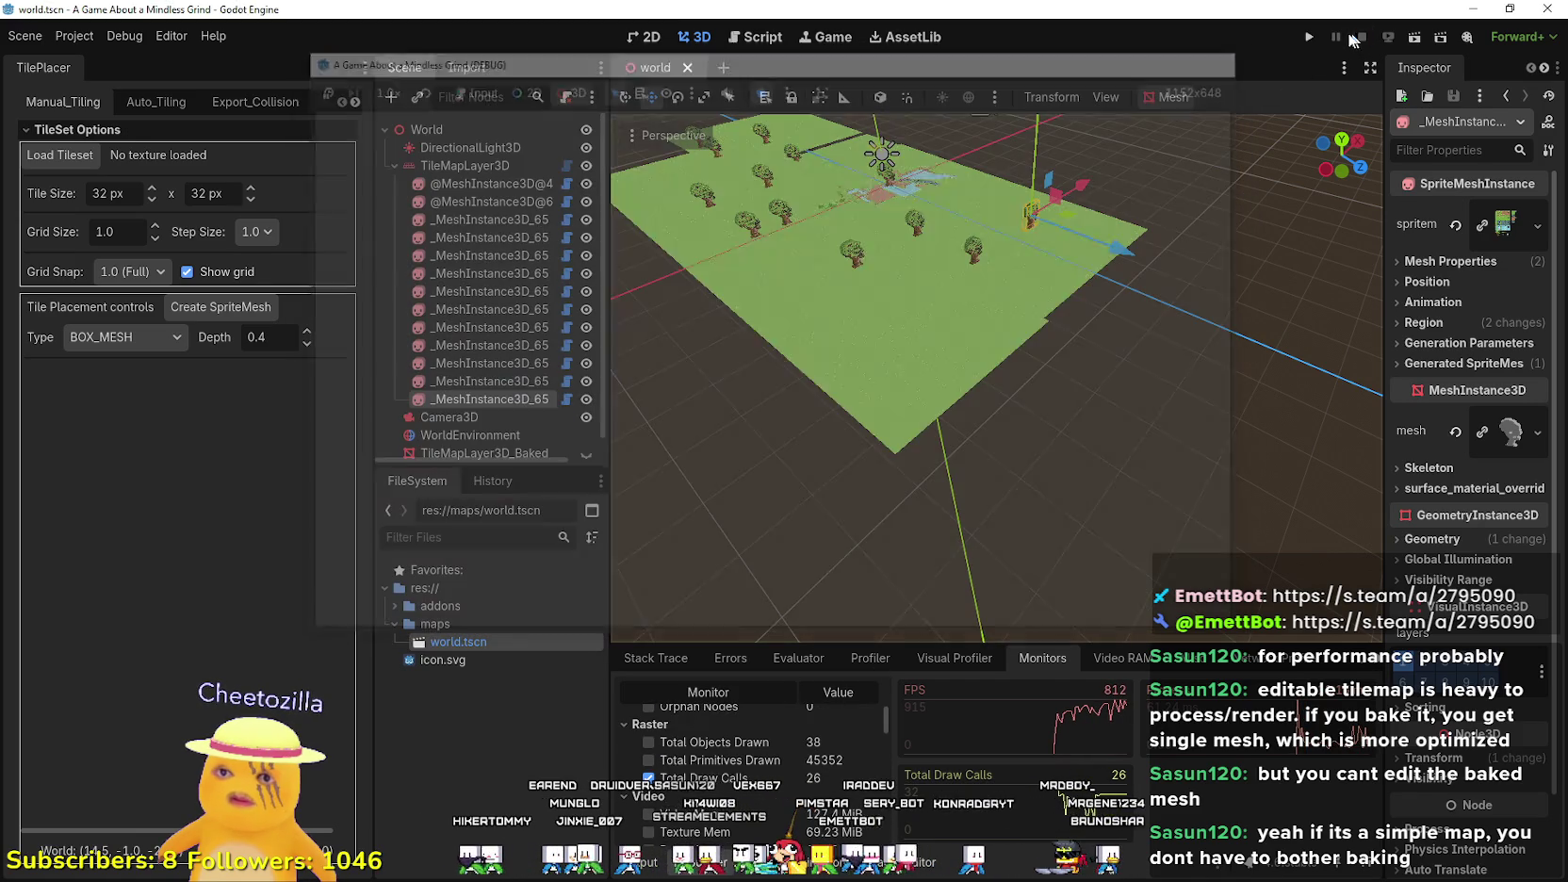
{"action": "key", "text": "F8"}
{"action": "left_click", "coordinate": [460, 167]}
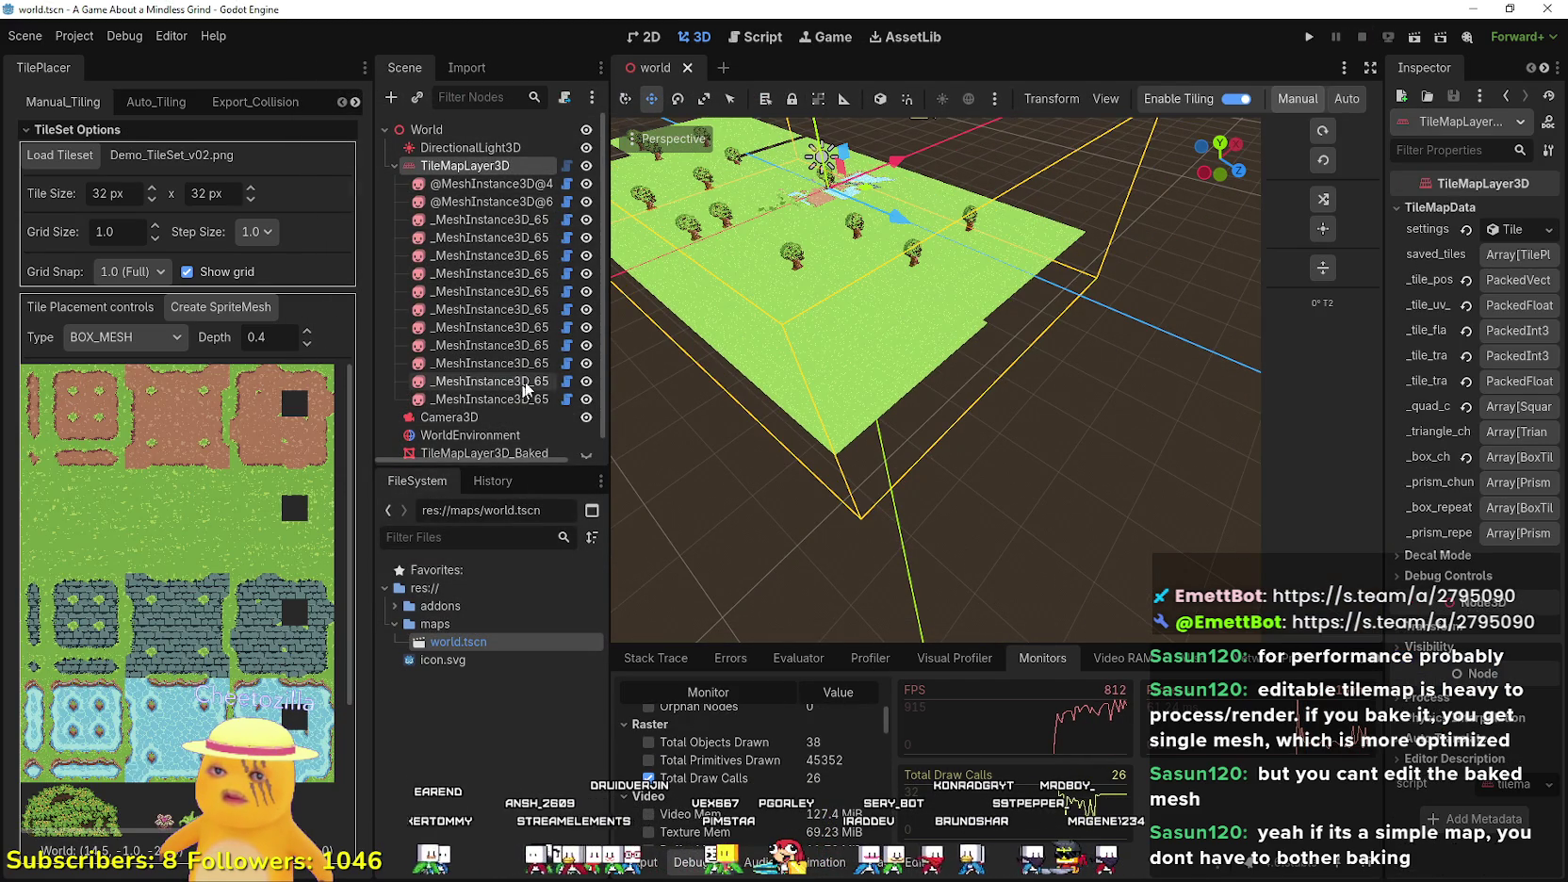
- Bake the mesh to TileMapLayer3D_Baked2 and delete the old TileMapLayer3D_Baked node
{"action": "left_click", "coordinate": [264, 104]}
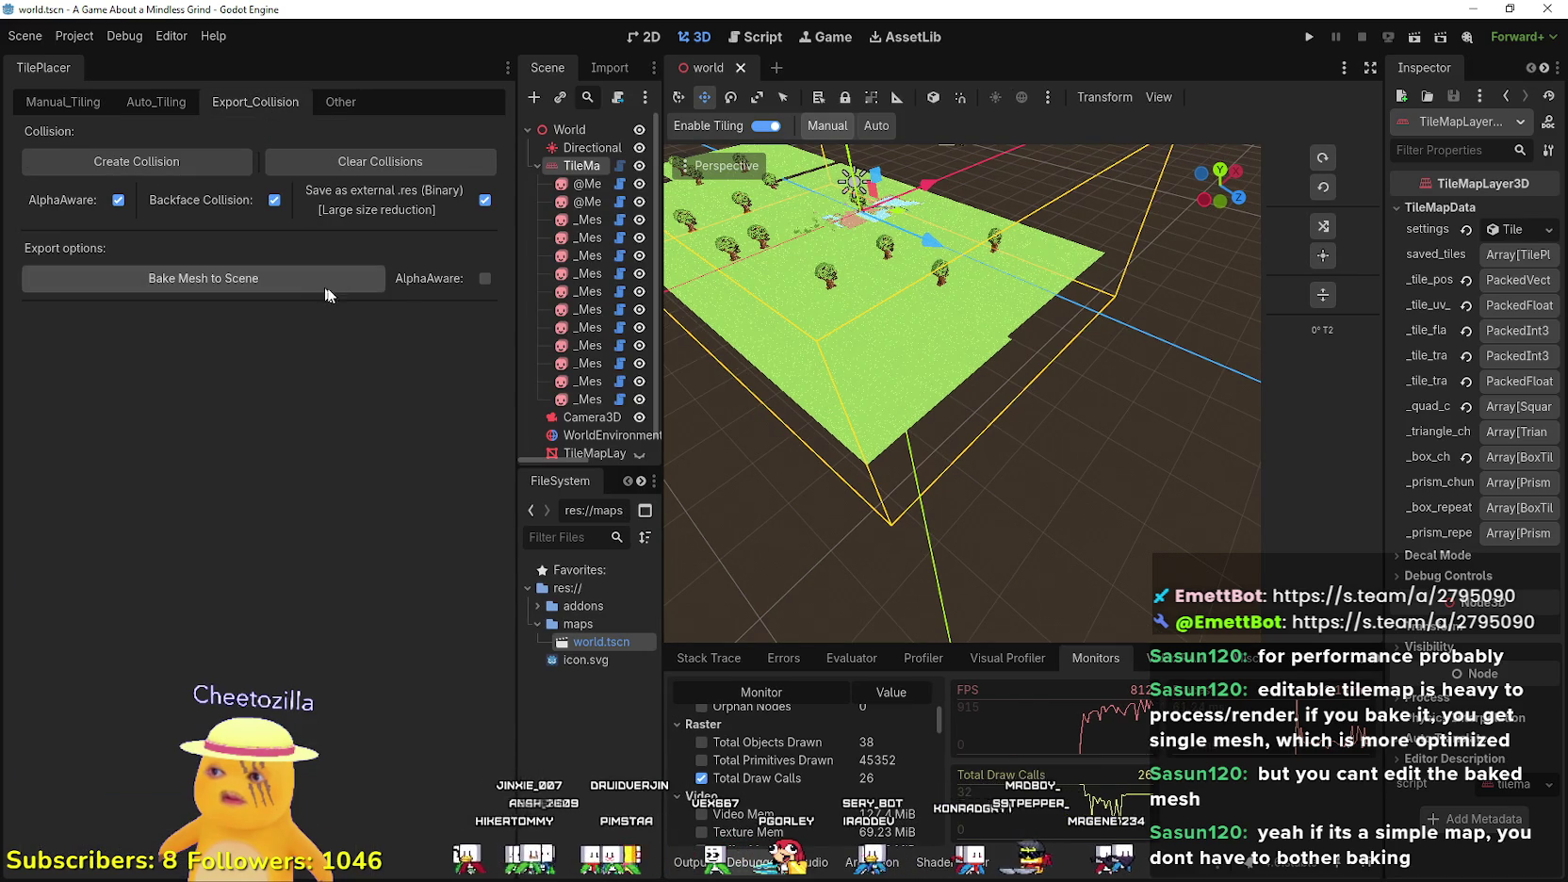
{"action": "scroll", "coordinate": [874, 345], "scroll_direction": "down", "scroll_amount": 5}
{"action": "scroll", "coordinate": [875, 344], "scroll_direction": "down", "scroll_amount": 2}
{"action": "scroll", "coordinate": [594, 282], "scroll_direction": "down", "scroll_amount": 1}
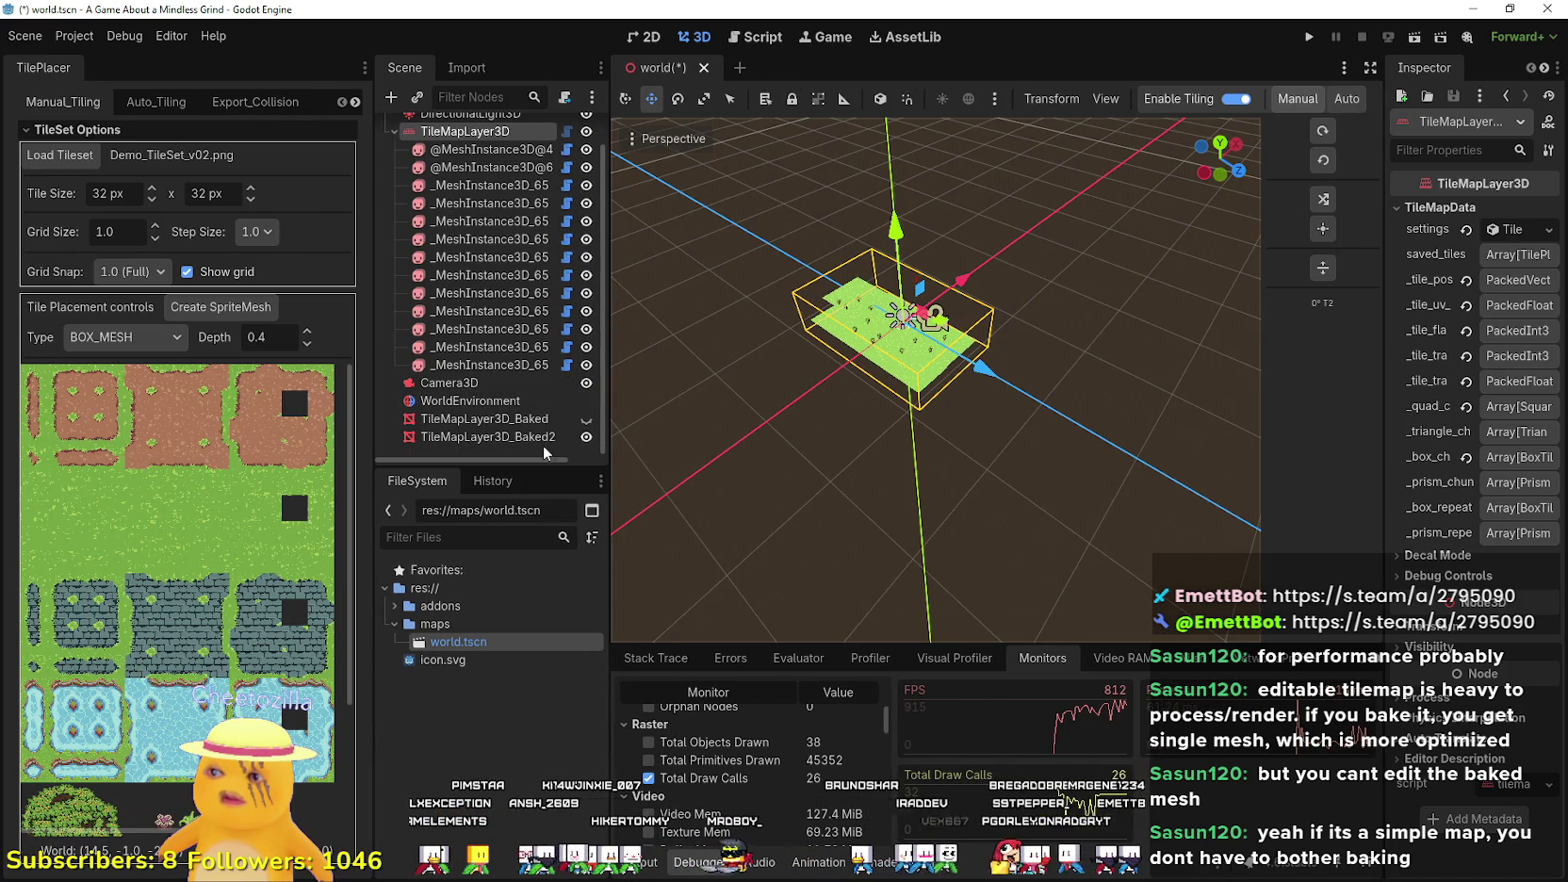
{"action": "left_click", "coordinate": [566, 436]}
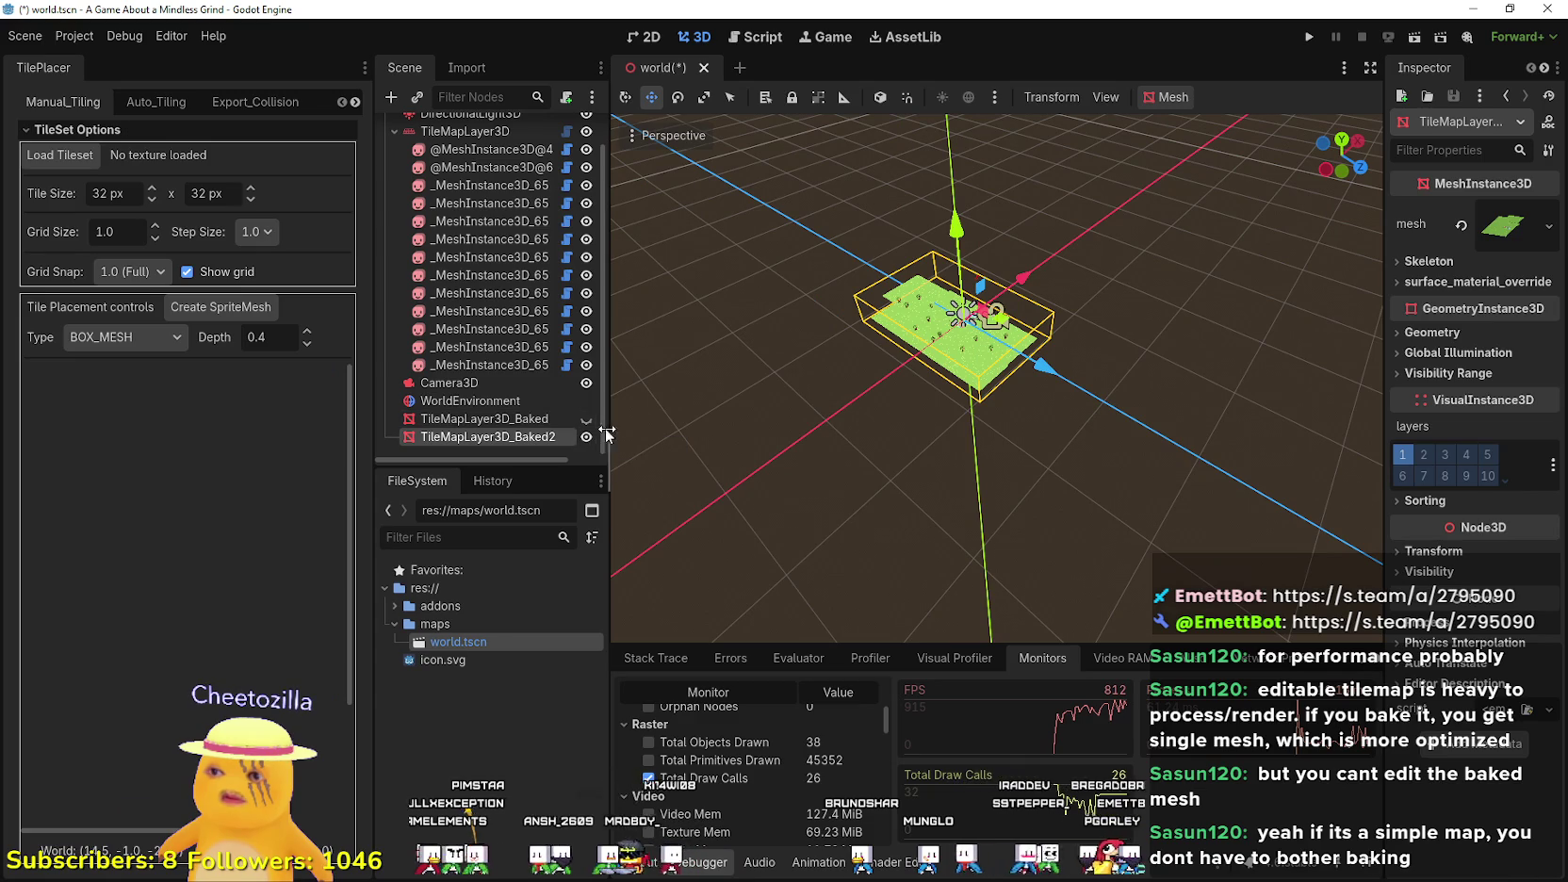
{"action": "scroll", "coordinate": [730, 393], "scroll_direction": "up", "scroll_amount": 3}
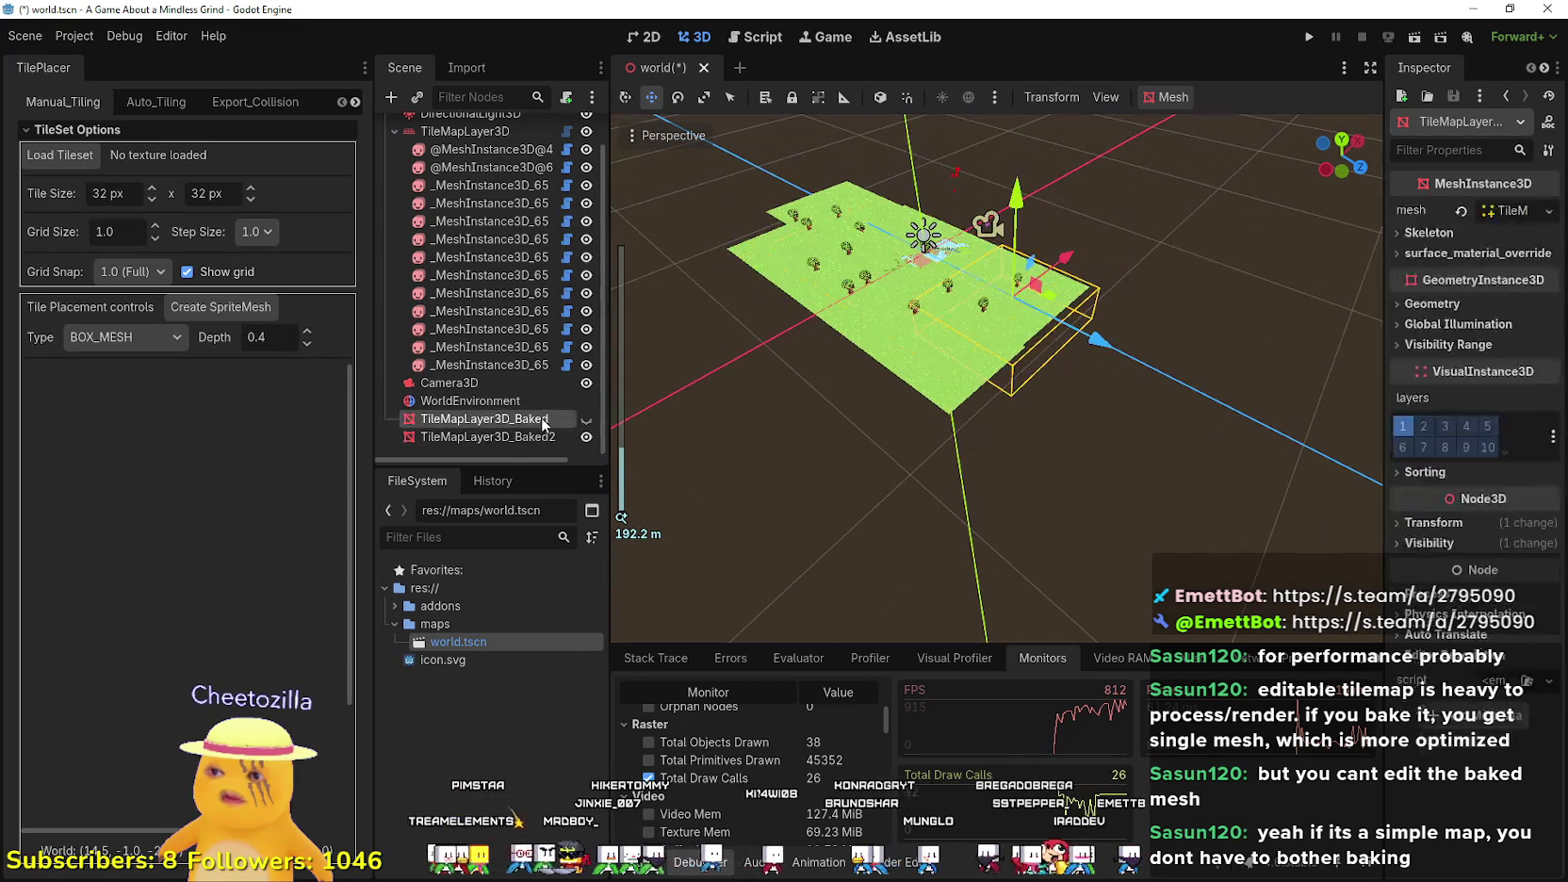
{"action": "right_click", "coordinate": [542, 418]}
{"action": "left_click", "coordinate": [791, 856]}
{"action": "left_click", "coordinate": [729, 455]}
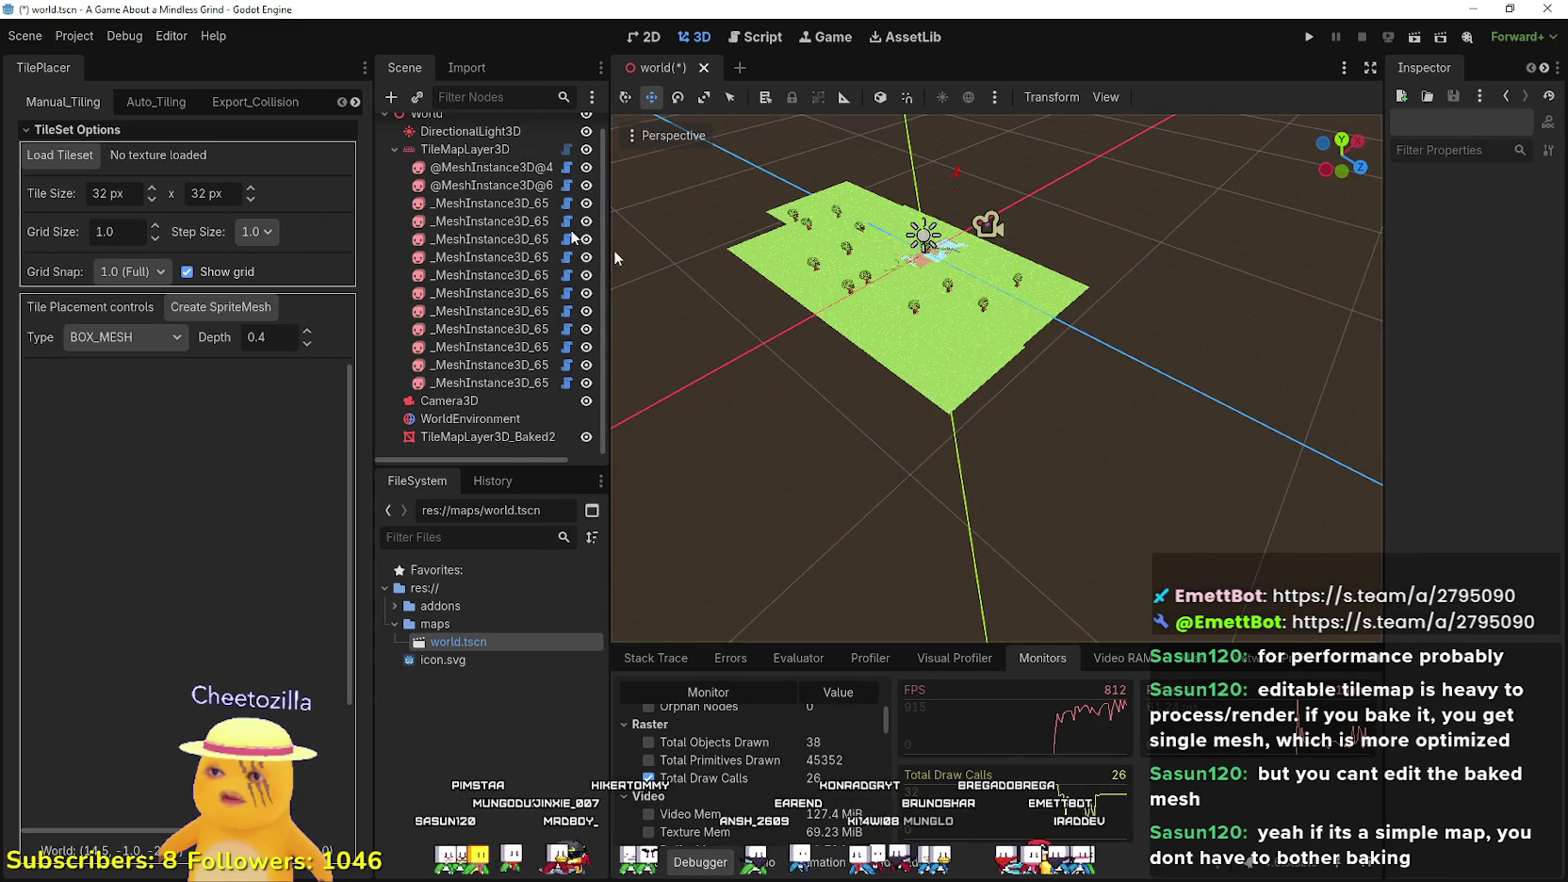
- Hide TileMapLayer3D, reparent the tree meshes under TileMapLayer3D_Baked2, and save world.tscn
{"action": "left_click", "coordinate": [586, 167]}
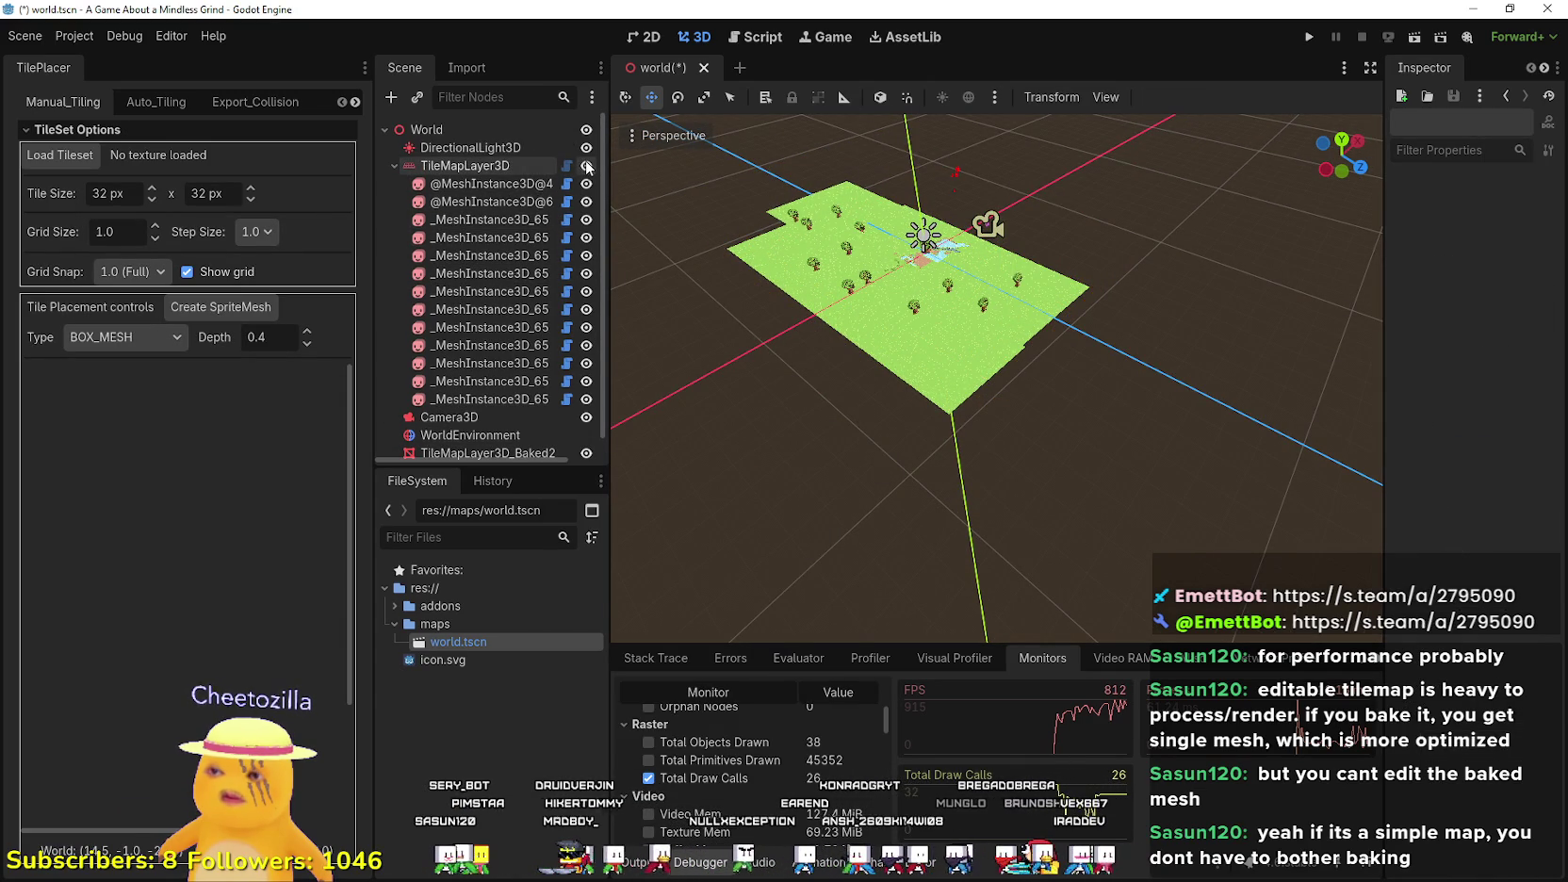
{"action": "left_click", "coordinate": [441, 183]}
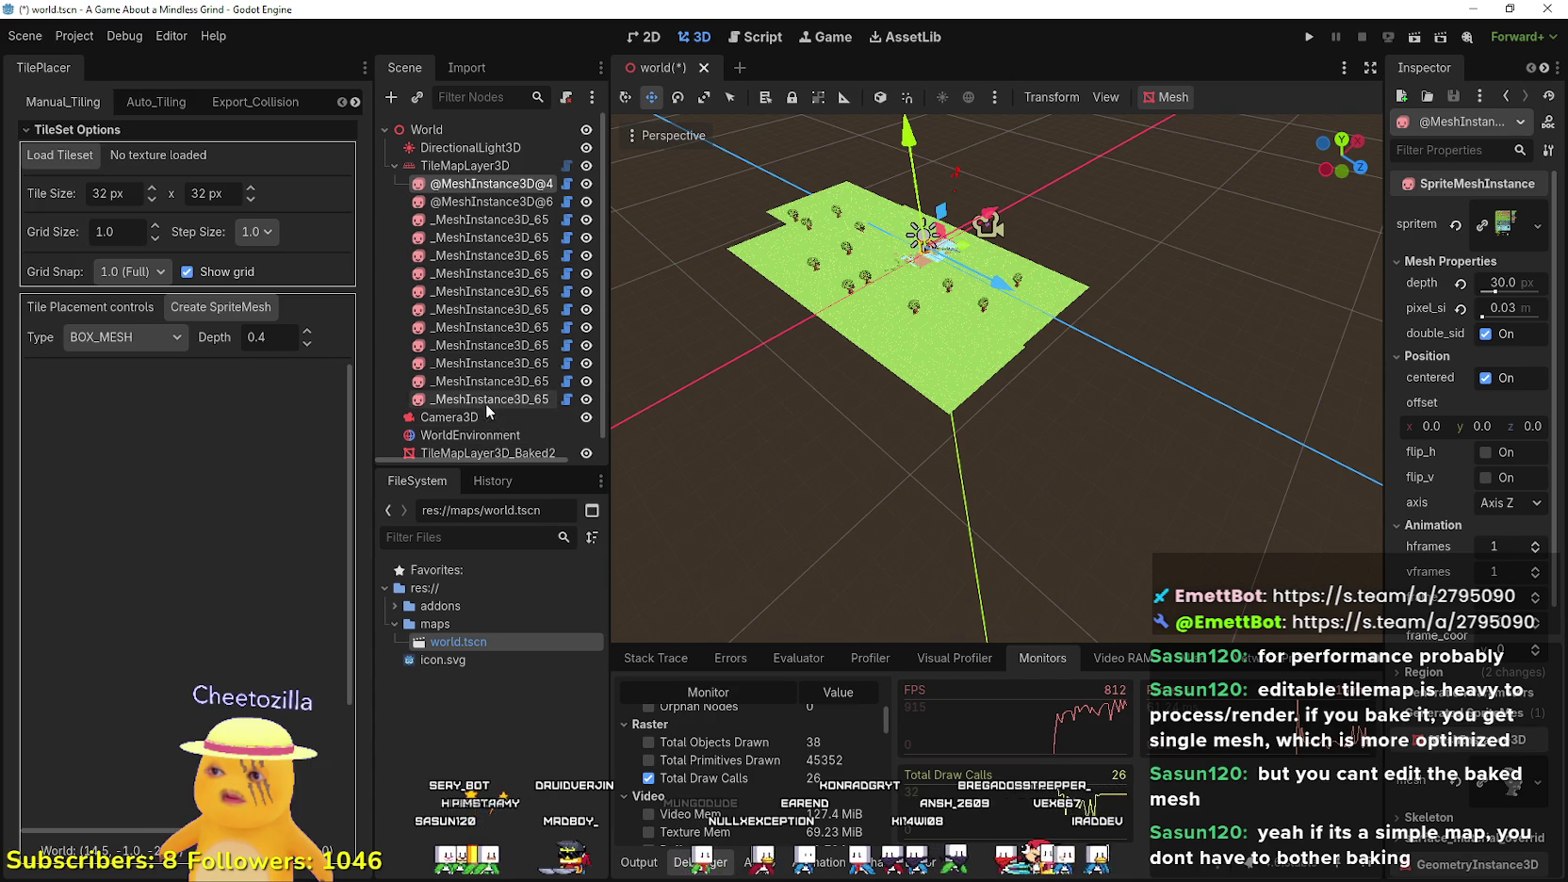
{"action": "left_click", "coordinate": [486, 403], "text": "shift"}
{"action": "left_click_drag", "start_coordinate": [462, 174], "coordinate": [473, 443]}
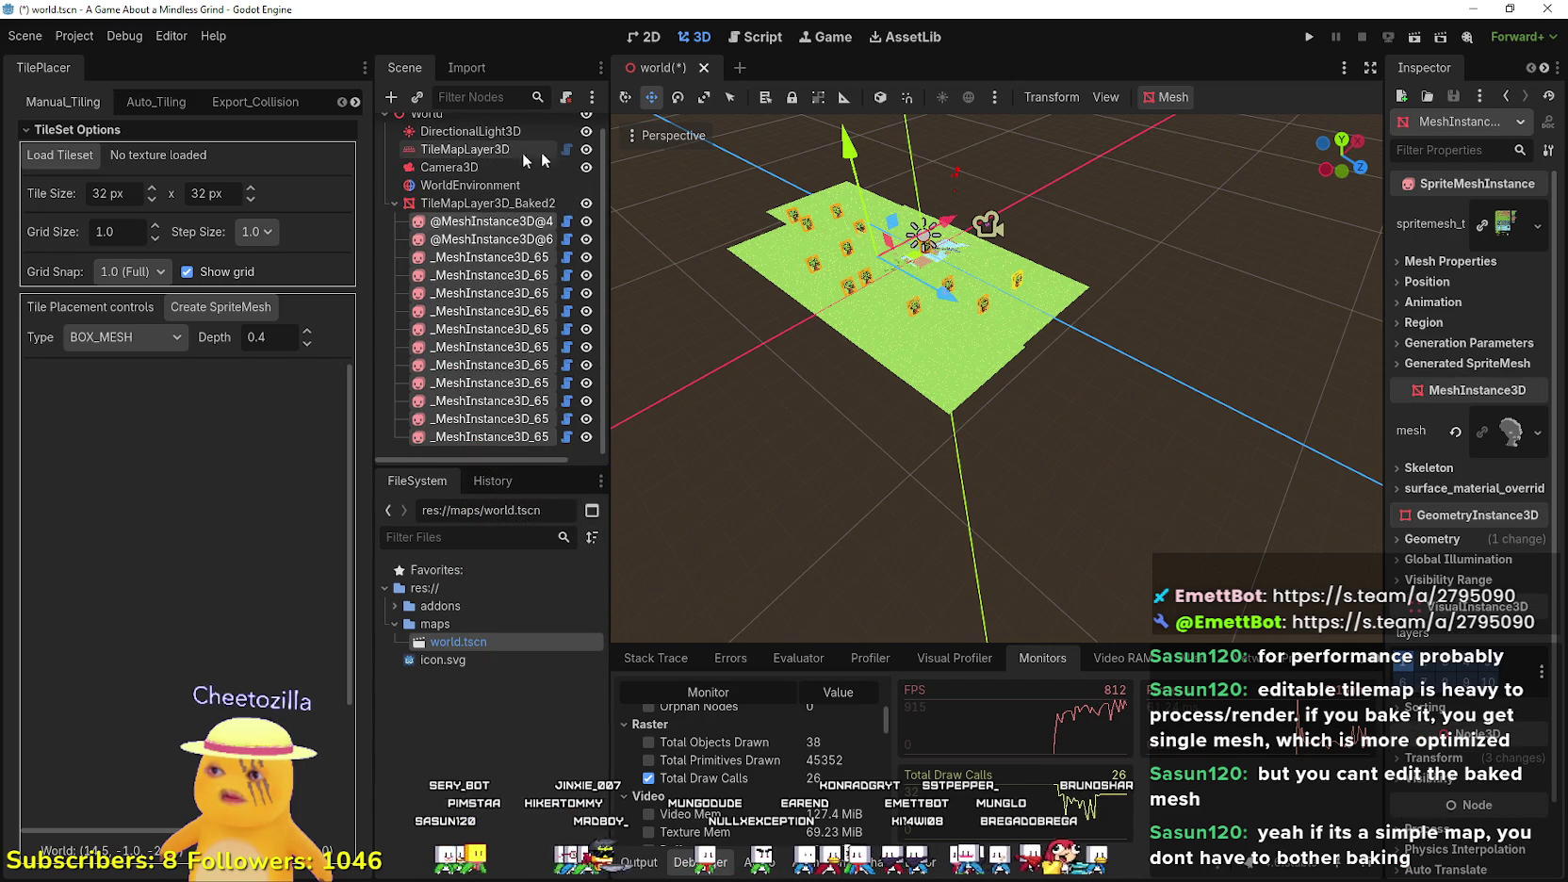
{"action": "key", "text": "ctrl+s"}
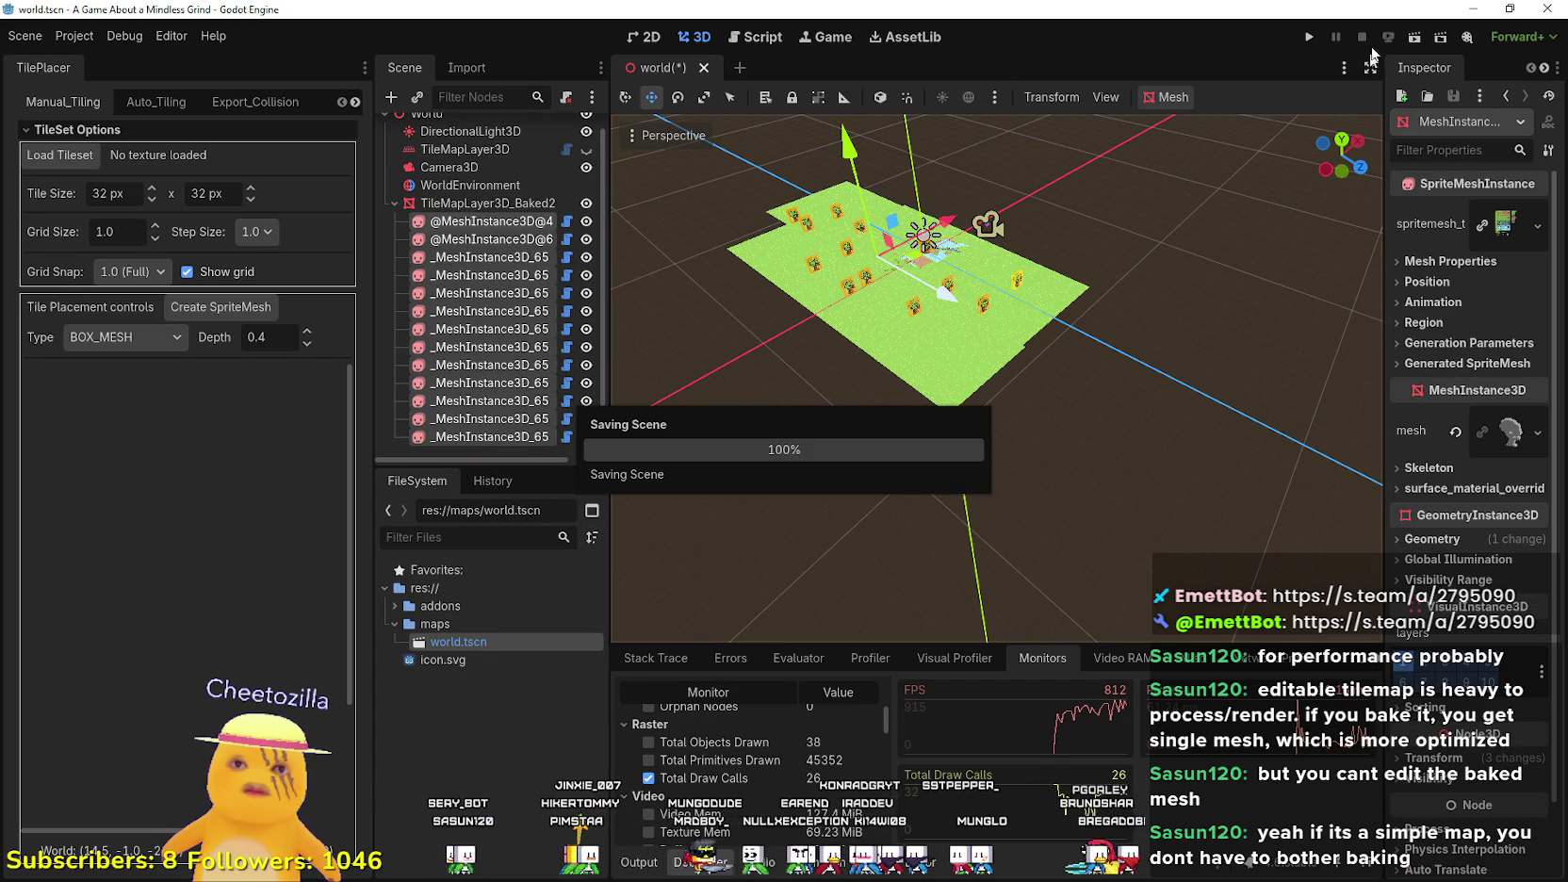
- Start the game, enable the camera override, and resize the Monitors panel to read FPS and draw calls
{"action": "left_click", "coordinate": [1319, 35]}
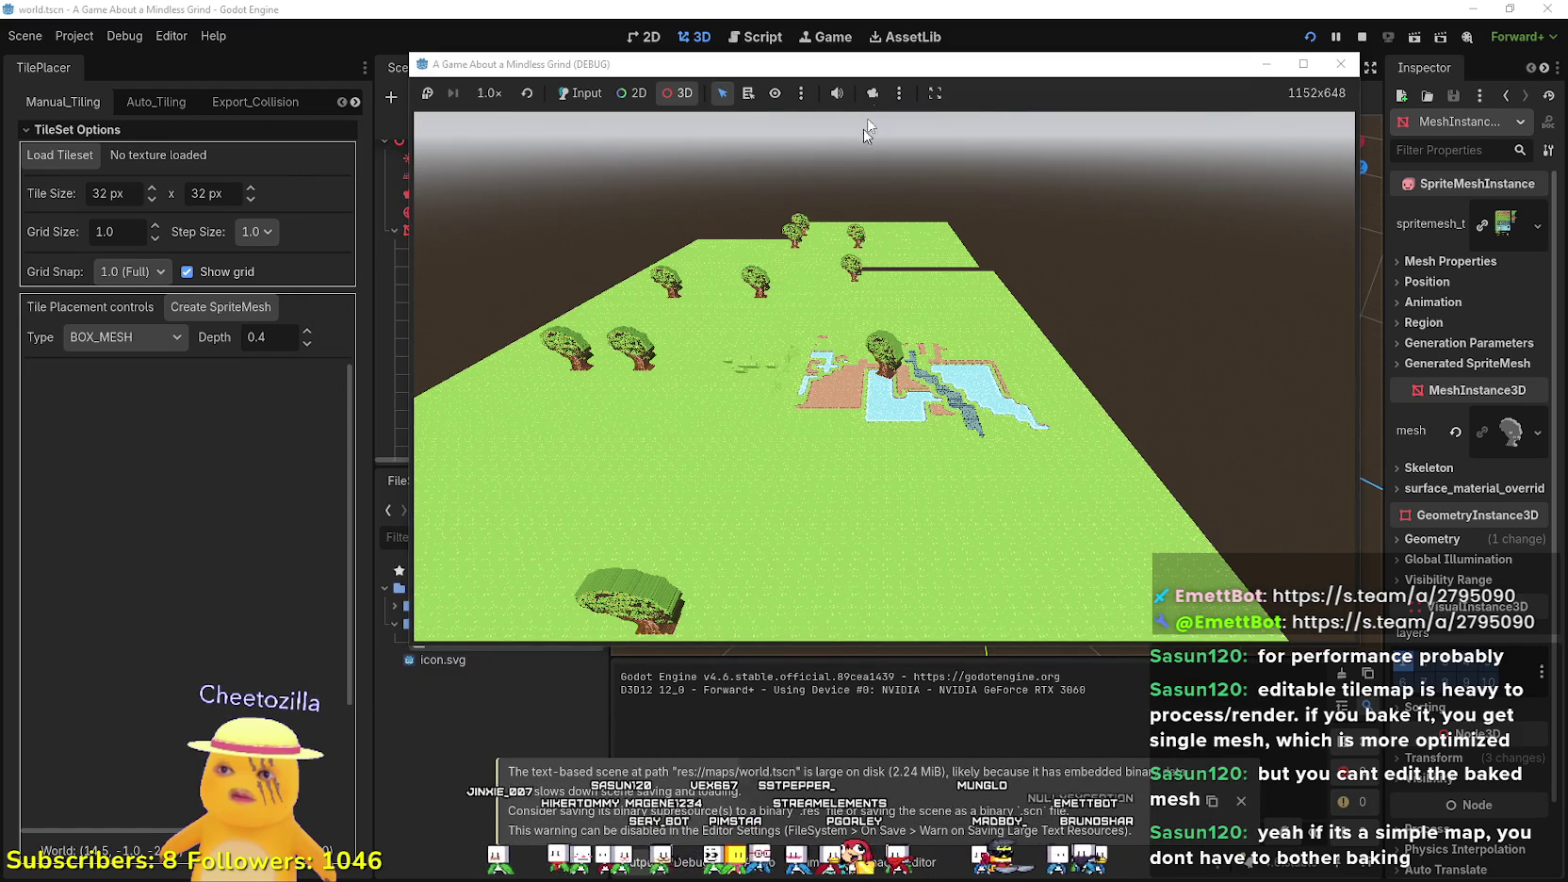
{"action": "left_click", "coordinate": [873, 92]}
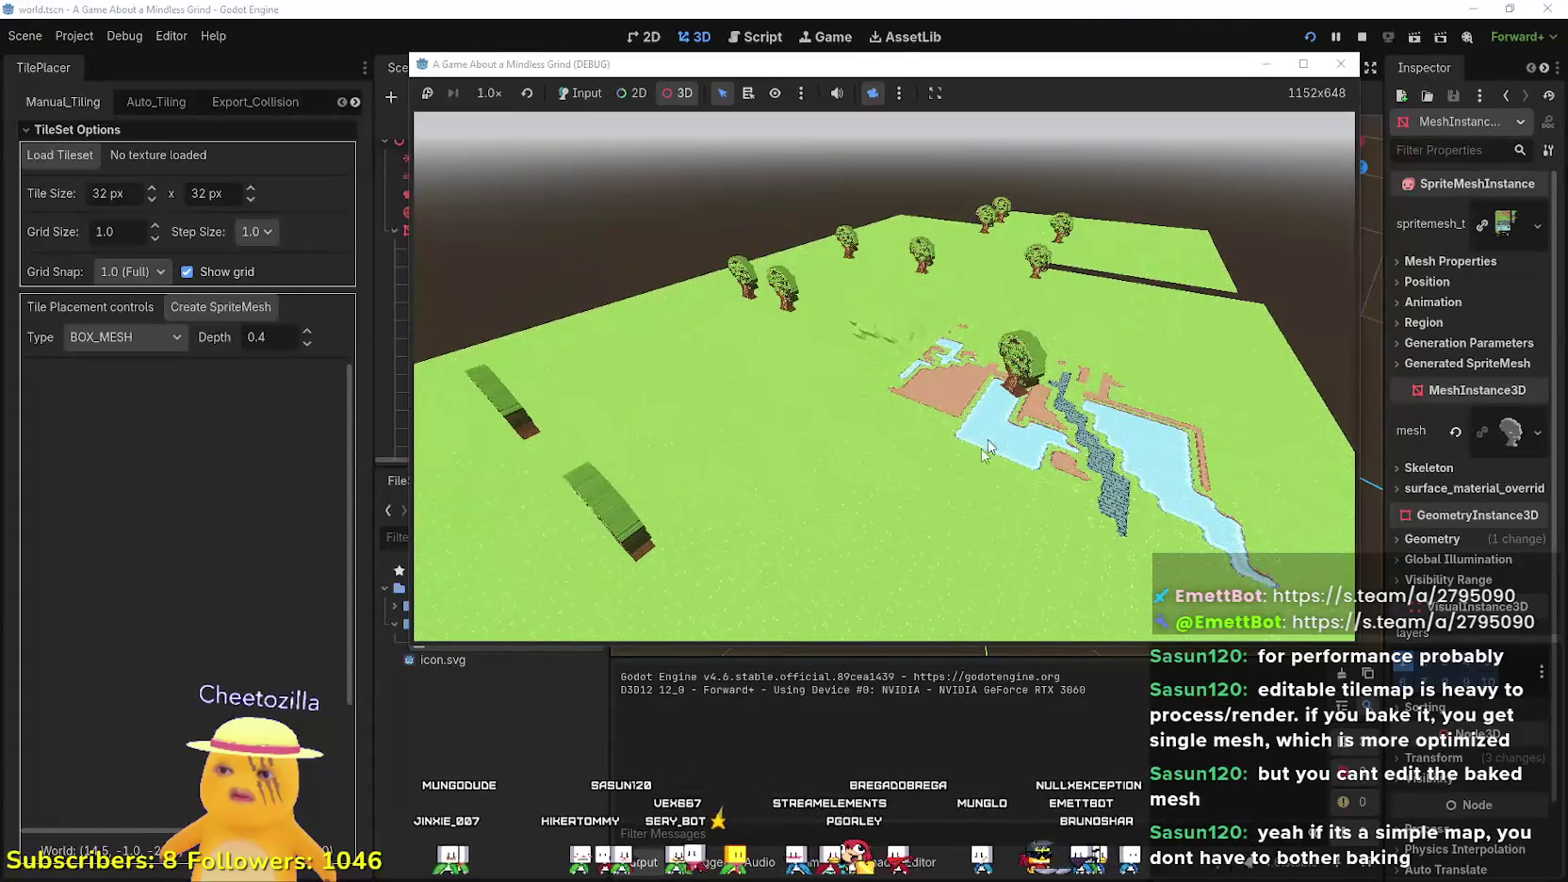
{"action": "left_click", "coordinate": [768, 709]}
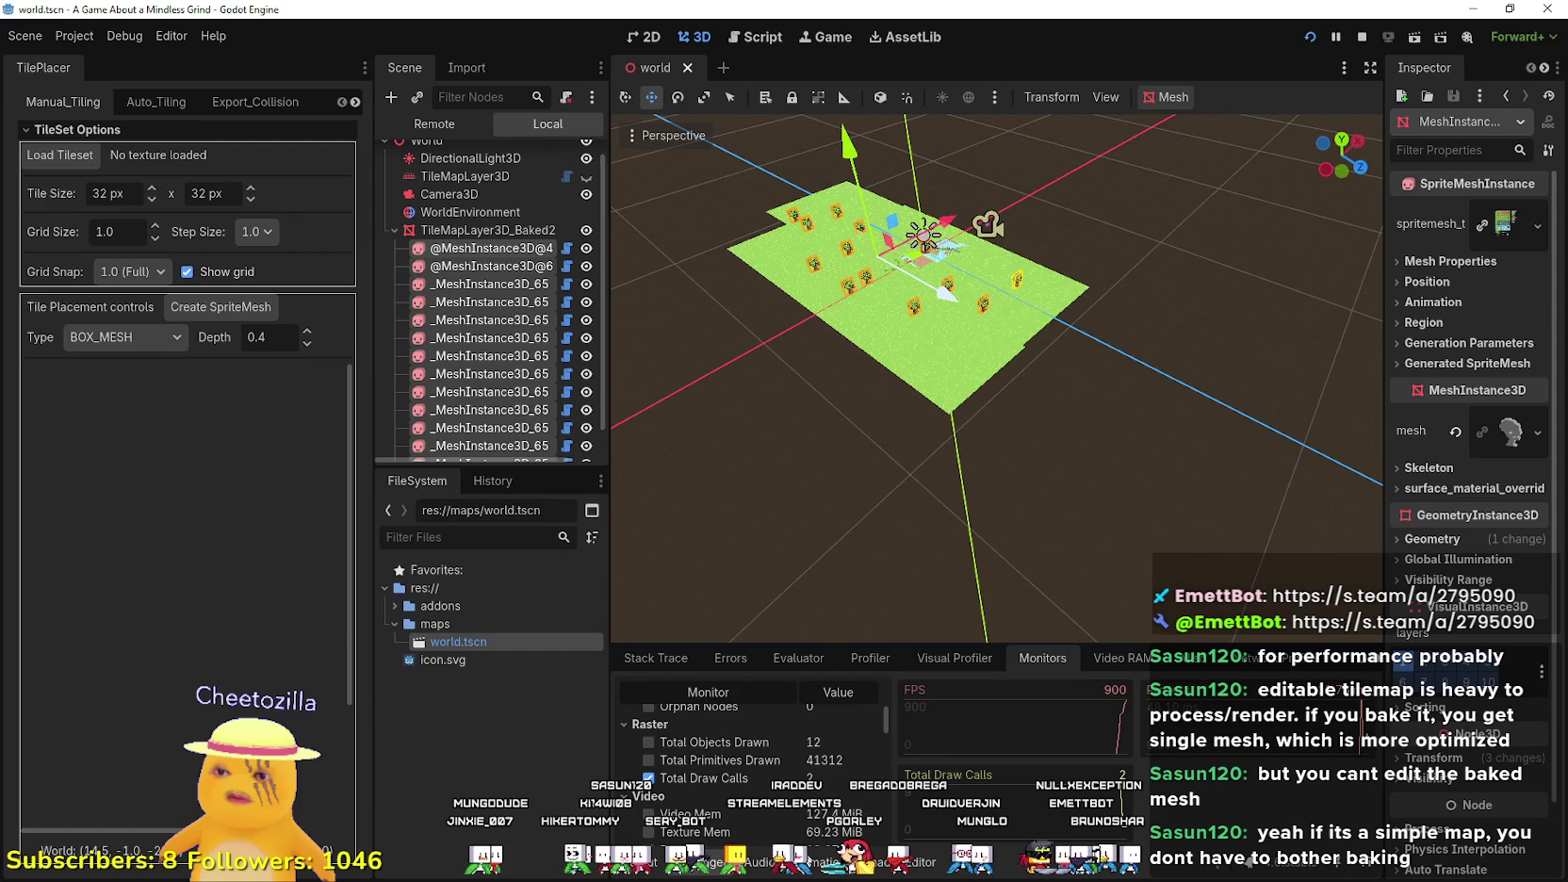
{"action": "scroll", "coordinate": [785, 810], "scroll_direction": "up", "scroll_amount": 2}
{"action": "left_click_drag", "start_coordinate": [887, 642], "coordinate": [882, 356]}
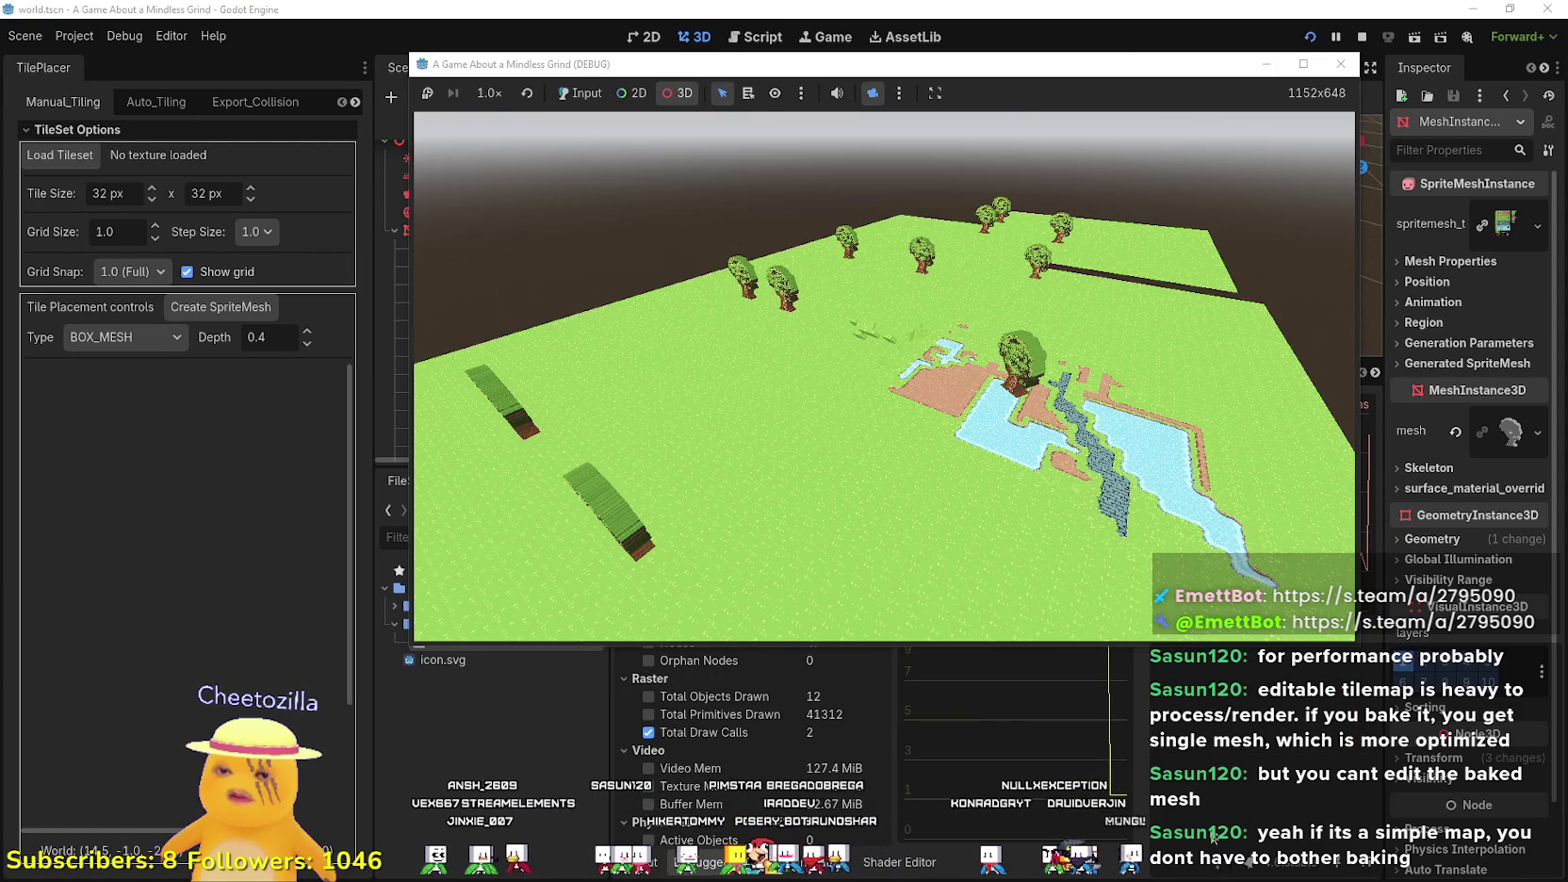
{"action": "left_click", "coordinate": [1213, 837]}
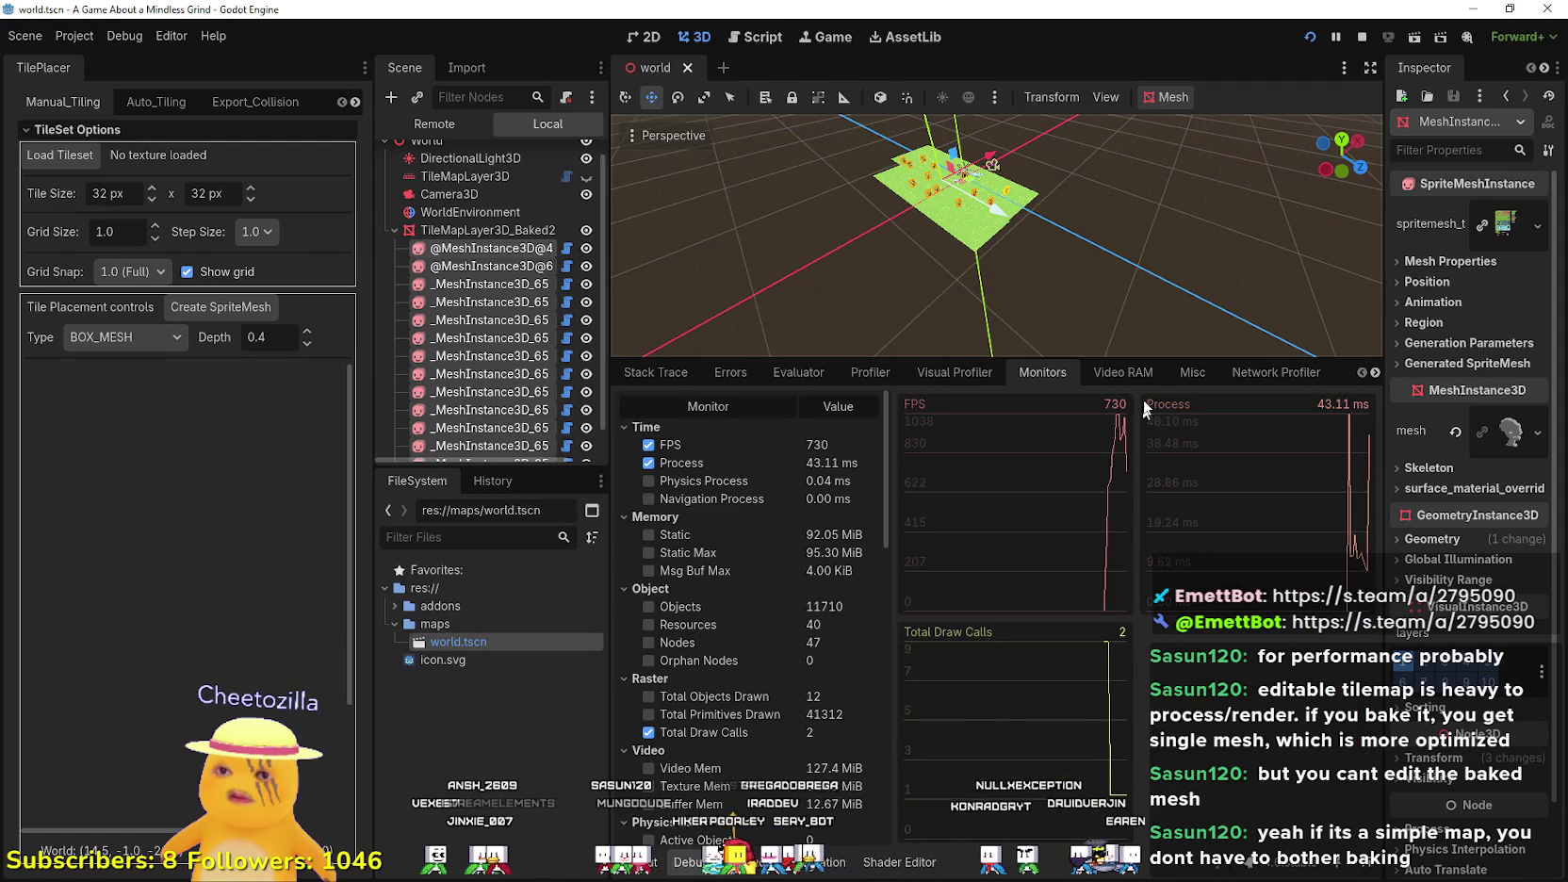
{"action": "left_click_drag", "start_coordinate": [1097, 356], "coordinate": [1097, 651]}
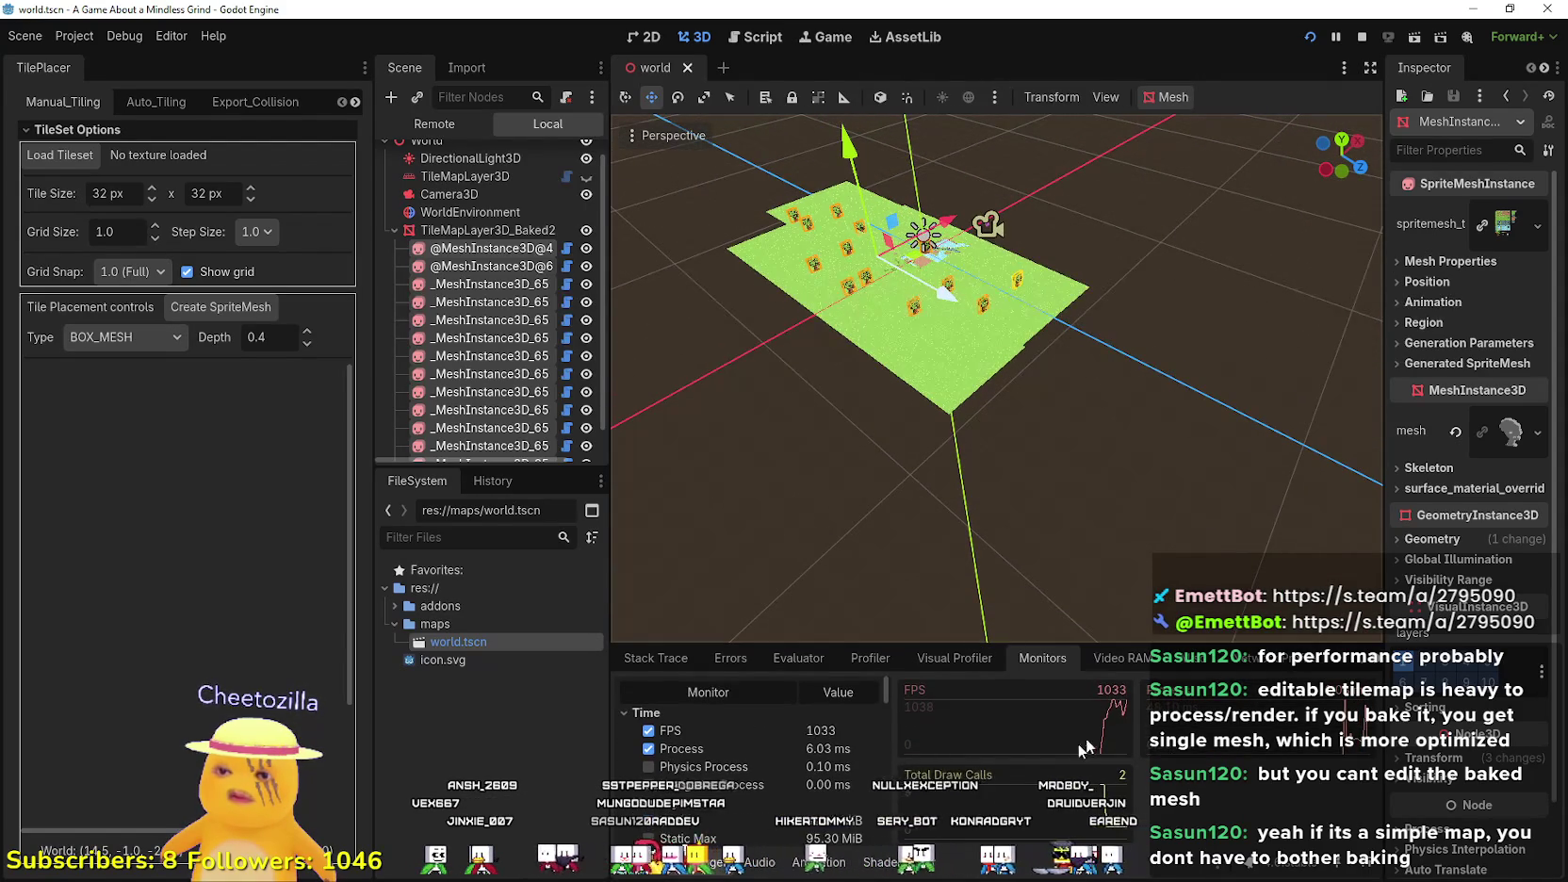
- Look around the baked map with trees, soil and water in the running game
{"action": "key", "text": "alt+Tab"}
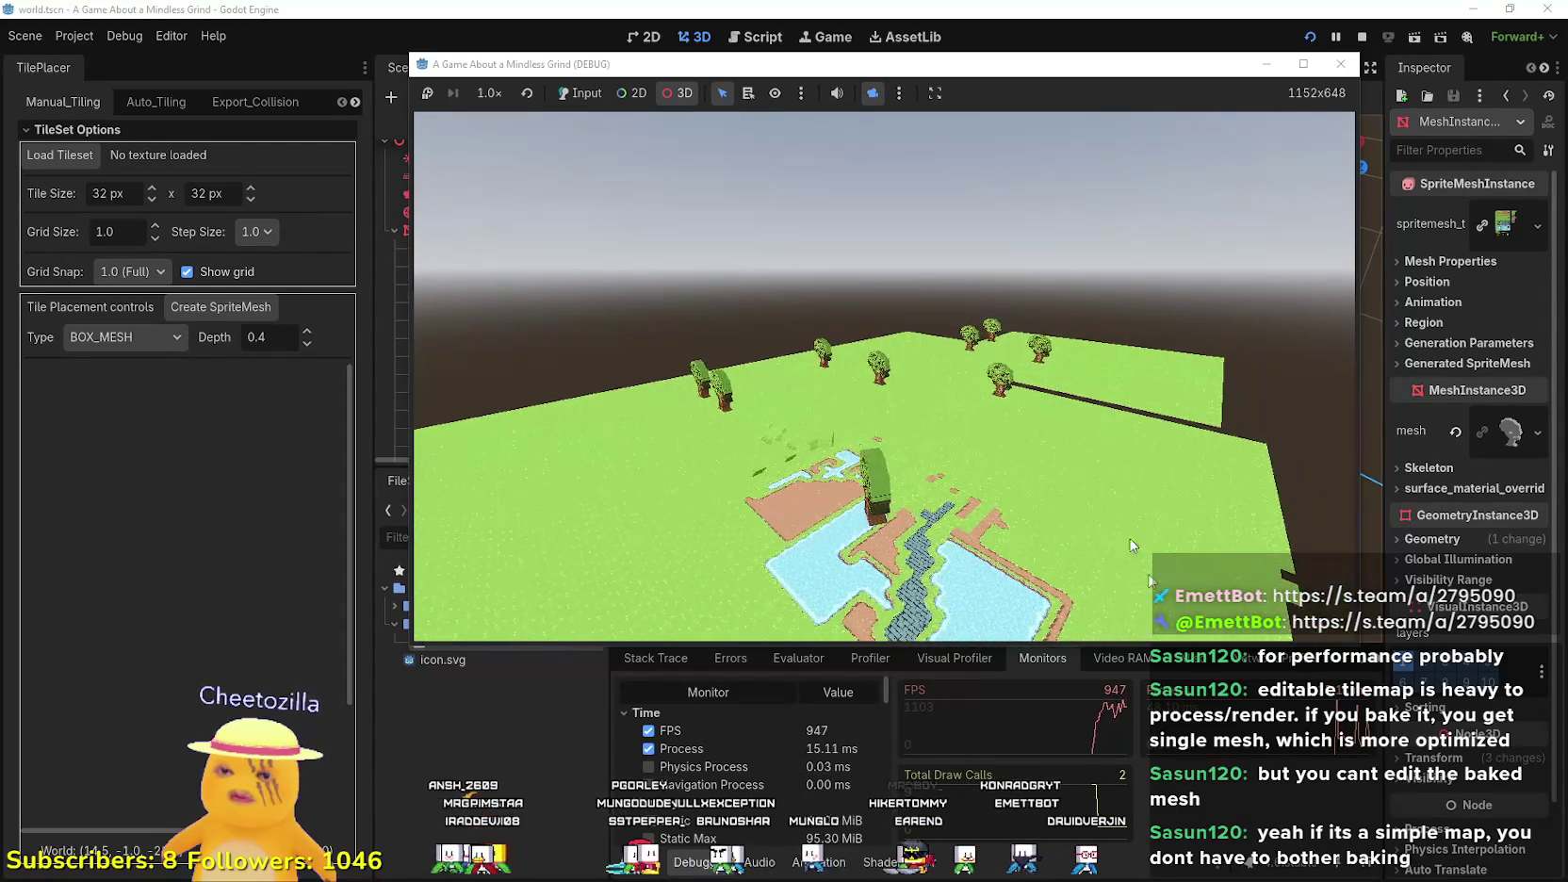
{"action": "left_click", "coordinate": [775, 764]}
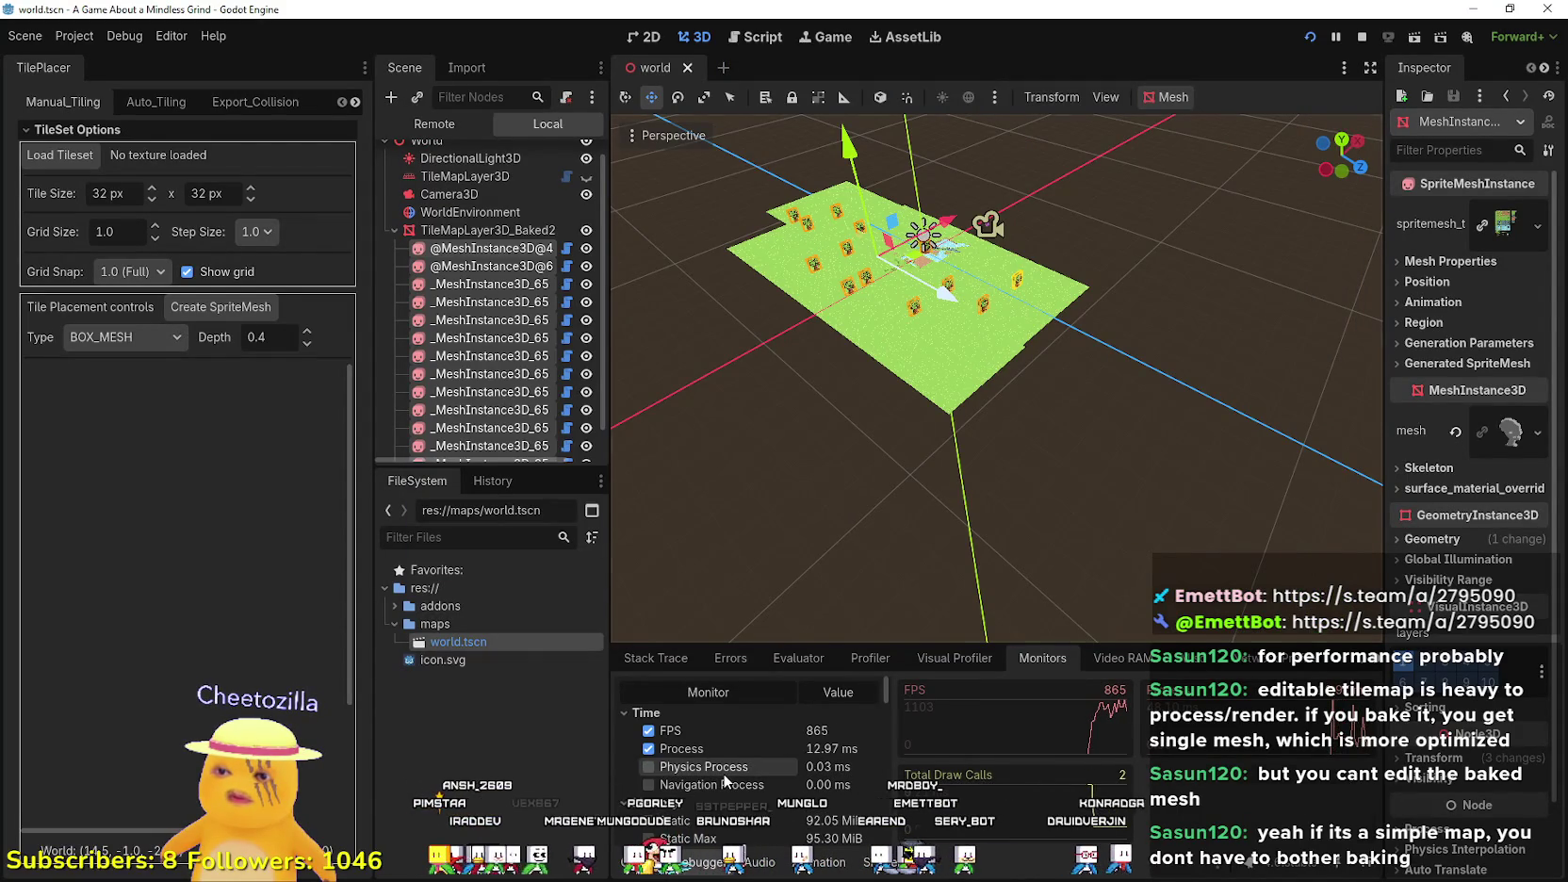
{"action": "key", "text": "alt+Tab"}
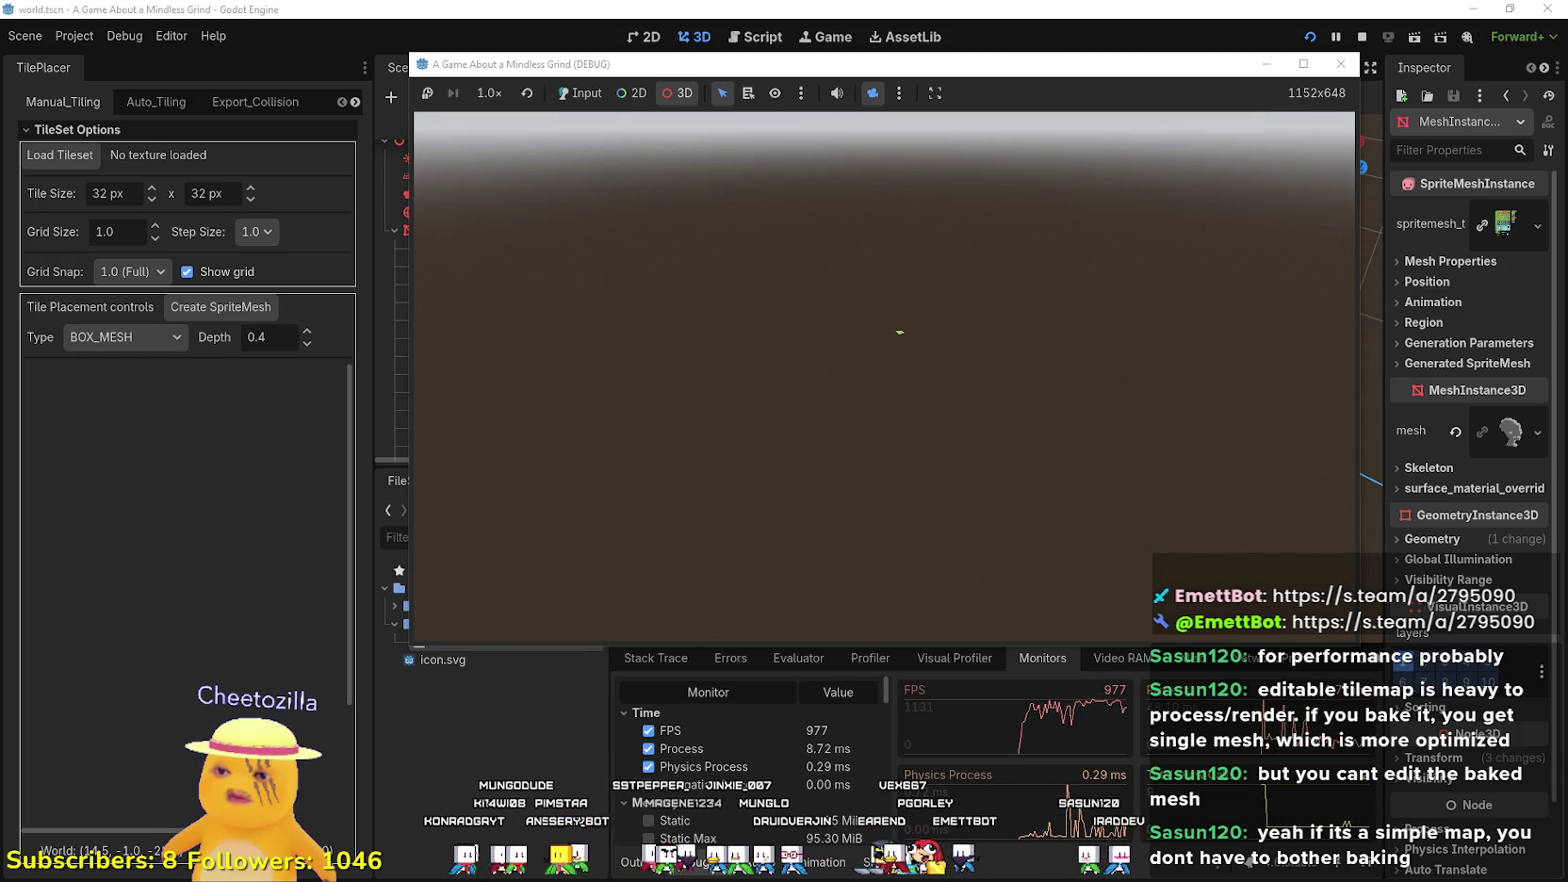
{"action": "scroll", "coordinate": [817, 811], "scroll_direction": "down", "scroll_amount": 1}
{"action": "scroll", "coordinate": [816, 811], "scroll_direction": "down", "scroll_amount": 3}
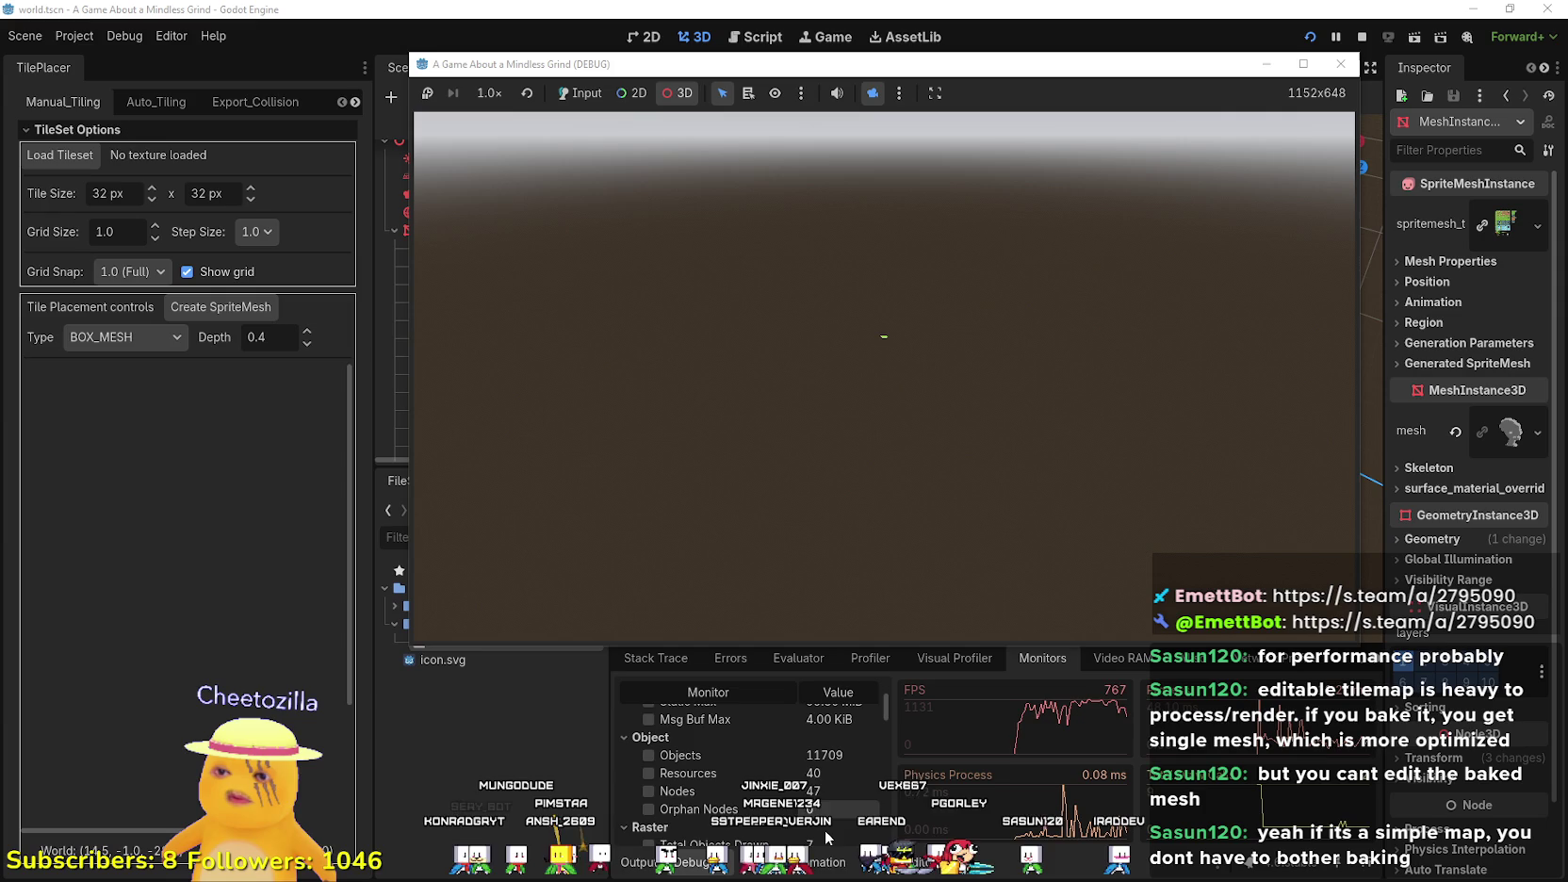
{"action": "scroll", "coordinate": [826, 835], "scroll_direction": "down", "scroll_amount": 1}
{"action": "scroll", "coordinate": [828, 833], "scroll_direction": "down", "scroll_amount": 1}
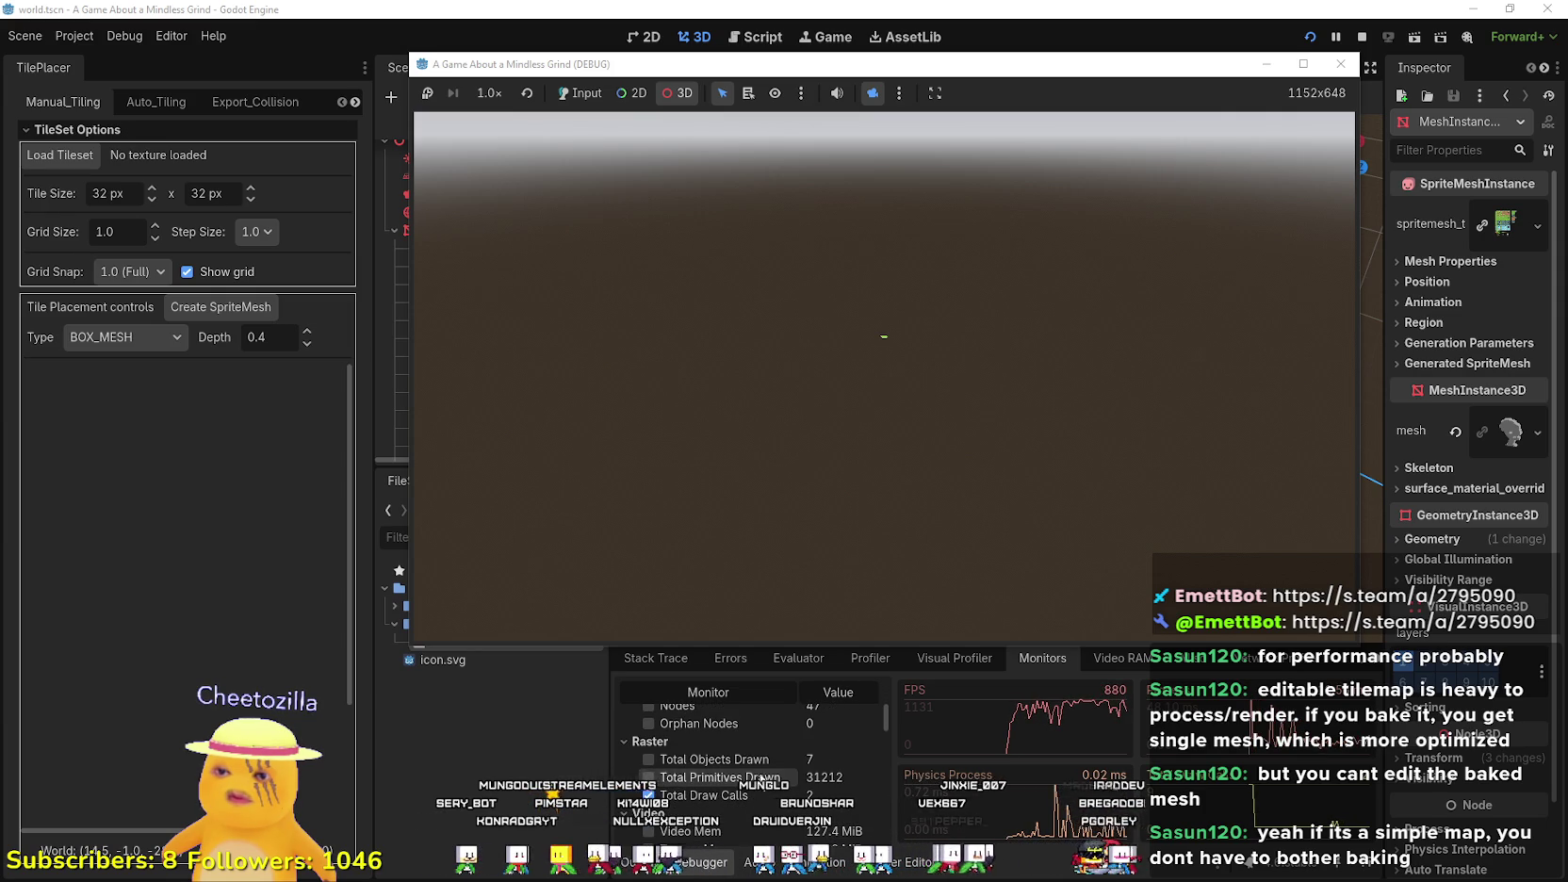
{"action": "left_click", "coordinate": [819, 607]}
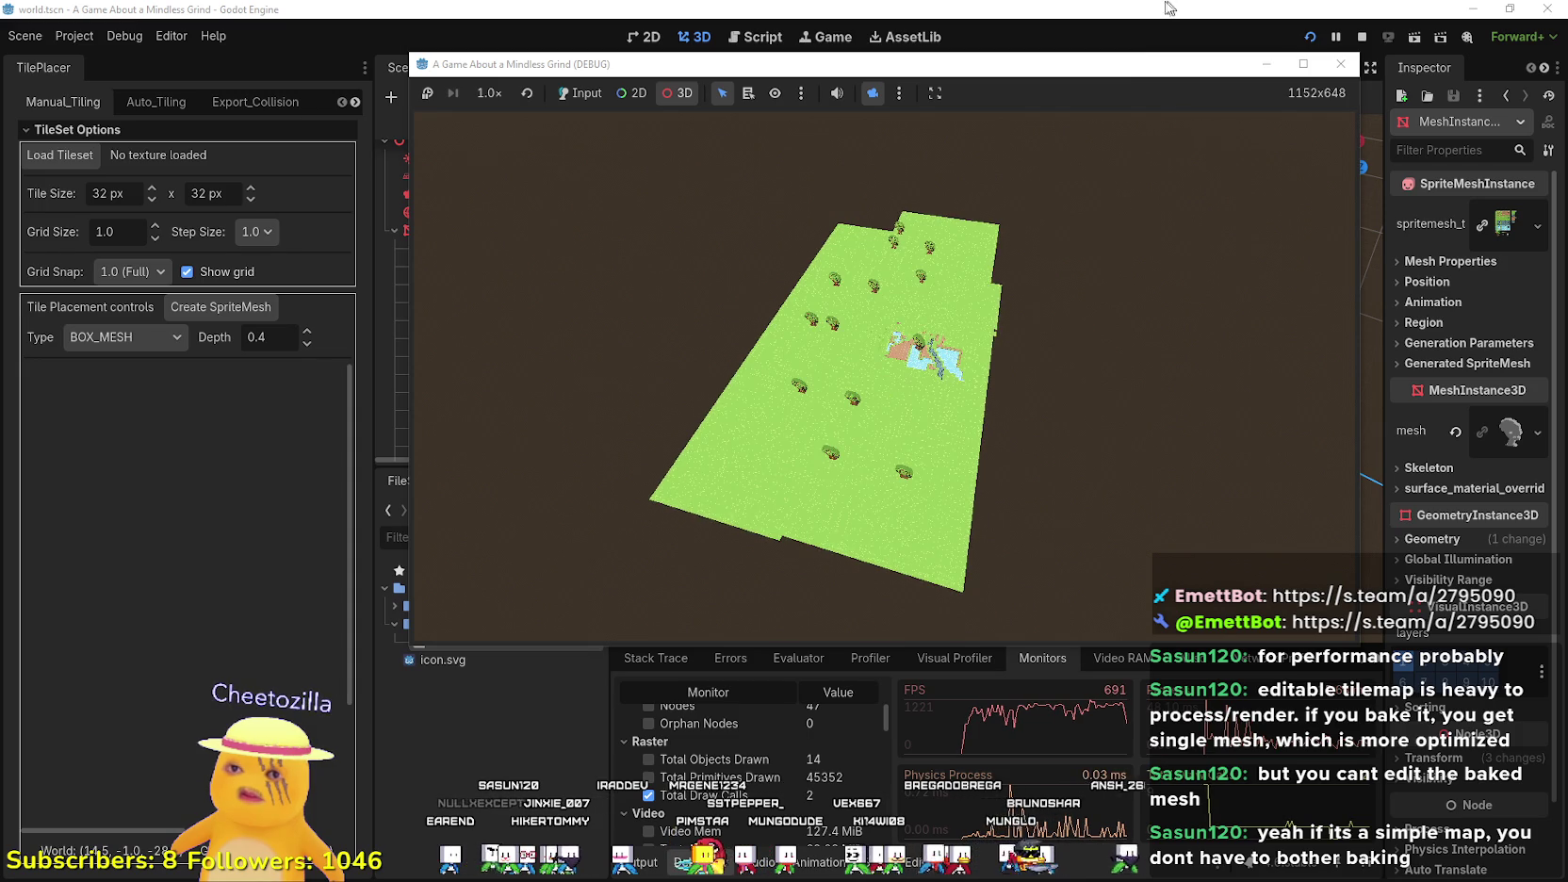
- Widen the Inspector panel and move the running game window aside
{"action": "left_click", "coordinate": [1173, 7]}
{"action": "left_click_drag", "start_coordinate": [1385, 280], "coordinate": [995, 303]}
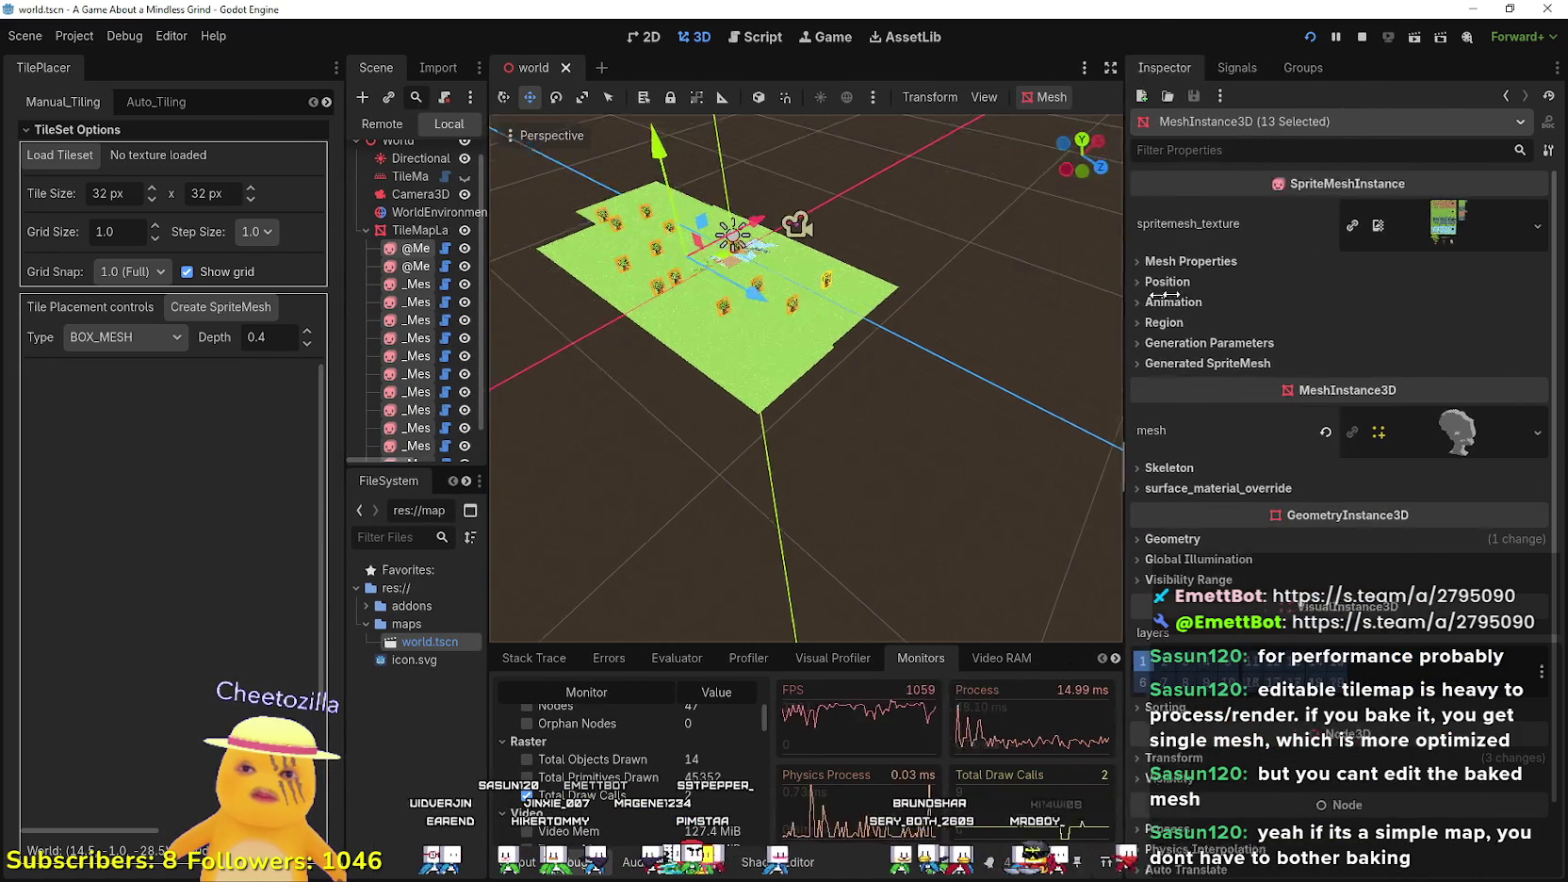
{"action": "key", "text": "alt+Tab"}
{"action": "left_click_drag", "start_coordinate": [548, 73], "coordinate": [859, 38]}
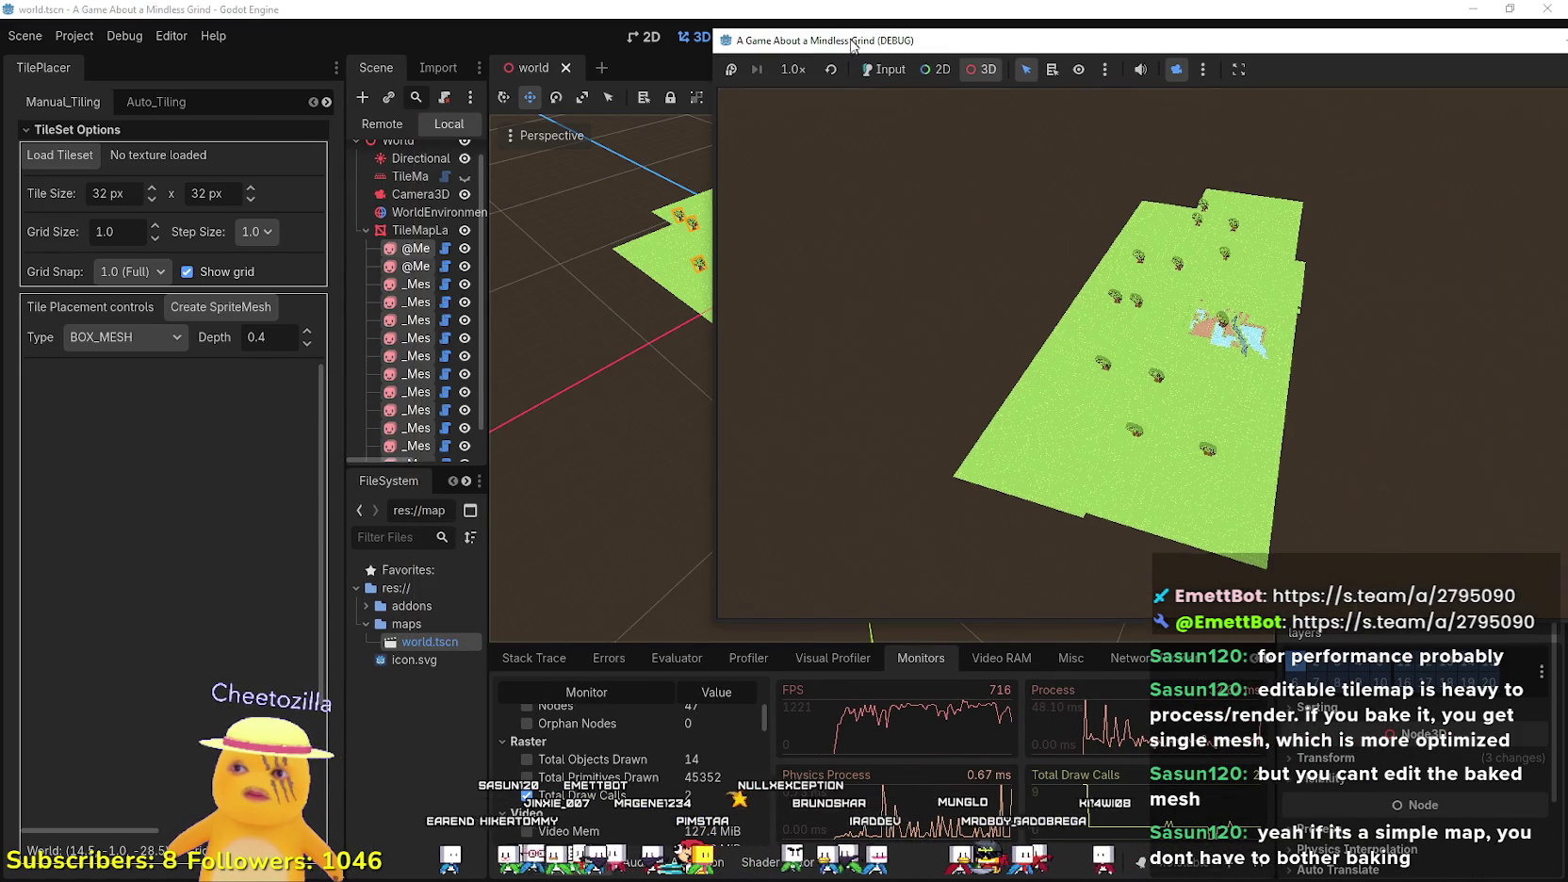
- Hide and reshow the tree meshes, comparing the editor view against the running game
{"action": "left_click", "coordinate": [463, 294]}
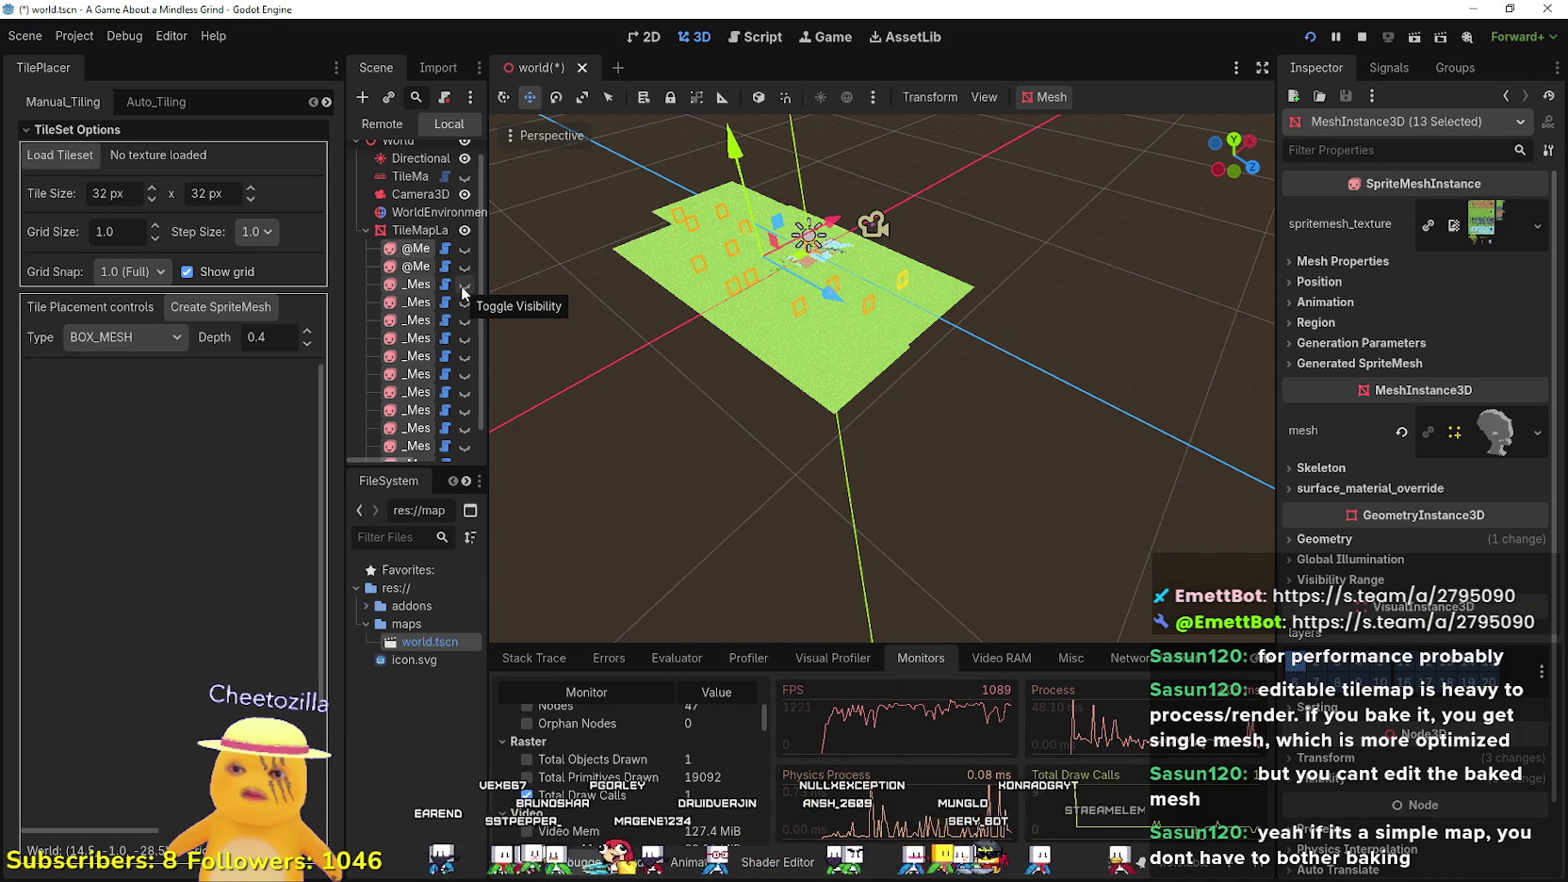
{"action": "left_click", "coordinate": [463, 293]}
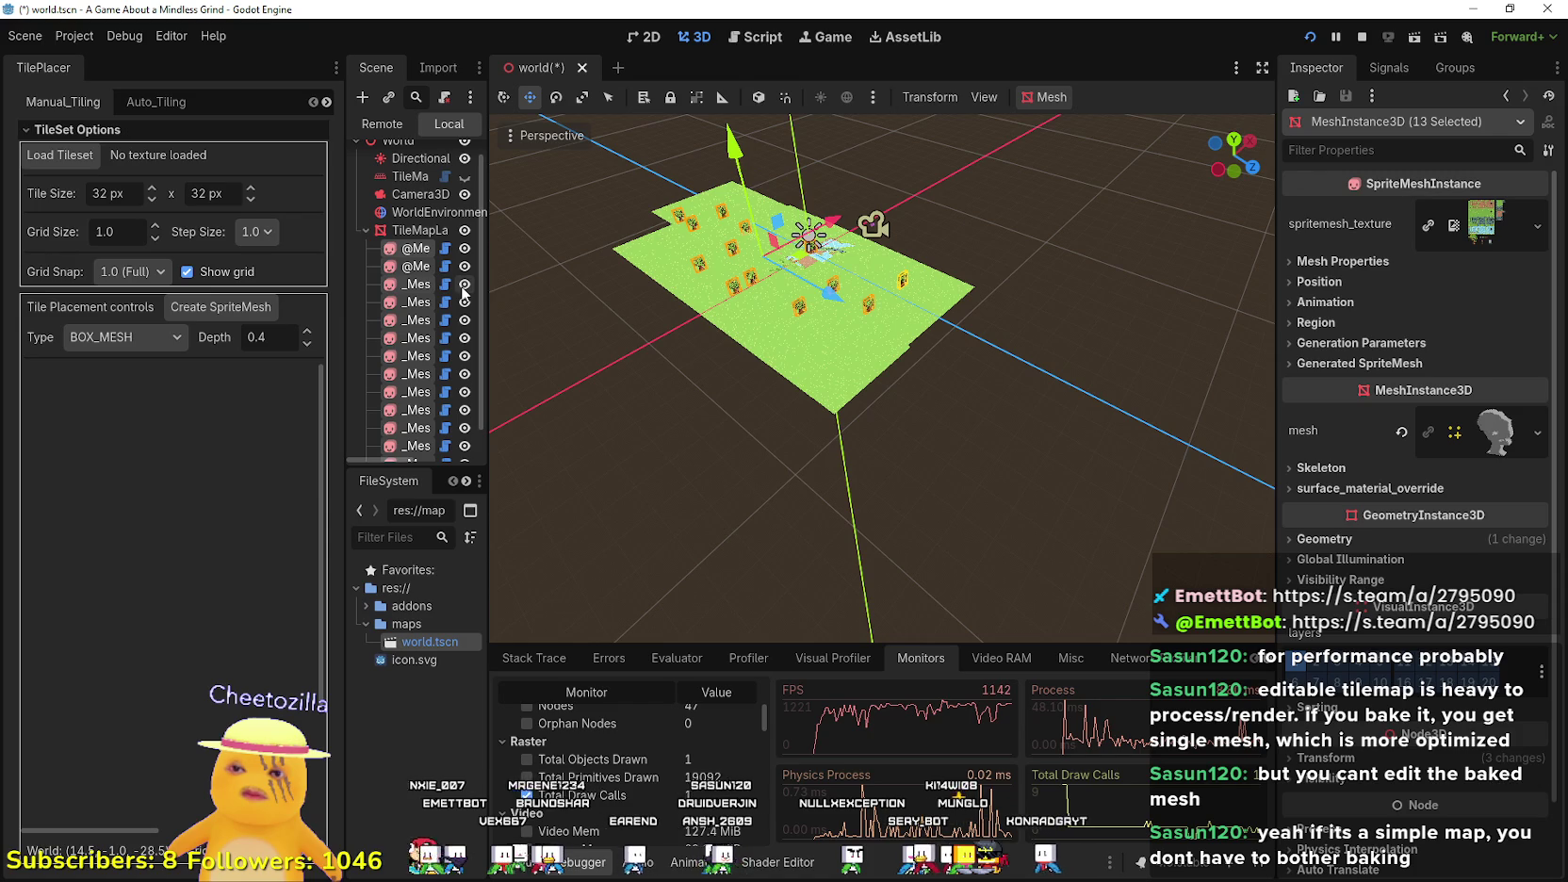
{"action": "key", "text": "F5"}
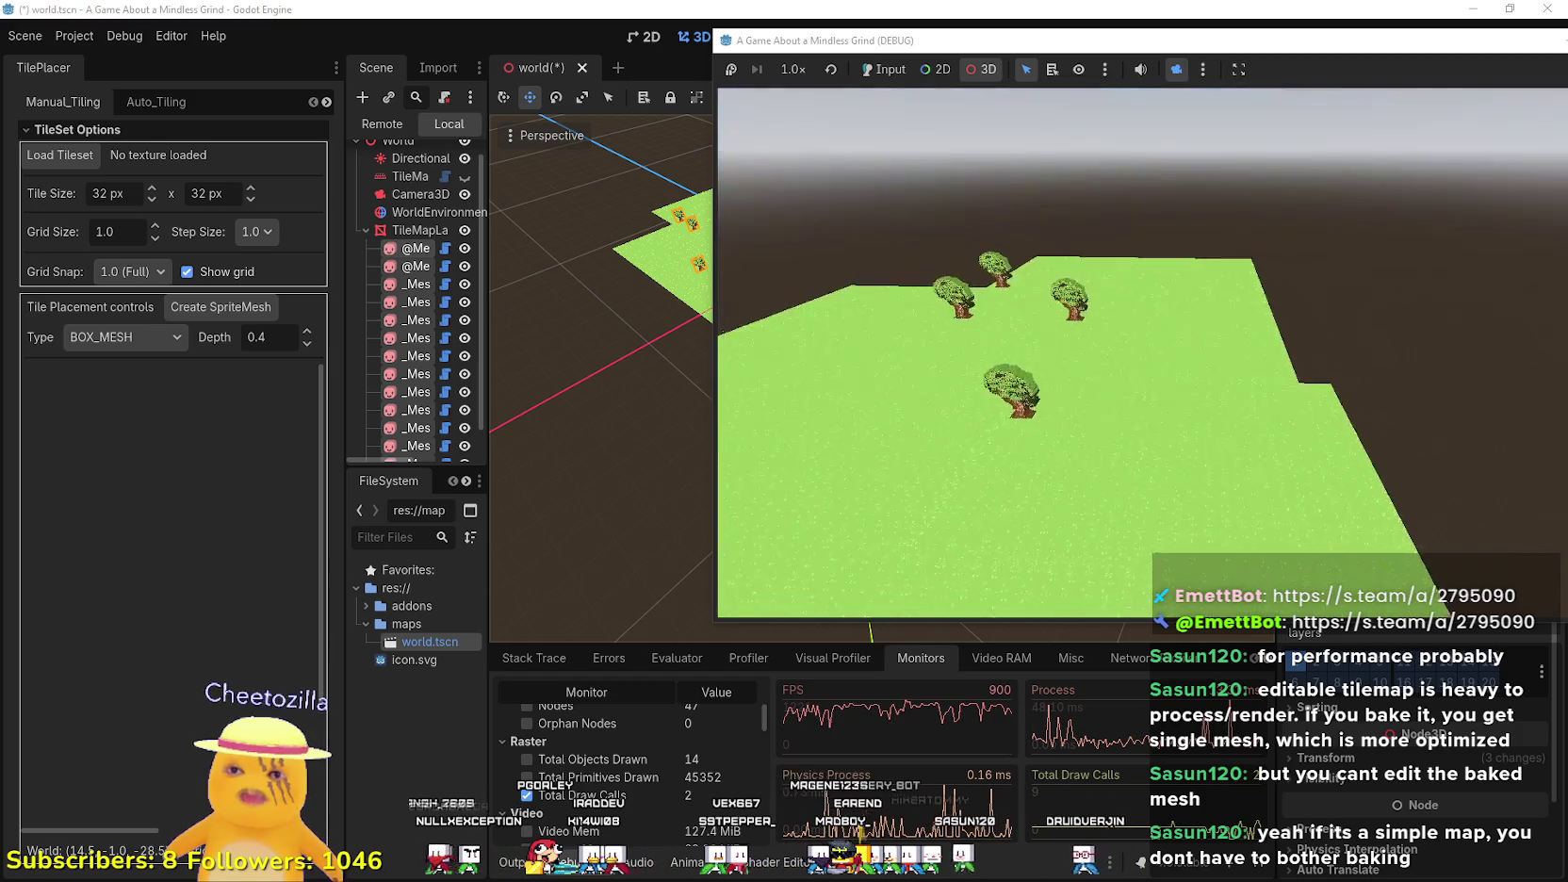
{"action": "key", "text": "alt+Tab"}
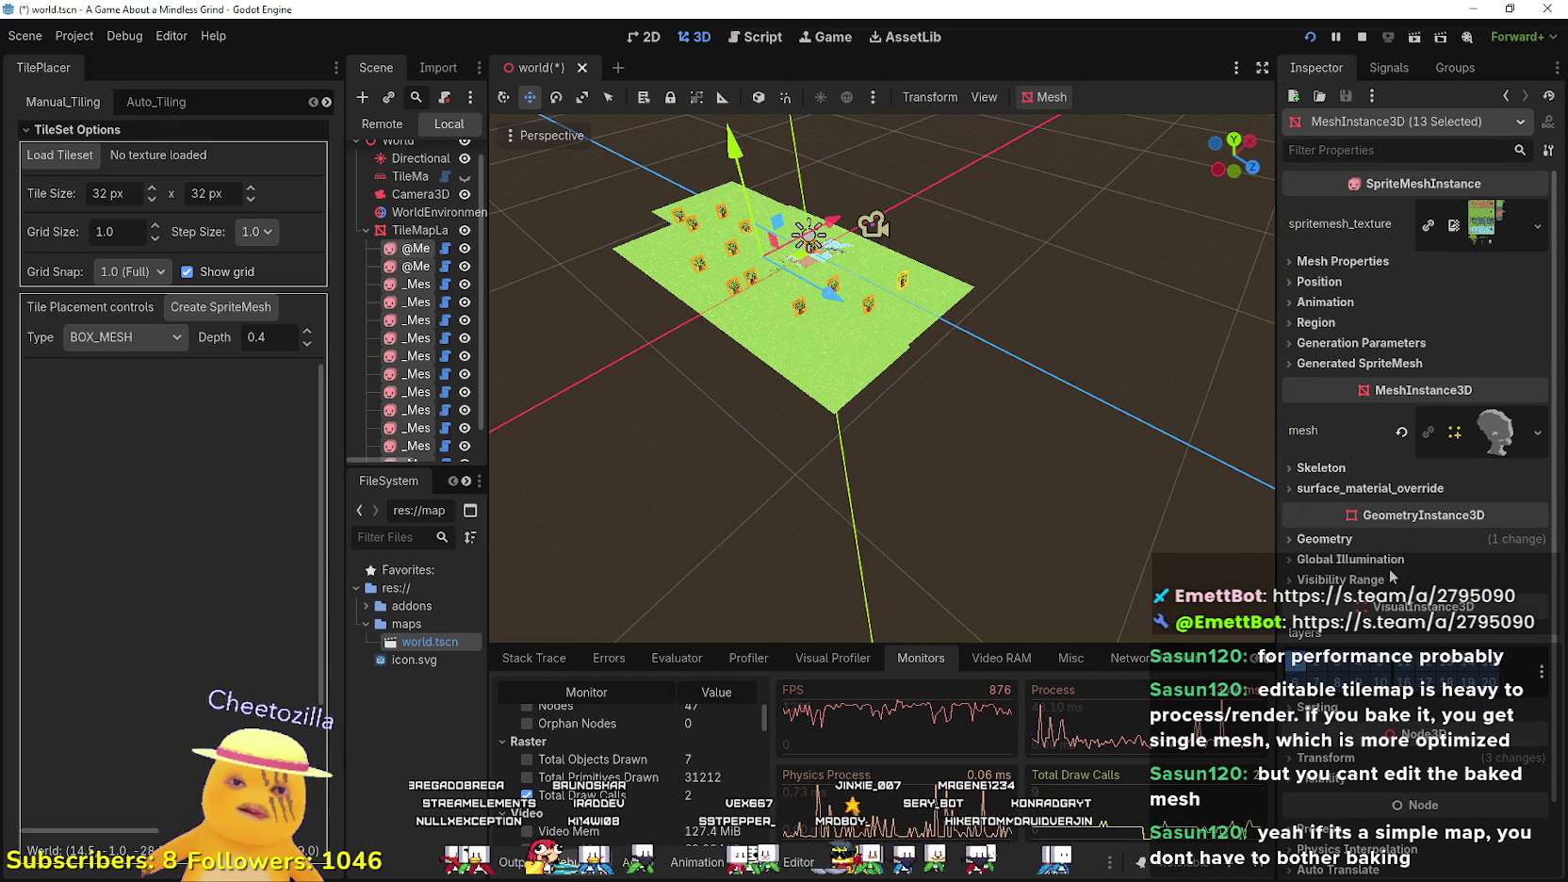
- Widen the Inspector and expand the Generation Parameters, Generated SpriteMesh and Region sections
{"action": "mouse_move", "coordinate": [1277, 529]}
{"action": "left_mouse_down"}
{"action": "mouse_move", "coordinate": [1008, 520]}
{"action": "mouse_move", "coordinate": [1032, 520]}
{"action": "left_mouse_up"}
{"action": "left_click", "coordinate": [1098, 261]}
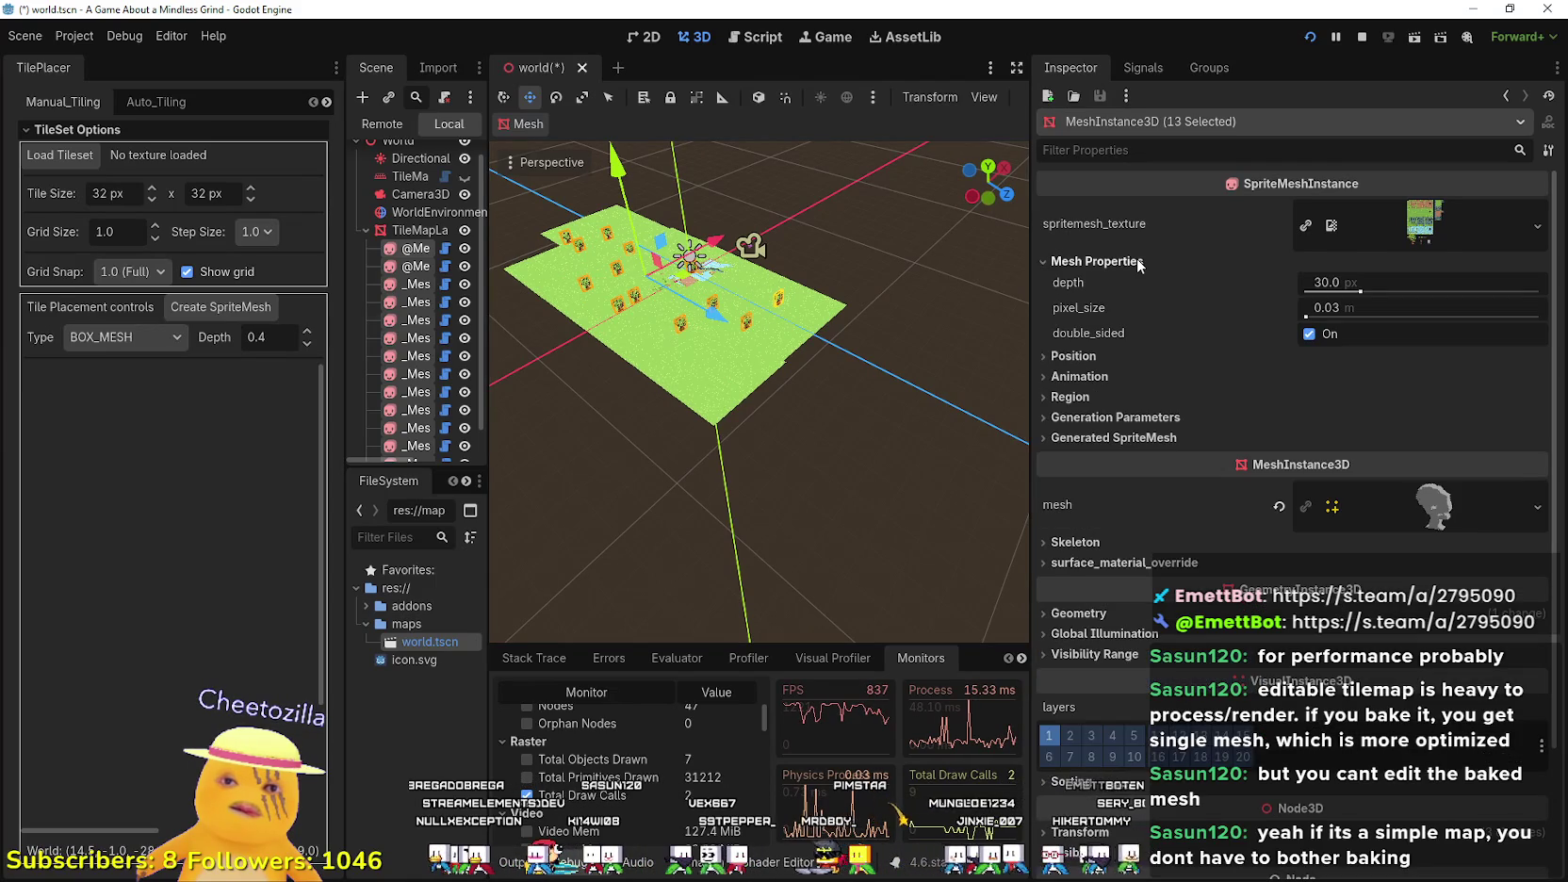
{"action": "left_click", "coordinate": [1123, 358]}
{"action": "left_click", "coordinate": [1124, 359]}
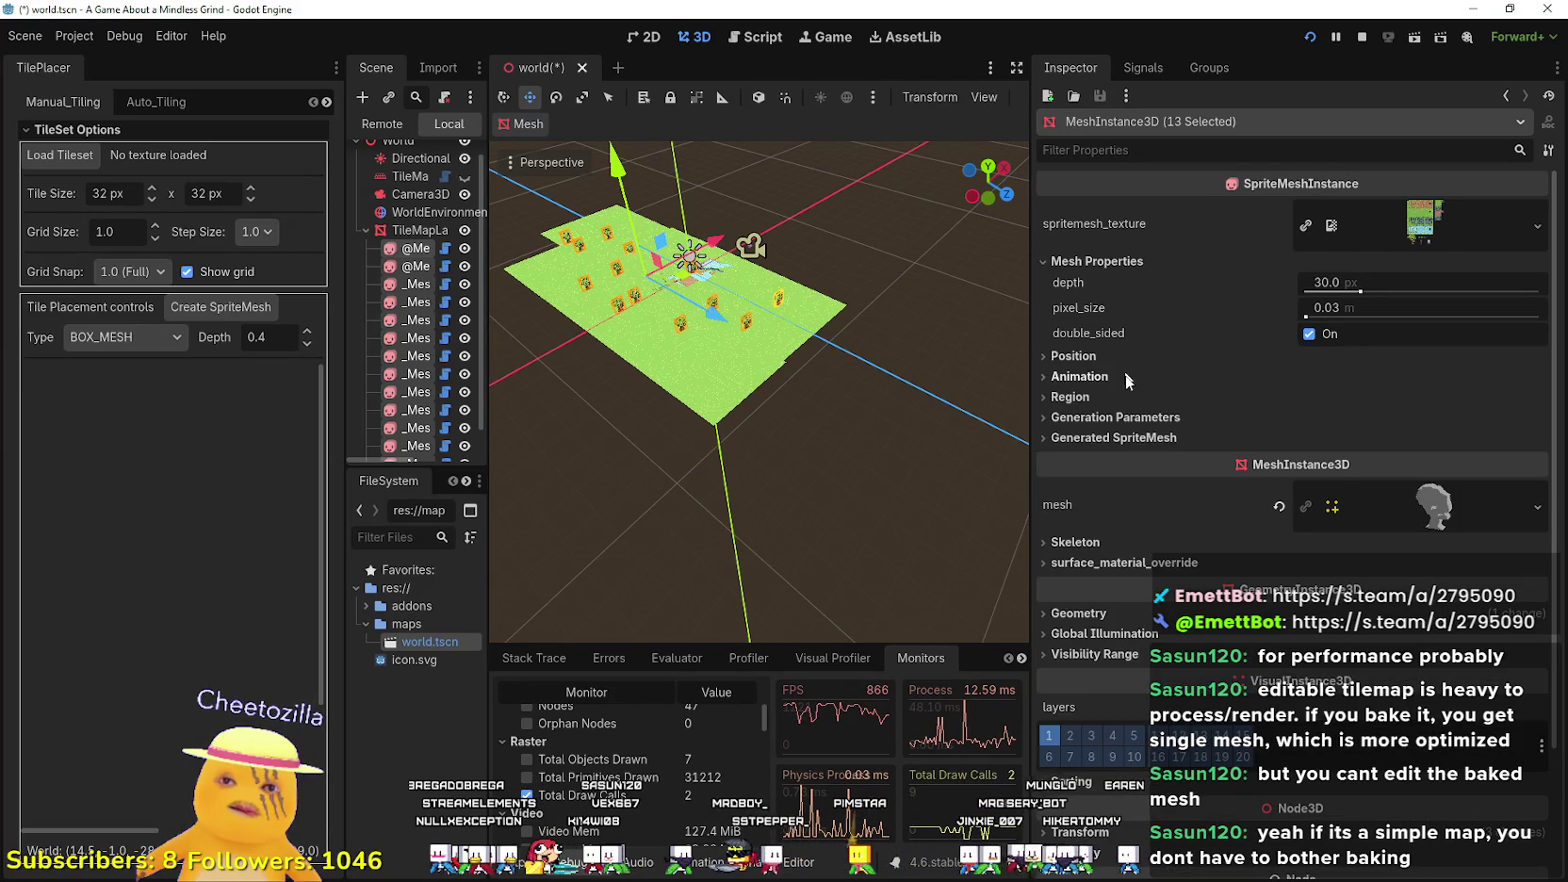
{"action": "left_click", "coordinate": [1121, 418]}
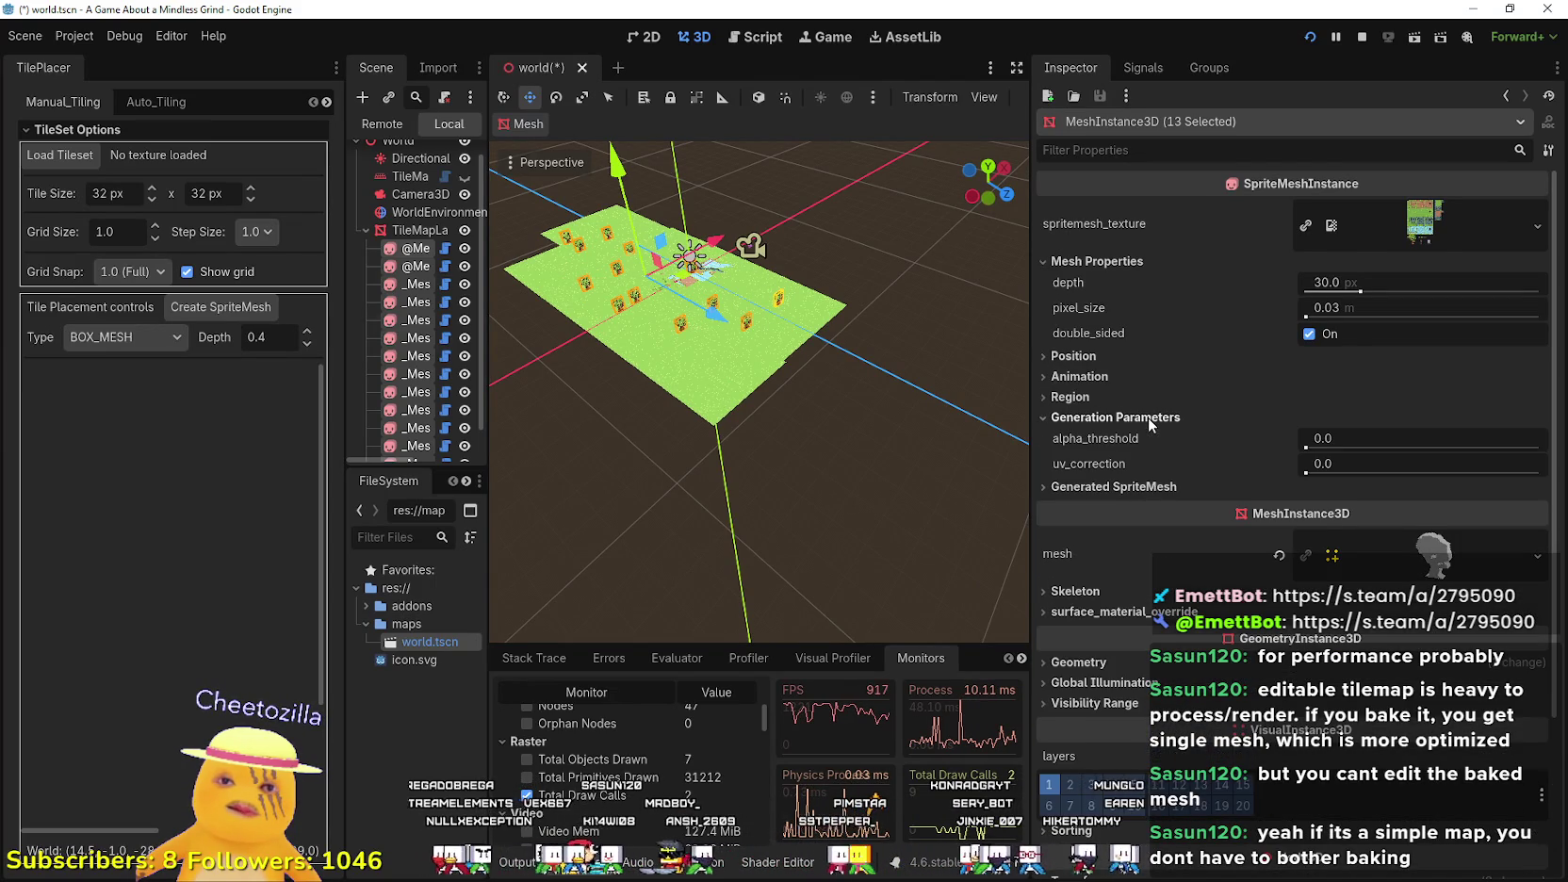
{"action": "left_click", "coordinate": [1125, 488]}
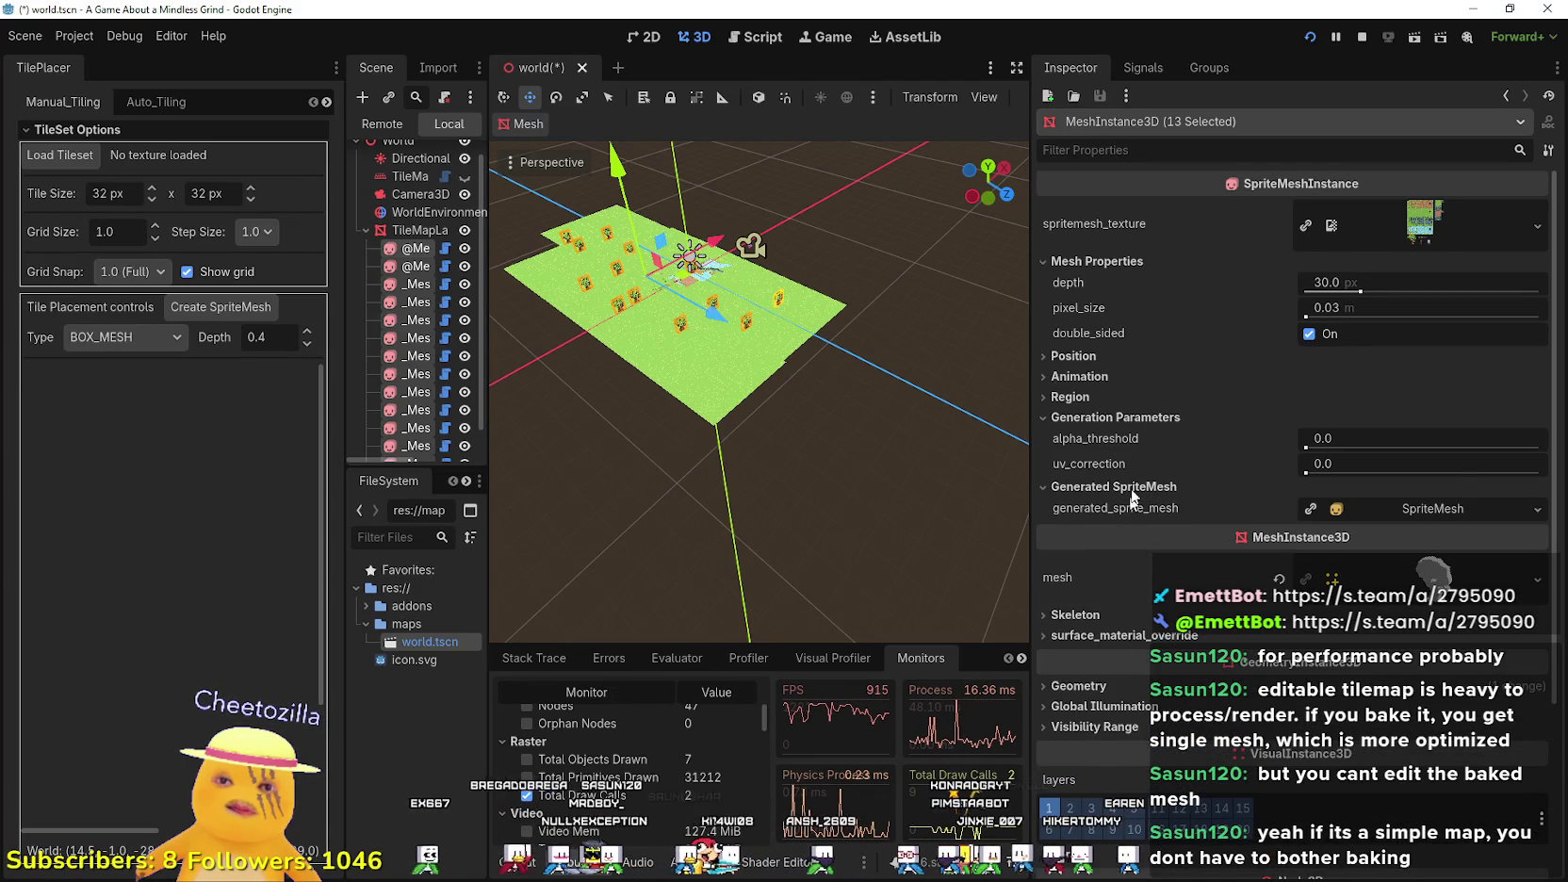
{"action": "left_click", "coordinate": [1129, 380]}
{"action": "left_click", "coordinate": [1126, 383]}
{"action": "left_click", "coordinate": [1127, 399]}
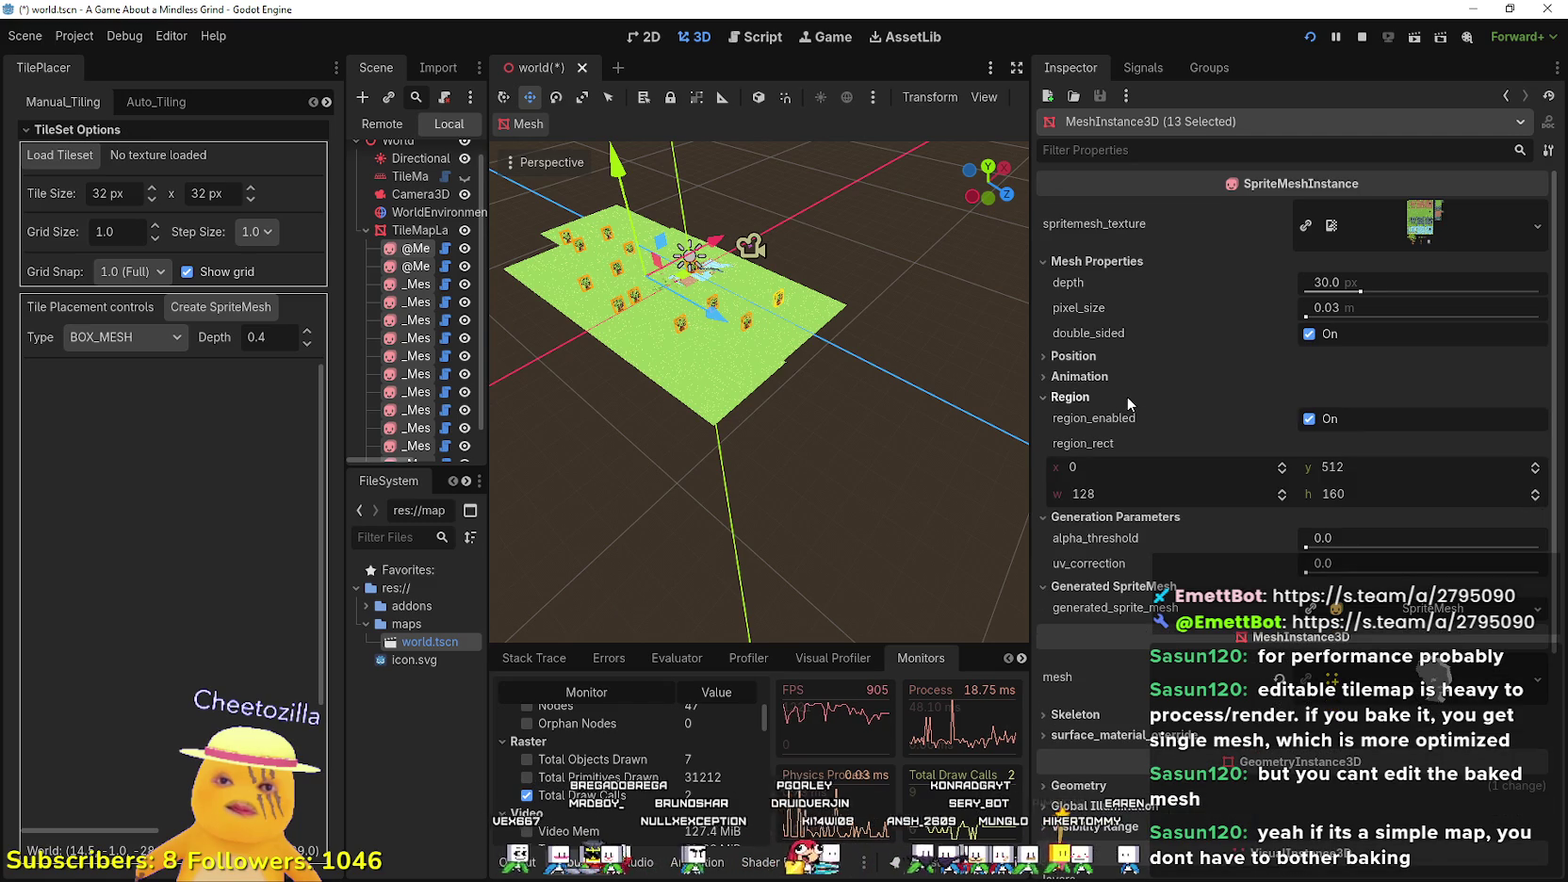
{"action": "left_click", "coordinate": [1126, 396]}
{"action": "left_click", "coordinate": [1107, 417]}
{"action": "left_click", "coordinate": [1103, 401]}
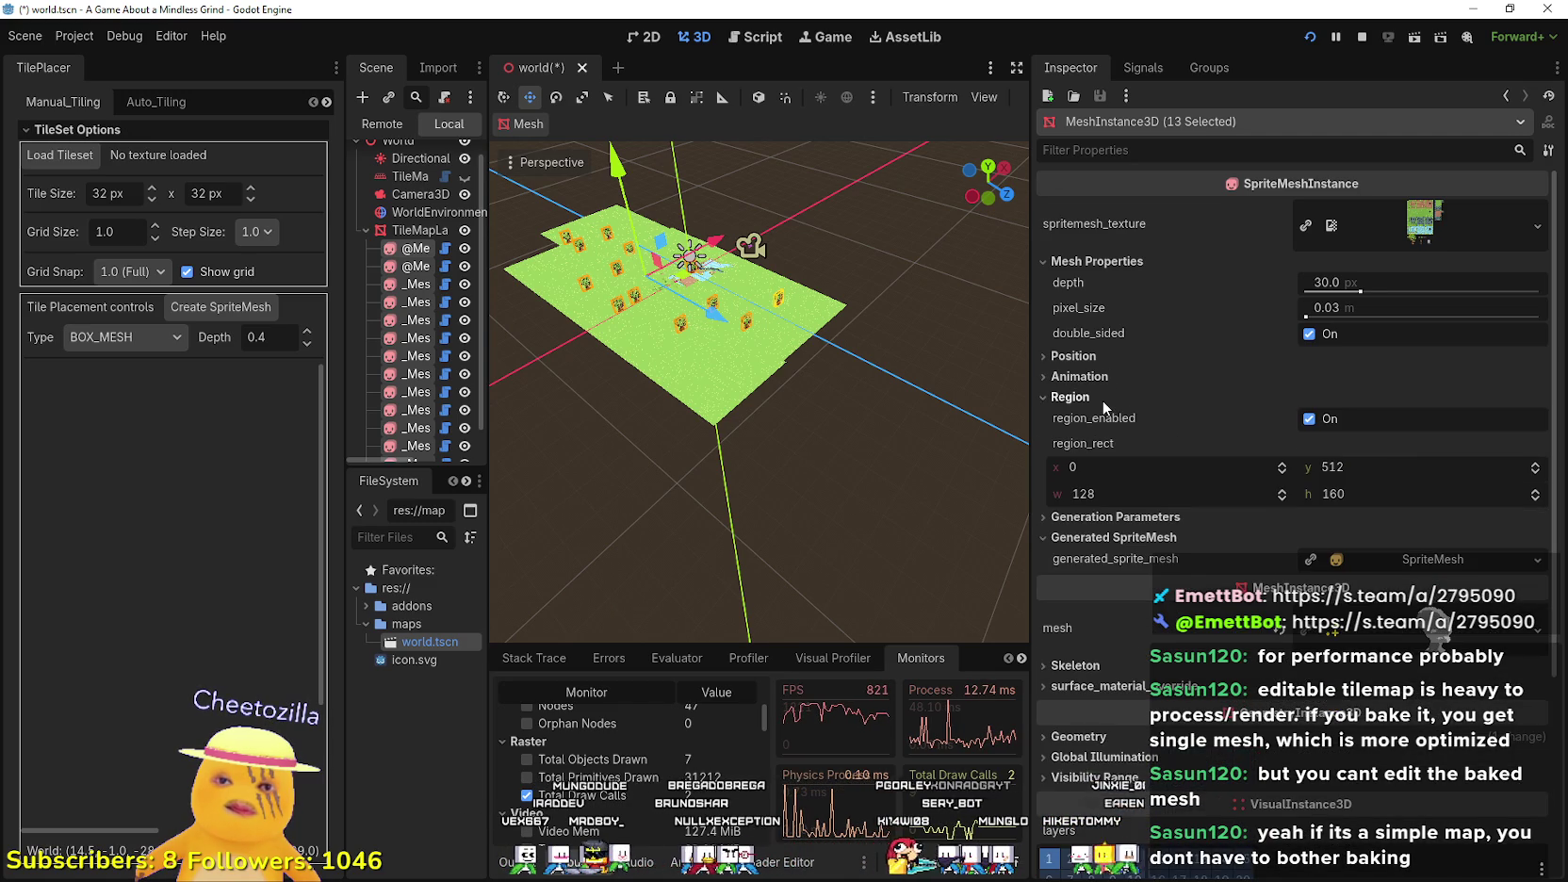
{"action": "left_click", "coordinate": [1103, 356]}
{"action": "left_click", "coordinate": [1104, 356]}
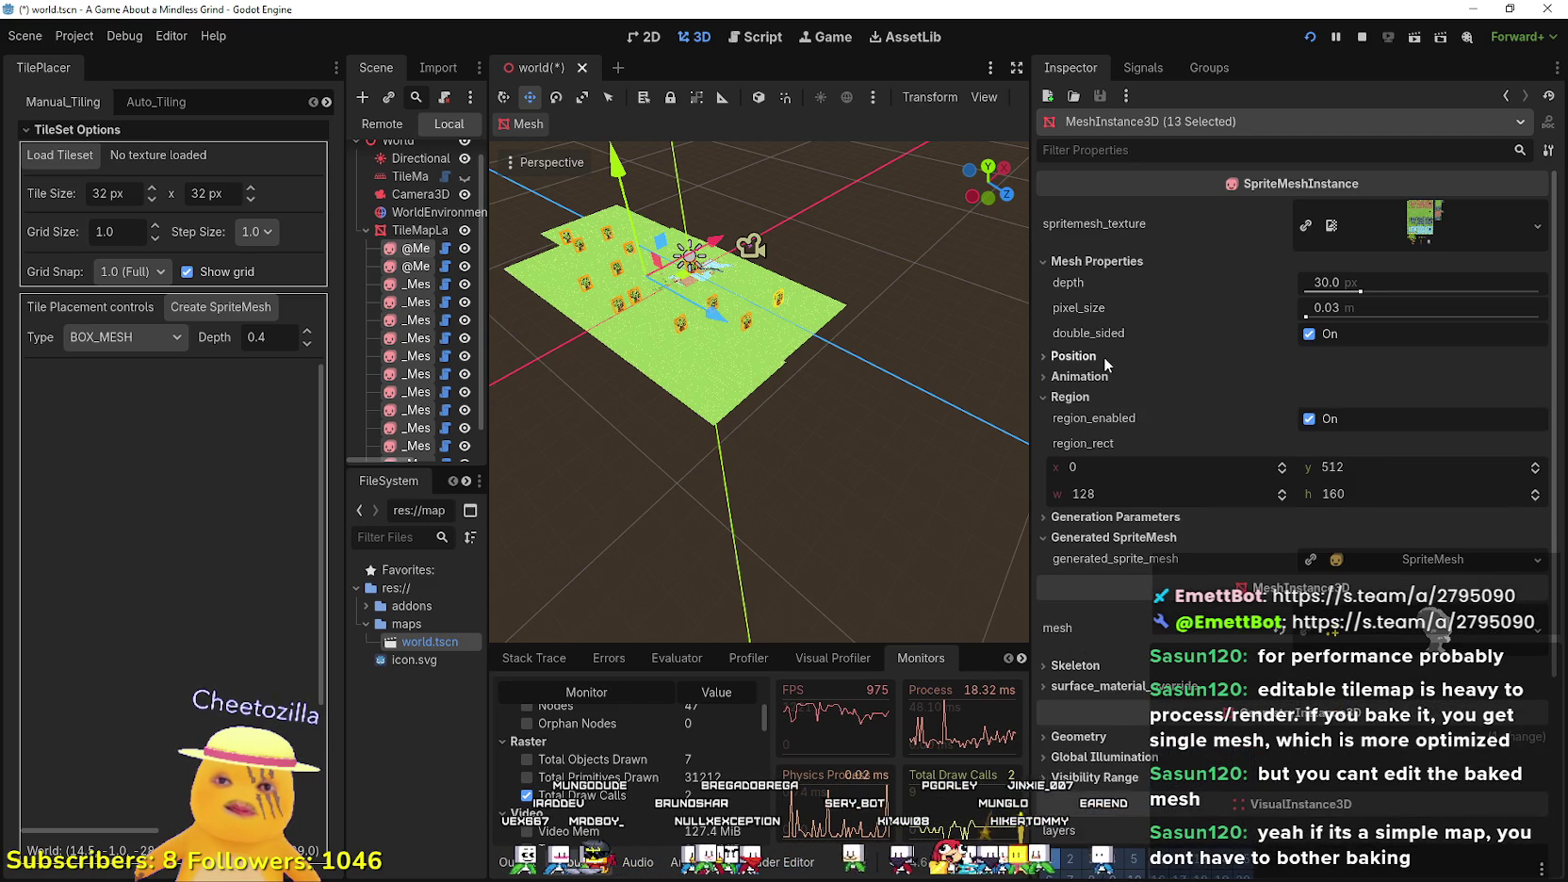
- Expand Skeleton, the mesh resource and surface_0, then preview the 800×768 spritemesh_texture
{"action": "scroll", "coordinate": [1255, 762], "scroll_direction": "down", "scroll_amount": 3}
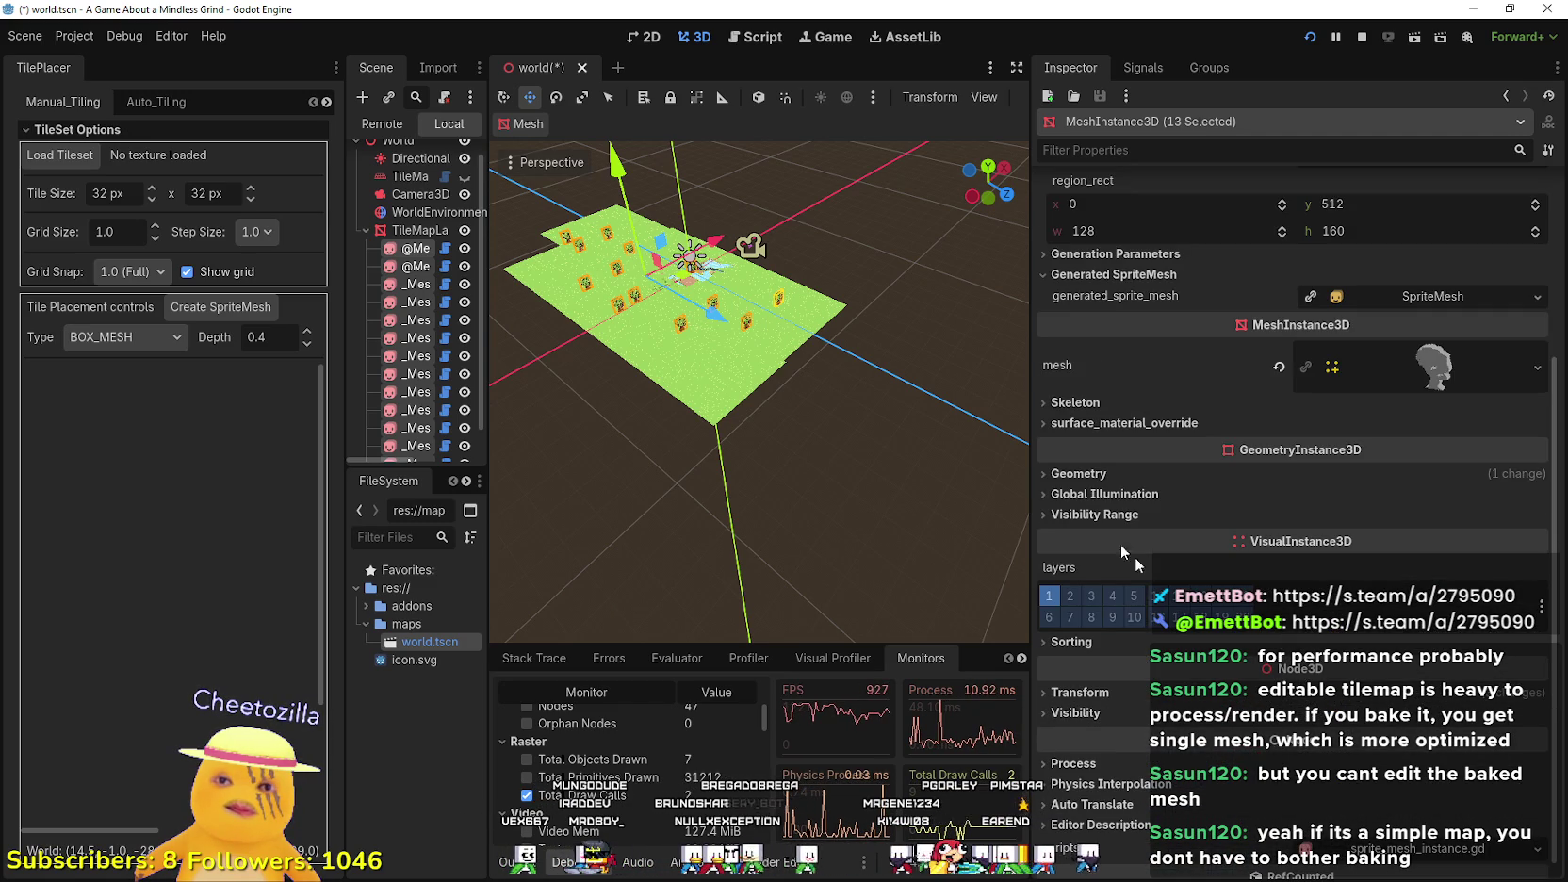
{"action": "left_click", "coordinate": [1093, 402]}
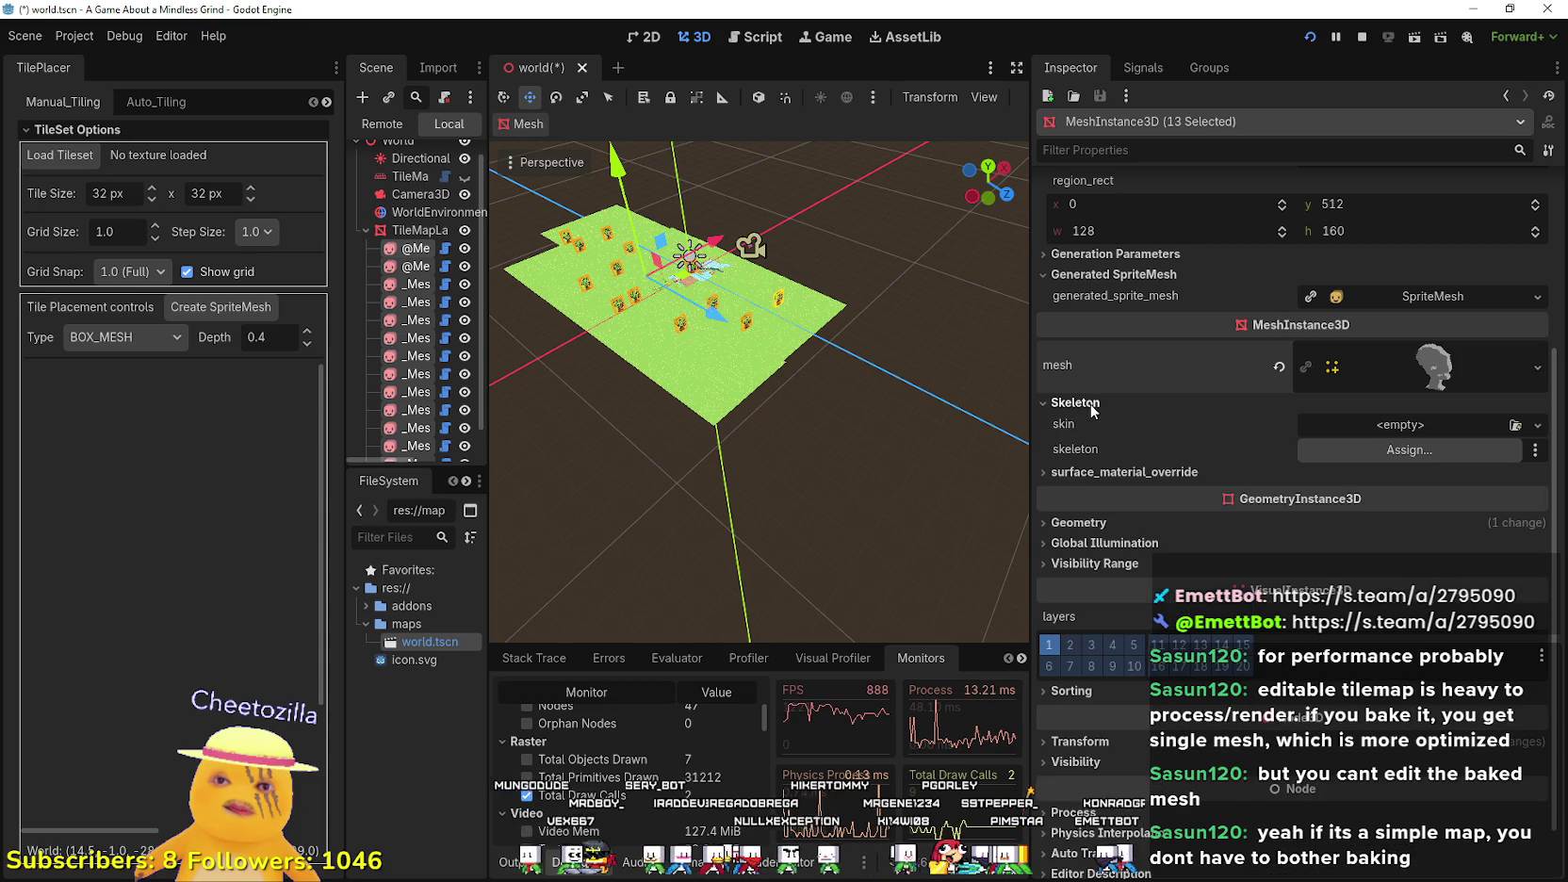
{"action": "scroll", "coordinate": [1203, 500], "scroll_direction": "down", "scroll_amount": 1}
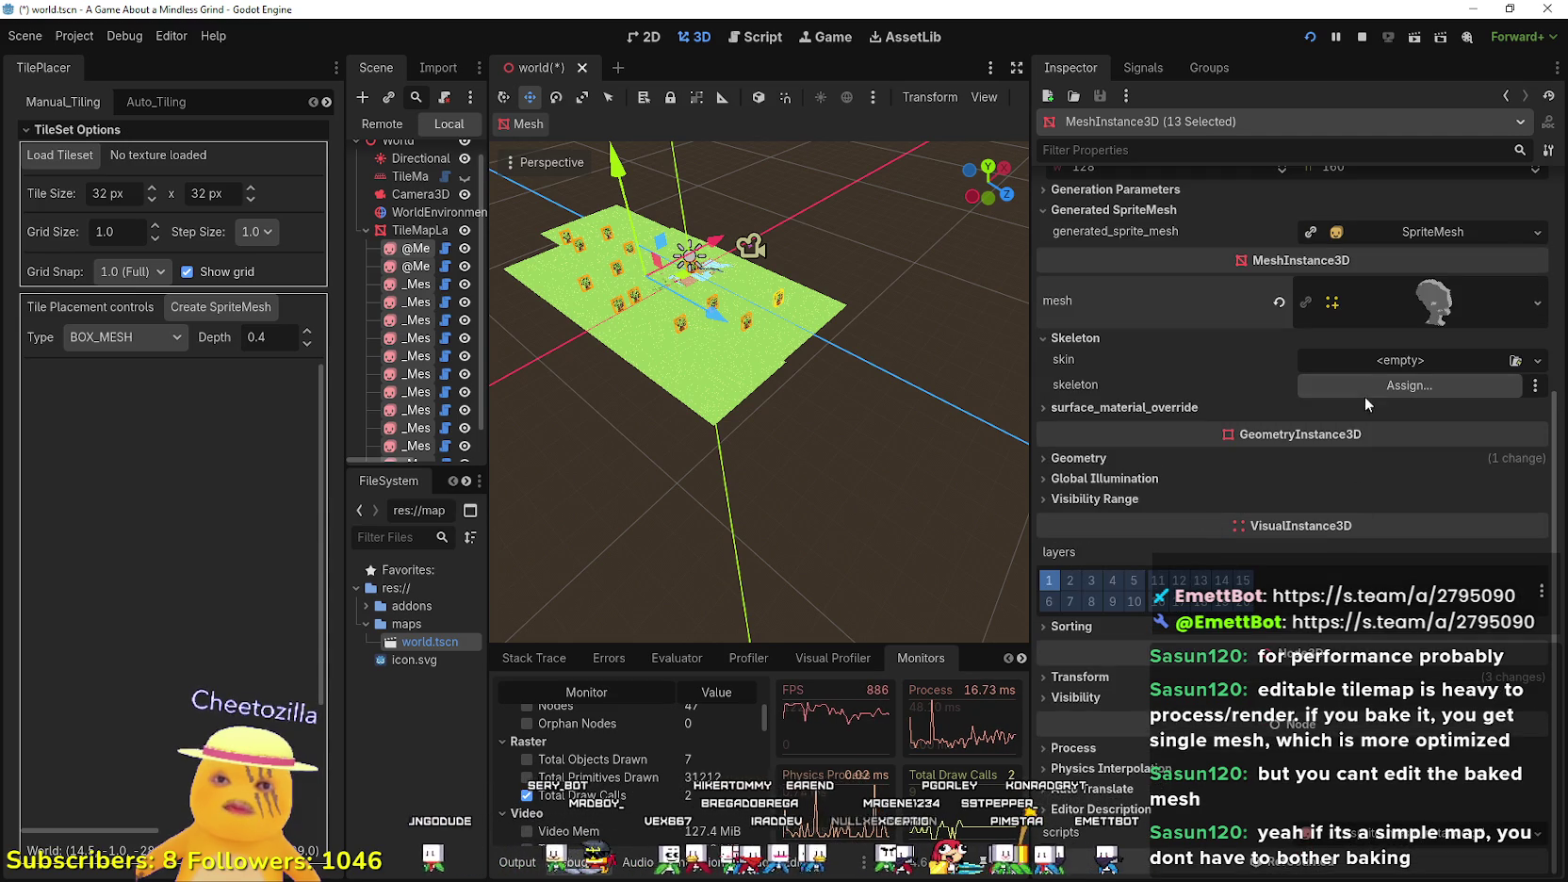
{"action": "left_click", "coordinate": [1376, 303]}
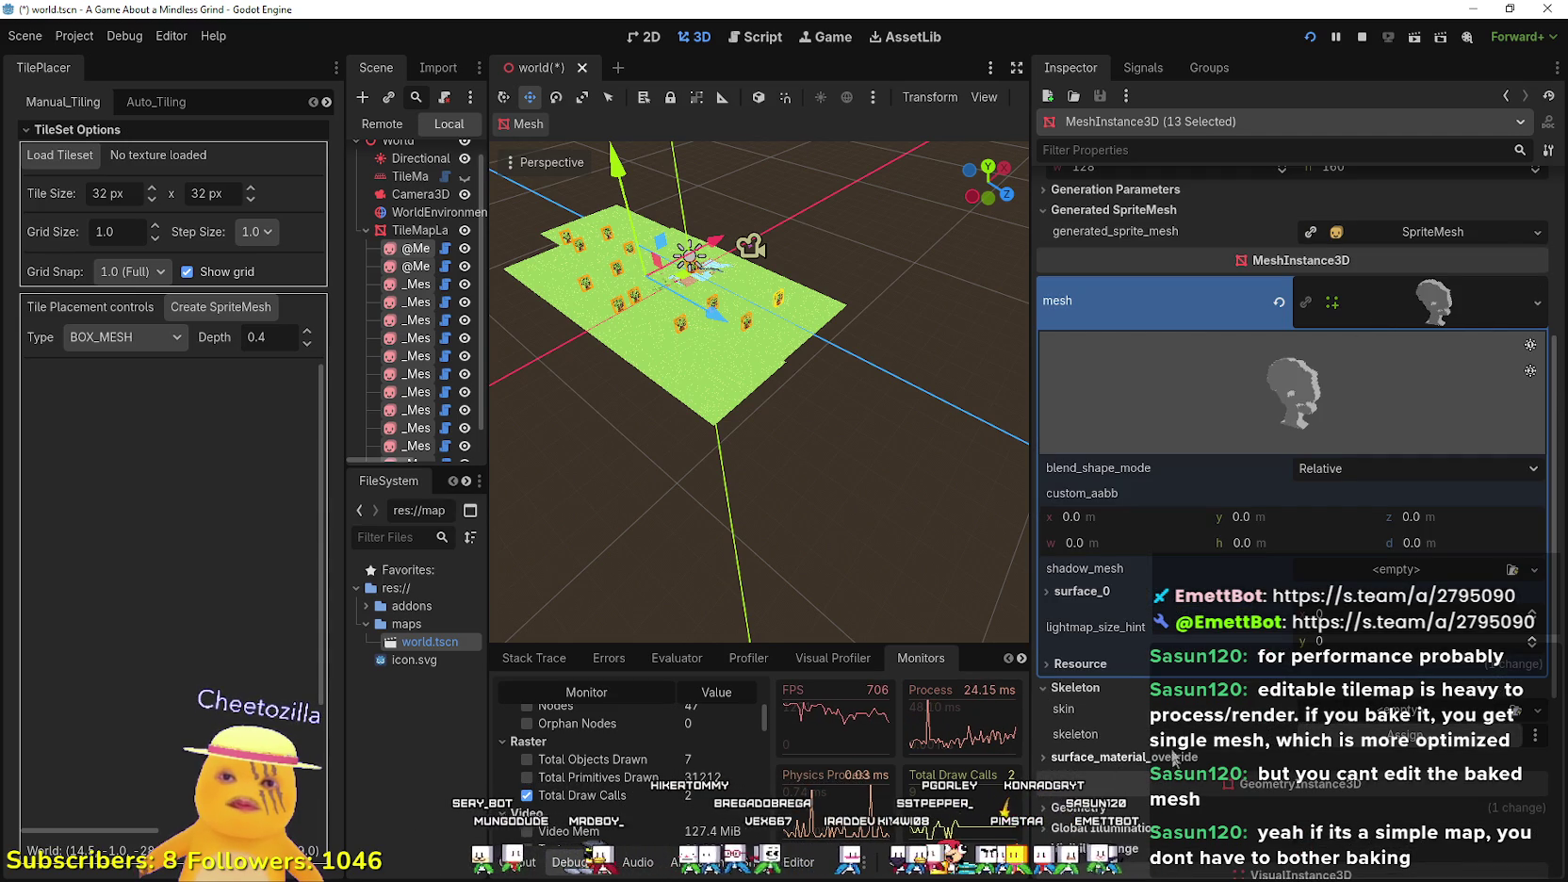
{"action": "left_click", "coordinate": [1097, 591]}
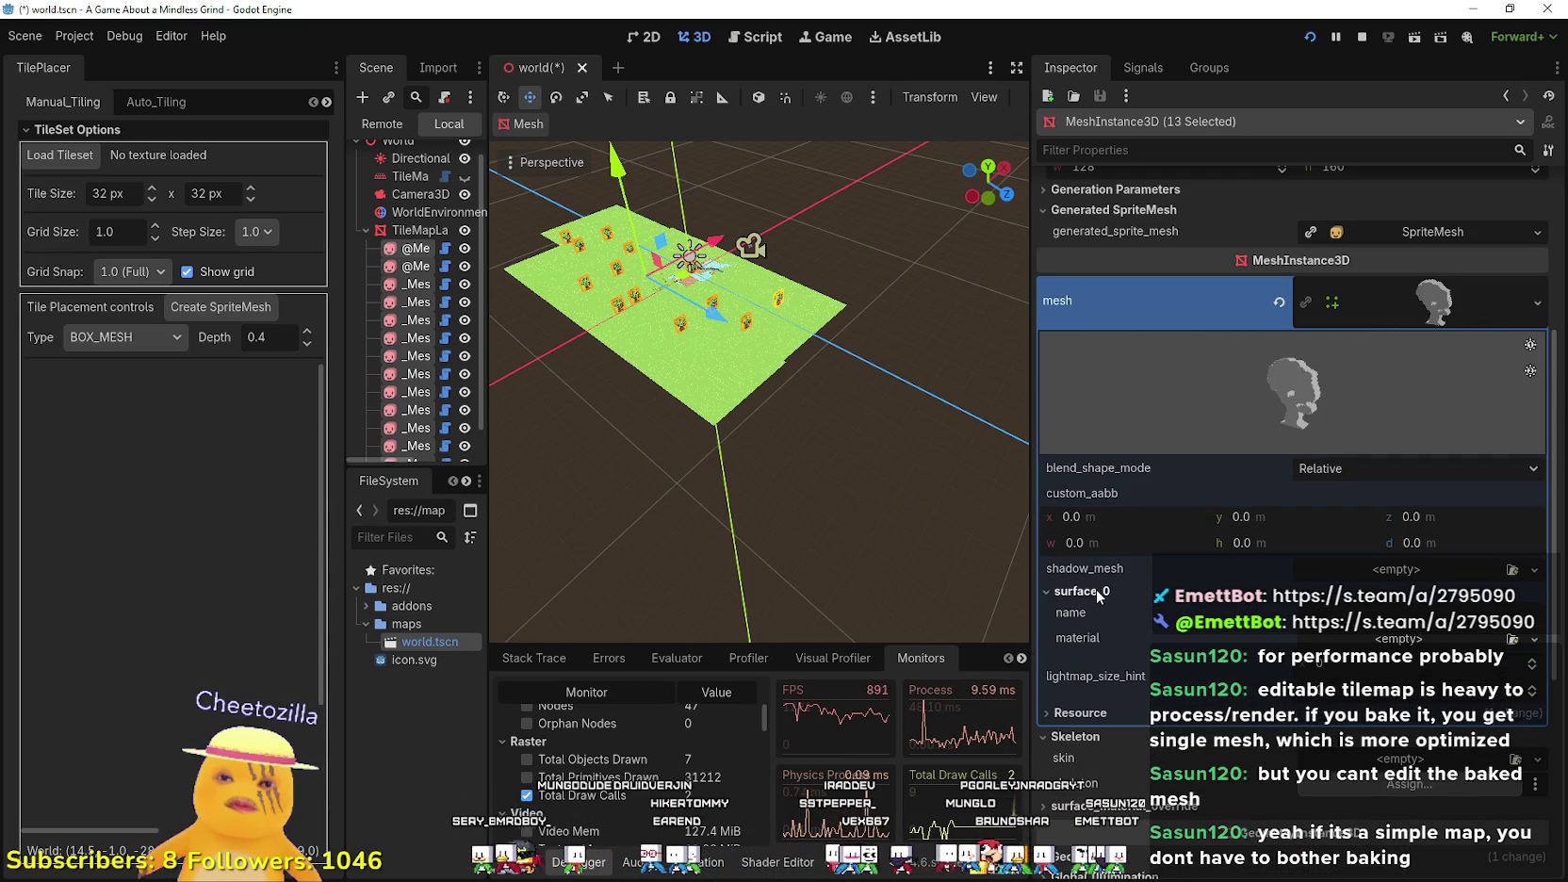
{"action": "left_click", "coordinate": [1097, 591]}
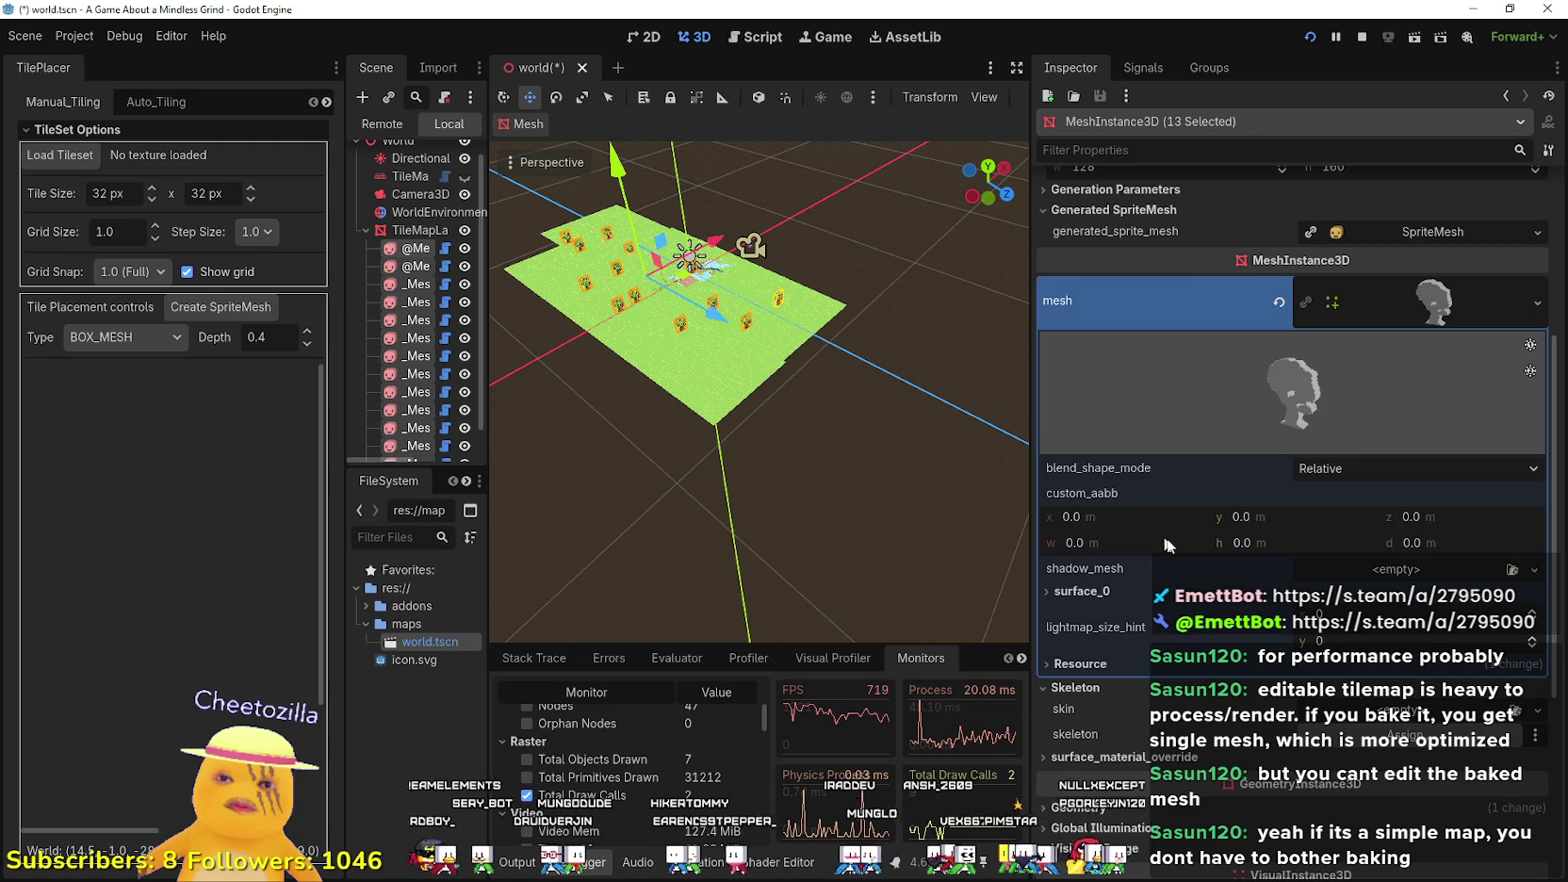
{"action": "scroll", "coordinate": [1154, 532], "scroll_direction": "up", "scroll_amount": 5}
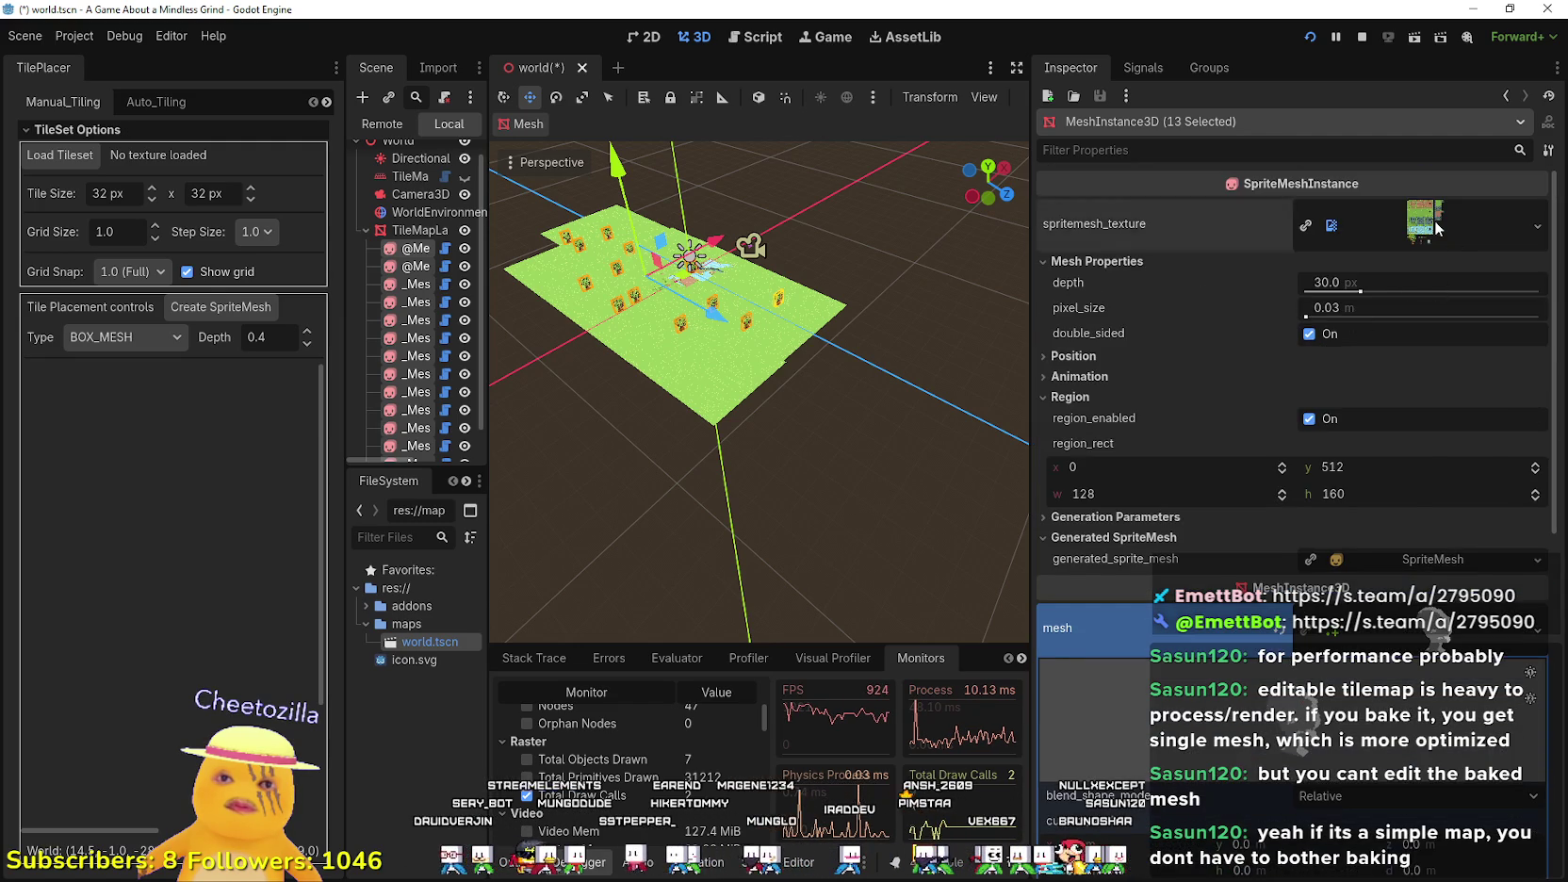
{"action": "left_click", "coordinate": [1437, 227]}
{"action": "scroll", "coordinate": [1354, 707], "scroll_direction": "down", "scroll_amount": 2}
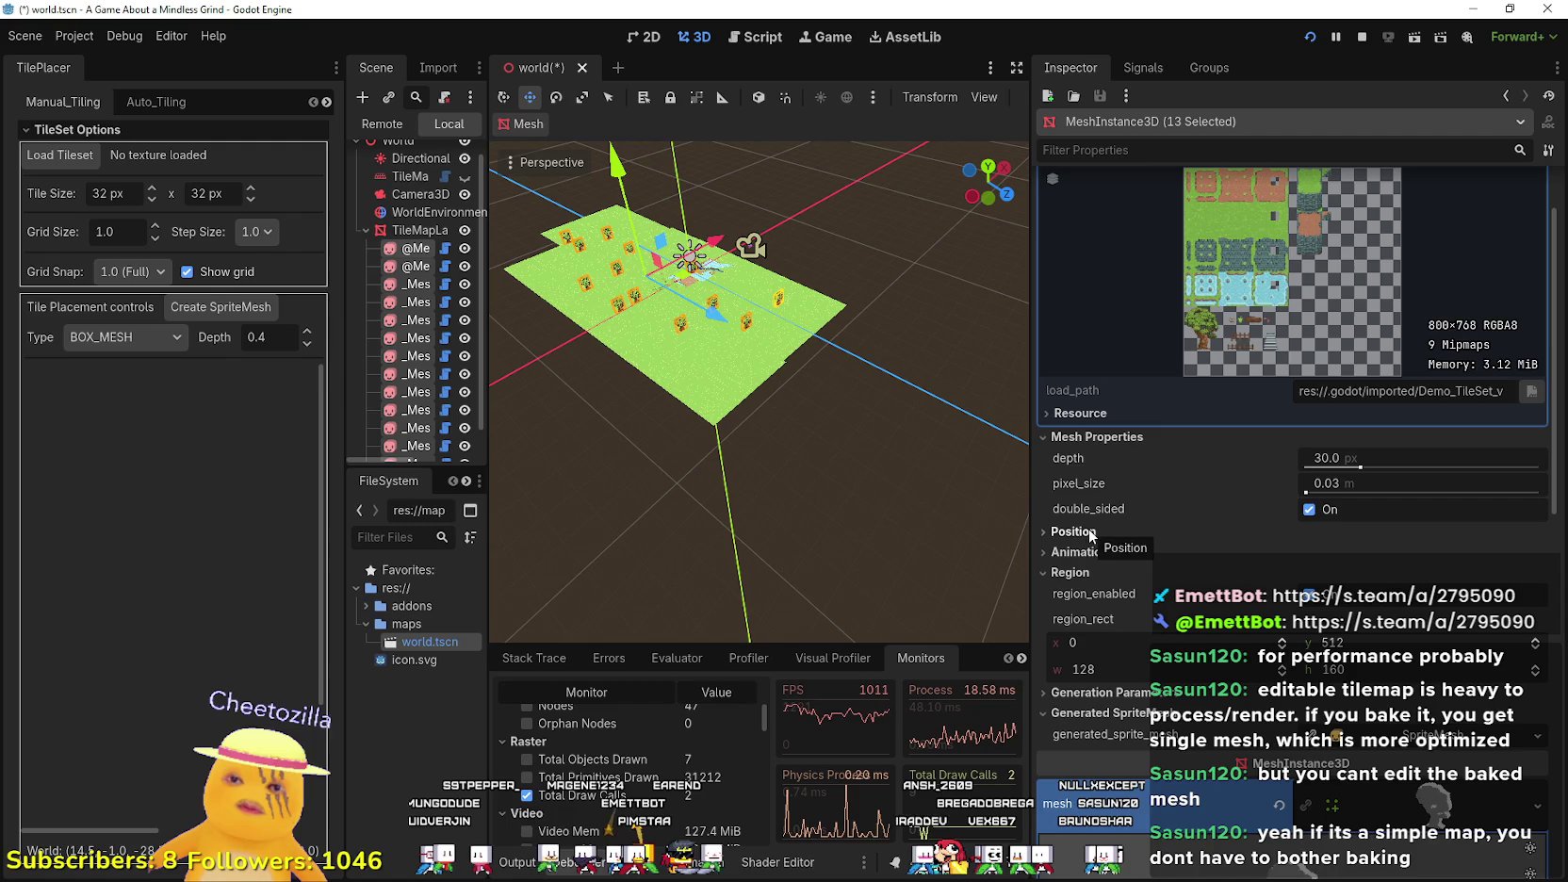
- Select _MeshInstance3D_65622 and briefly inspect its ArrayMesh resource
{"action": "left_click", "coordinate": [419, 302]}
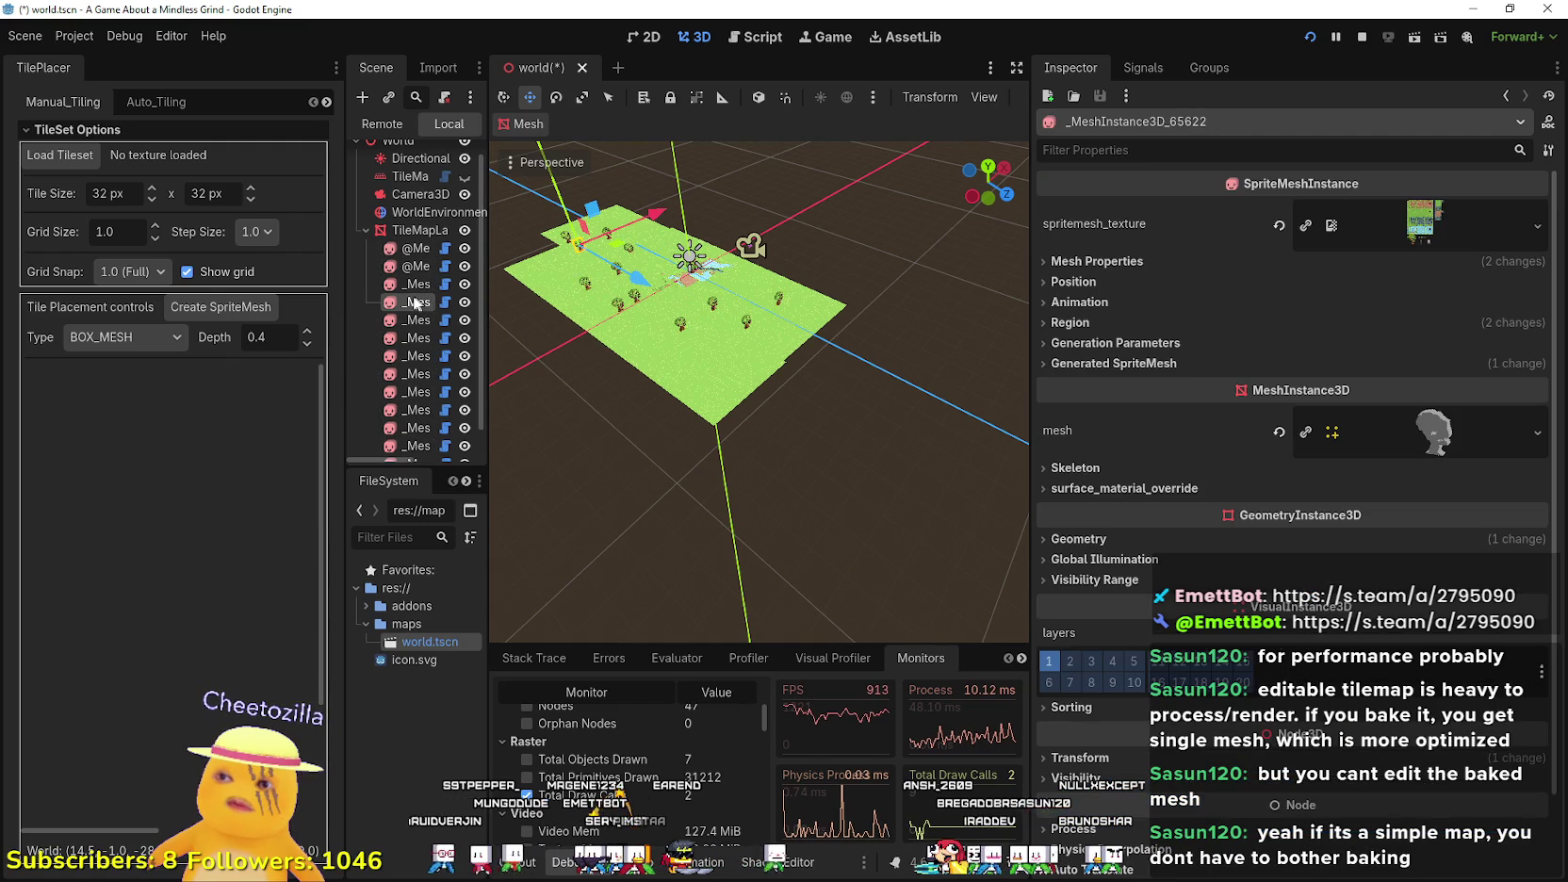
{"action": "left_click", "coordinate": [1398, 438]}
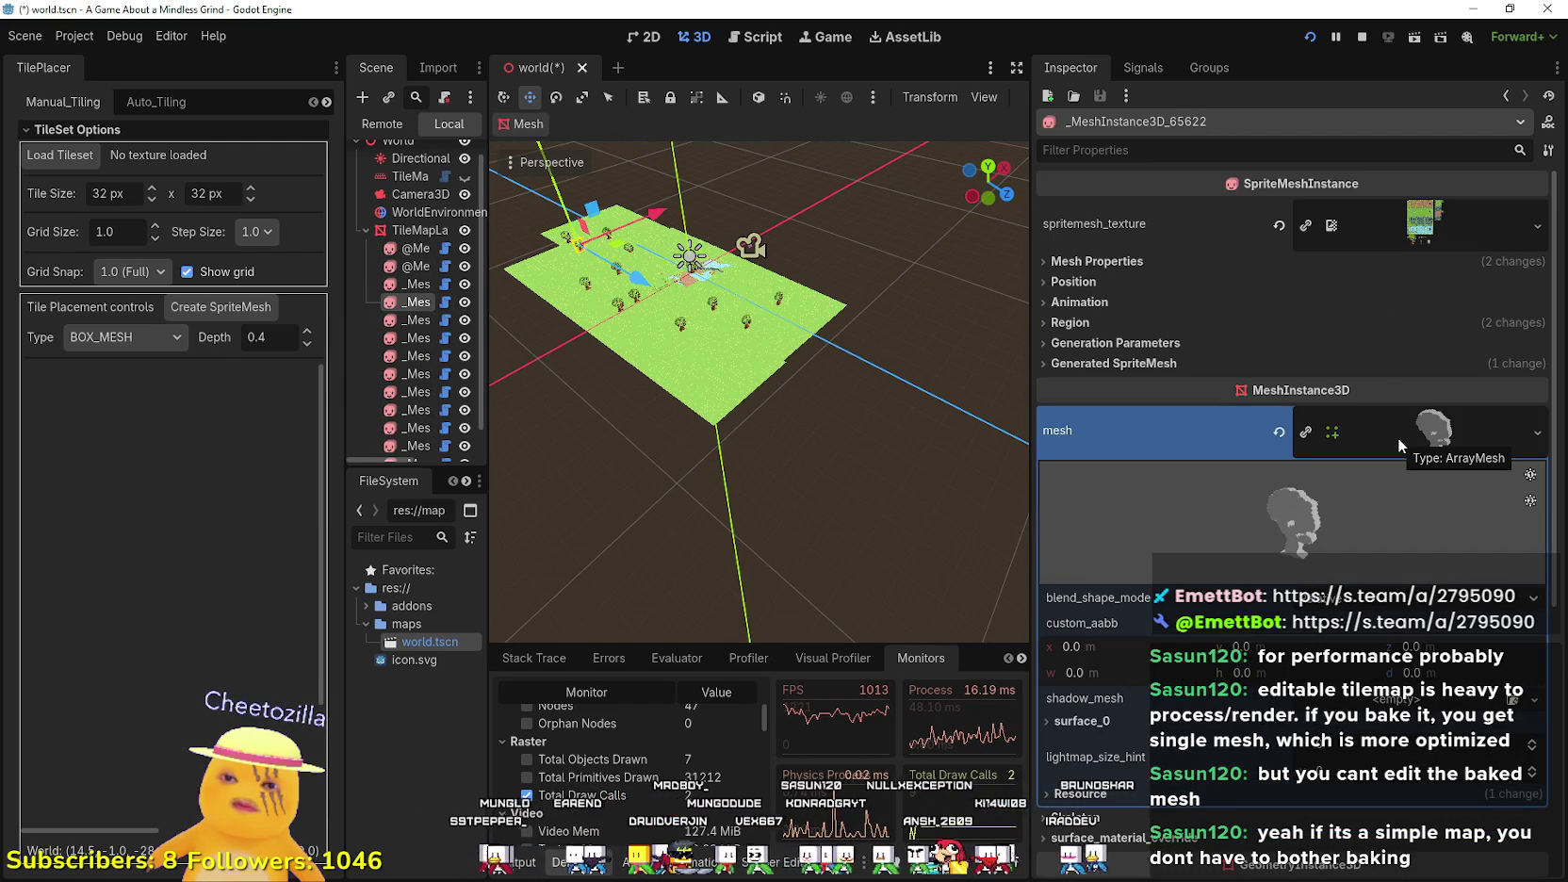
{"action": "left_click", "coordinate": [1397, 438]}
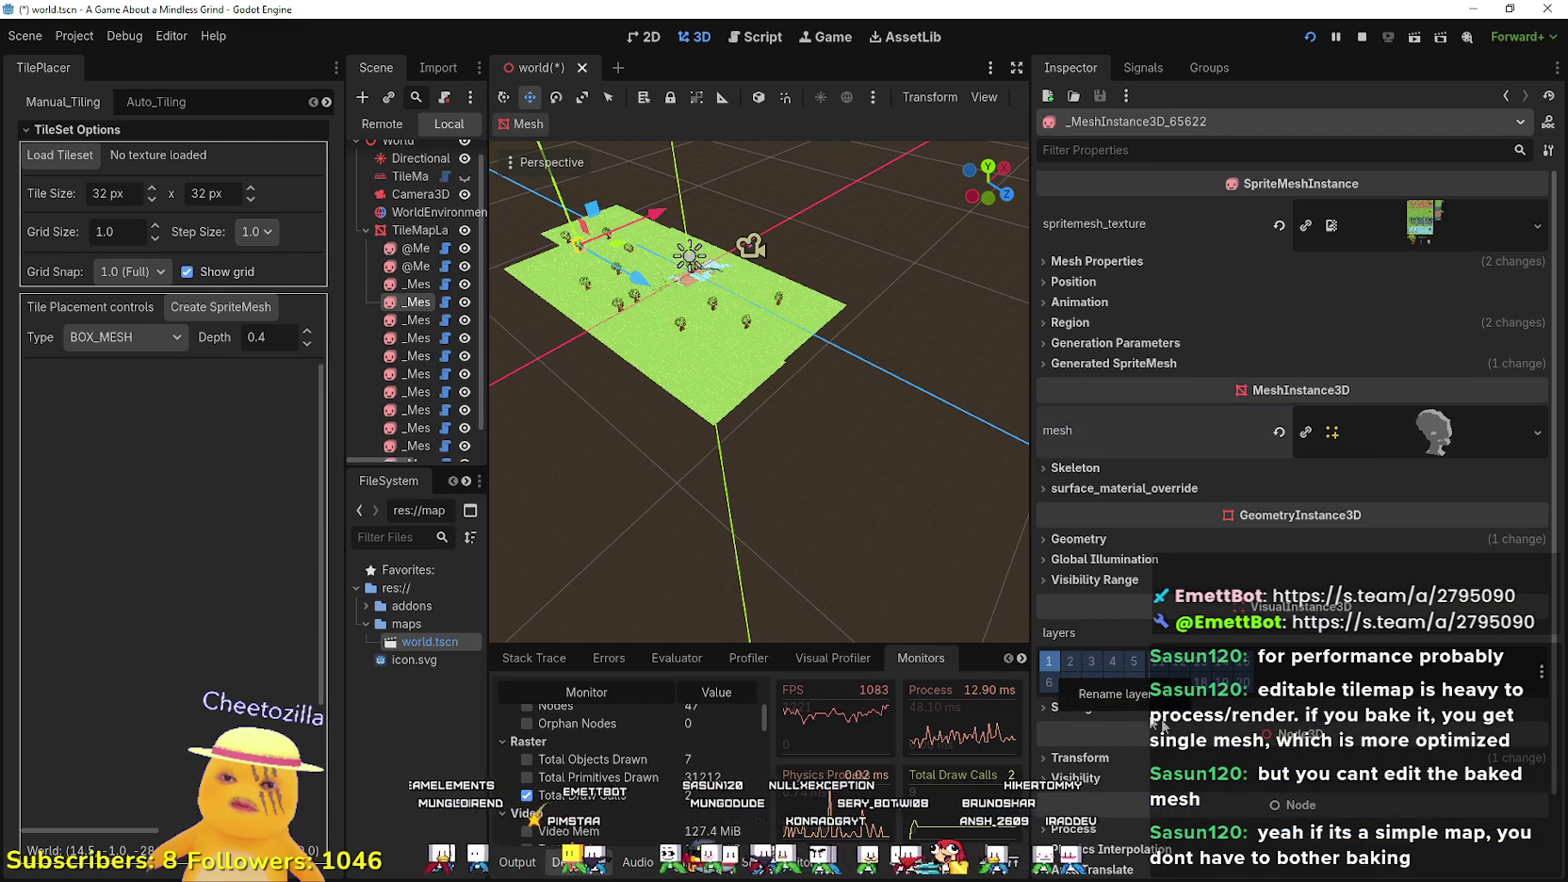
{"action": "scroll", "coordinate": [1245, 707], "scroll_direction": "down", "scroll_amount": 2}
- Expand Sorting and Visibility Range, and view the fade_mode options
{"action": "left_click", "coordinate": [1138, 613]}
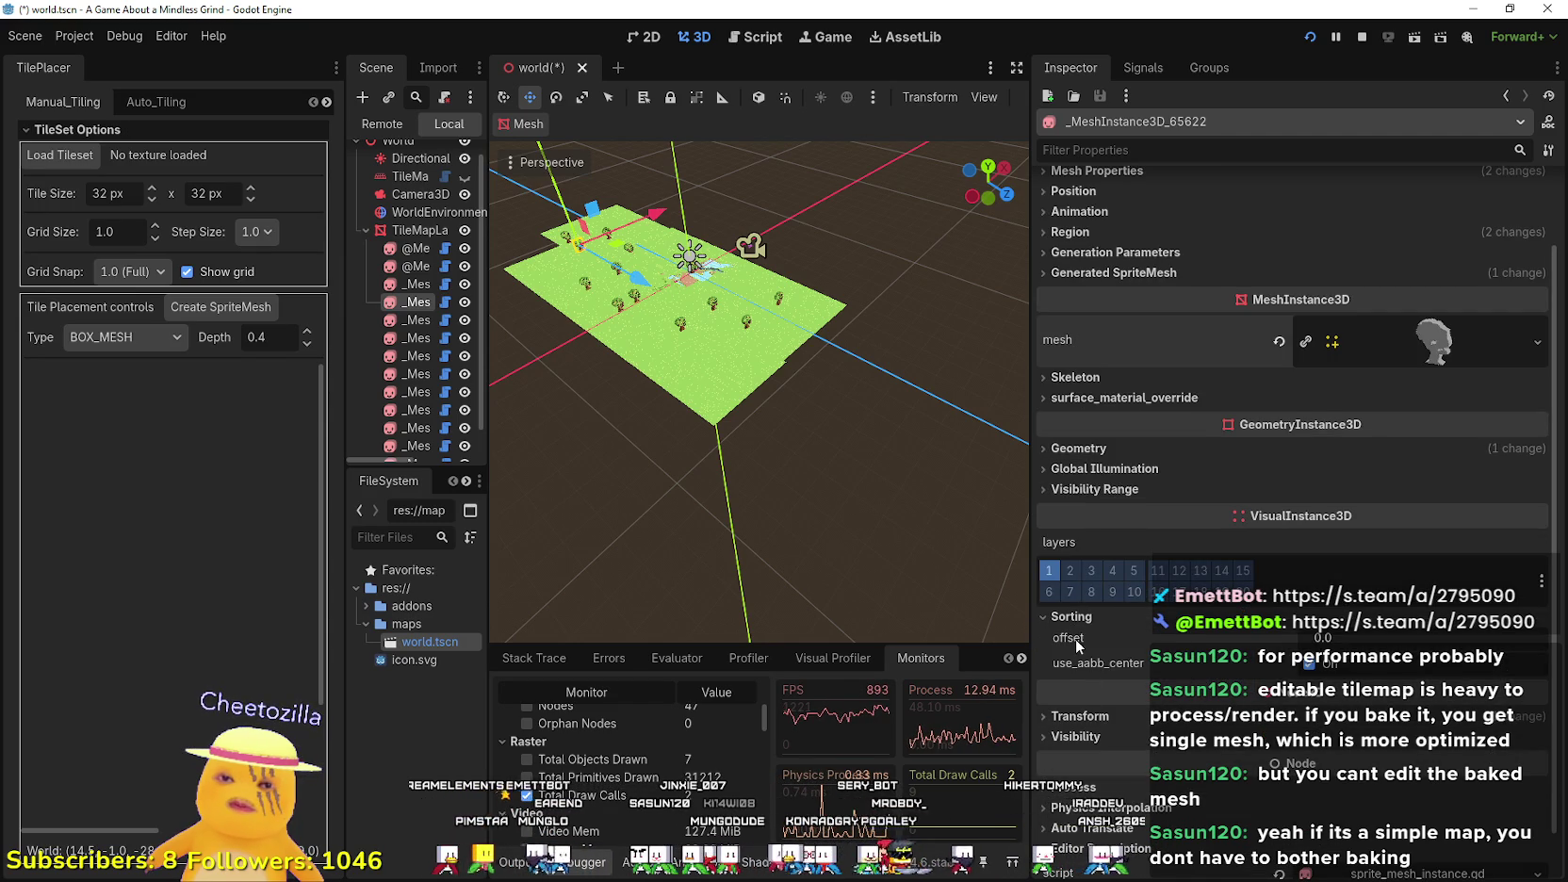
{"action": "mouse_move", "coordinate": [1111, 665]}
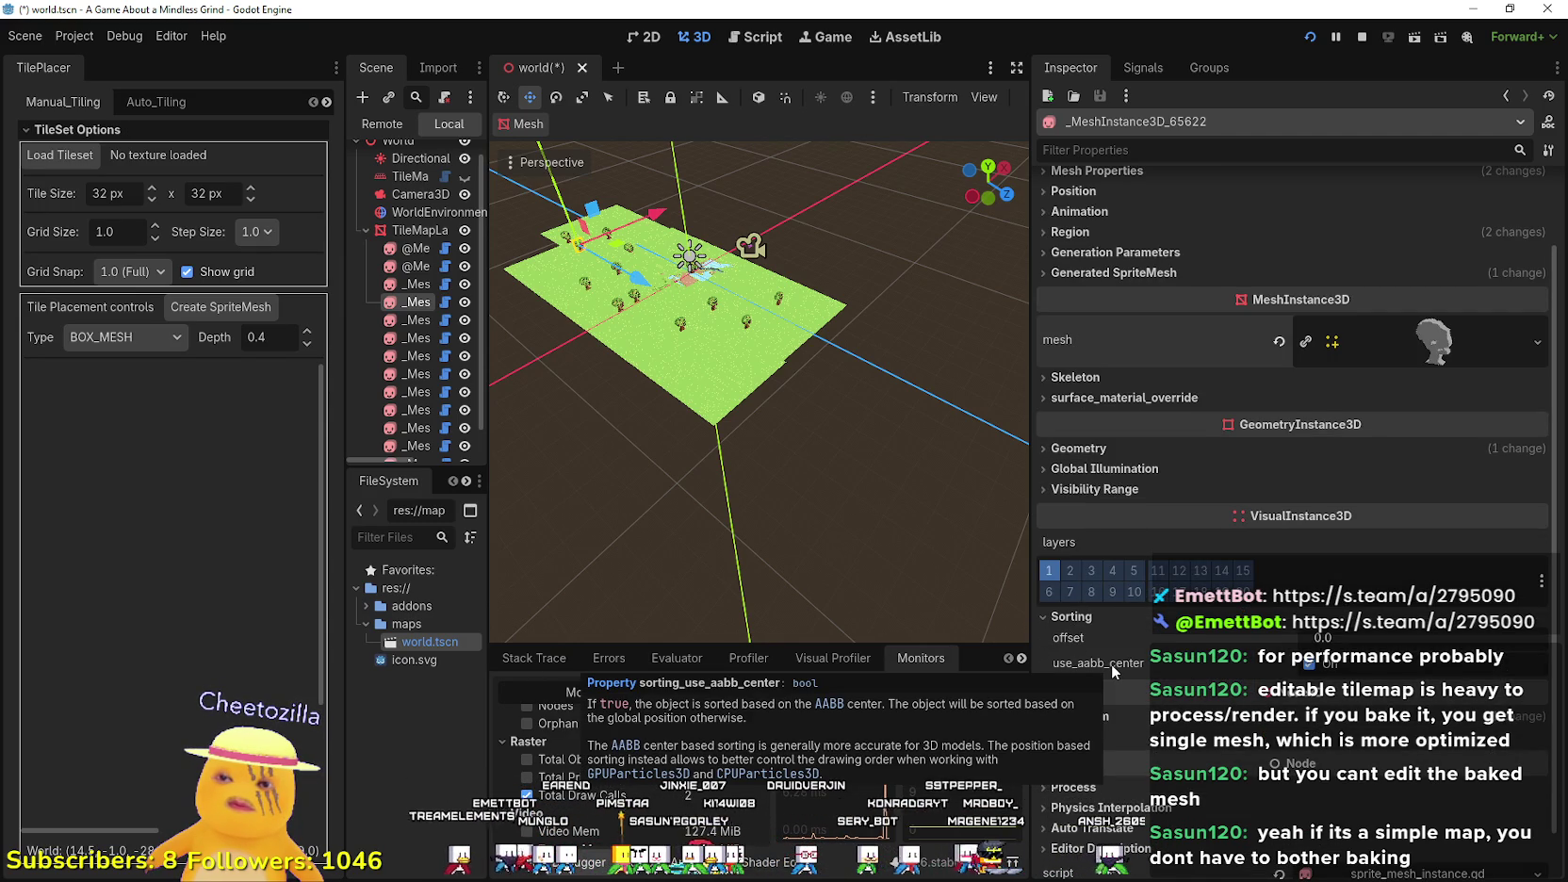
{"action": "left_click", "coordinate": [1091, 489]}
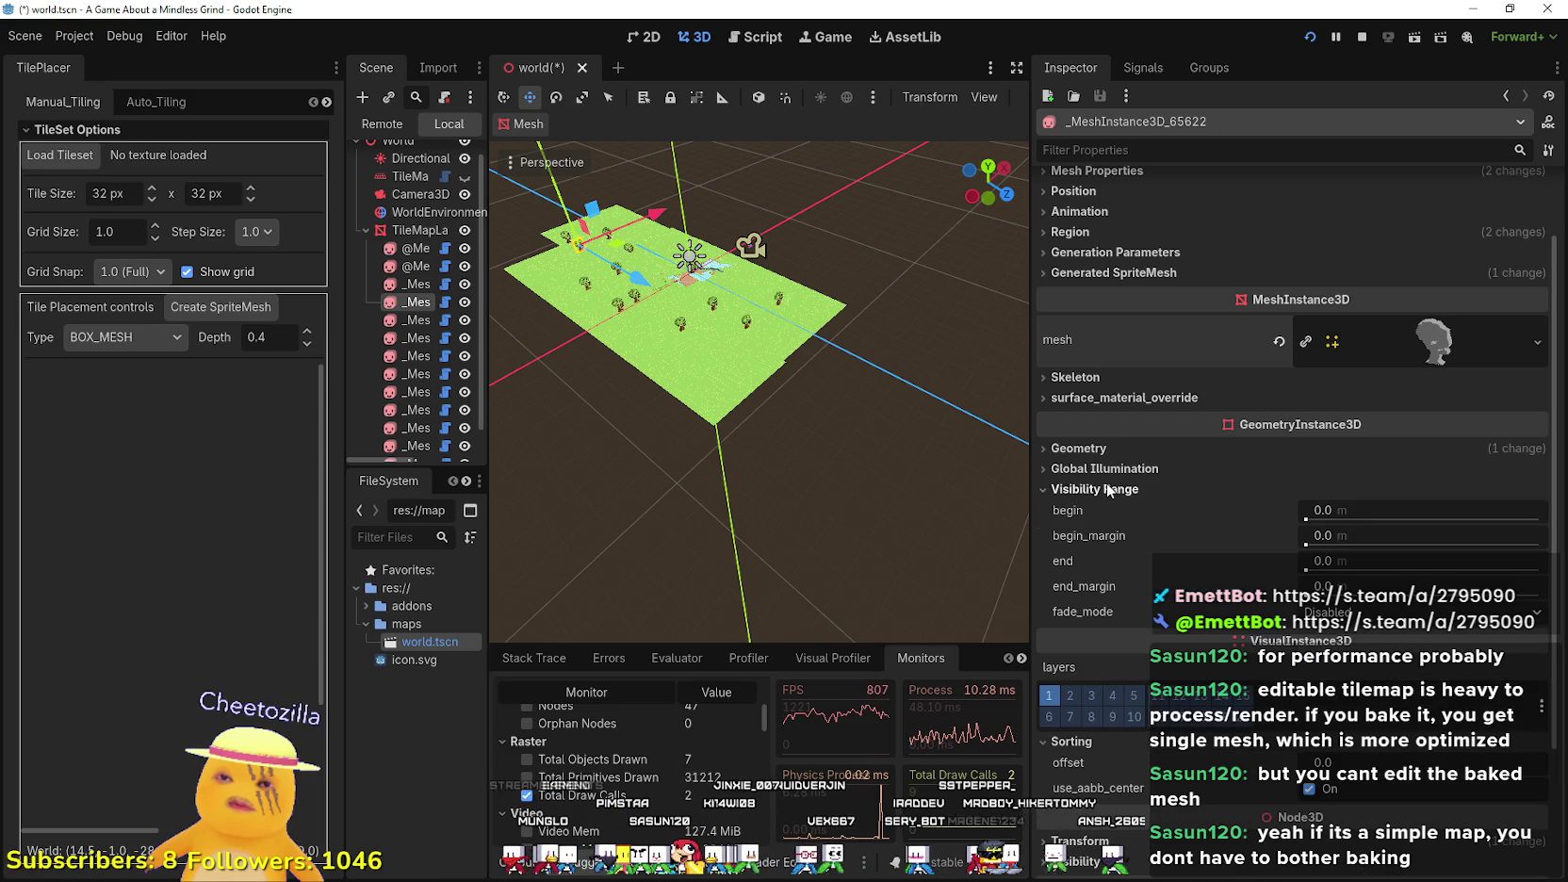
{"action": "mouse_move", "coordinate": [1061, 514]}
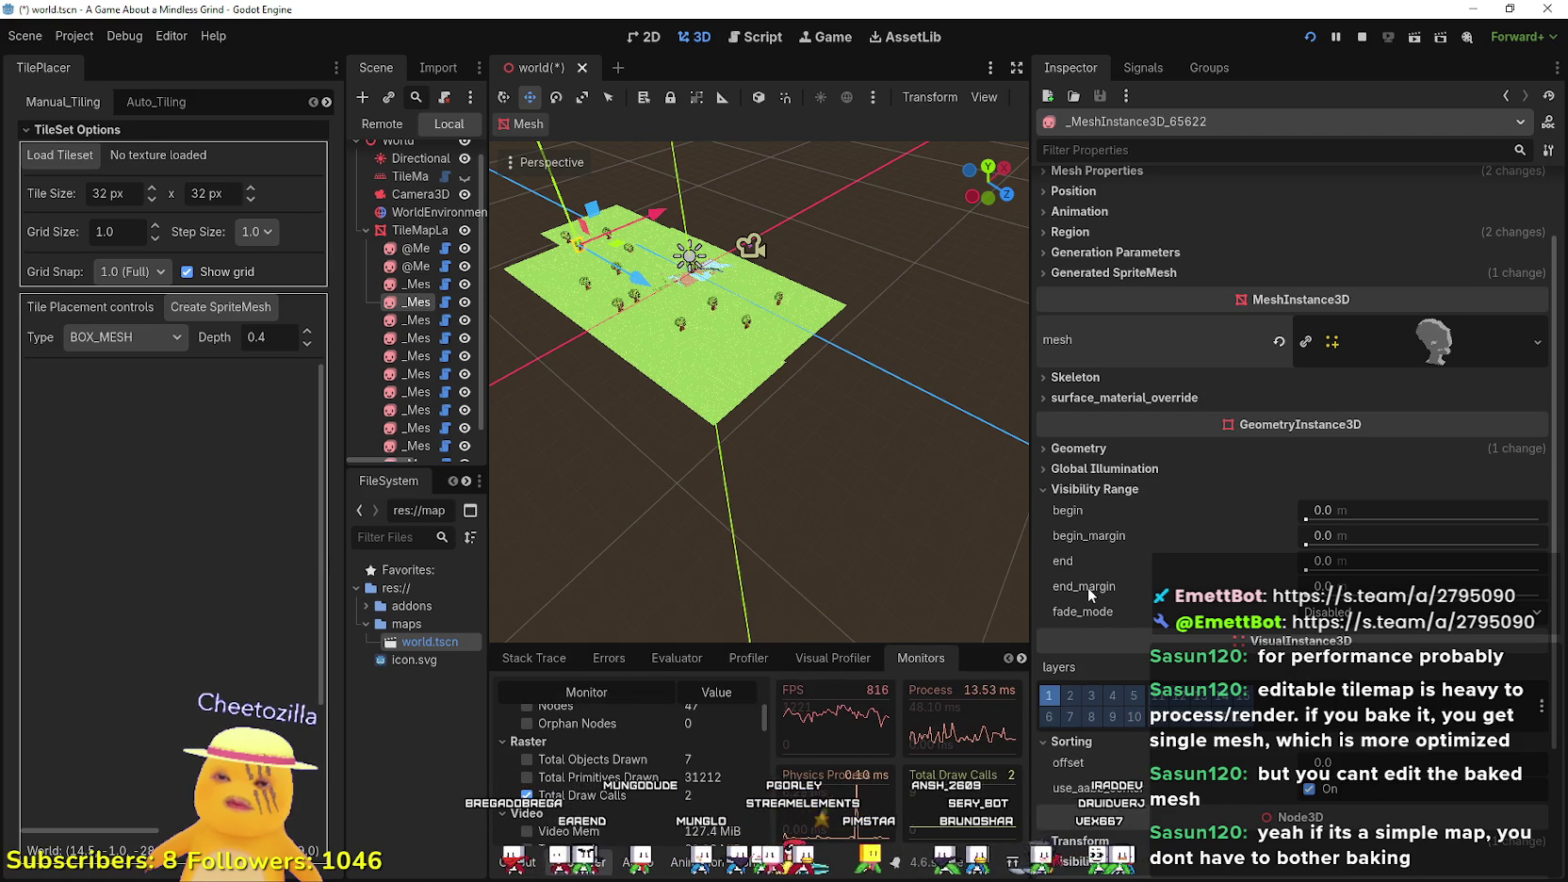
{"action": "left_click", "coordinate": [1343, 612]}
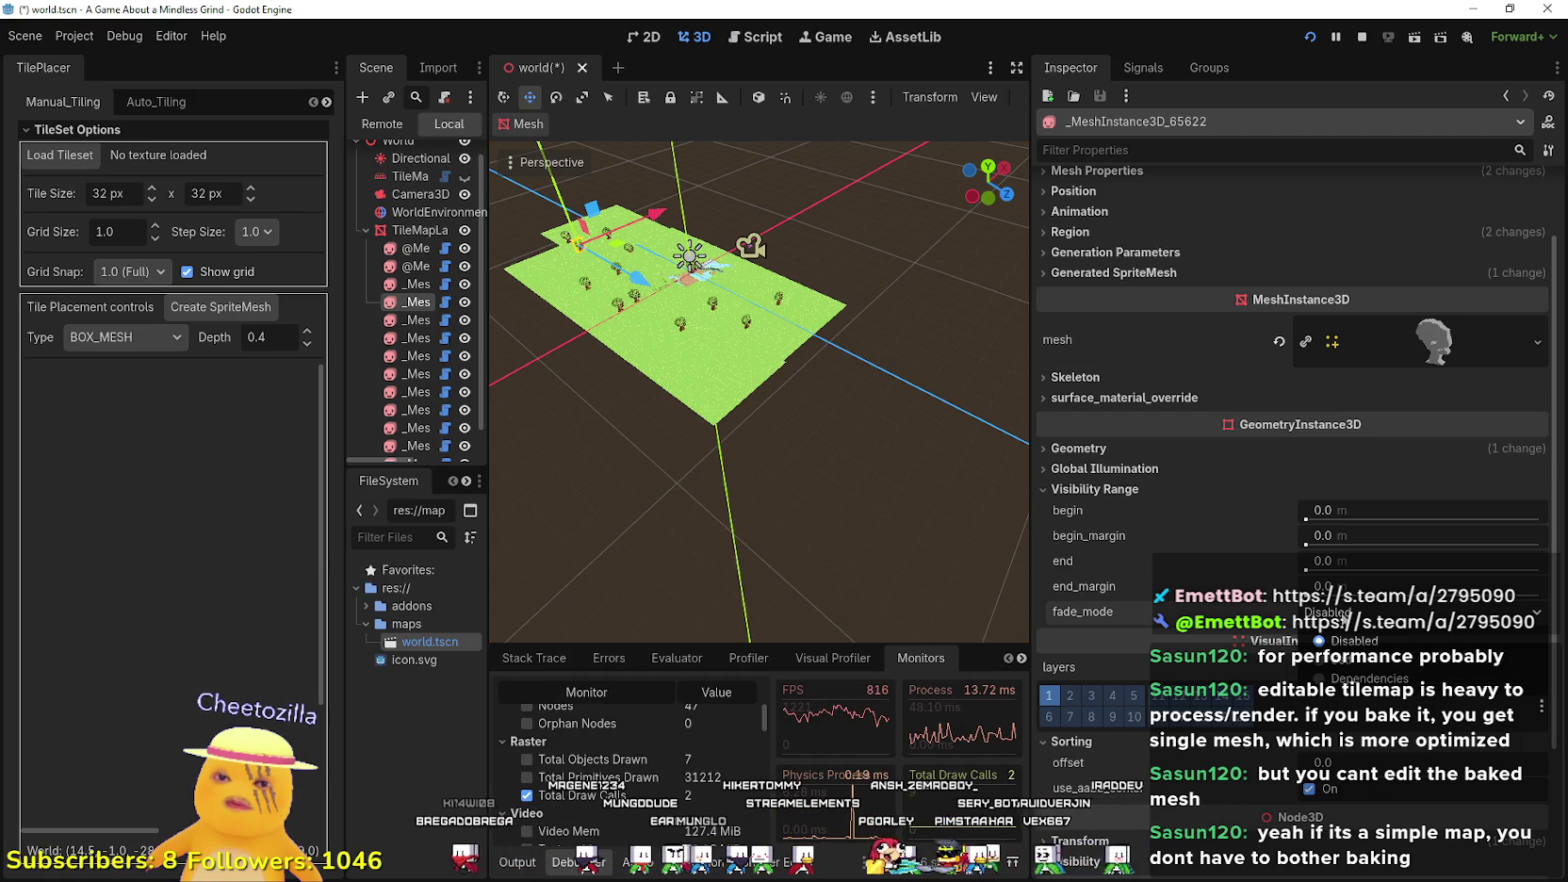
{"action": "left_click", "coordinate": [1136, 614]}
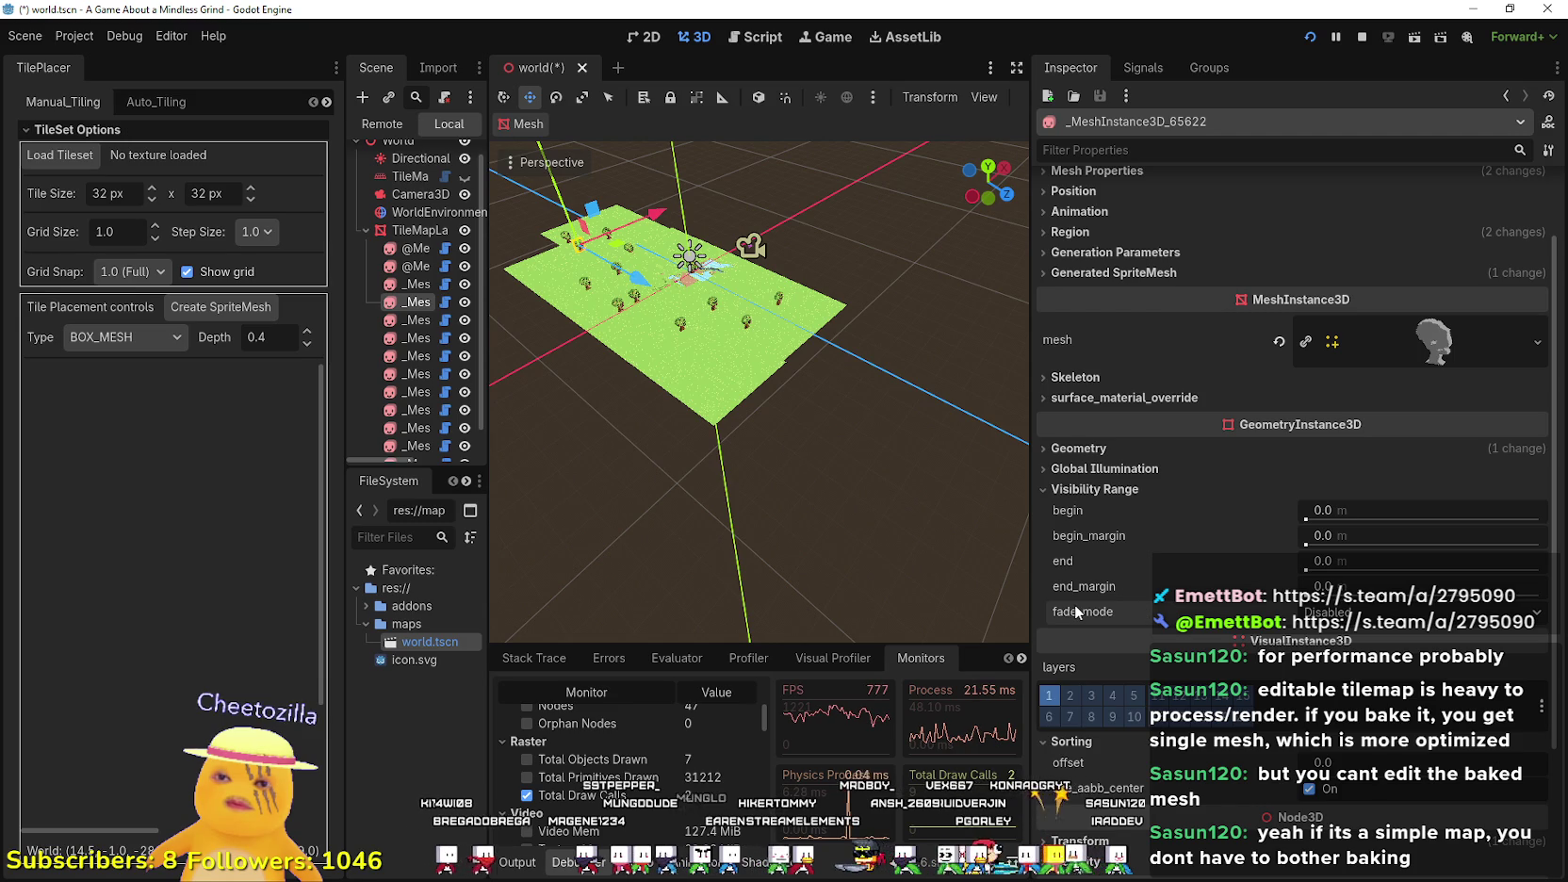
{"action": "mouse_move", "coordinate": [1077, 613]}
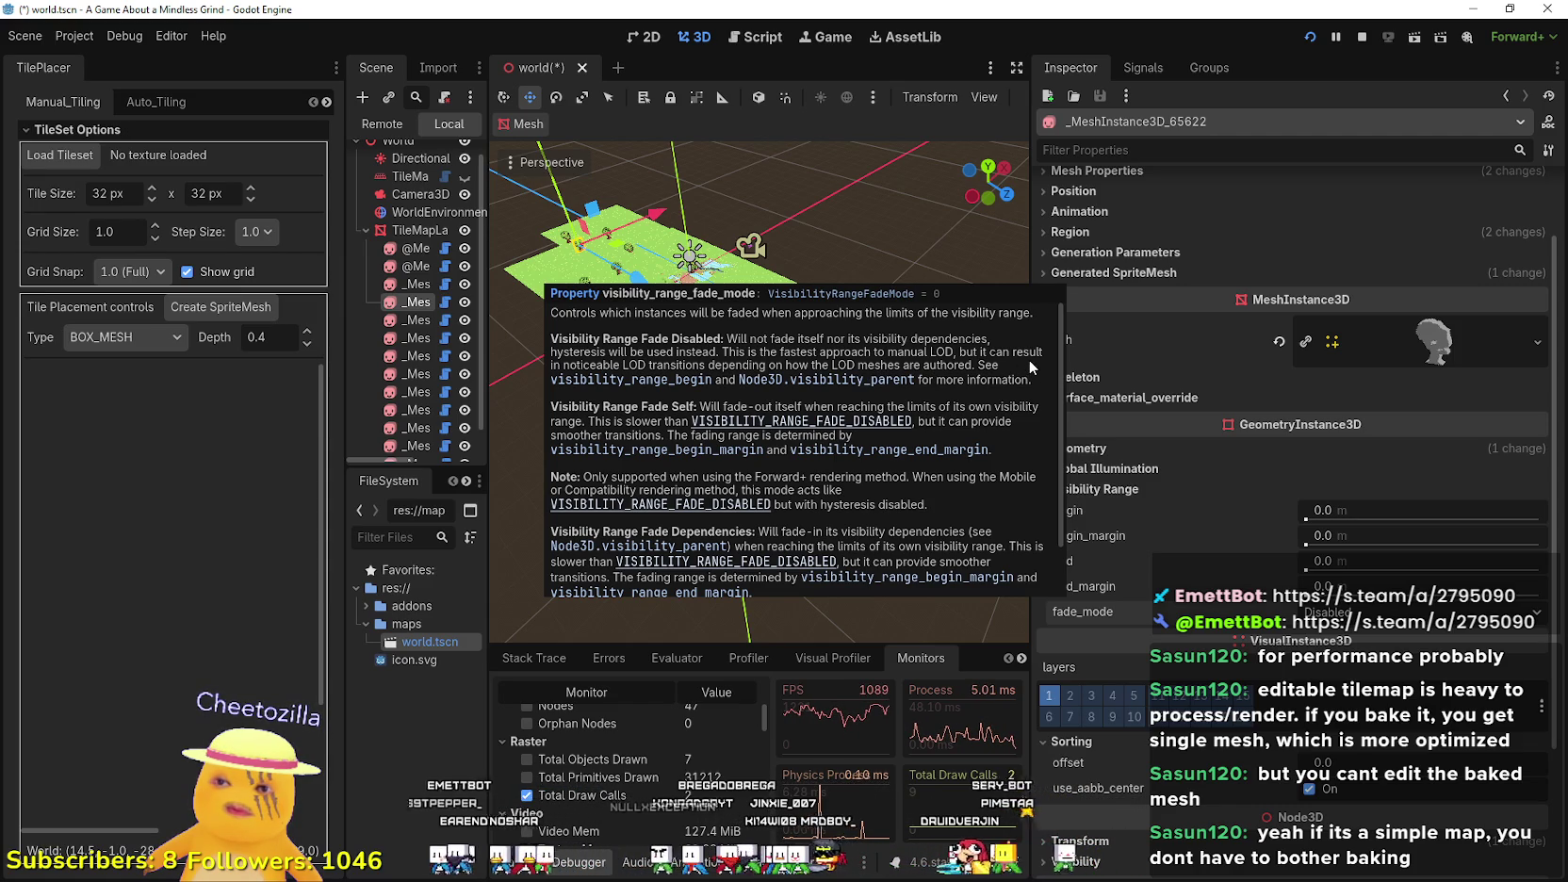
{"action": "left_click", "coordinate": [1338, 612]}
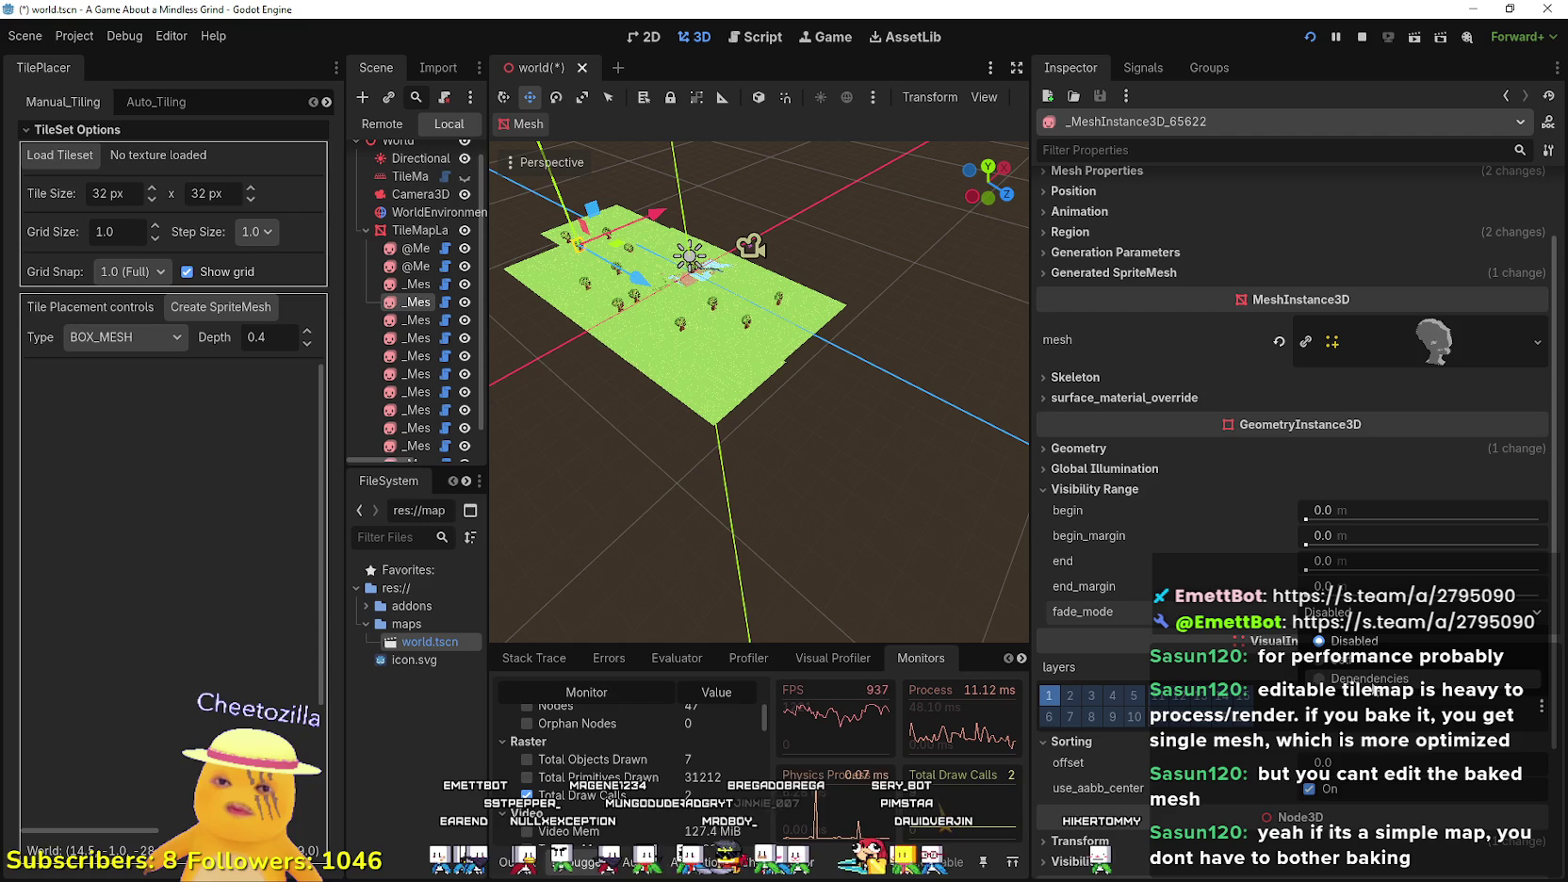
- Leave fade_mode Disabled and expand Geometry, showing material override and cast_shadow On
{"action": "left_click", "coordinate": [1140, 611]}
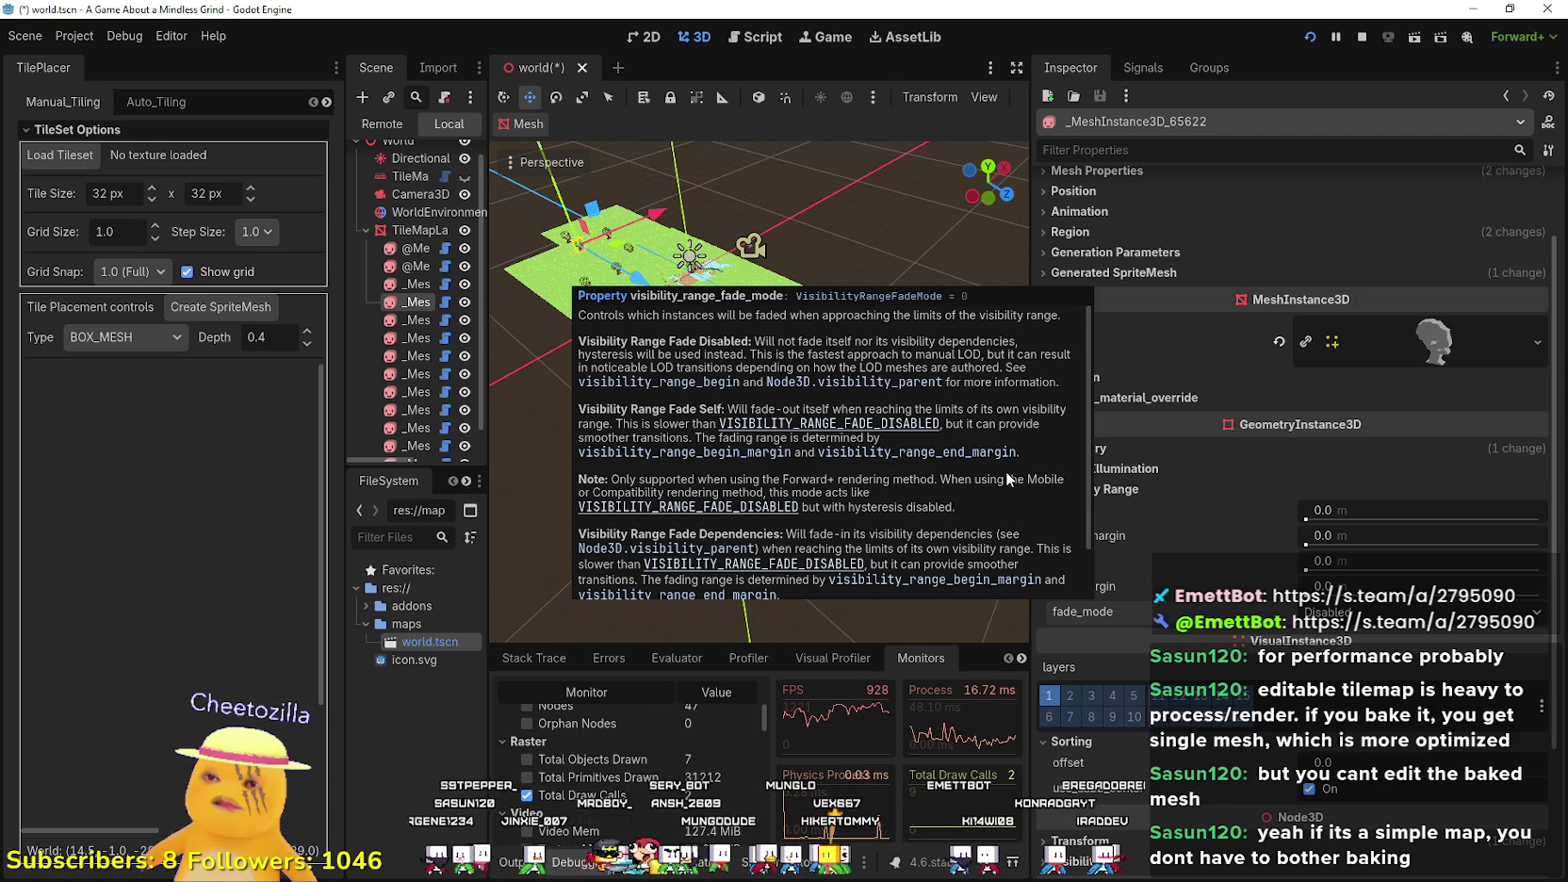
{"action": "scroll", "coordinate": [1005, 479], "scroll_direction": "down", "scroll_amount": 1}
{"action": "scroll", "coordinate": [1007, 479], "scroll_direction": "down", "scroll_amount": 1}
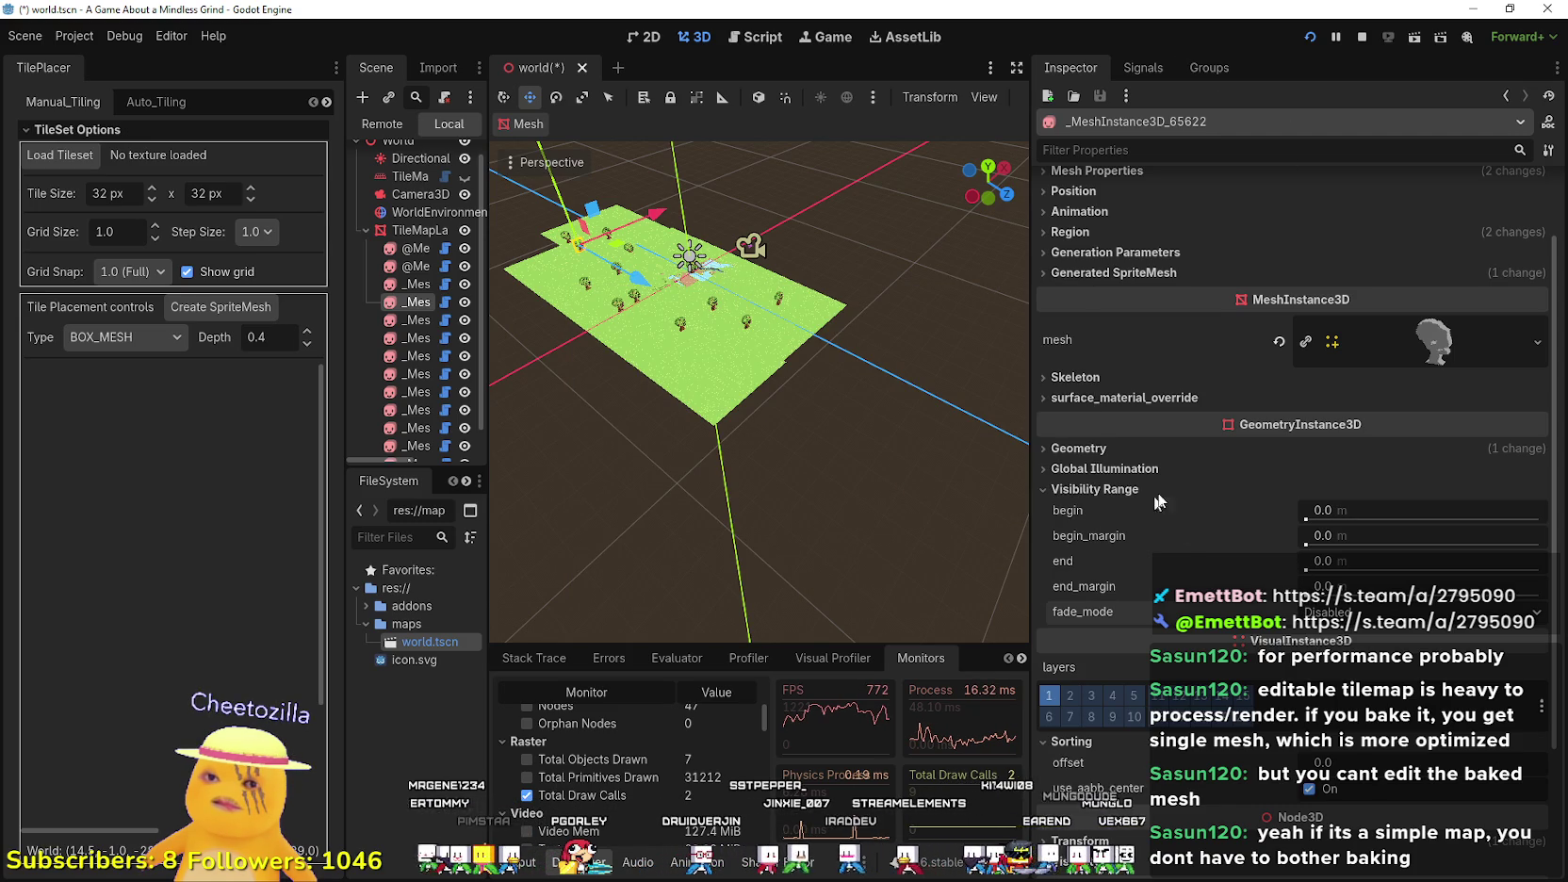
{"action": "left_click", "coordinate": [1132, 444]}
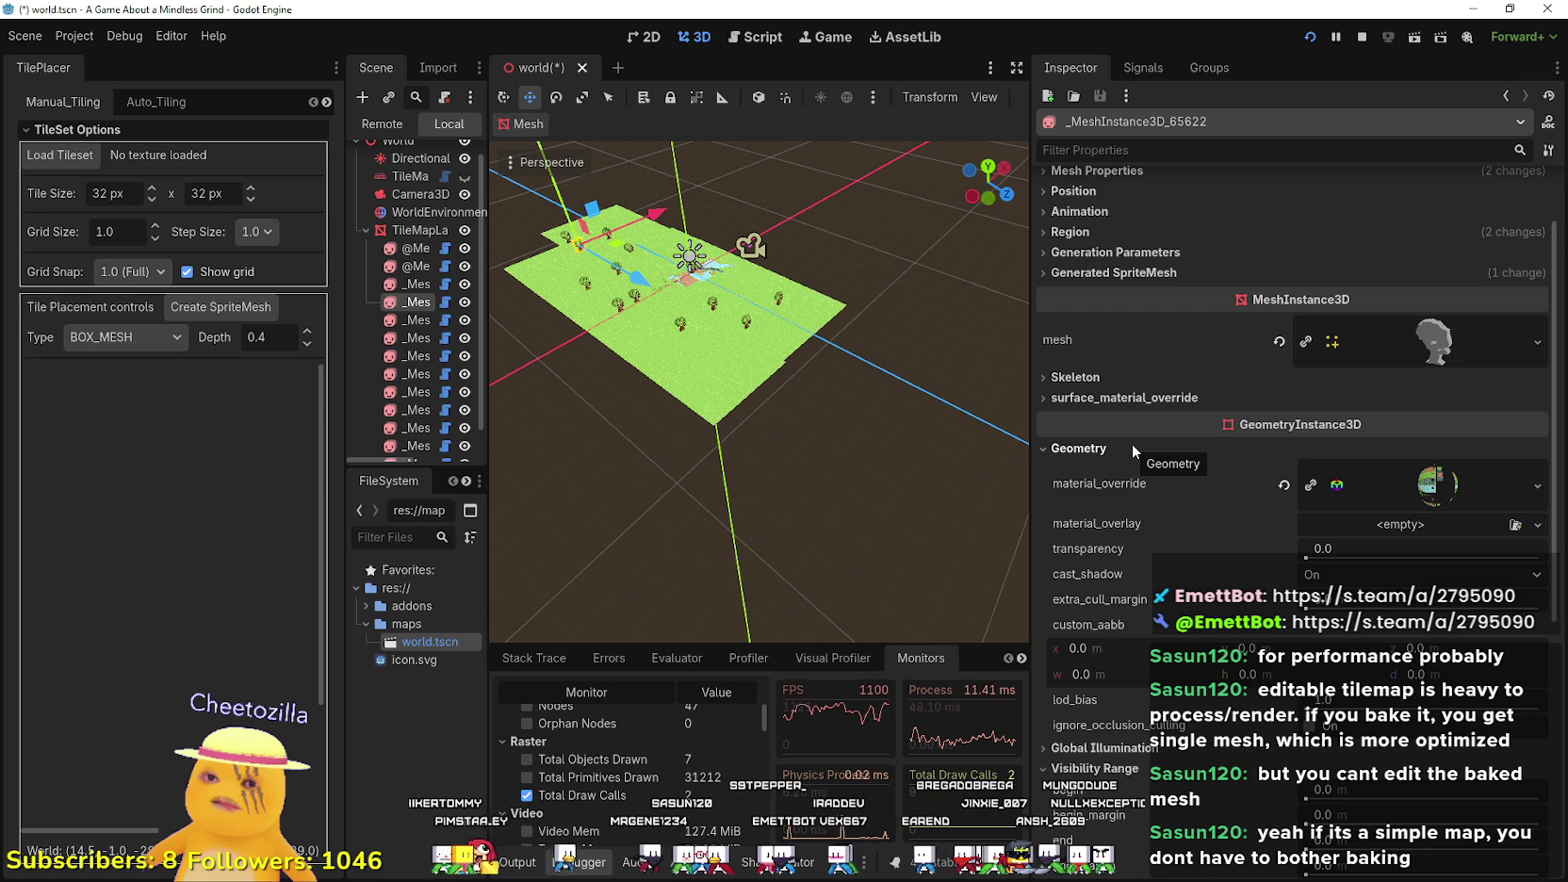
- Expand the StandardMaterial3D override and scroll through its sections down to render_priority 0
{"action": "left_click", "coordinate": [1439, 486]}
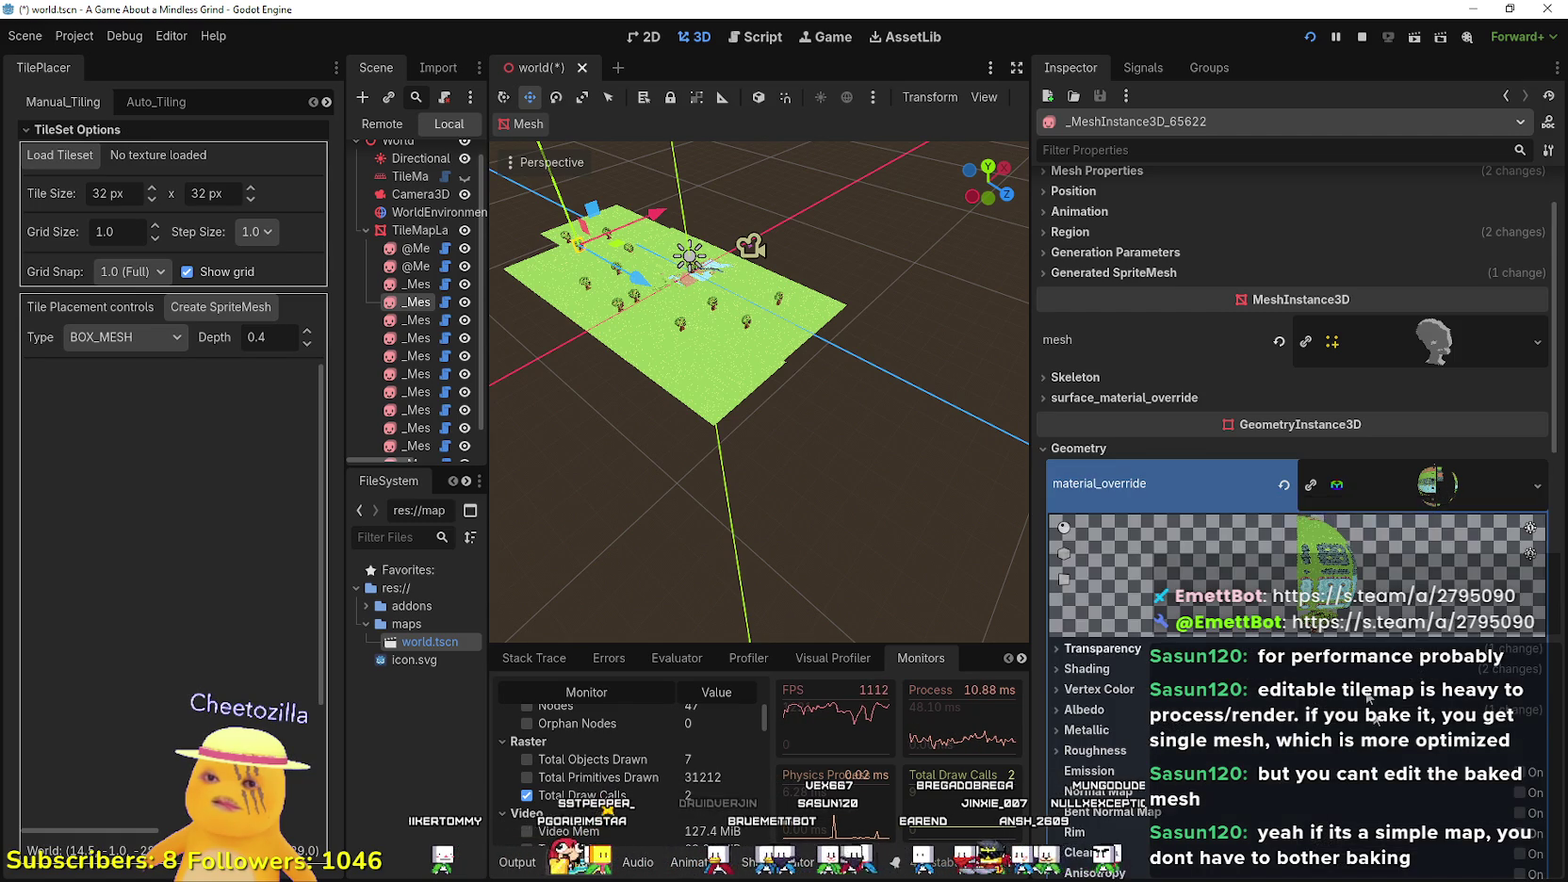
{"action": "scroll", "coordinate": [1403, 717], "scroll_direction": "down", "scroll_amount": 5}
{"action": "scroll", "coordinate": [1402, 714], "scroll_direction": "down", "scroll_amount": 2}
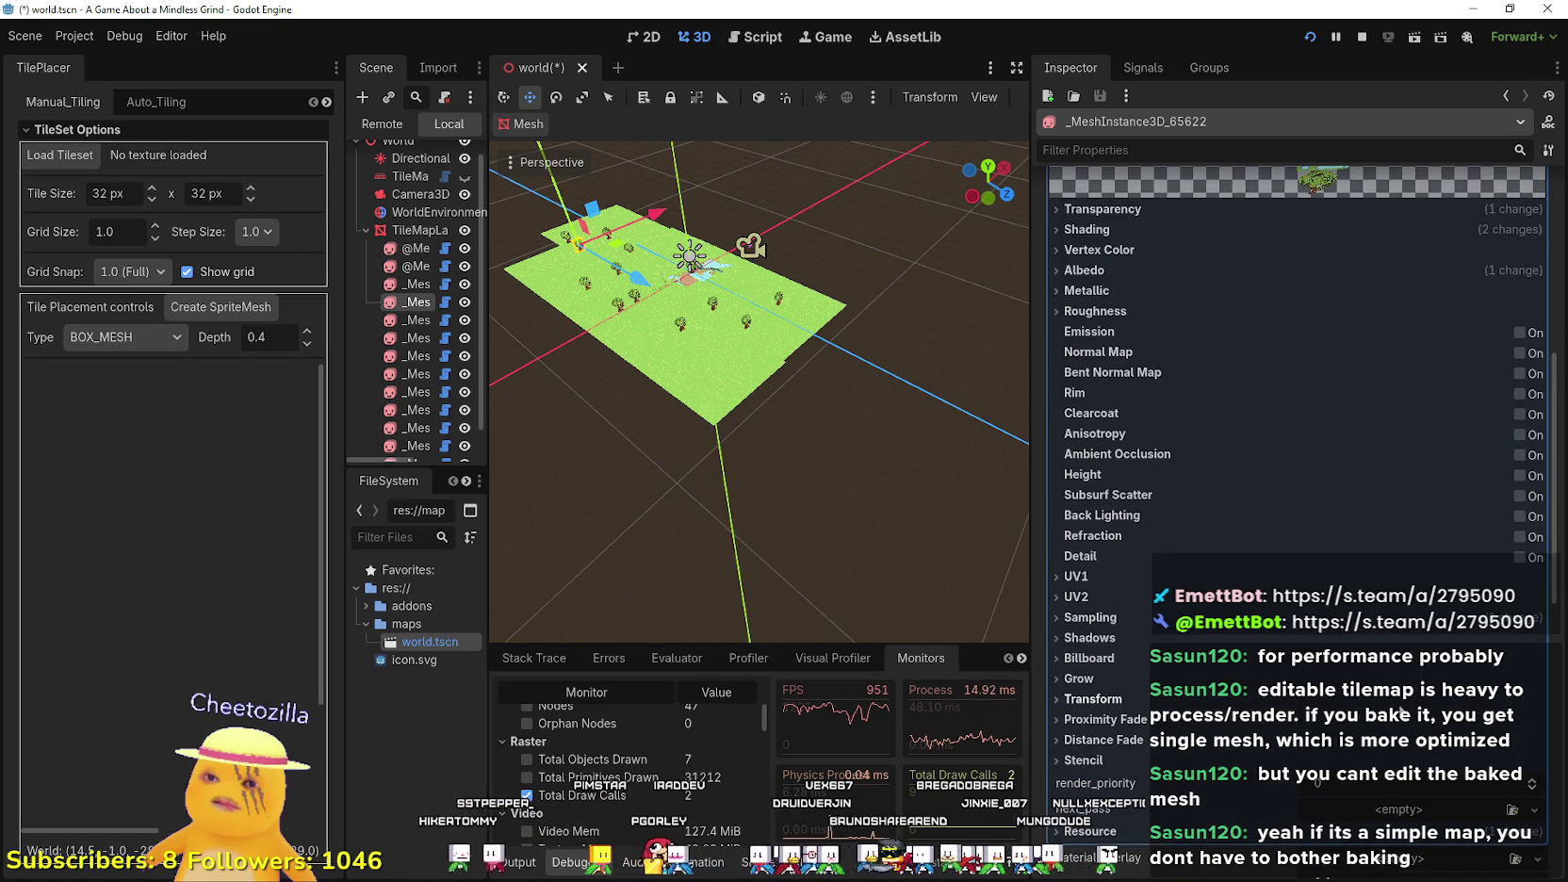
{"action": "scroll", "coordinate": [1403, 709], "scroll_direction": "down", "scroll_amount": 3}
{"action": "scroll", "coordinate": [1401, 707], "scroll_direction": "down", "scroll_amount": 5}
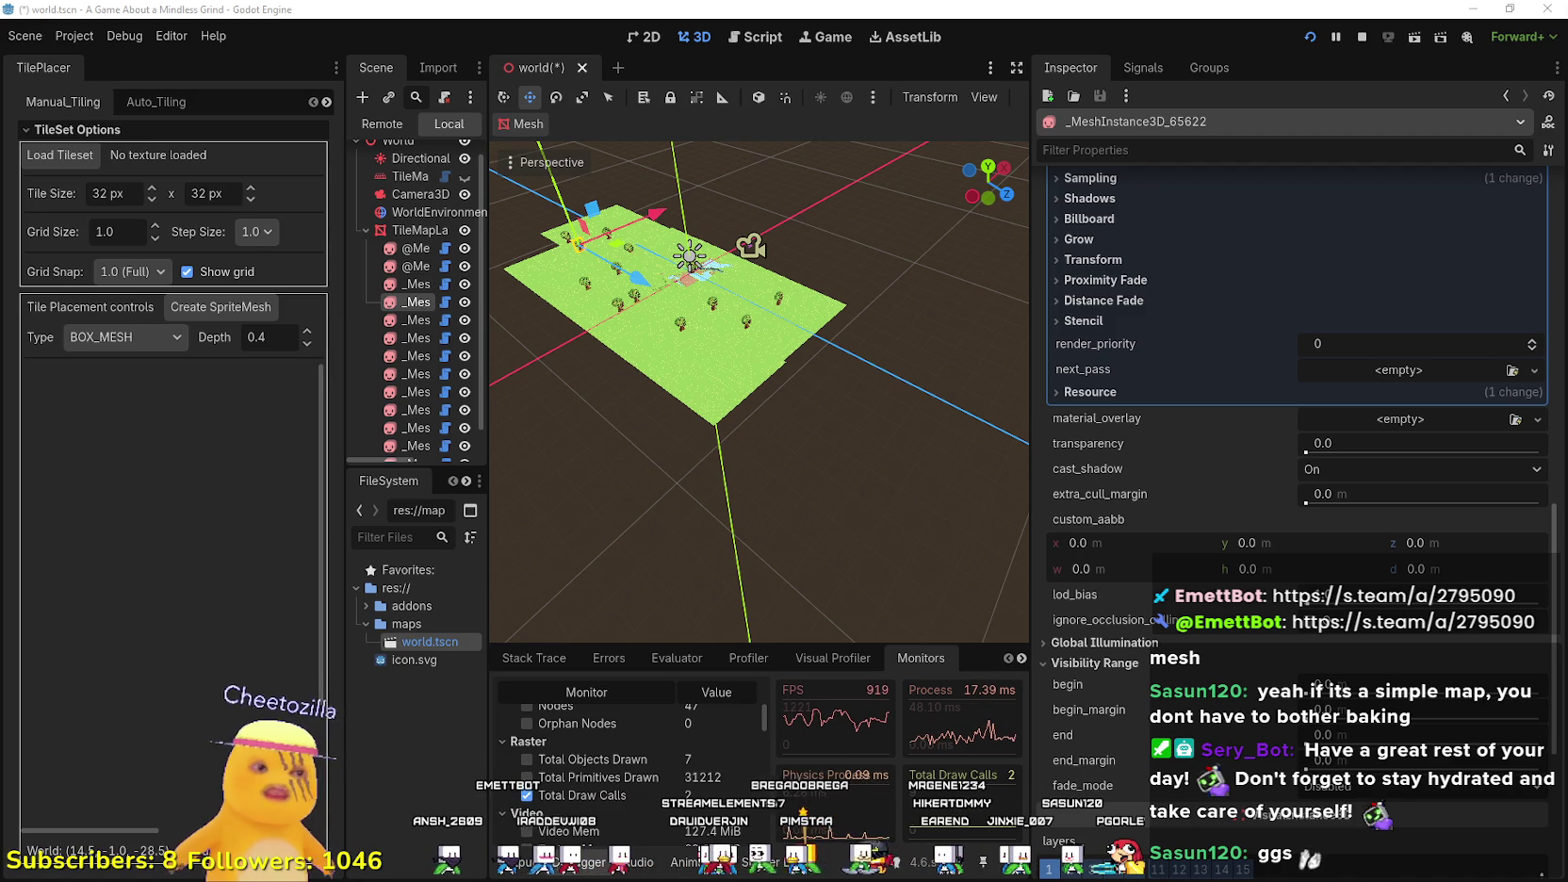
{"action": "key", "text": "alt+Tab"}
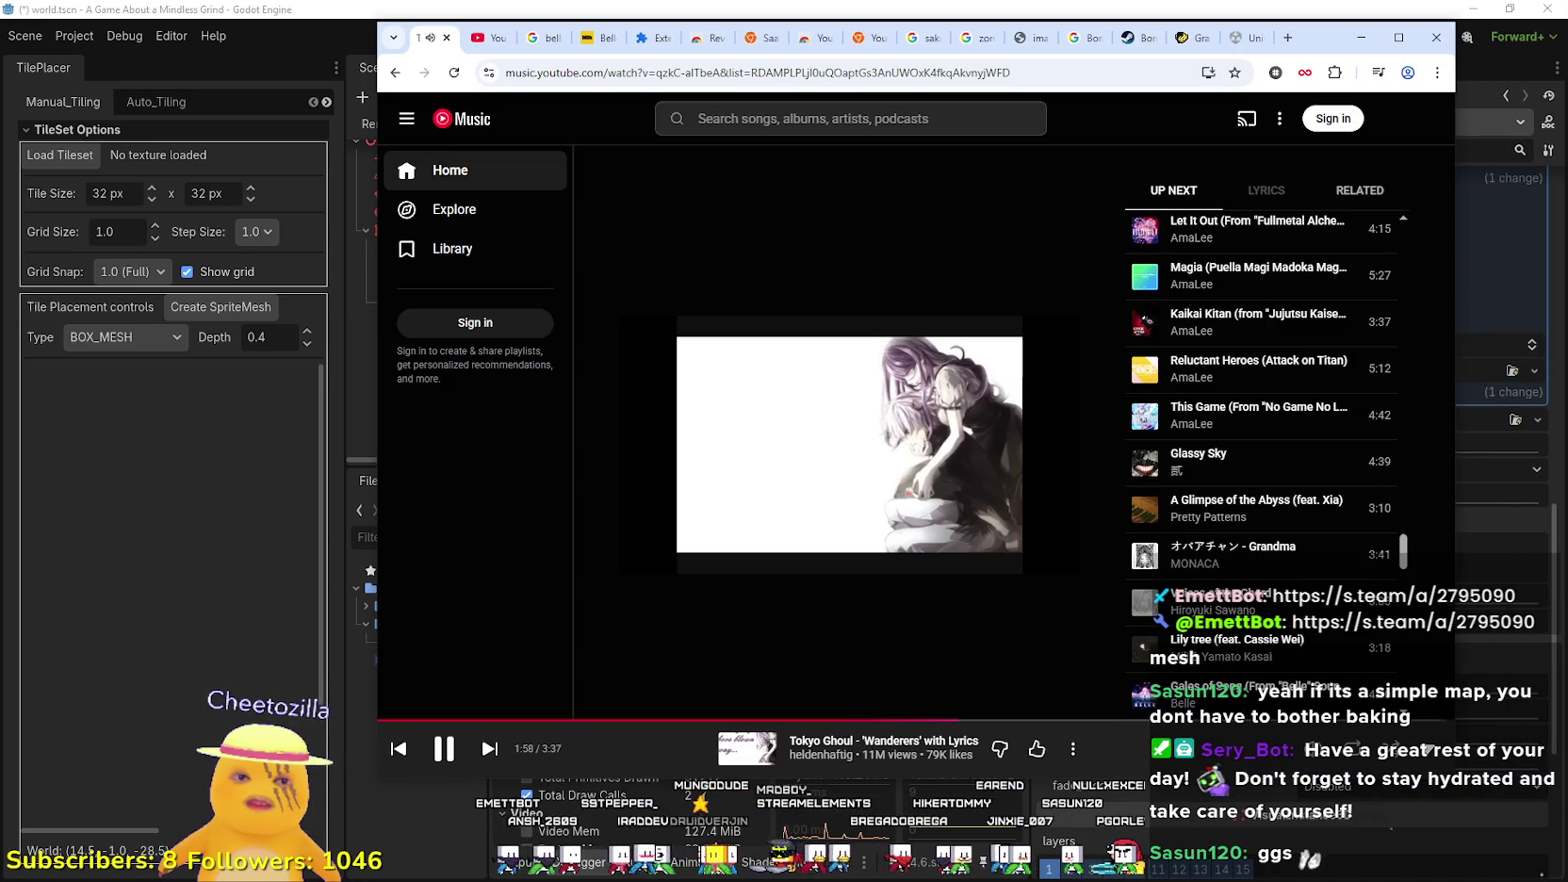
{"action": "key", "text": "alt+Tab"}
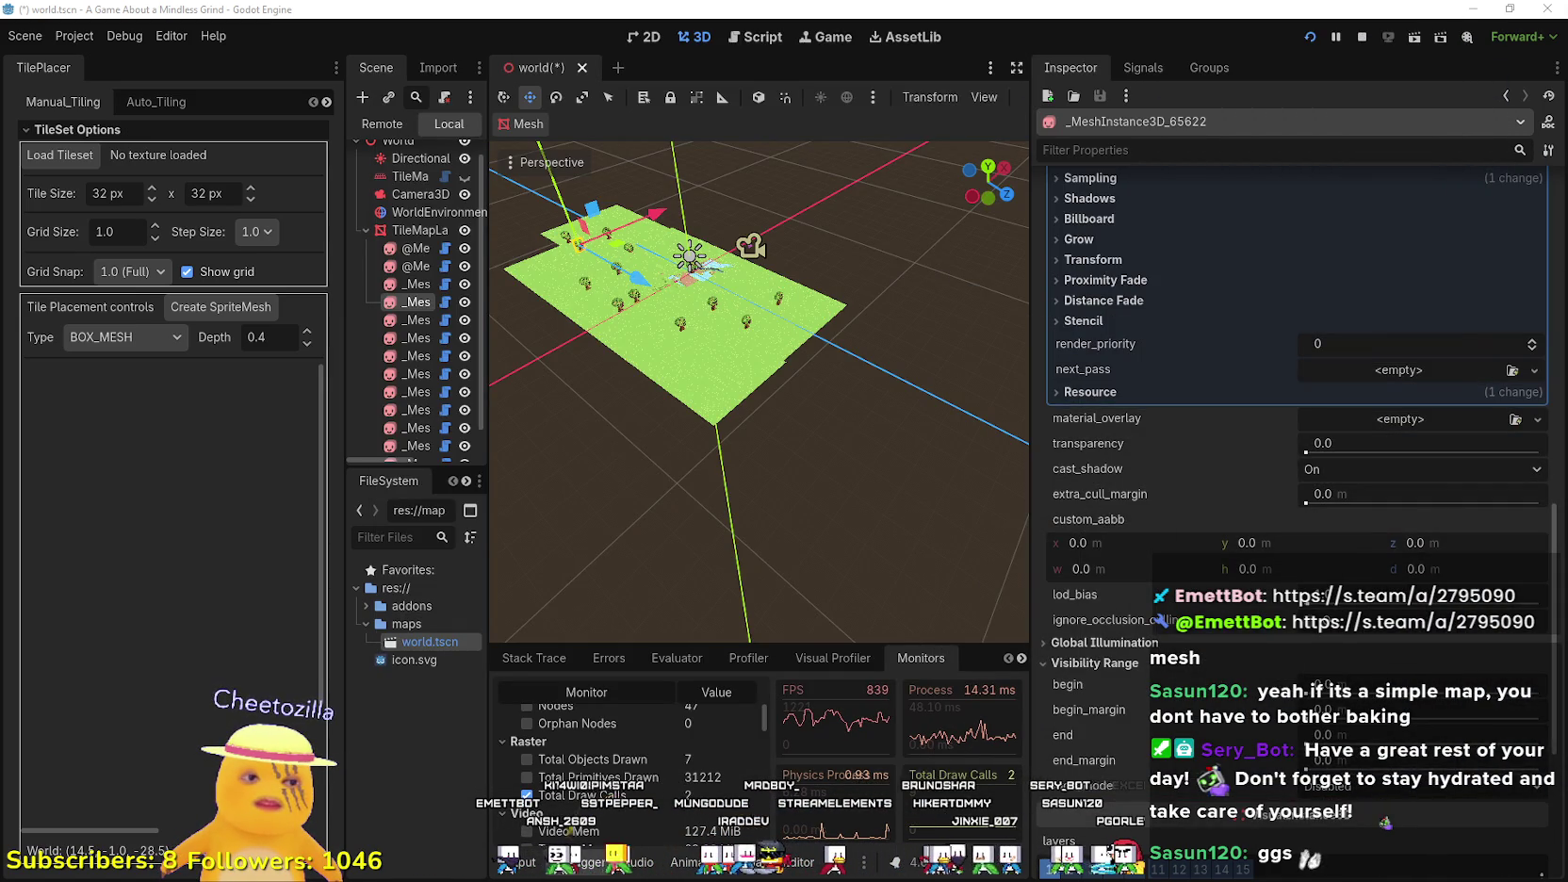